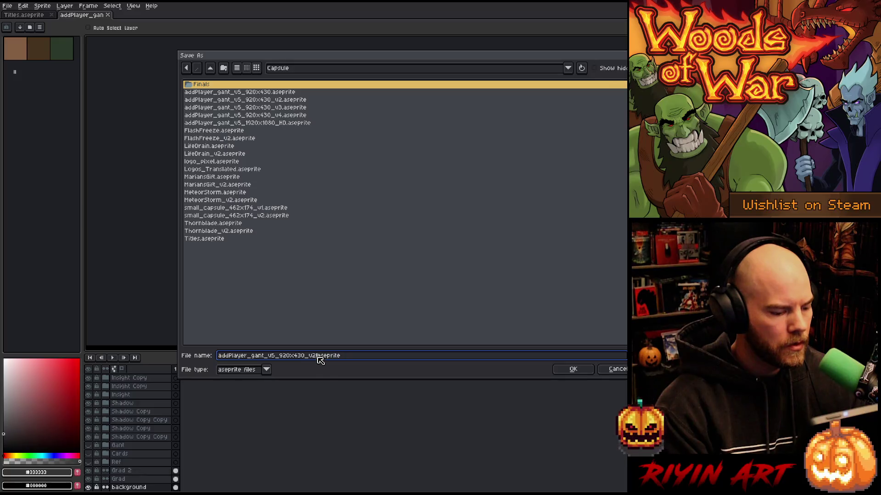
# - Save the capsule artwork under the new name main_capsule_1232_706_v1.aseprite
pyautogui.press('BackSpace')
pyautogui.write('1')
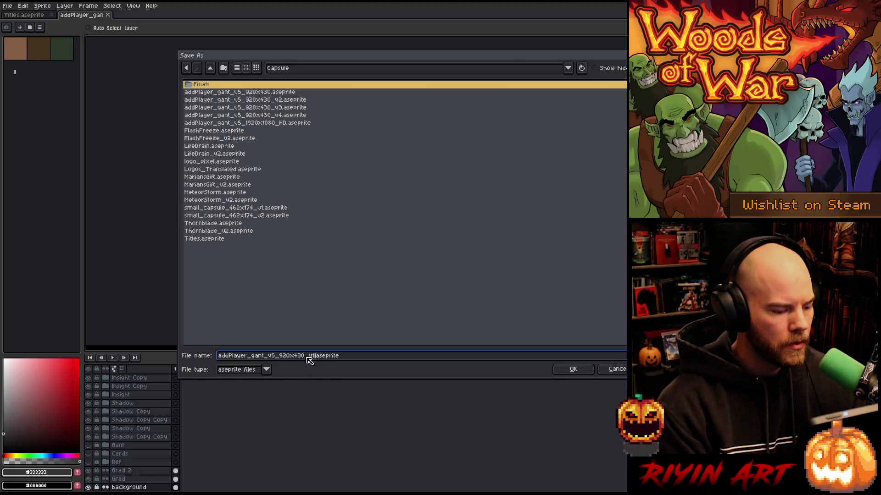
pyautogui.click(303, 356)
pyautogui.press('BackSpace')
pyautogui.press('BackSpace')
pyautogui.press('BackSpace')
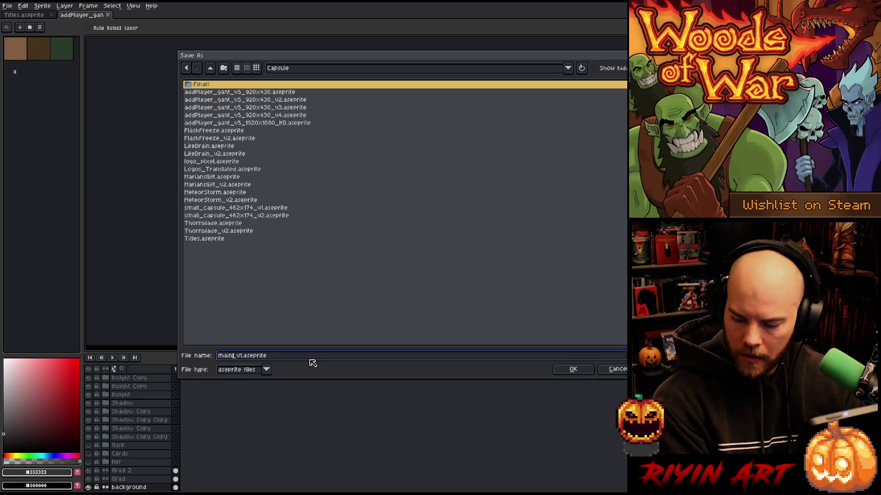
pyautogui.write('capsule_1232_')
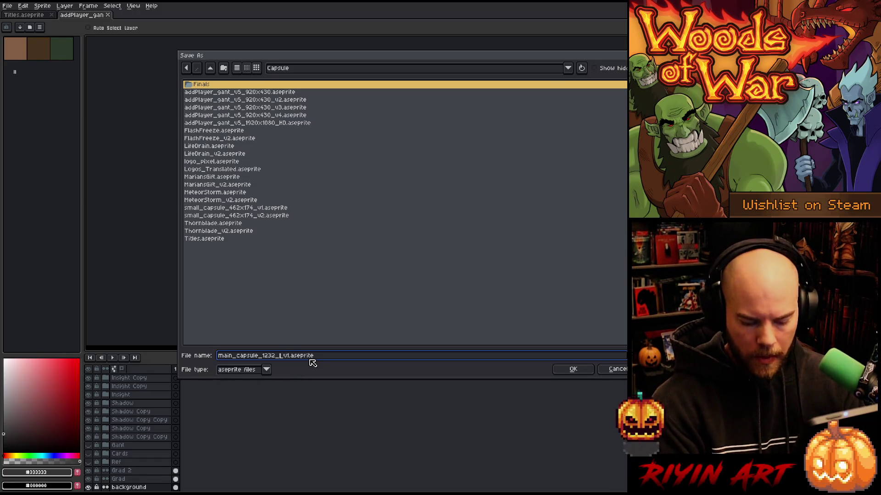
pyautogui.write('706')
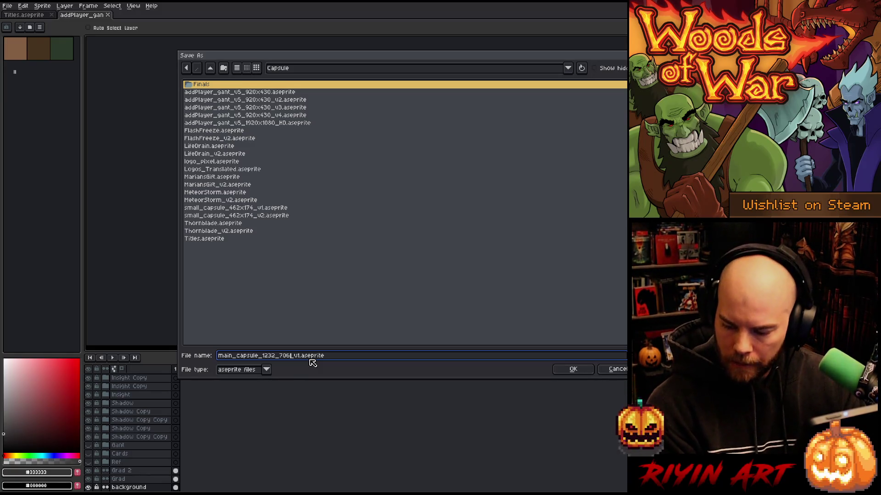
pyautogui.press('Return')
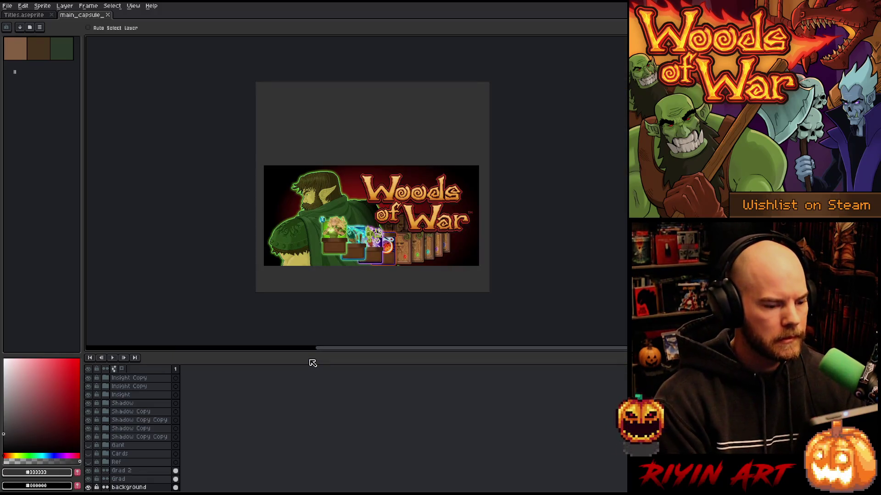
# - Create a new 1232×706 px sprite and fill its whole canvas with dark grey #333333
pyautogui.hotkey('ctrl', 'n')
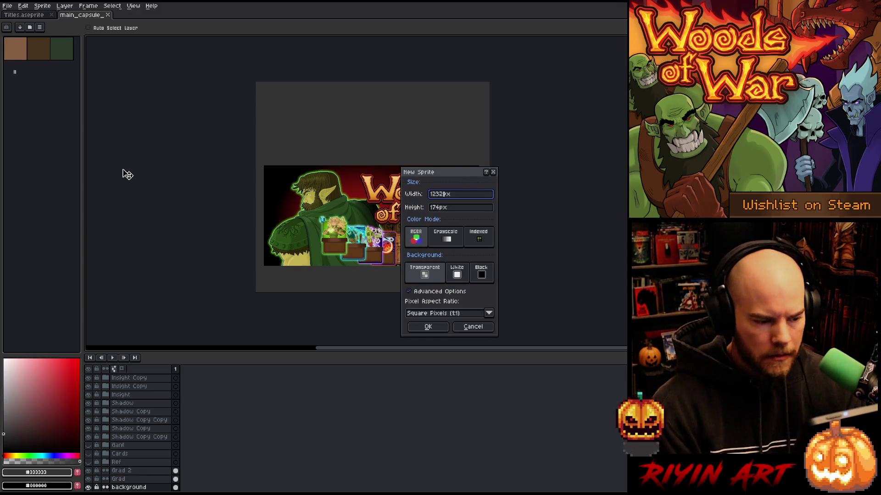
pyautogui.press('Tab')
pyautogui.write('706')
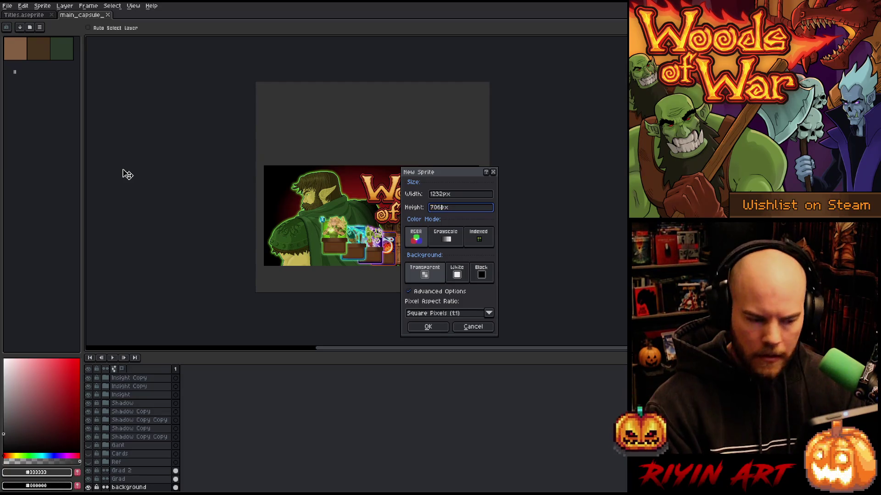
pyautogui.press('Return')
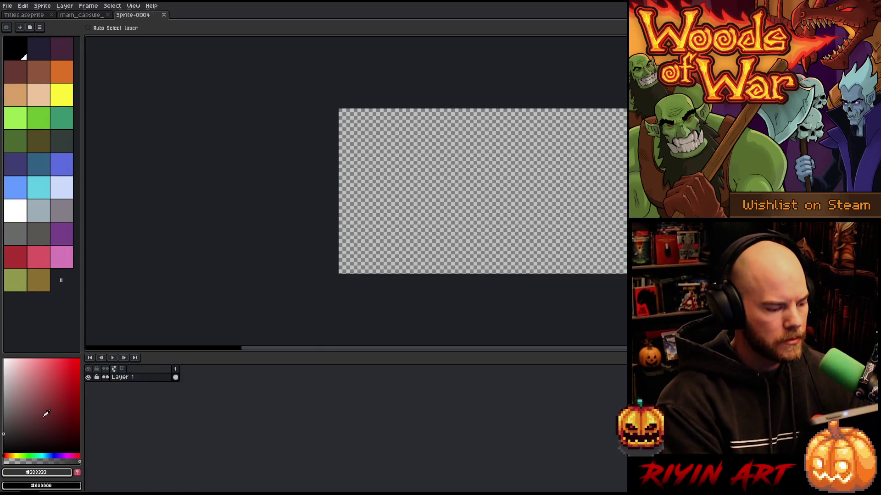
pyautogui.hotkey('ctrl', 'a')
pyautogui.press('f')
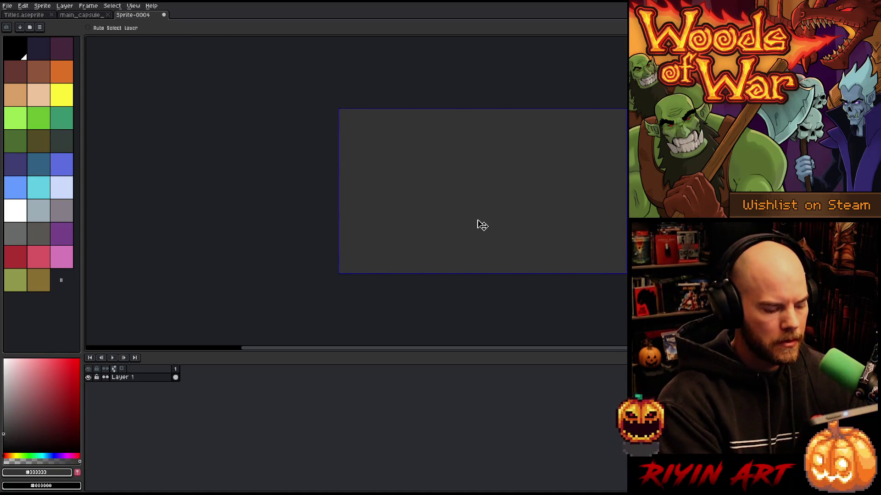
pyautogui.press('w')
pyautogui.click(80, 15)
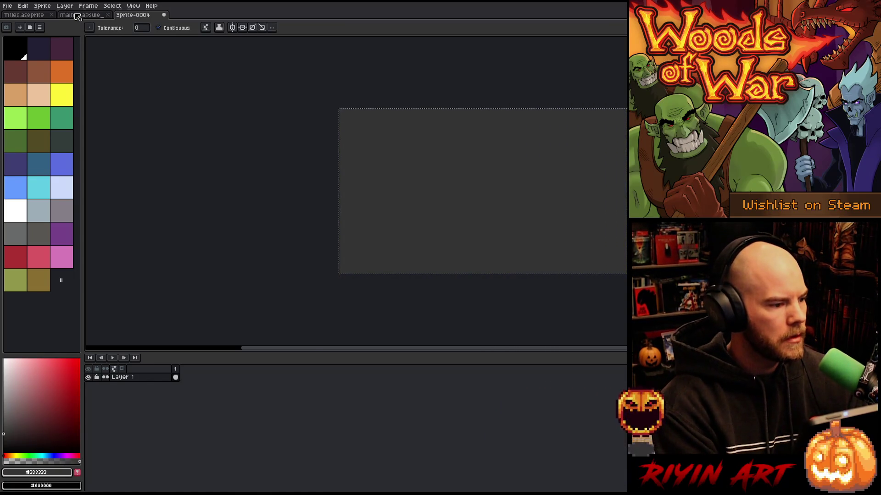
# - In the capsule file, hide Layer 21 and show and select Layer 20's black backdrop
pyautogui.scroll(5, 160, 404)
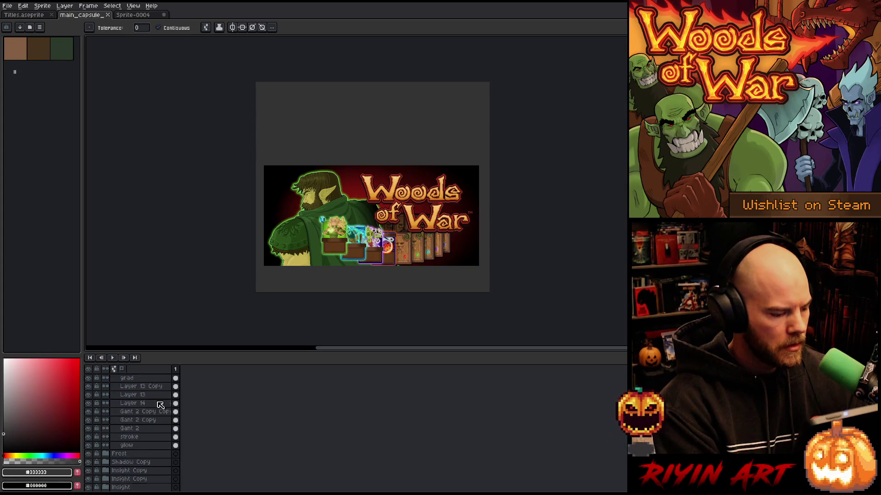
pyautogui.scroll(3, 160, 406)
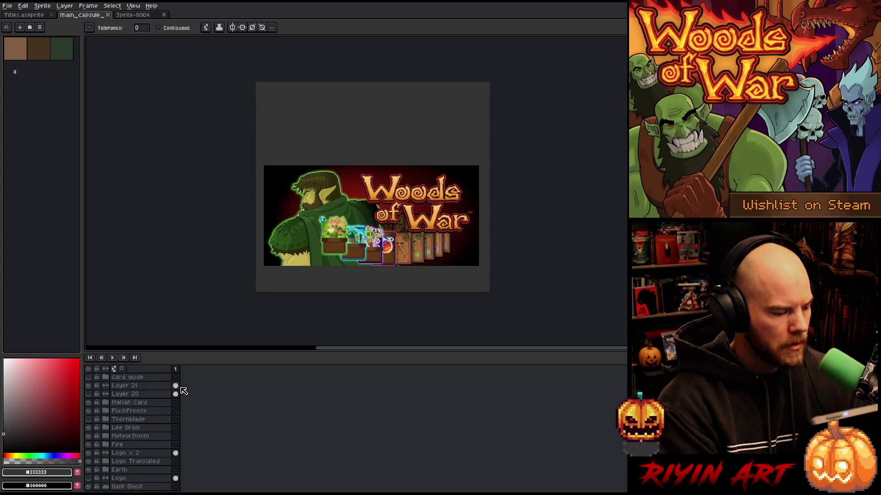
pyautogui.click(176, 386)
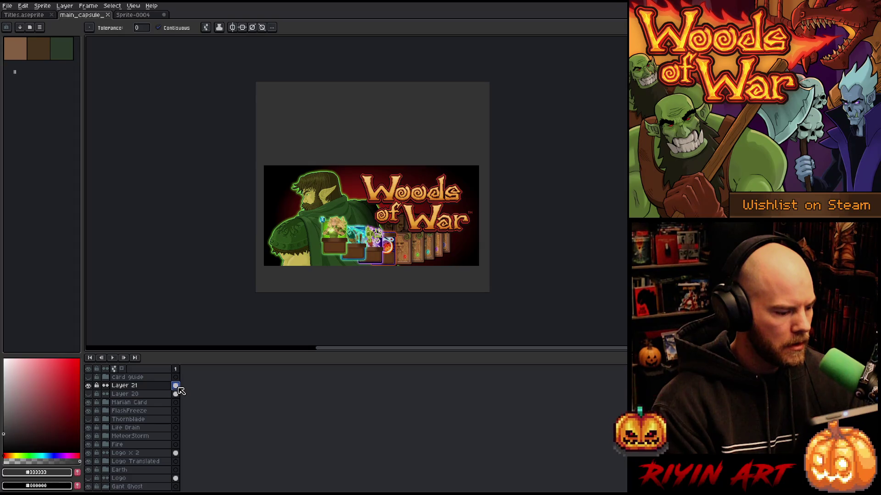
pyautogui.click(89, 386)
pyautogui.click(89, 394)
pyautogui.click(176, 395)
# - Paste and reposition the grey rectangle, cancel it, and bring up the Canvas Size dialog
pyautogui.hotkey('ctrl', 'v')
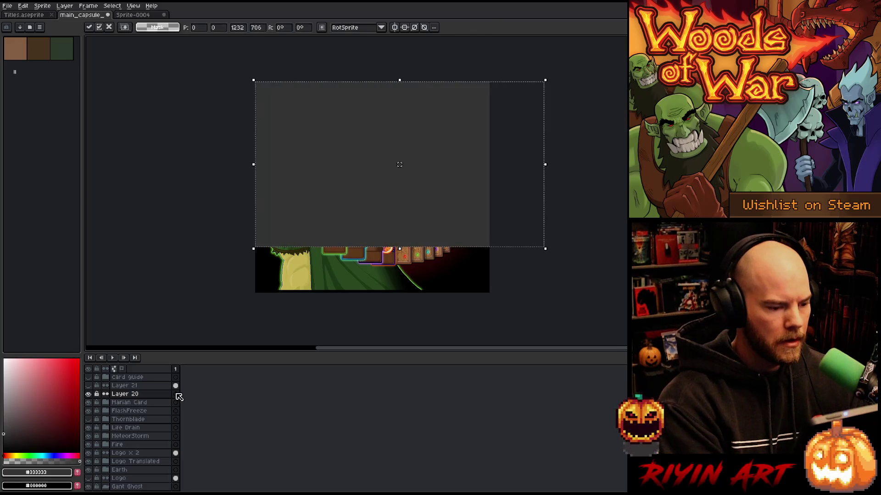
pyautogui.moveTo(327, 183)
pyautogui.mouseDown()
pyautogui.moveTo(360, 214)
pyautogui.moveTo(263, 213)
pyautogui.moveTo(253, 222)
pyautogui.moveTo(390, 218)
pyautogui.moveTo(258, 219)
pyautogui.mouseUp()
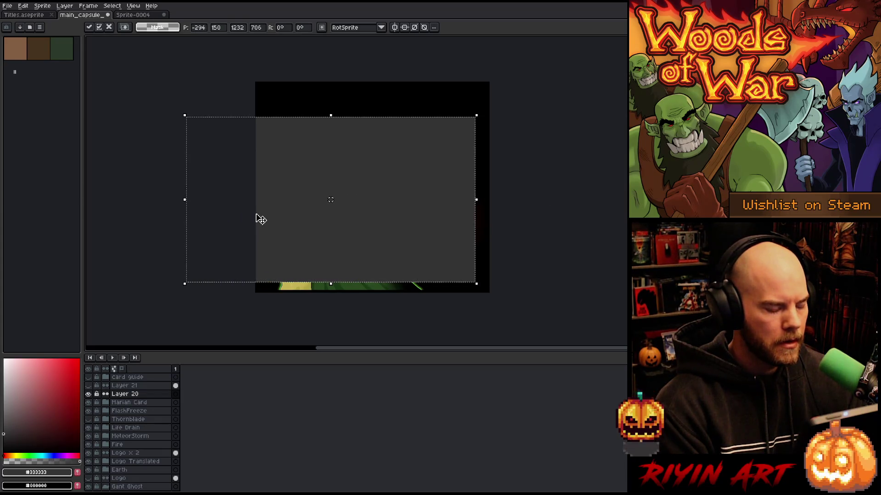
pyautogui.press('Escape')
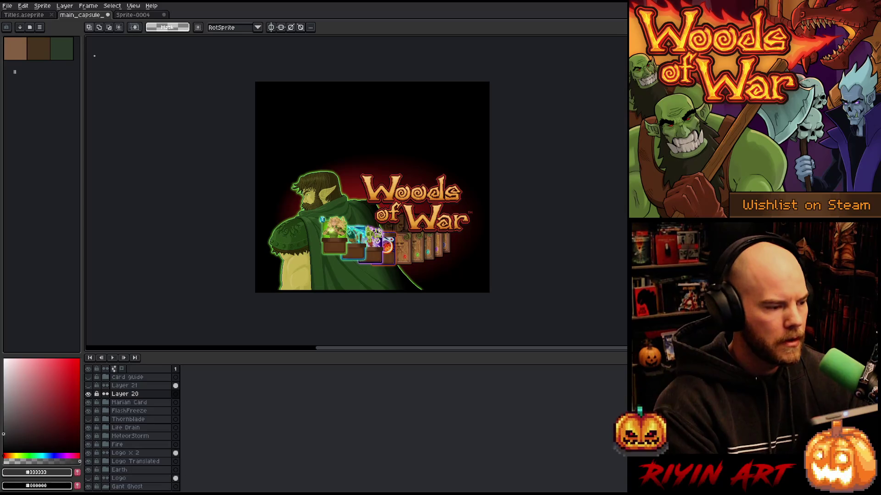
pyautogui.click(42, 5)
pyautogui.click(61, 54)
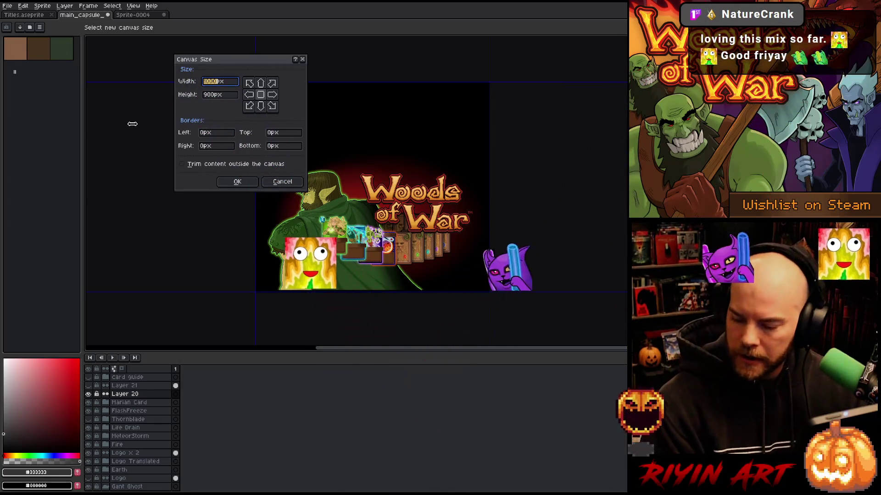
# - Set the canvas to width 1232 and height 706 px with a bottom-centre anchor
pyautogui.write('1232')
pyautogui.click(219, 95)
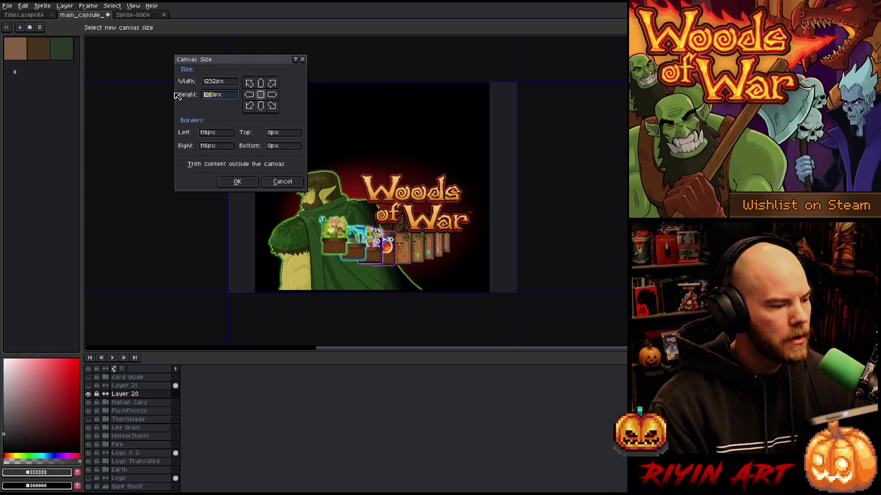
pyautogui.click(261, 84)
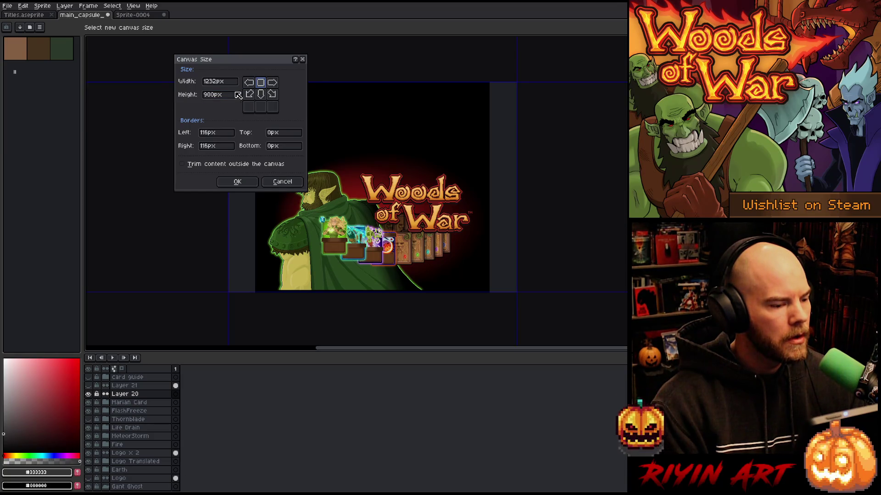
pyautogui.click(261, 106)
pyautogui.moveTo(216, 95); pyautogui.dragTo(186, 95)
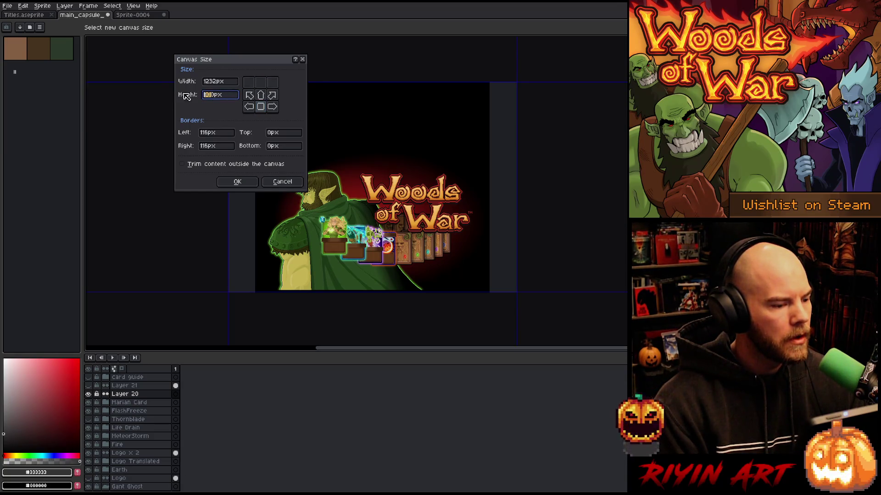
pyautogui.press('BackSpace')
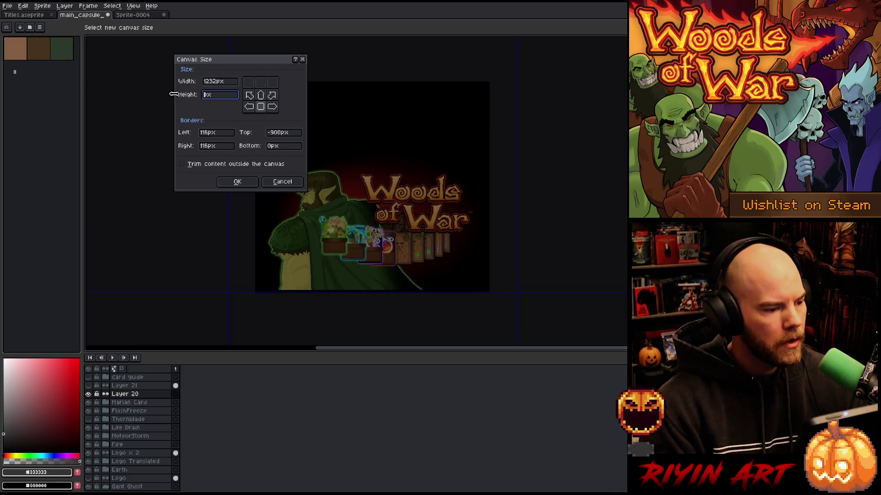
pyautogui.write('706')
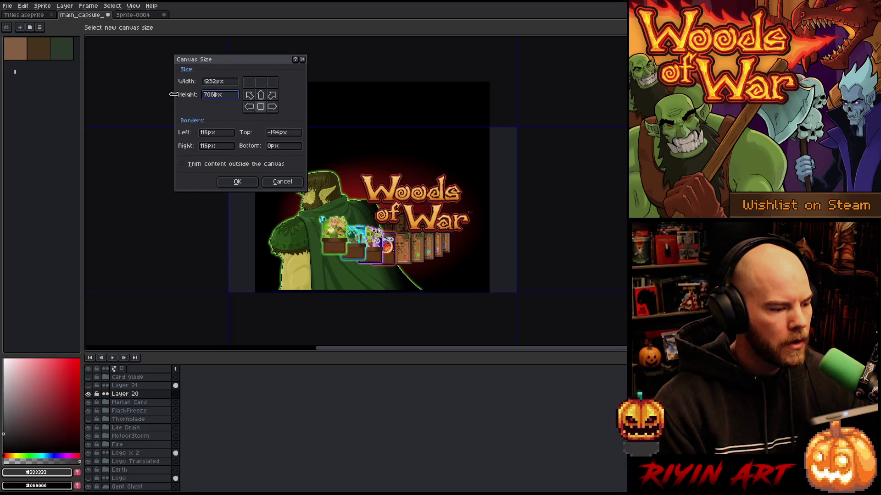
pyautogui.click(238, 184)
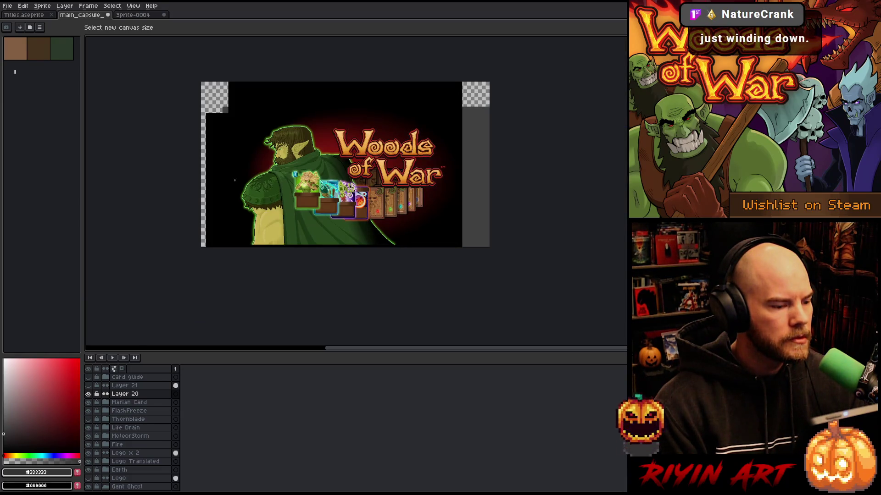
pyautogui.scroll(-10, 156, 431)
# - Paste the grey rectangle into the capsule again and cancel it
pyautogui.scroll(-3, 157, 431)
pyautogui.scroll(5, 151, 473)
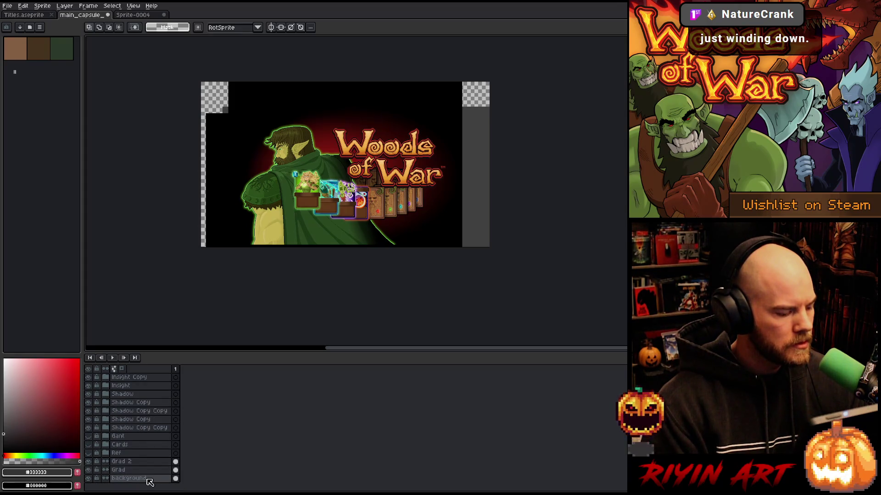
pyautogui.scroll(6, 150, 457)
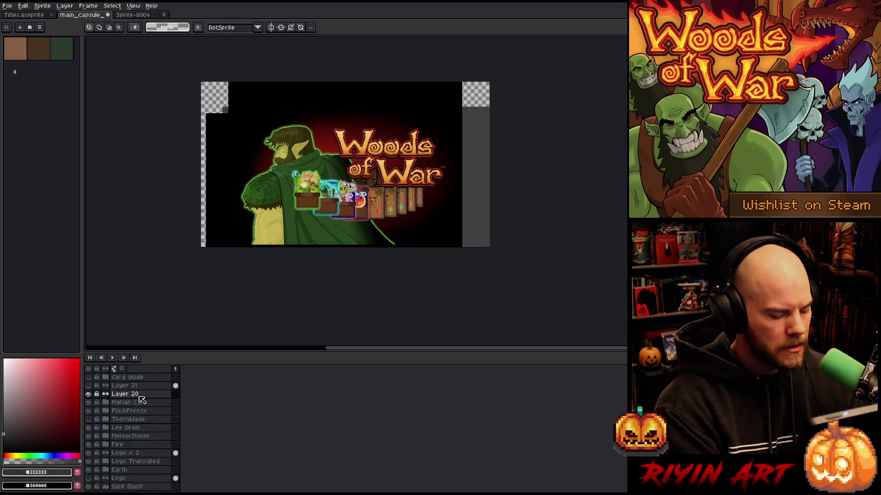
pyautogui.hotkey('ctrl', 'v')
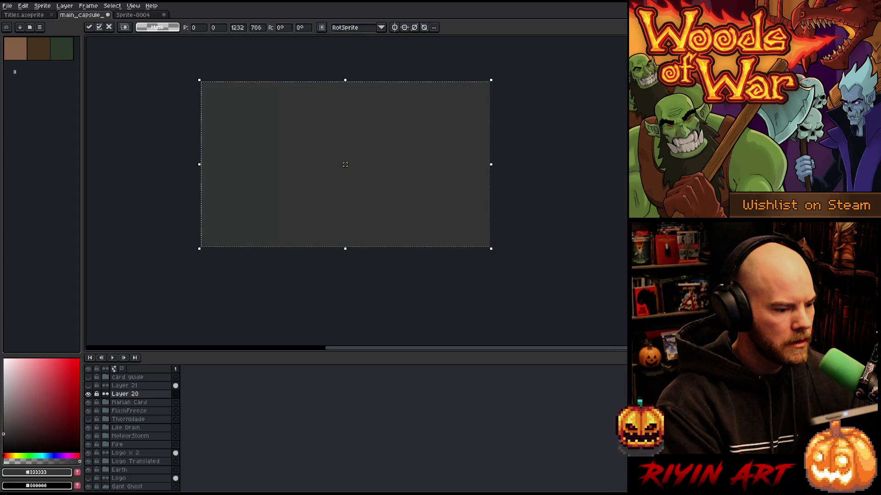
pyautogui.press('Escape')
# - Solo the background layer and fill its whole canvas with black sampled from it
pyautogui.scroll(-10, 141, 399)
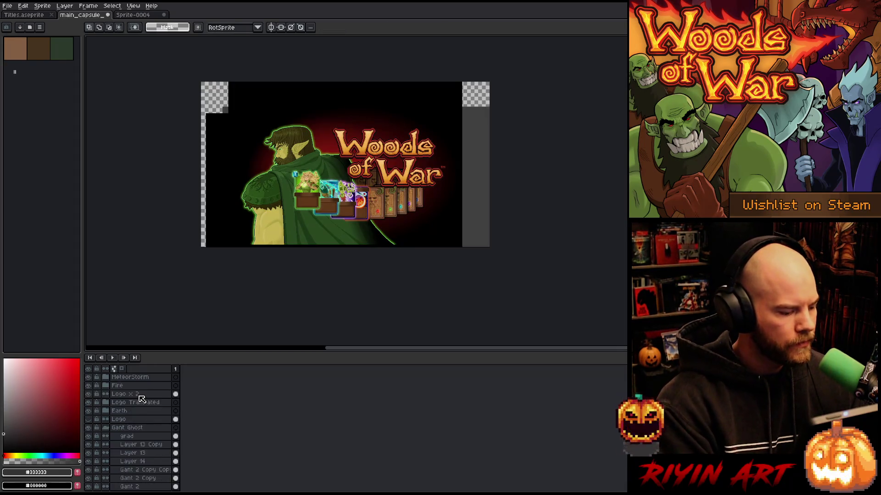
pyautogui.click(131, 478)
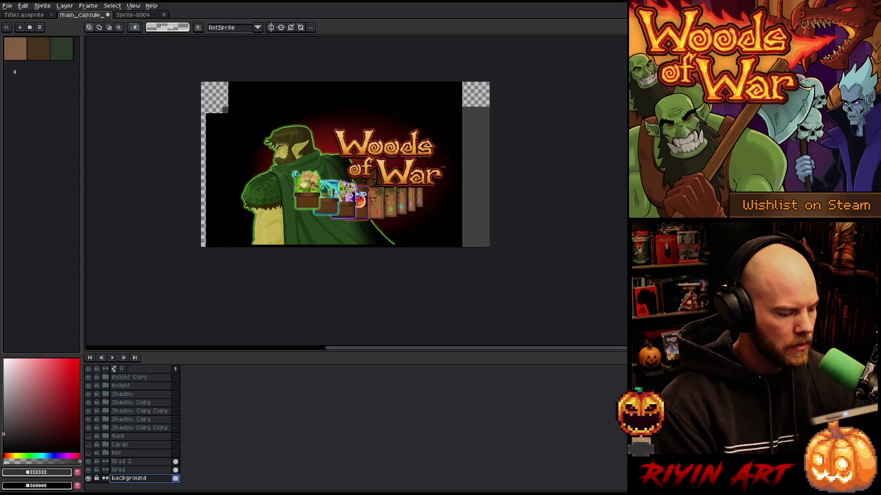
pyautogui.keyDown('alt'); pyautogui.click(89, 479); pyautogui.keyUp('alt')
pyautogui.press('i')
pyautogui.click(311, 200)
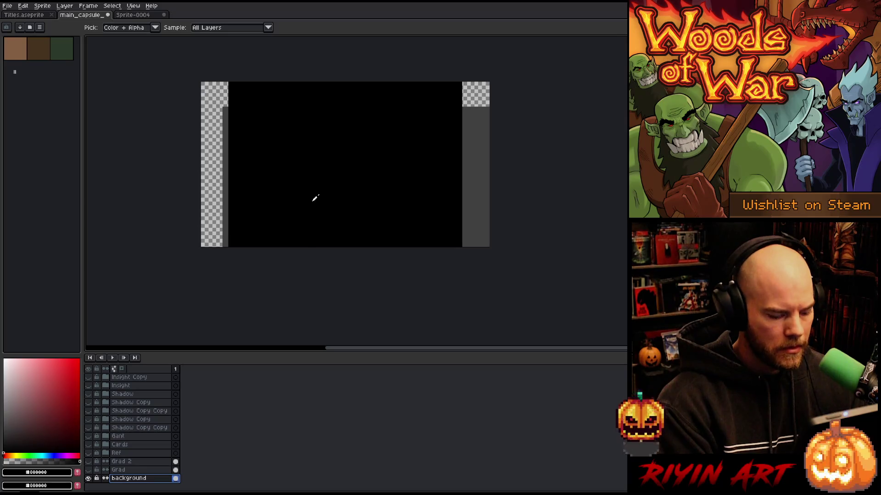
pyautogui.press('g')
pyautogui.click(476, 179)
pyautogui.click(216, 154)
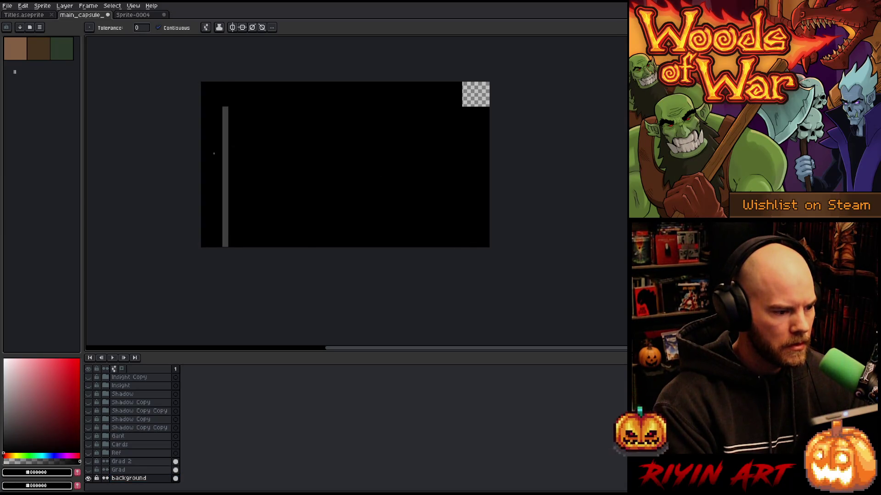
pyautogui.hotkey('ctrl', 'a')
pyautogui.press('f')
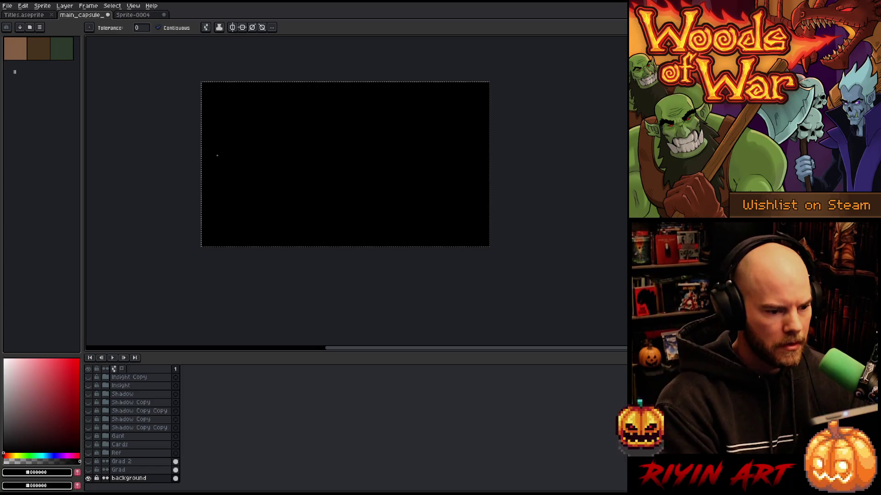
pyautogui.hotkey('ctrl', 'd')
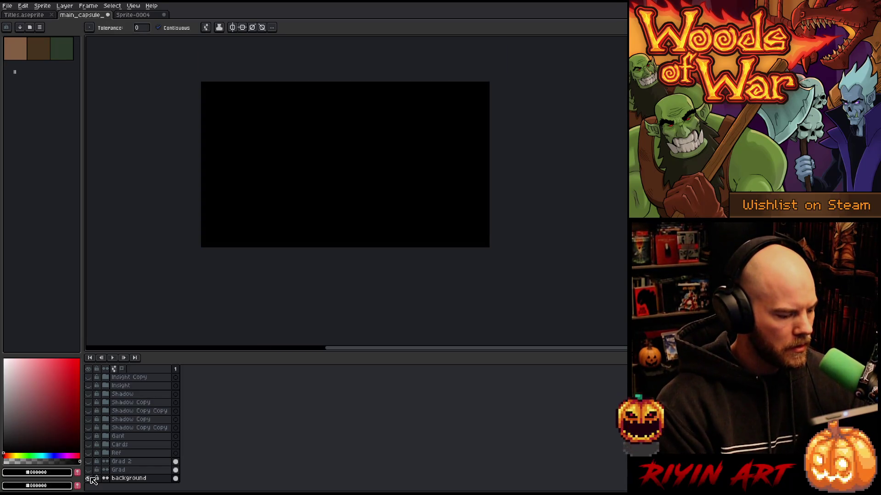
# - Show all layers again and select the Gant Ghost group with the Move tool
pyautogui.keyDown('alt'); pyautogui.click(90, 479); pyautogui.keyUp('alt')
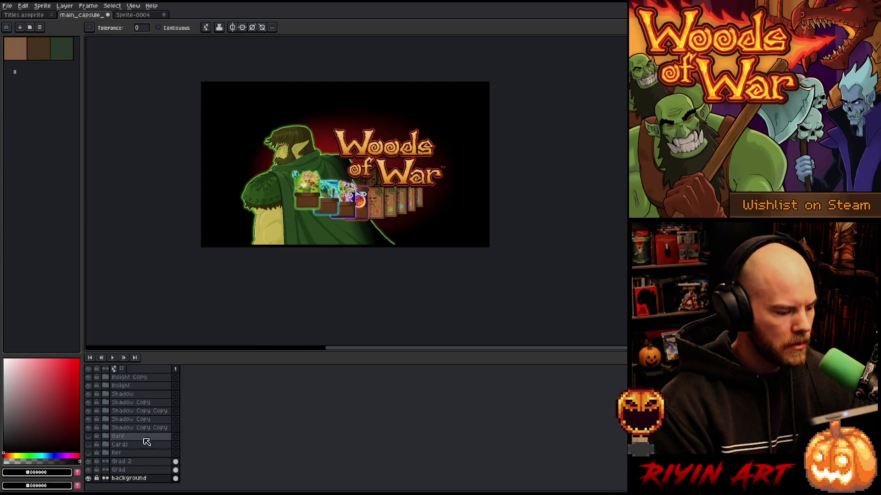
pyautogui.scroll(5, 134, 438)
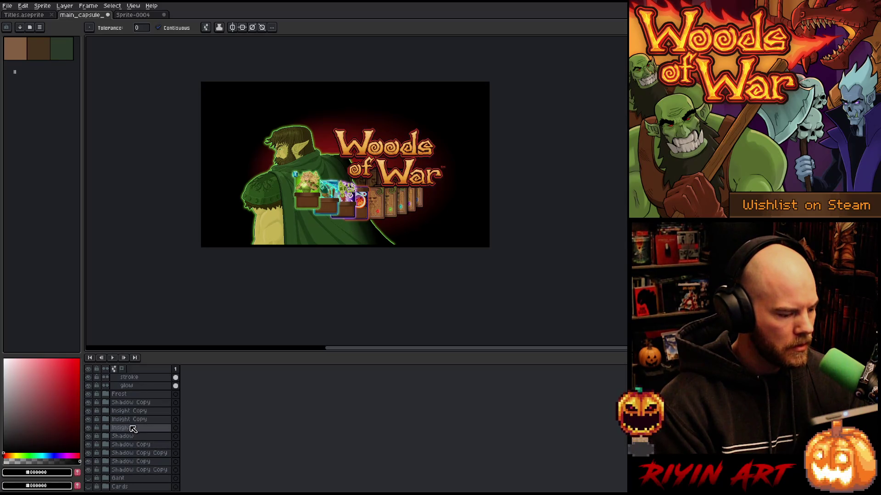
pyautogui.scroll(3, 132, 418)
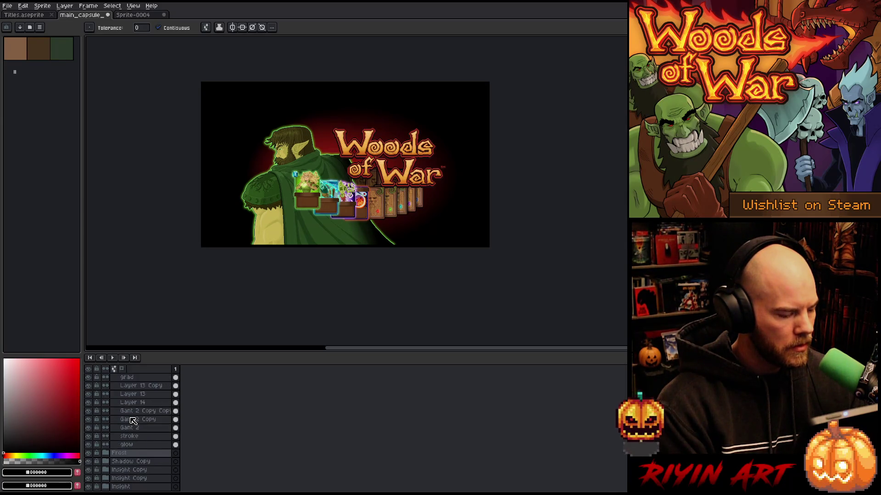
pyautogui.scroll(3, 133, 418)
pyautogui.click(106, 420)
pyautogui.press('v')
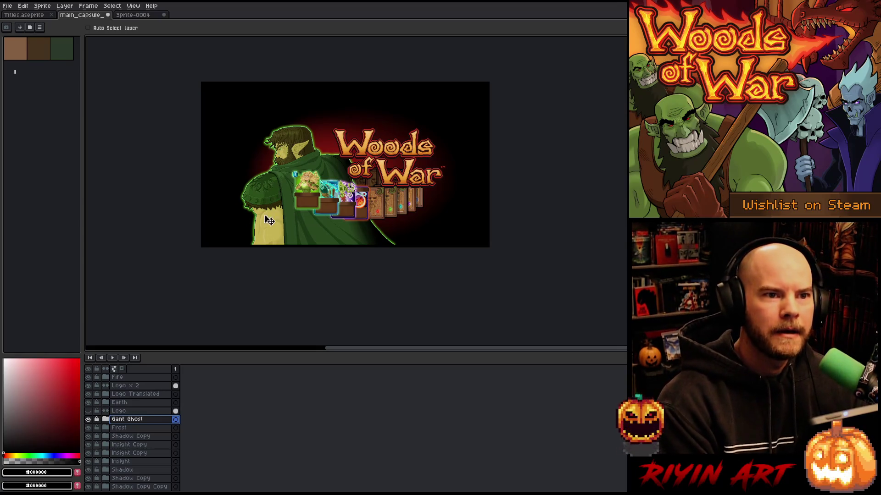
pyautogui.scroll(1, 301, 191)
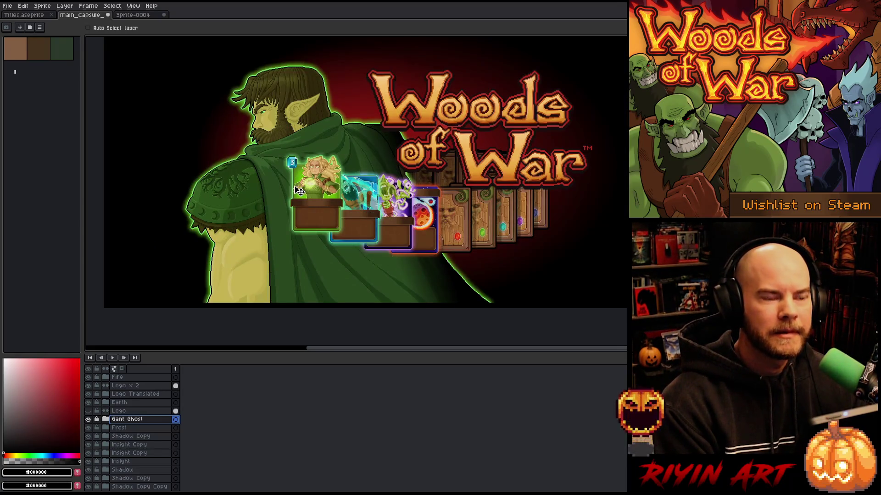
pyautogui.scroll(2, 233, 304)
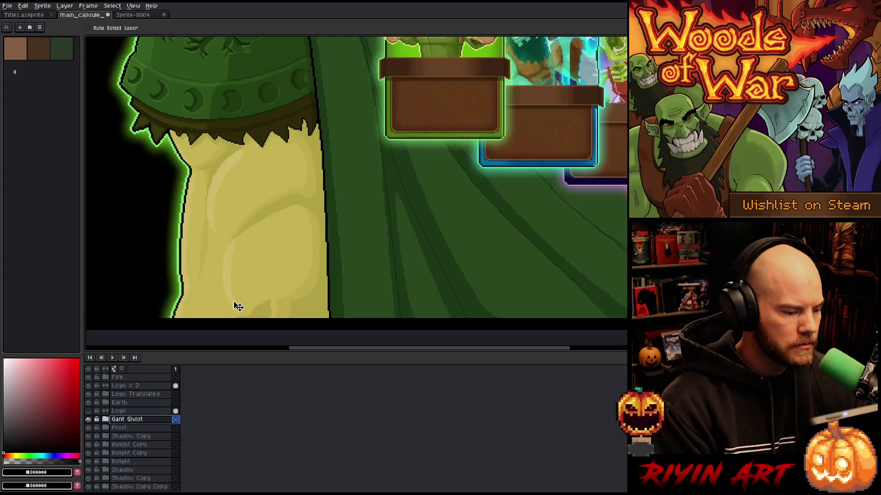
pyautogui.scroll(5, 266, 249)
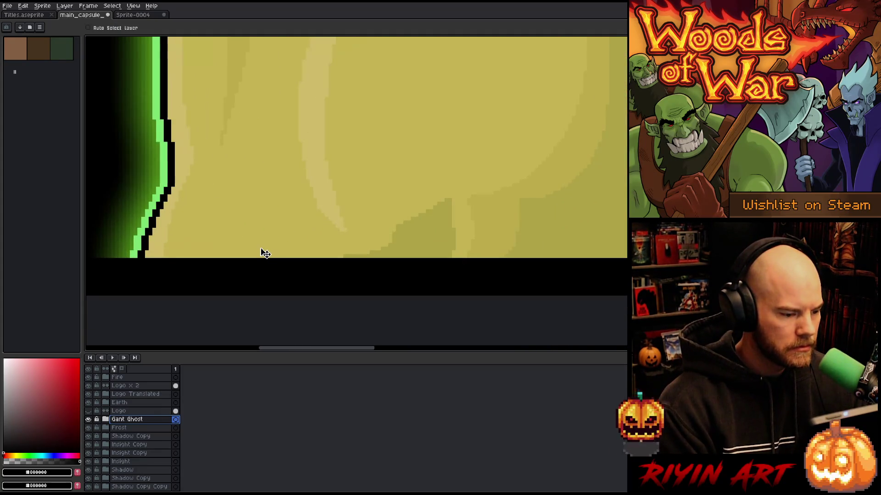
pyautogui.moveTo(265, 253); pyautogui.dragTo(264, 289)
pyautogui.scroll(-8, 264, 286)
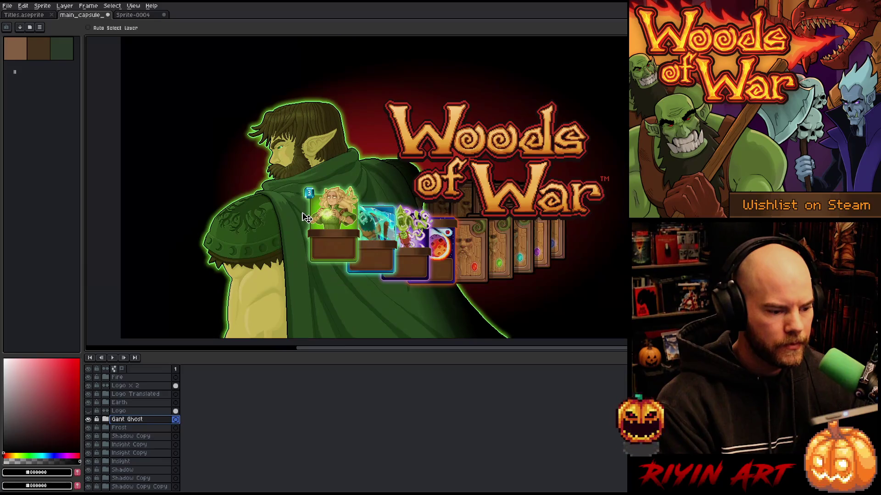
pyautogui.scroll(-2, 306, 218)
pyautogui.scroll(2, 306, 209)
pyautogui.moveTo(306, 209); pyautogui.dragTo(257, 185)
pyautogui.moveTo(288, 127); pyautogui.dragTo(285, 128)
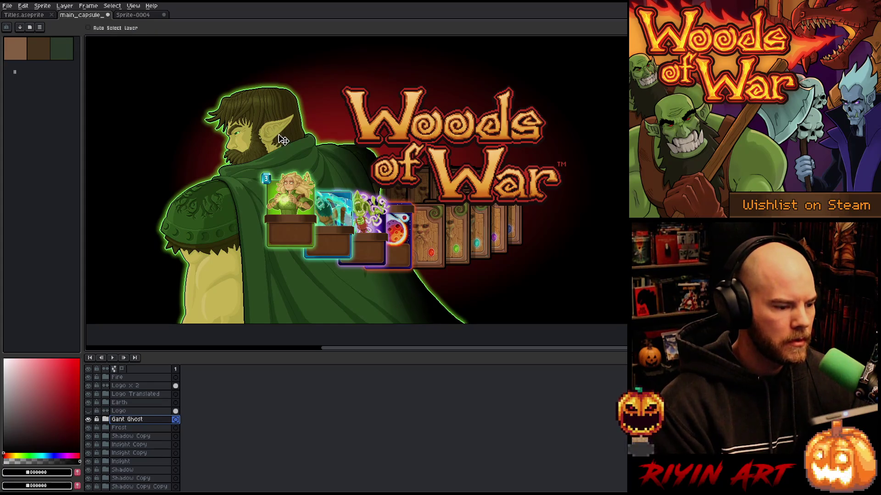
pyautogui.scroll(-1, 278, 140)
pyautogui.scroll(1, 278, 135)
pyautogui.moveTo(276, 133)
pyautogui.mouseDown()
pyautogui.moveTo(301, 147)
pyautogui.moveTo(290, 150)
pyautogui.moveTo(295, 166)
pyautogui.moveTo(280, 168)
pyautogui.moveTo(288, 169)
pyautogui.mouseUp()
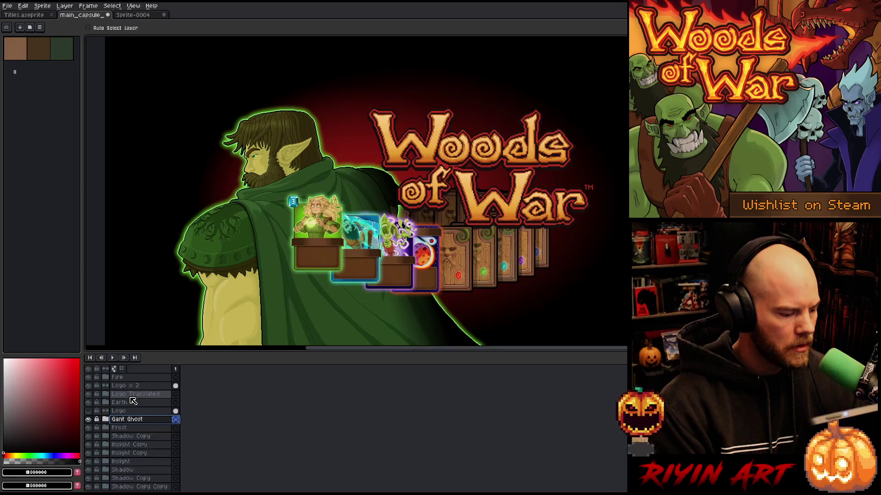
# - Select the Logo x 2 and Logo Translated layers and move the logo about 32 px up, slightly left
pyautogui.scroll(1, 133, 402)
pyautogui.moveTo(131, 395); pyautogui.dragTo(130, 402)
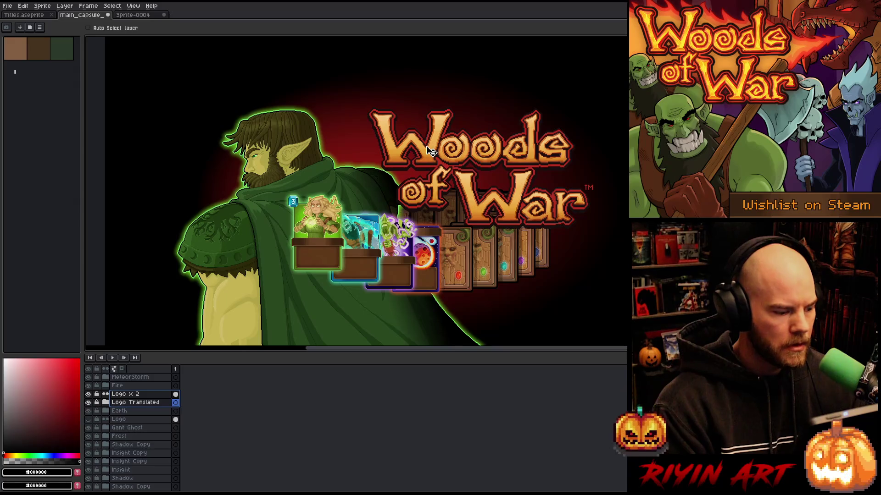
pyautogui.moveTo(430, 151)
pyautogui.mouseDown()
pyautogui.moveTo(436, 105)
pyautogui.moveTo(416, 101)
pyautogui.mouseUp()
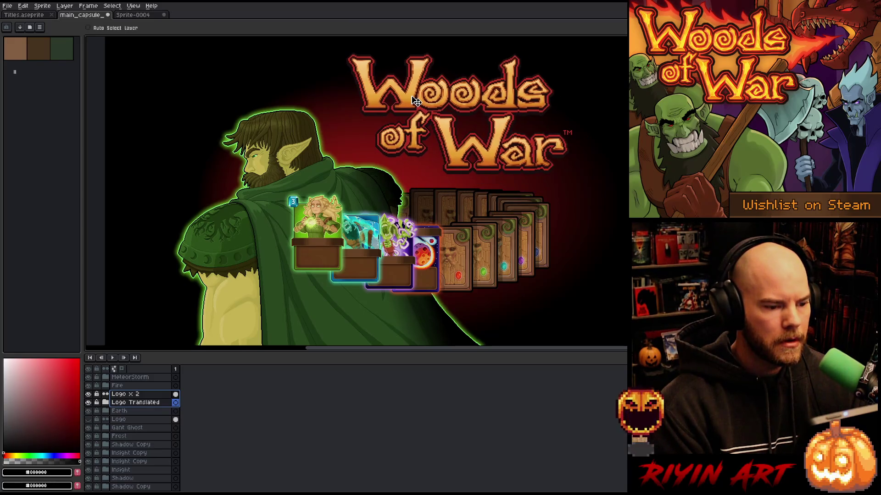
pyautogui.scroll(-1, 413, 100)
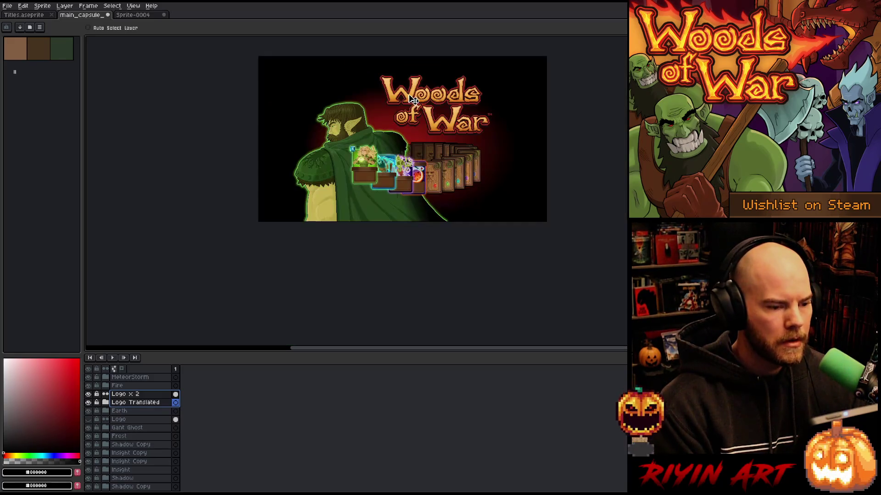
pyautogui.scroll(1, 407, 98)
pyautogui.moveTo(406, 98)
pyautogui.mouseDown()
pyautogui.moveTo(399, 93)
pyautogui.moveTo(419, 107)
pyautogui.moveTo(410, 103)
pyautogui.mouseUp()
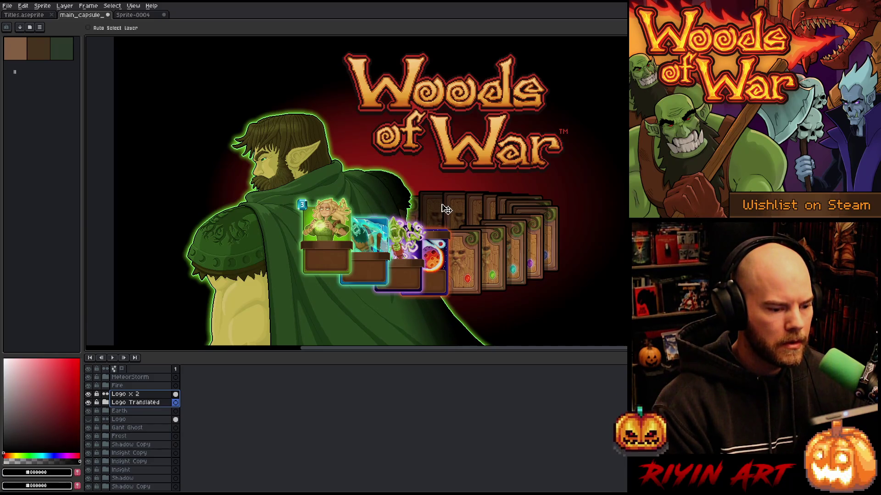
# - Hide and delete the old Shadow Copy Copy group
pyautogui.scroll(2, 443, 207)
pyautogui.scroll(-1, 442, 208)
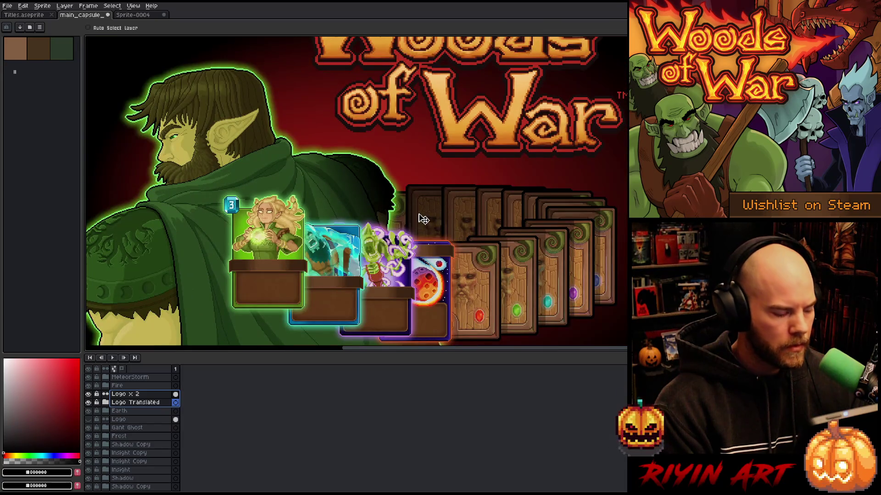
pyautogui.scroll(-5, 151, 431)
pyautogui.click(137, 428)
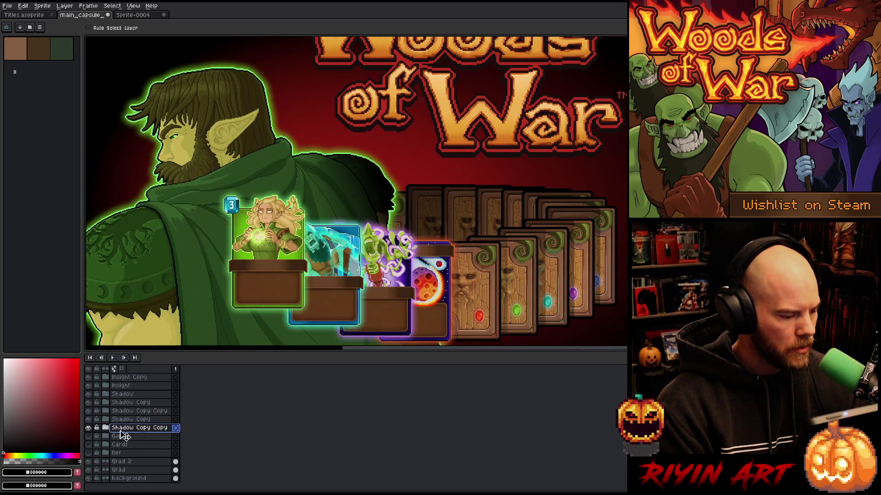
pyautogui.click(88, 428)
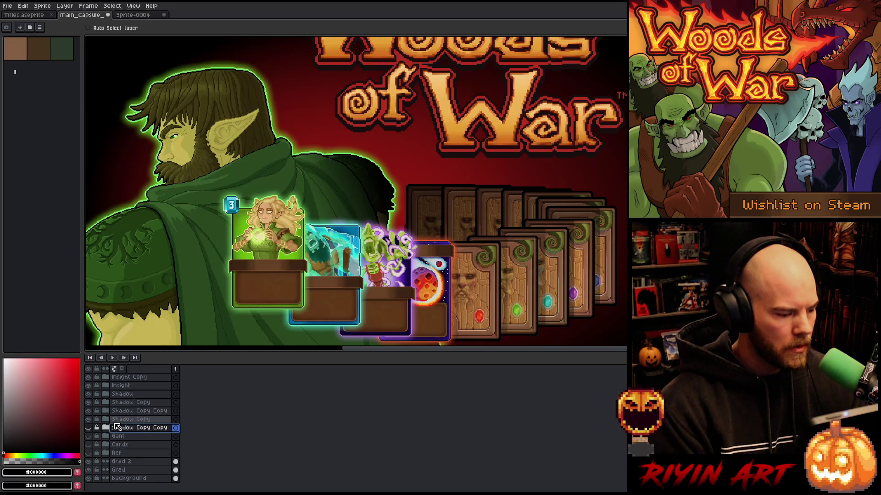
pyautogui.rightClick(126, 431)
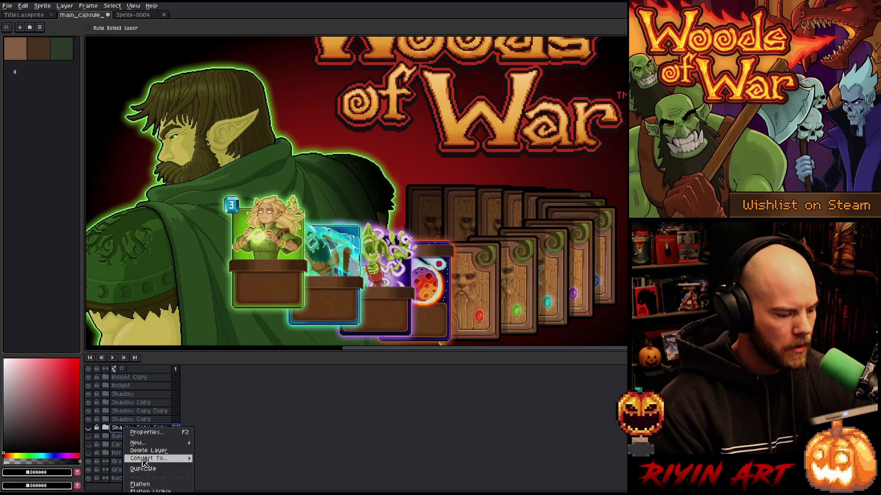
pyautogui.click(137, 450)
# - Duplicate Shadow Copy, place the copy below it, and select its card shadow layer
pyautogui.rightClick(129, 431)
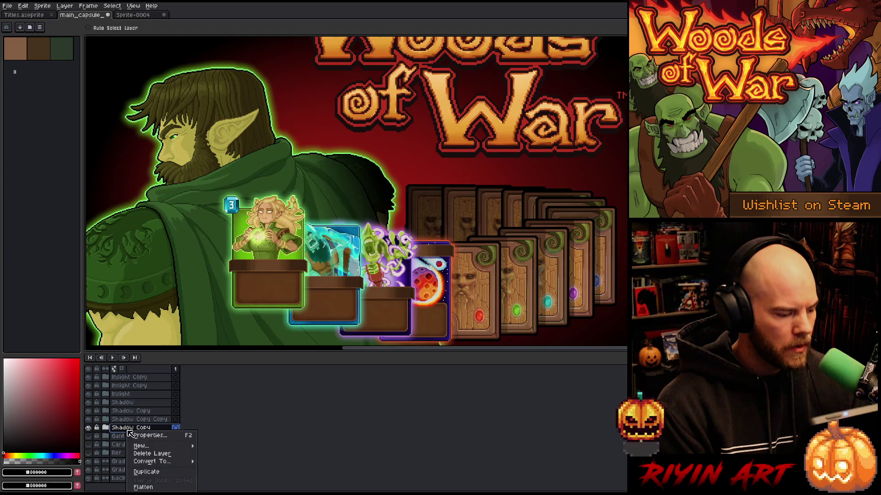
pyautogui.click(145, 473)
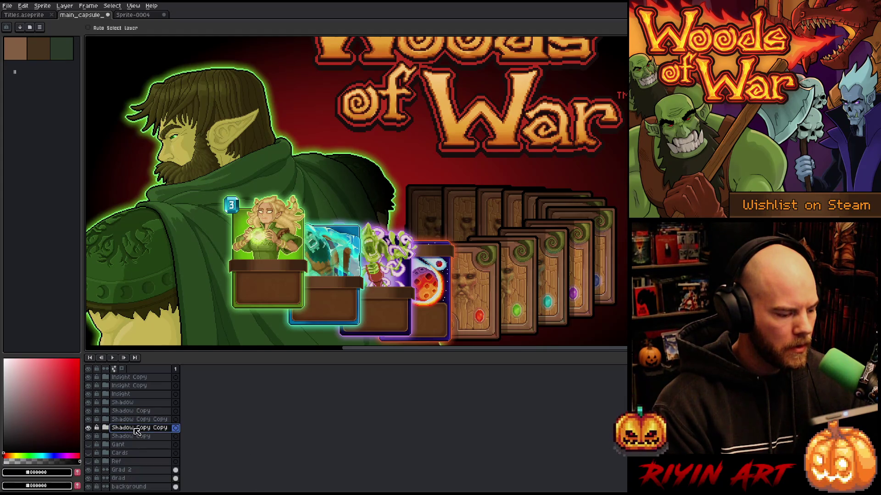
pyautogui.moveTo(138, 443); pyautogui.dragTo(139, 438)
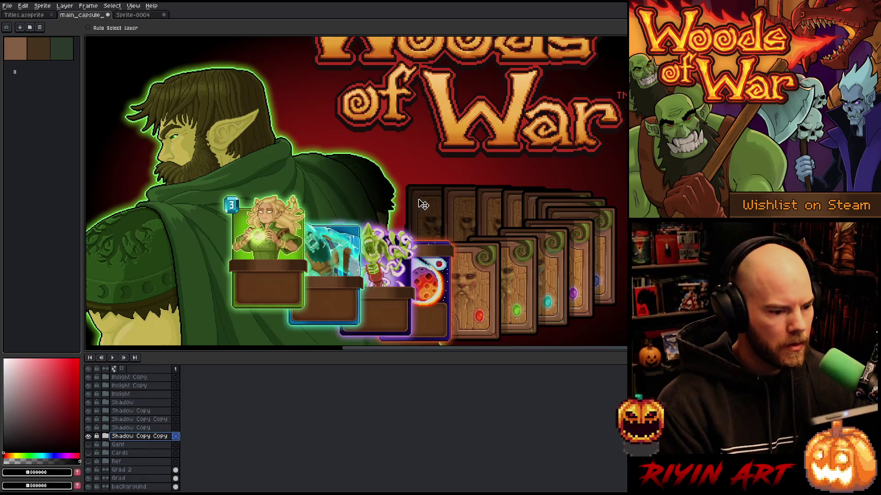
pyautogui.moveTo(428, 210)
pyautogui.mouseDown()
pyautogui.moveTo(413, 210)
pyautogui.moveTo(430, 165)
pyautogui.moveTo(418, 145)
pyautogui.moveTo(424, 151)
pyautogui.mouseUp()
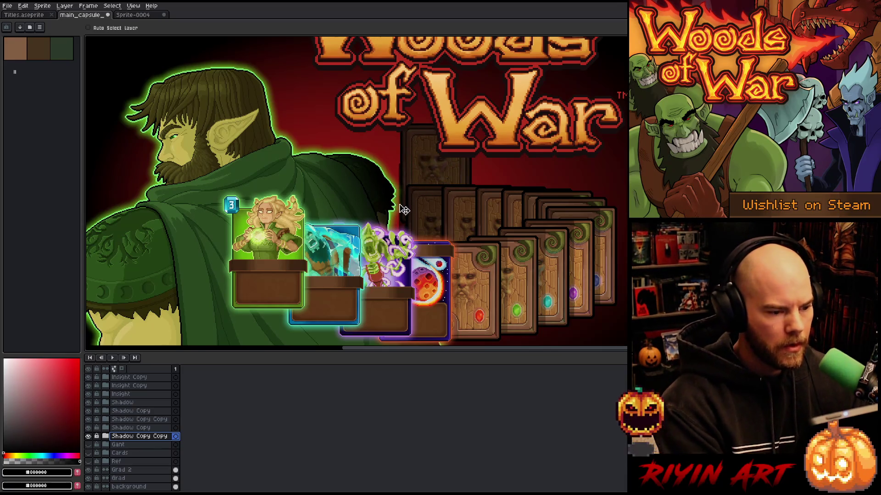
pyautogui.hotkey('ctrl', 'z')
pyautogui.click(106, 436)
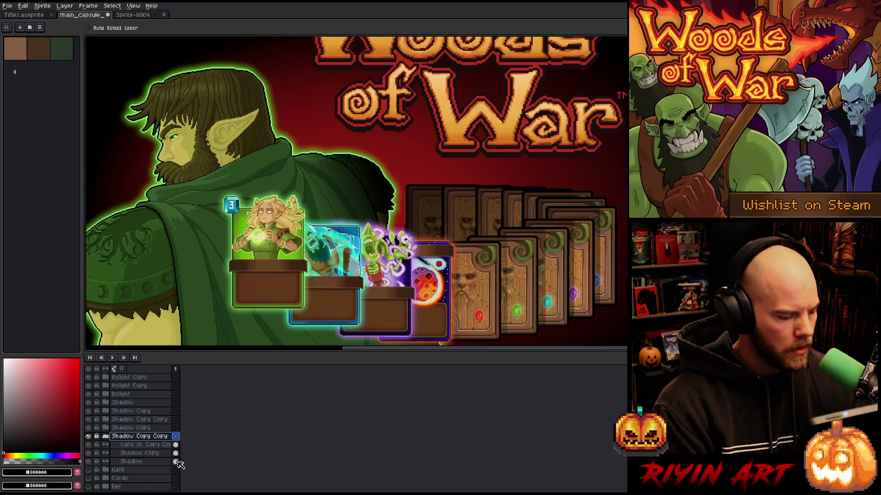
pyautogui.click(176, 445)
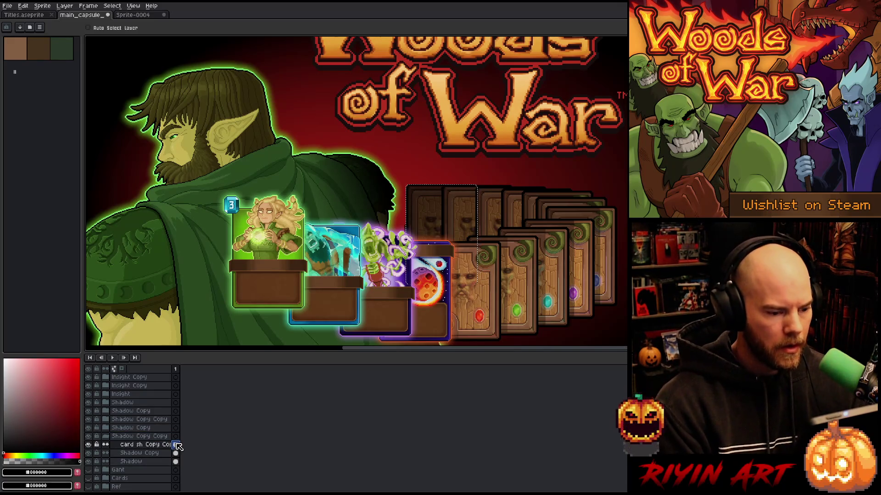
pyautogui.scroll(3, 458, 232)
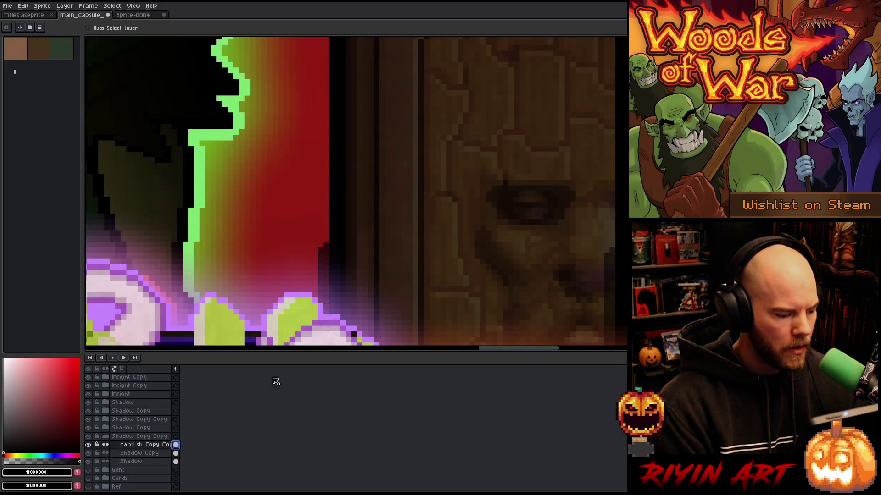
# - Toggle layer visibility to isolate and compare the card shadow layer
pyautogui.keyDown('alt'); pyautogui.click(90, 453); pyautogui.keyUp('alt')
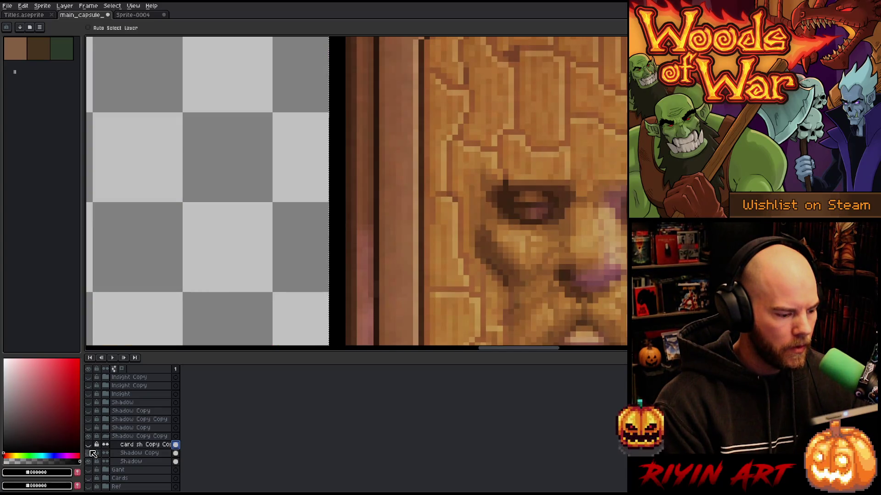
pyautogui.click(90, 445)
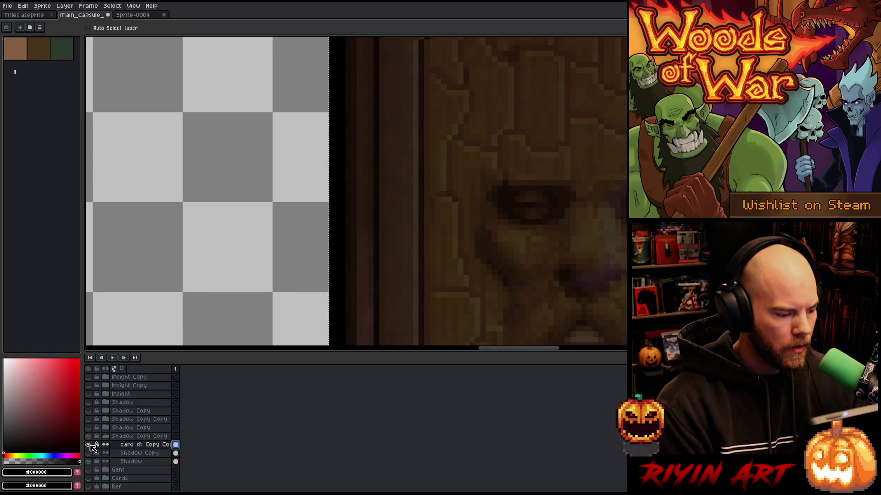
pyautogui.keyDown('alt'); pyautogui.click(91, 463); pyautogui.keyUp('alt')
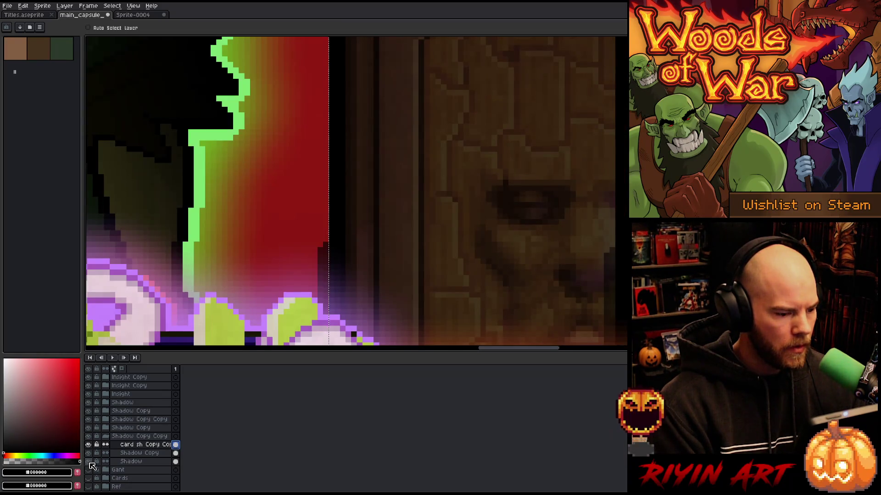
pyautogui.scroll(-3, 311, 256)
pyautogui.scroll(1, 334, 249)
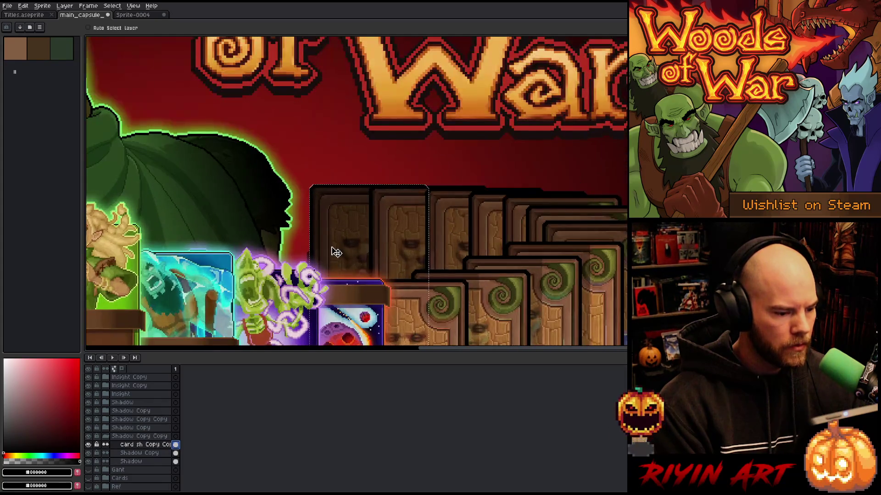
pyautogui.click(108, 438)
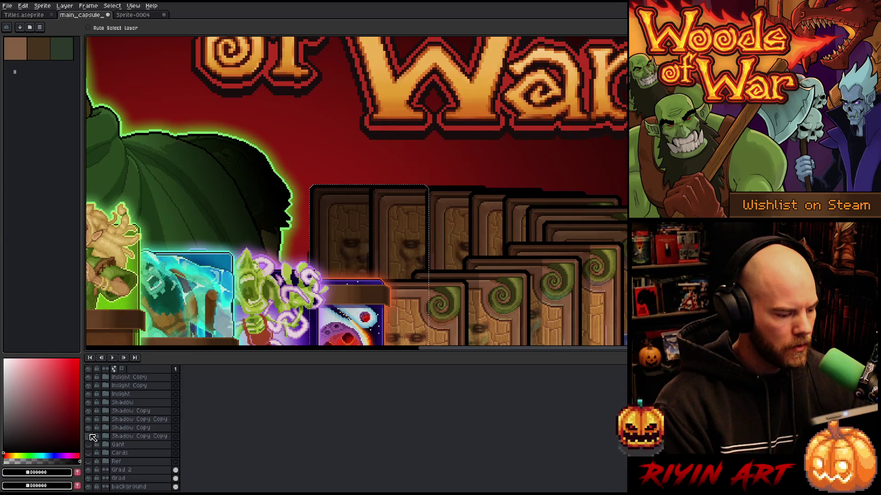
pyautogui.click(89, 430)
pyautogui.click(89, 430)
pyautogui.click(89, 430)
pyautogui.click(89, 430)
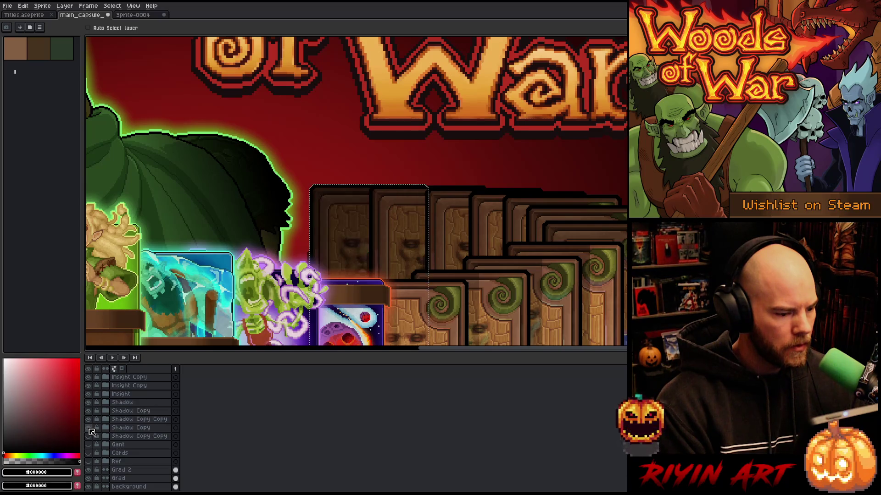
# - Expand the Shadow Copy and Shadow Copy Copy groups to inspect their card shadow layers
pyautogui.click(108, 427)
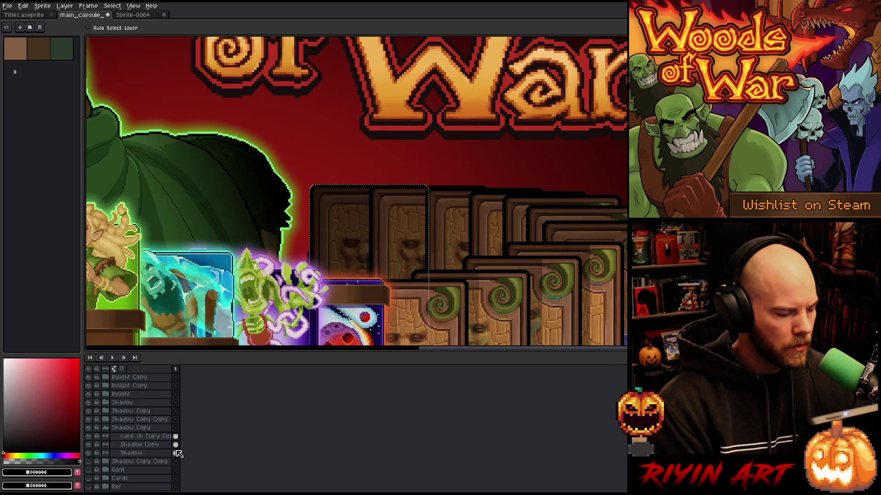
pyautogui.click(176, 436)
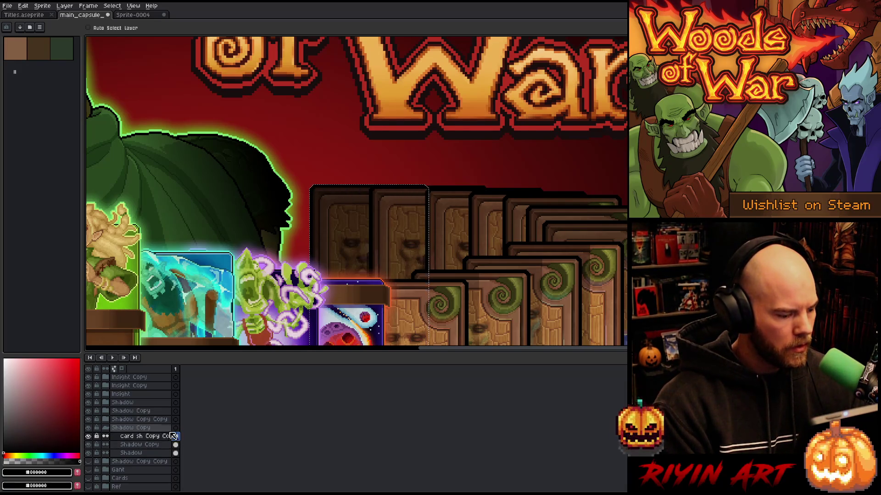
pyautogui.click(106, 428)
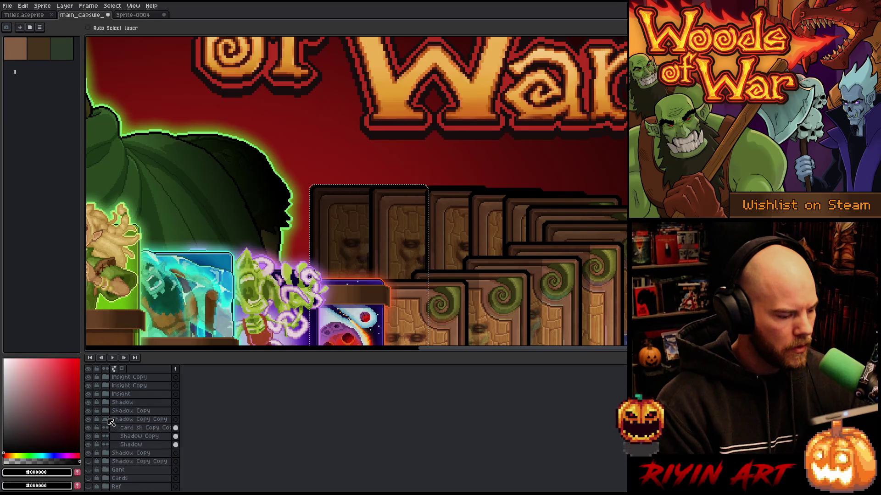
pyautogui.click(105, 419)
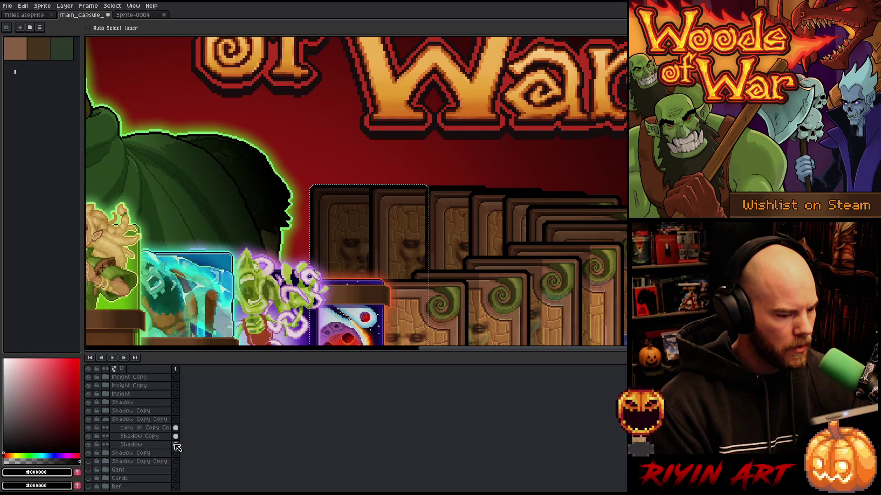
pyautogui.click(176, 428)
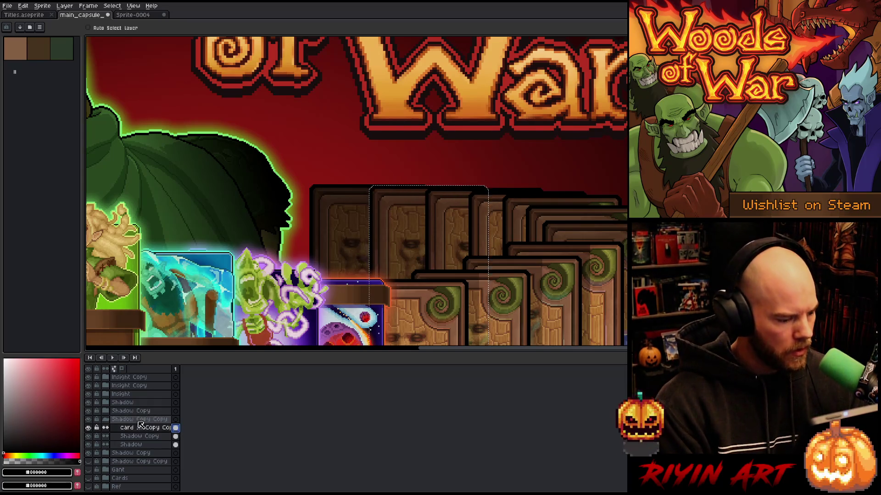
pyautogui.click(108, 419)
pyautogui.click(106, 411)
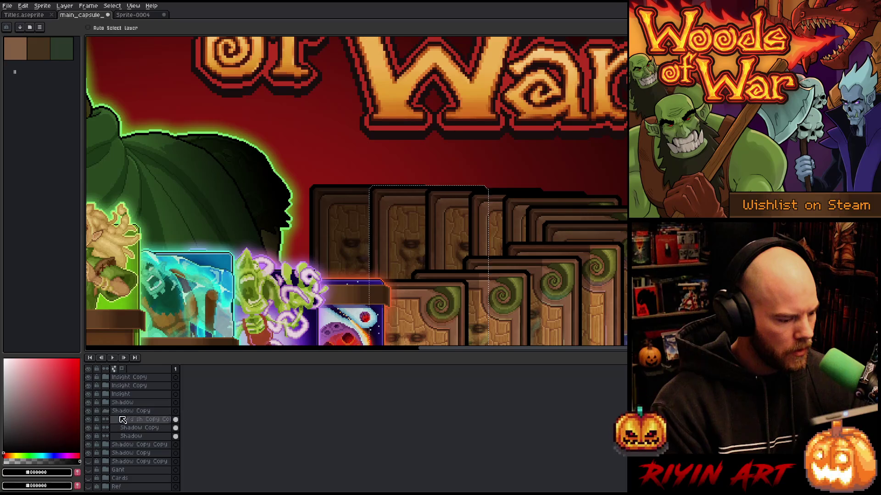
pyautogui.click(175, 436)
pyautogui.click(175, 419)
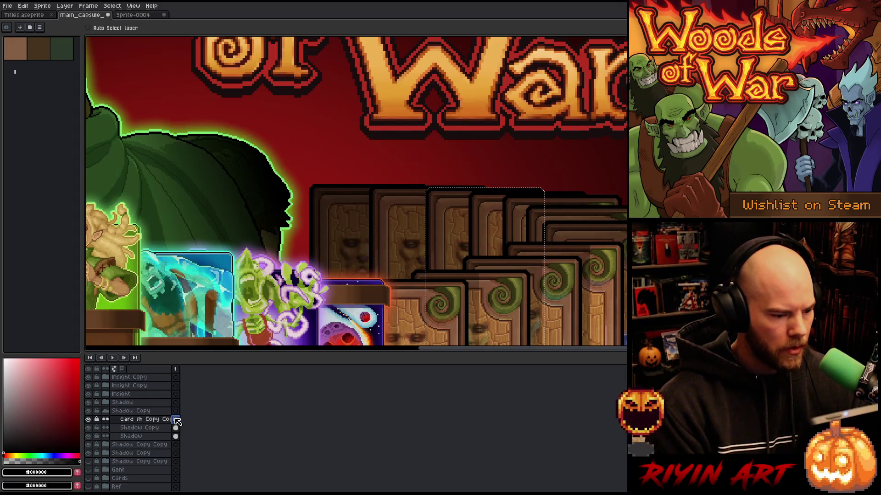
pyautogui.click(106, 411)
# - Select the Shadow Copy Copy group, deselect, and drag its card shadow left behind the cards
pyautogui.click(116, 429)
pyautogui.click(132, 437)
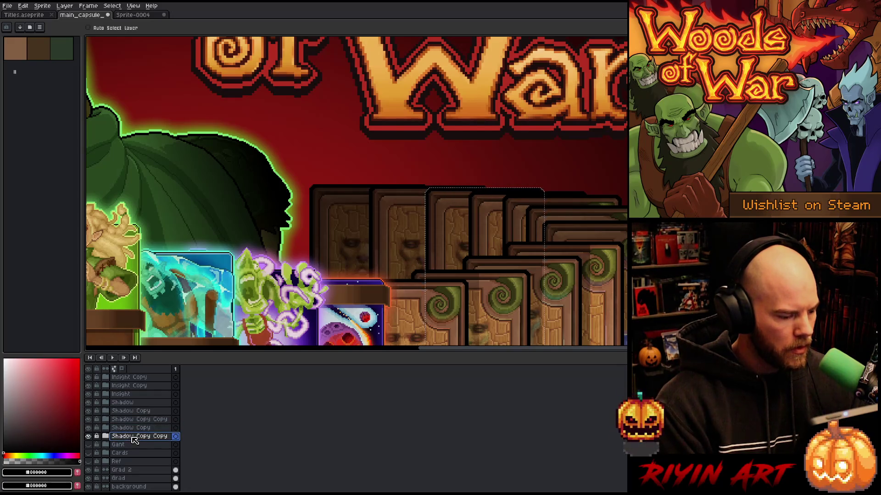
pyautogui.hotkey('ctrl', 'd')
pyautogui.moveTo(339, 246); pyautogui.dragTo(275, 244)
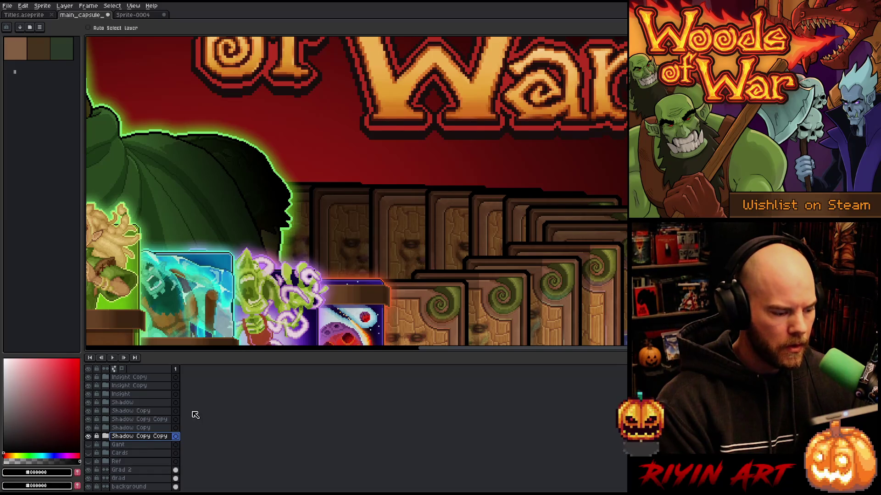
pyautogui.click(106, 436)
# - Increase the card shadow layer's opacity from 67% to 74% in Layer Properties
pyautogui.doubleClick(137, 444)
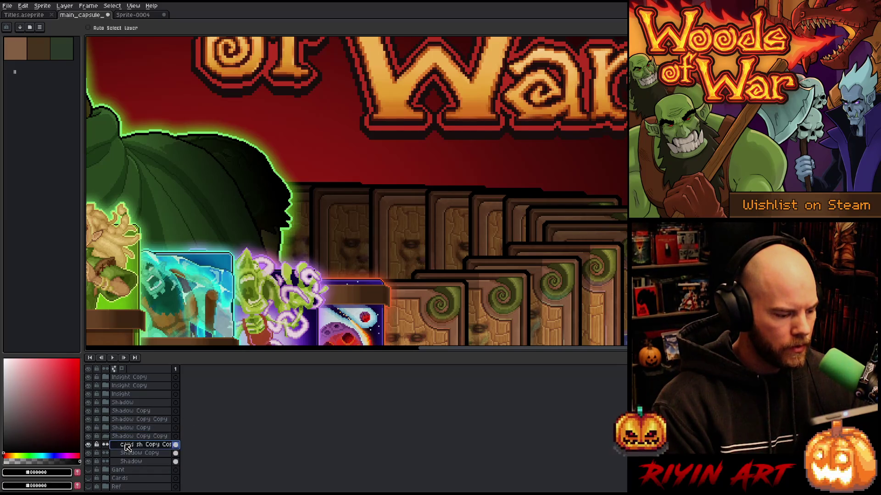
pyautogui.moveTo(219, 86); pyautogui.dragTo(221, 87)
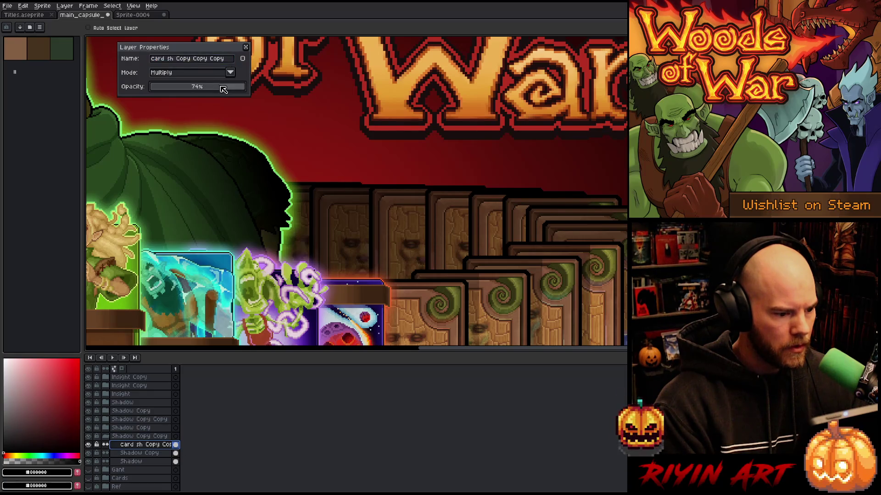
pyautogui.click(245, 47)
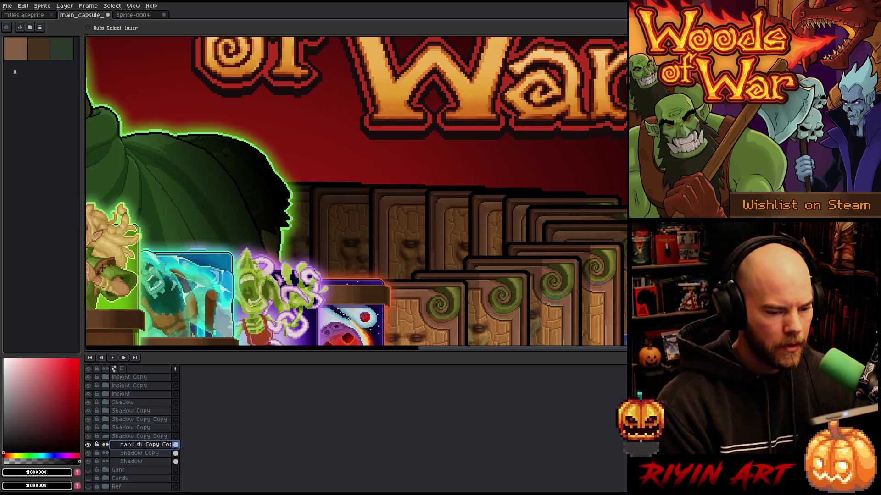
pyautogui.scroll(5, 615, 213)
pyautogui.scroll(-5, 623, 232)
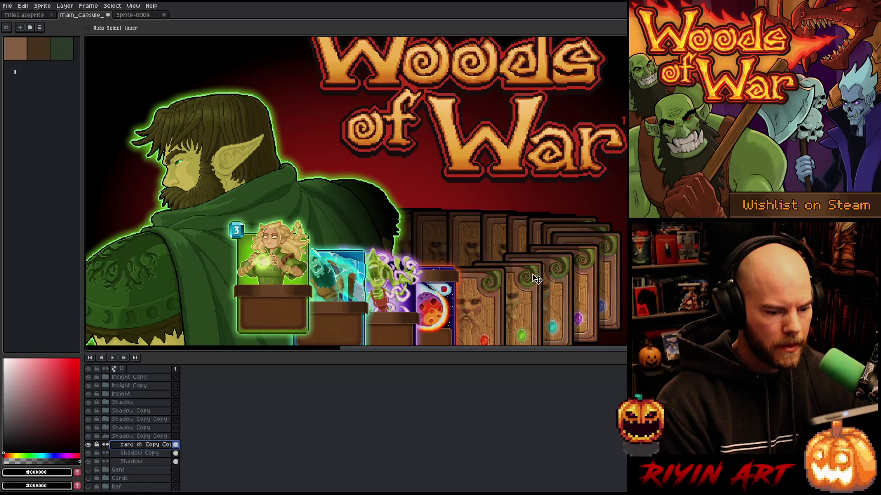
# - Select the Shadow group and the Shadow Copy groups together and nudge the shadows behind the card stack
pyautogui.scroll(-1, 519, 274)
pyautogui.scroll(1, 483, 273)
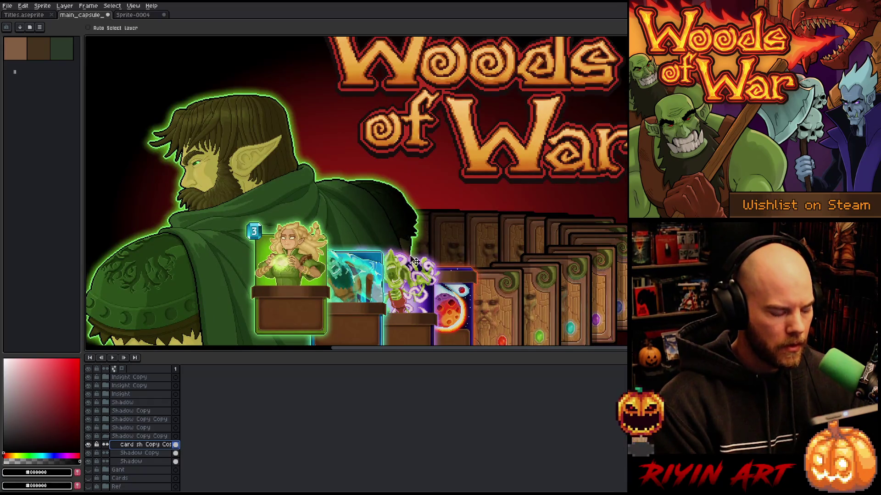
pyautogui.moveTo(117, 445); pyautogui.dragTo(121, 397)
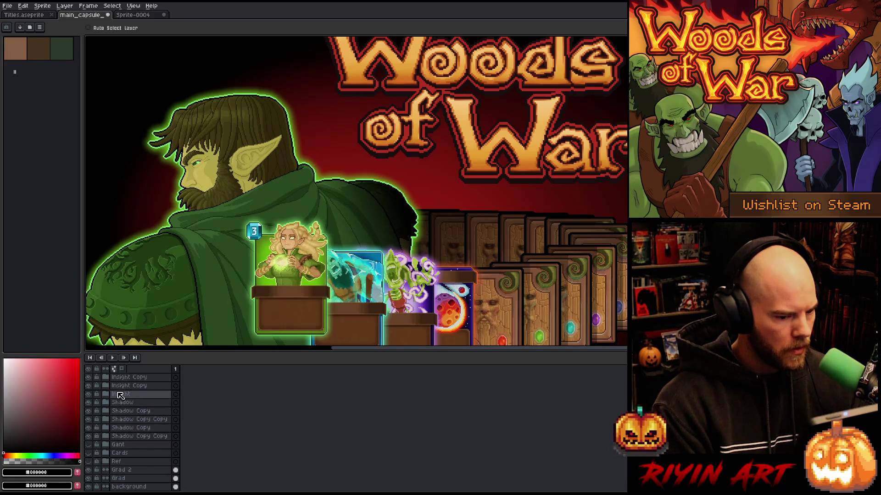
pyautogui.click(120, 396)
pyautogui.click(109, 402)
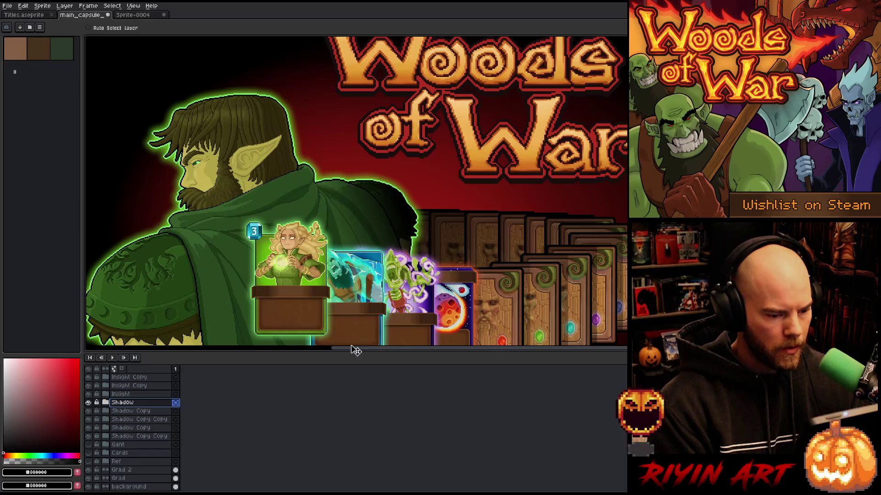
pyautogui.click(131, 411)
pyautogui.keyDown('shift'); pyautogui.click(137, 436); pyautogui.keyUp('shift')
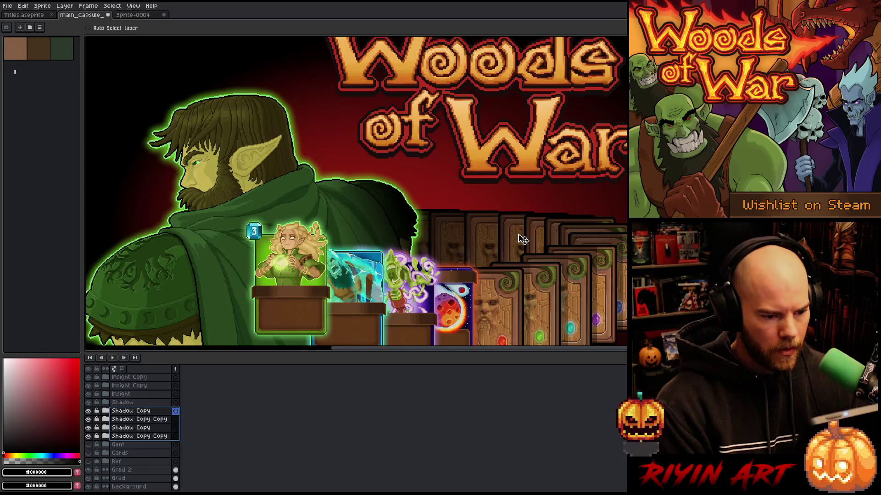
pyautogui.moveTo(522, 238); pyautogui.dragTo(521, 238)
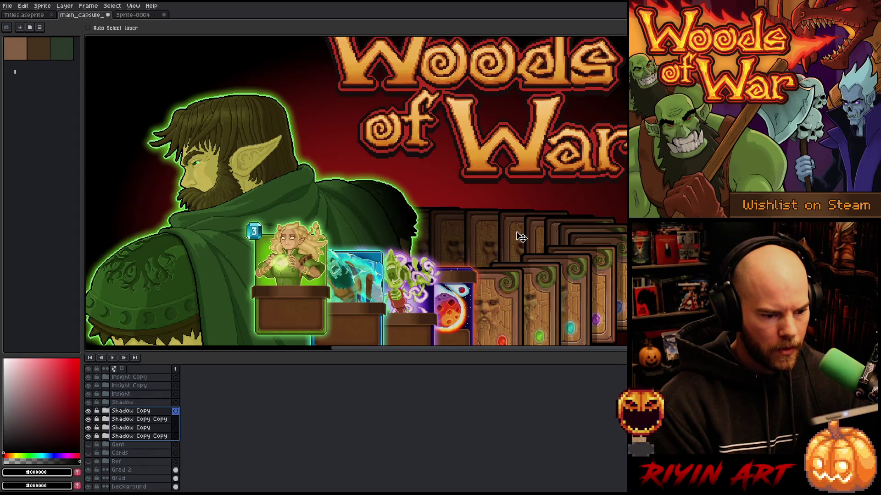
# - Shift the Shadow and Shadow Copy shadow bands up along the card tops
pyautogui.hotkey('alt', 'Up')
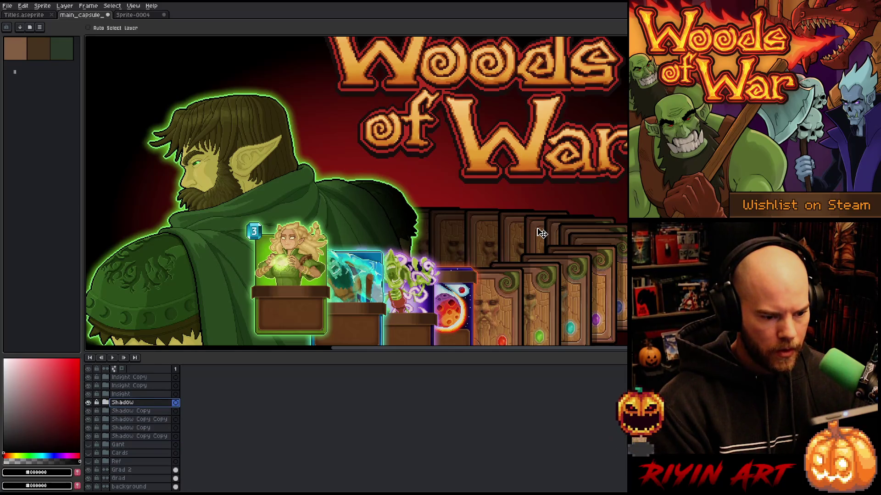
pyautogui.moveTo(542, 232); pyautogui.dragTo(541, 233)
pyautogui.scroll(2, 542, 232)
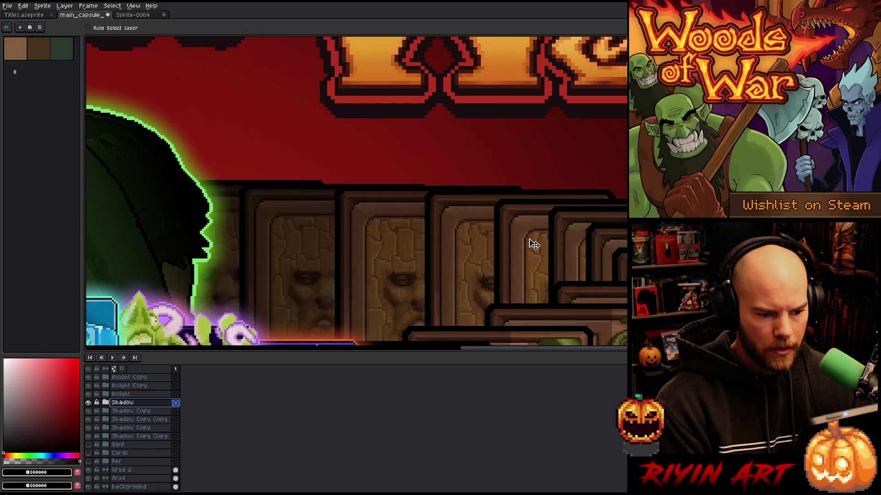
pyautogui.moveTo(536, 244); pyautogui.dragTo(535, 243)
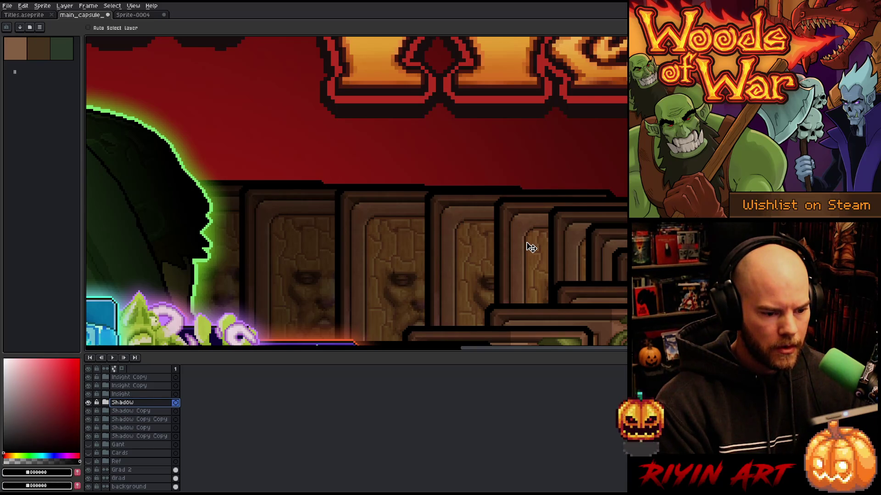
pyautogui.moveTo(531, 247); pyautogui.dragTo(527, 244)
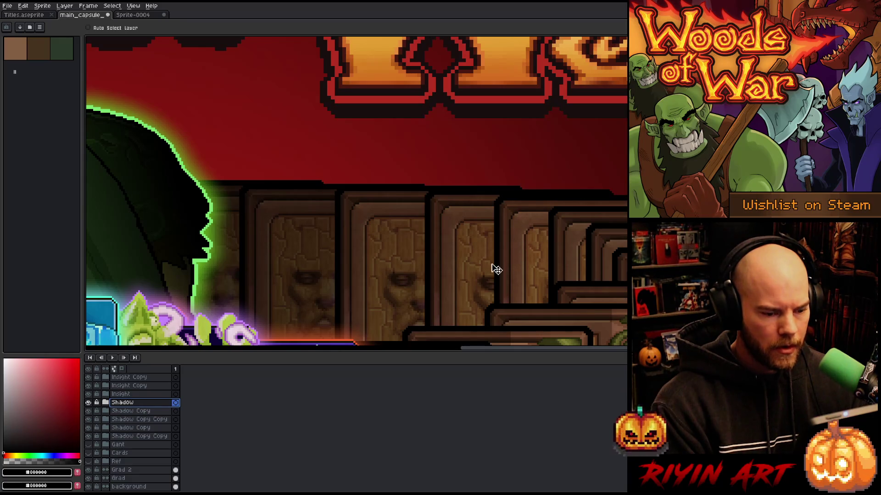
pyautogui.click(133, 411)
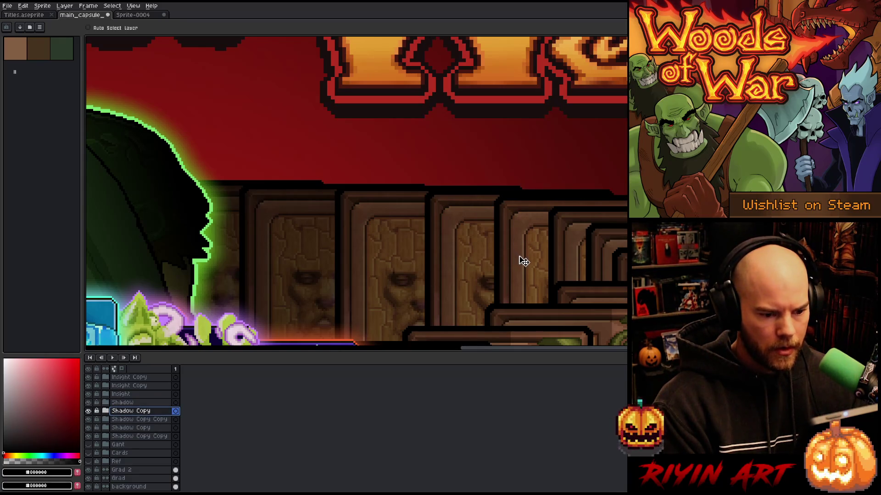
pyautogui.moveTo(519, 265); pyautogui.dragTo(518, 260)
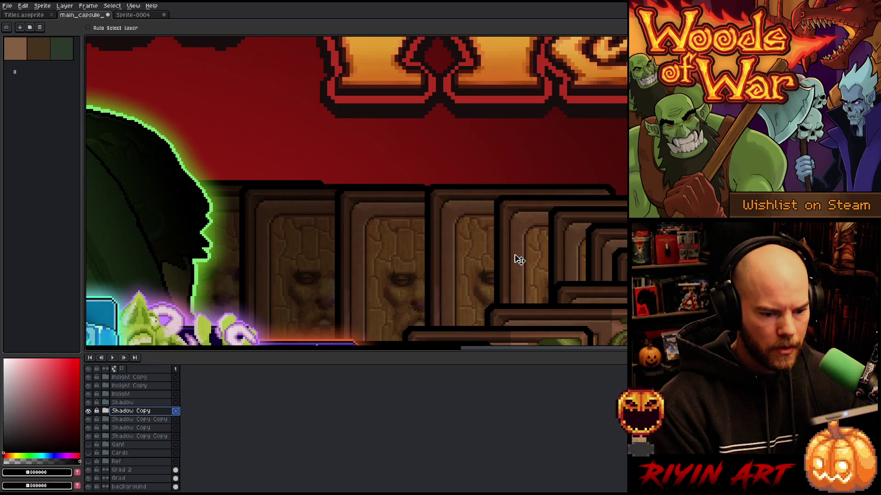
# - Raise the card-shaped shadows of the three lower shadow groups above the card stack
pyautogui.click(144, 420)
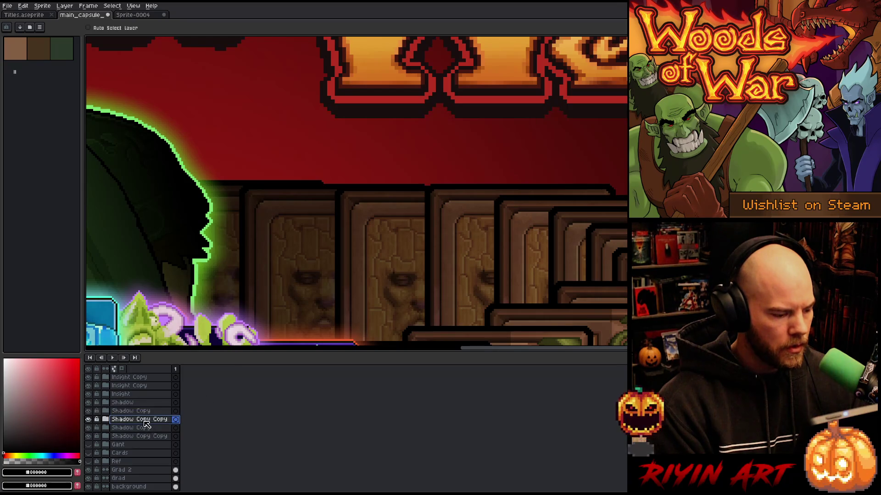
pyautogui.moveTo(393, 285); pyautogui.dragTo(396, 271)
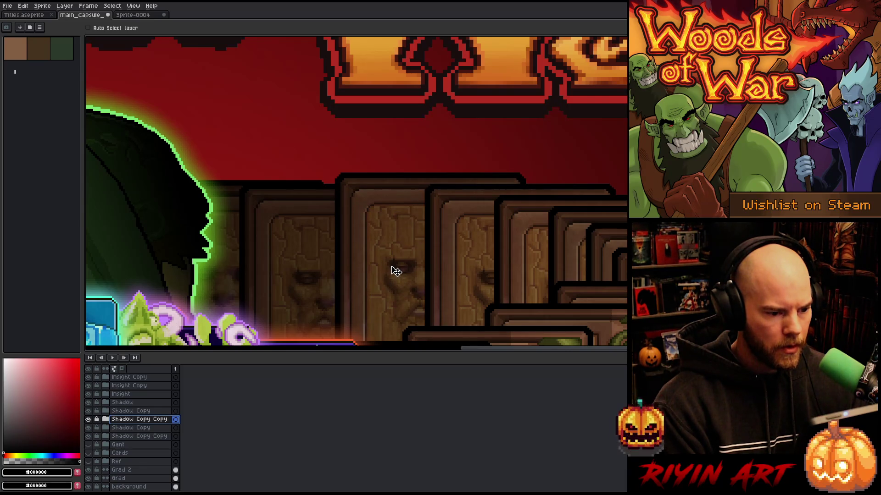
pyautogui.click(147, 427)
pyautogui.moveTo(312, 274); pyautogui.dragTo(309, 254)
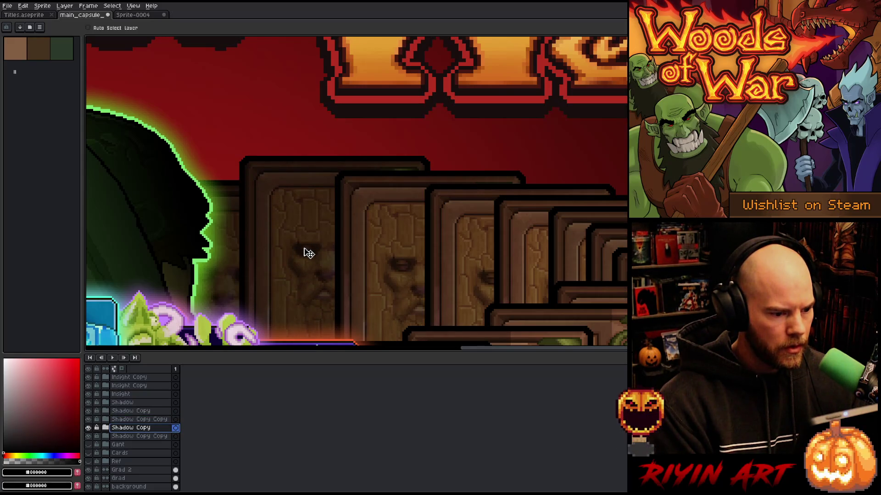
pyautogui.moveTo(309, 254); pyautogui.dragTo(308, 255)
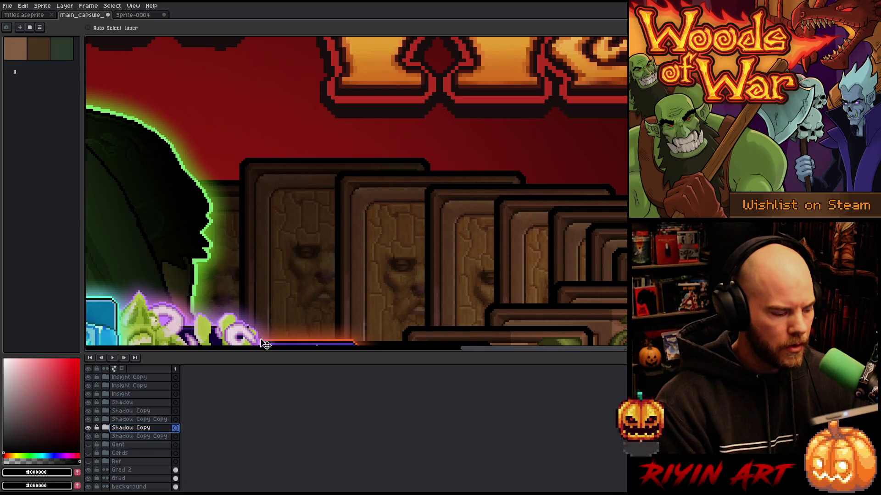
pyautogui.click(142, 437)
pyautogui.moveTo(236, 294); pyautogui.dragTo(232, 256)
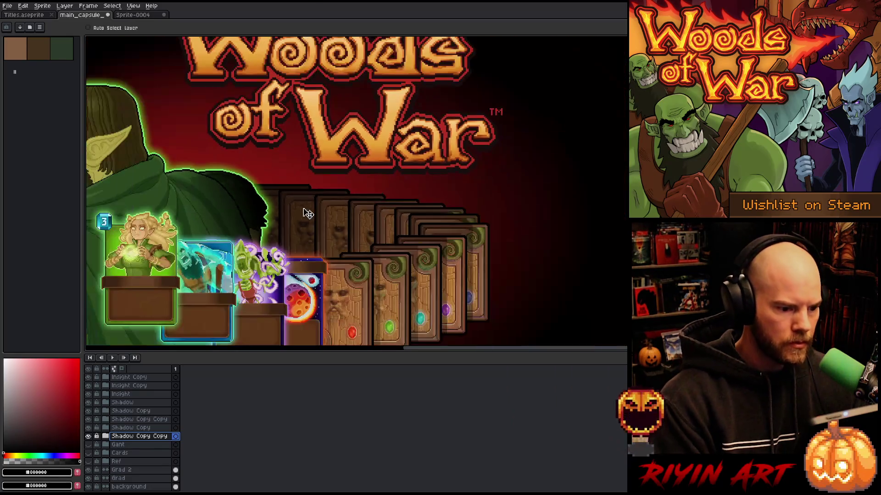
pyautogui.scroll(-5, 307, 213)
pyautogui.scroll(2, 268, 211)
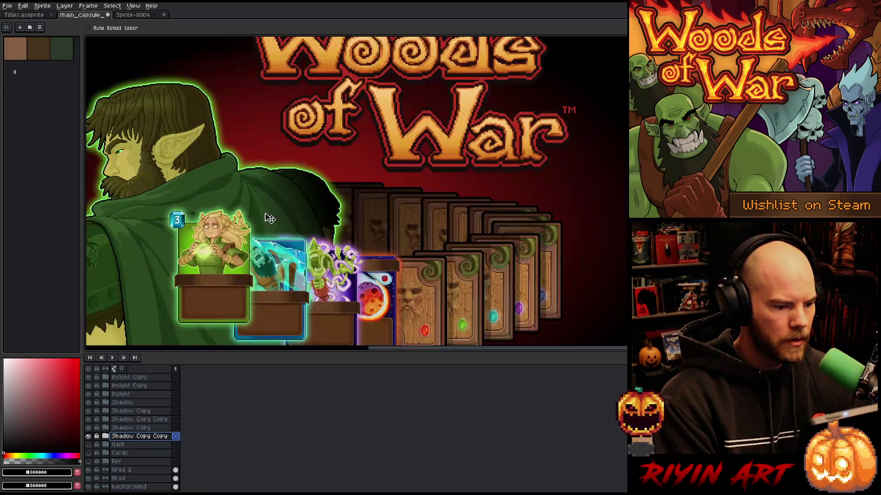
pyautogui.scroll(-2, 297, 217)
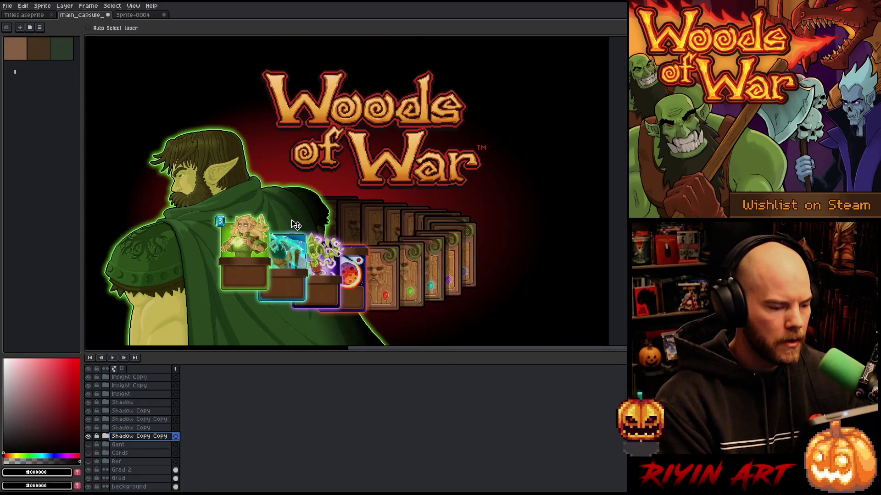
pyautogui.press('space')
pyautogui.moveTo(310, 209); pyautogui.dragTo(362, 164)
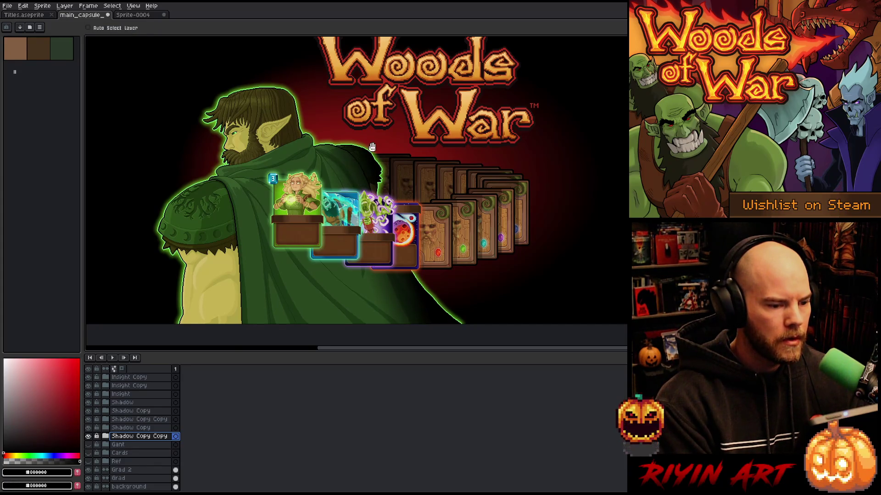
pyautogui.scroll(3, 372, 147)
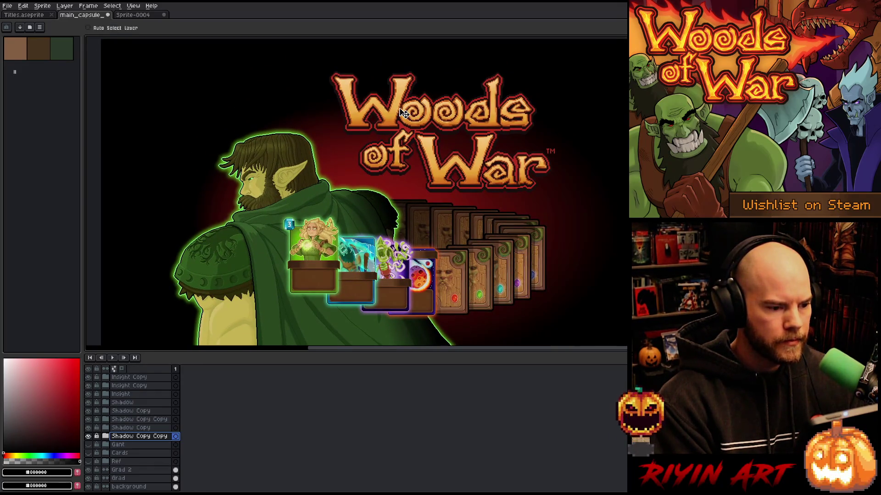
pyautogui.scroll(-1, 399, 115)
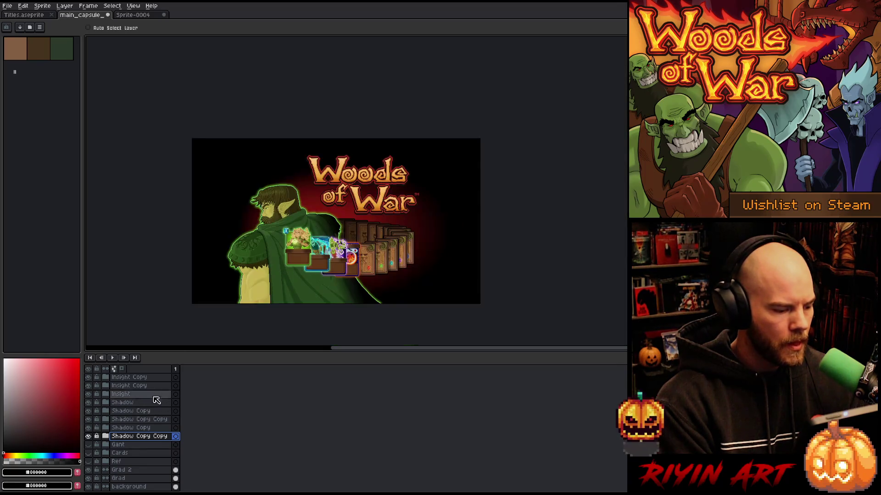
pyautogui.scroll(1, 394, 193)
pyautogui.scroll(-1, 358, 193)
pyautogui.scroll(1, 363, 183)
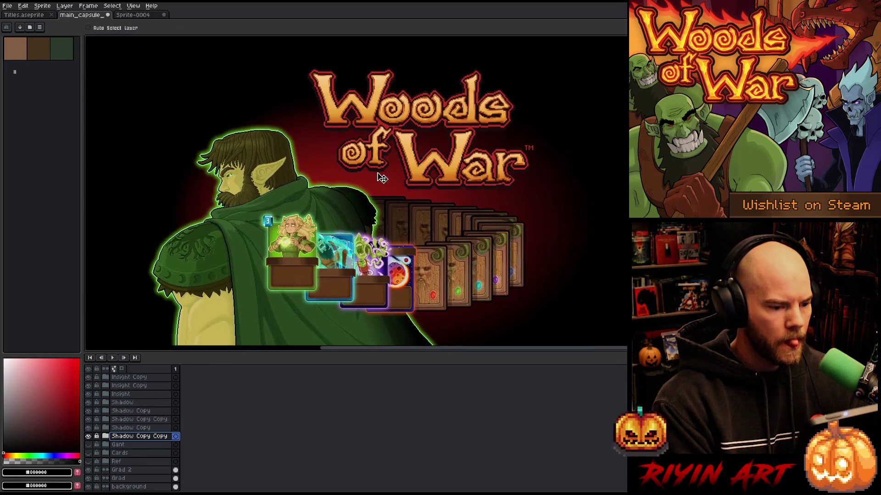
pyautogui.scroll(-2, 365, 174)
pyautogui.scroll(2, 364, 172)
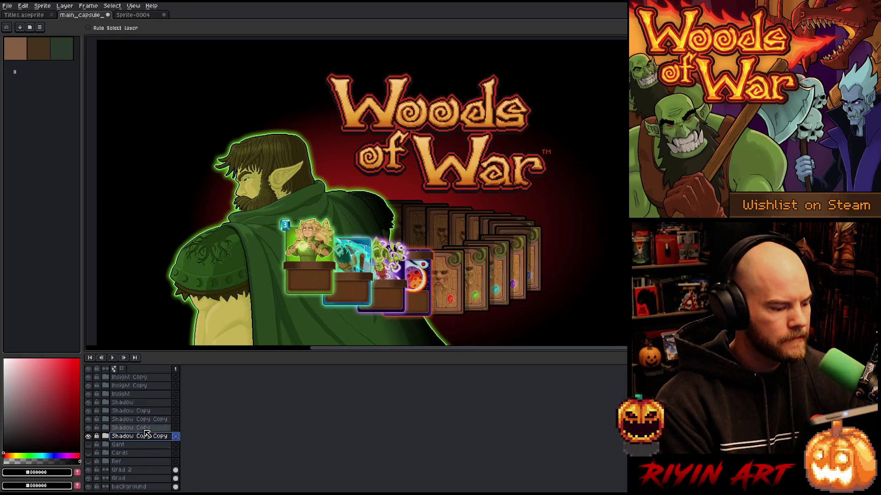
pyautogui.scroll(4, 131, 424)
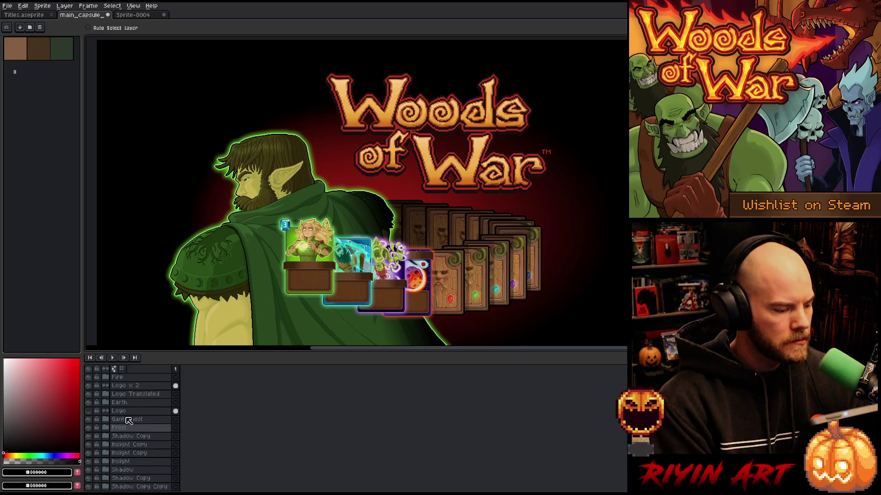
# - Copy the Logo x 2 layer's logo into a new sprite
pyautogui.click(128, 388)
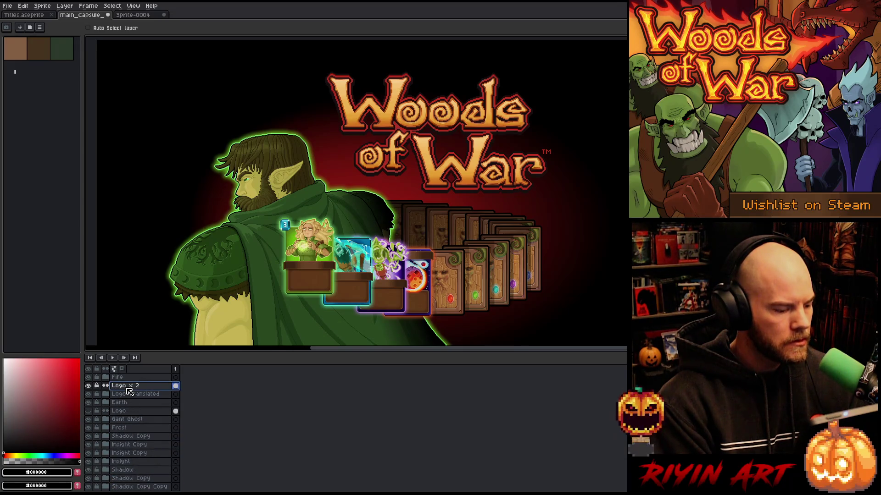
pyautogui.hotkey('ctrl', 'a')
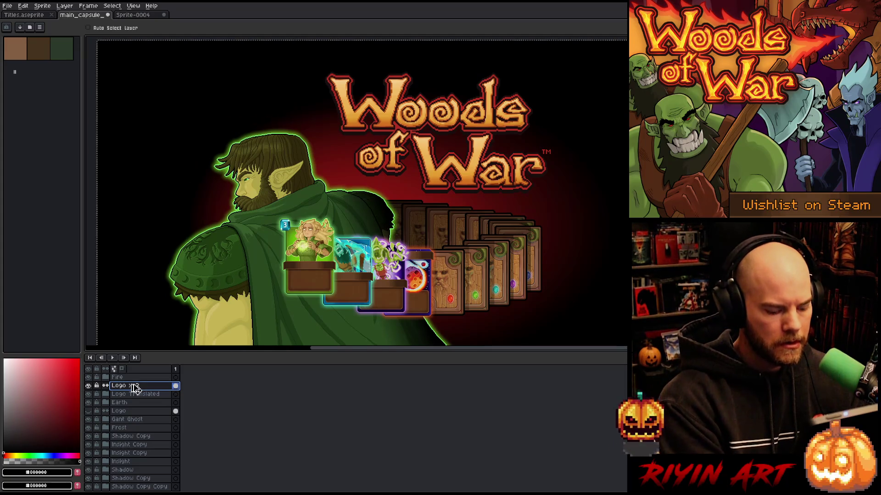
pyautogui.hotkey('ctrl', 'n')
pyautogui.press('Return')
pyautogui.hotkey('ctrl', 'v')
# - Trim the logo sprite and enlarge it 200% to 964×520, then return to main_capsule
pyautogui.click(23, 6)
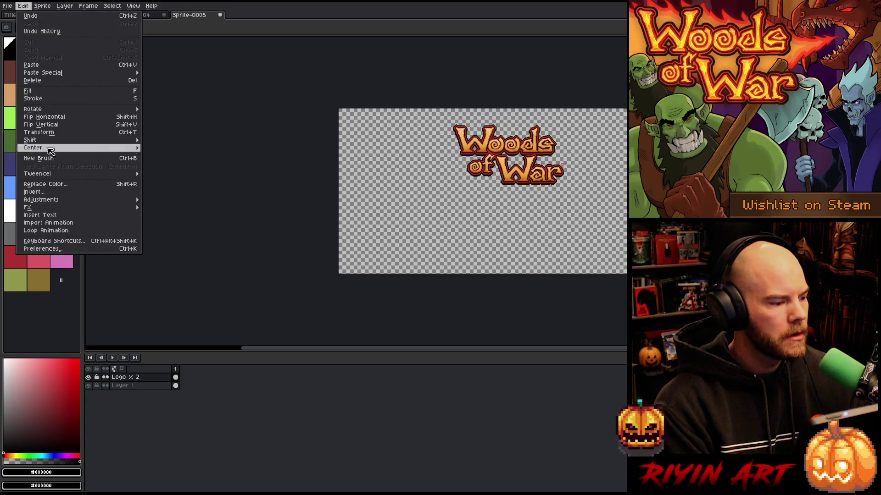
pyautogui.click(51, 81)
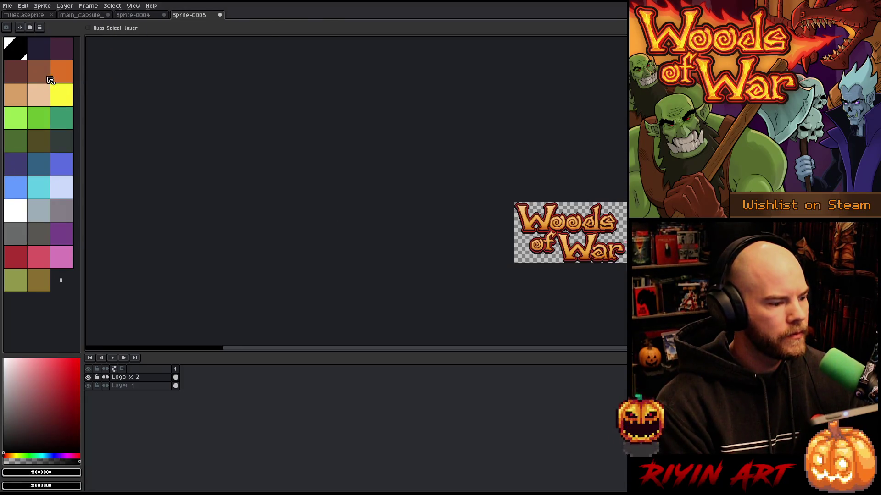
pyautogui.moveTo(609, 235); pyautogui.dragTo(398, 228)
pyautogui.click(42, 6)
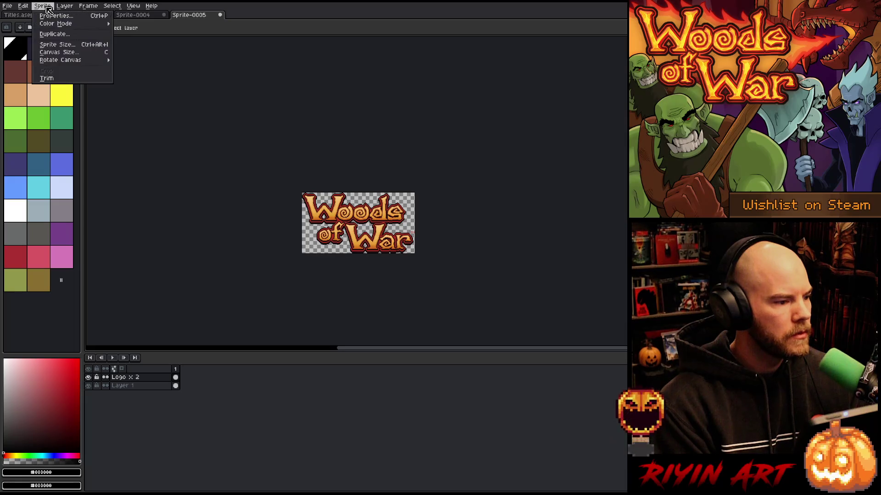
pyautogui.click(62, 47)
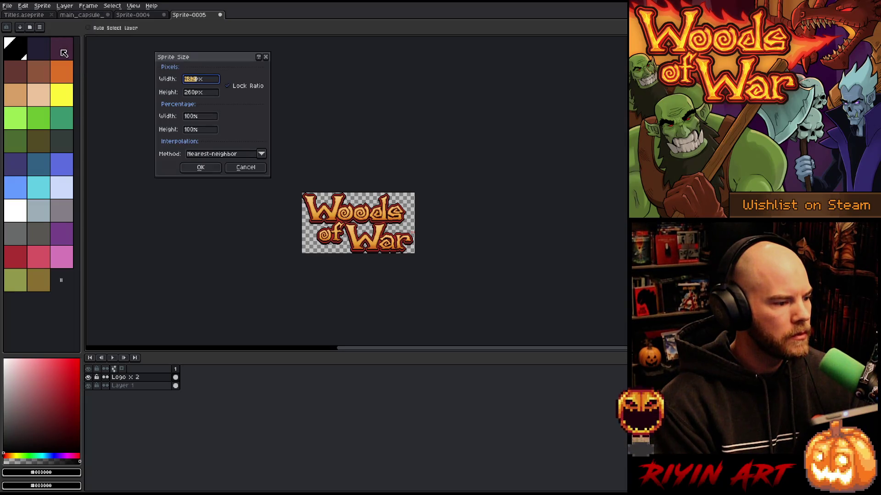
pyautogui.click(192, 117)
pyautogui.write('200')
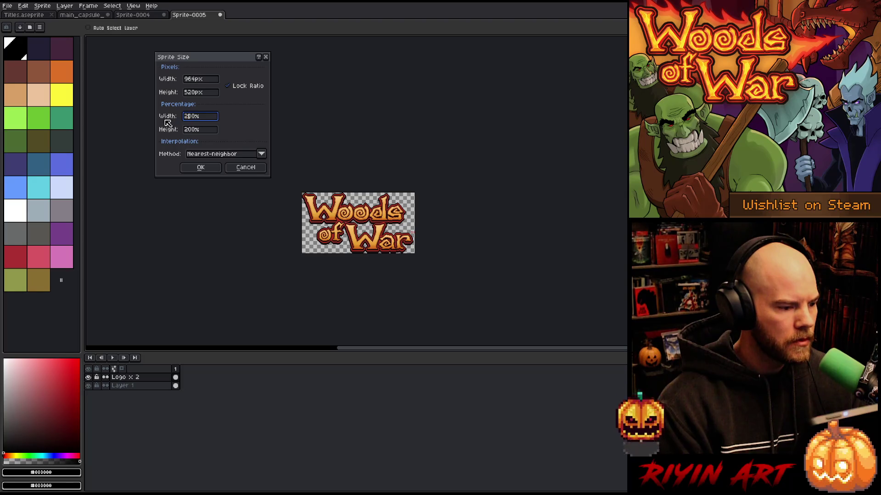
pyautogui.click(198, 167)
pyautogui.hotkey('ctrl', 'a')
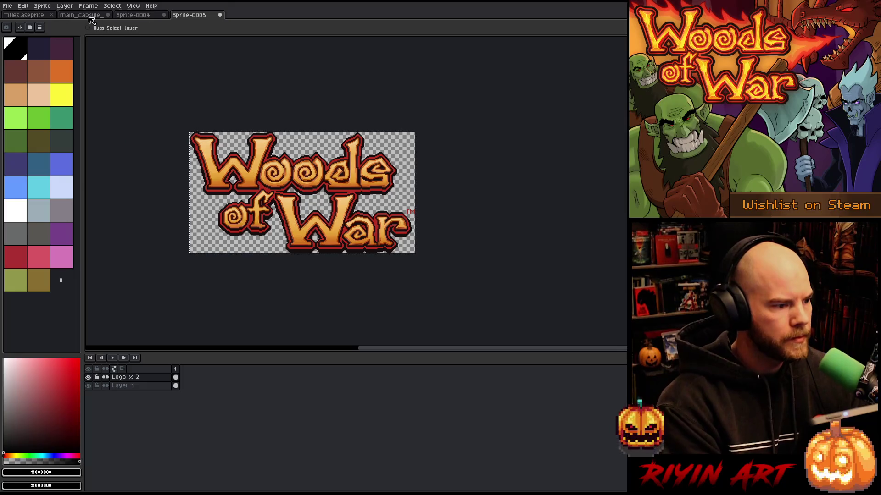
pyautogui.click(85, 15)
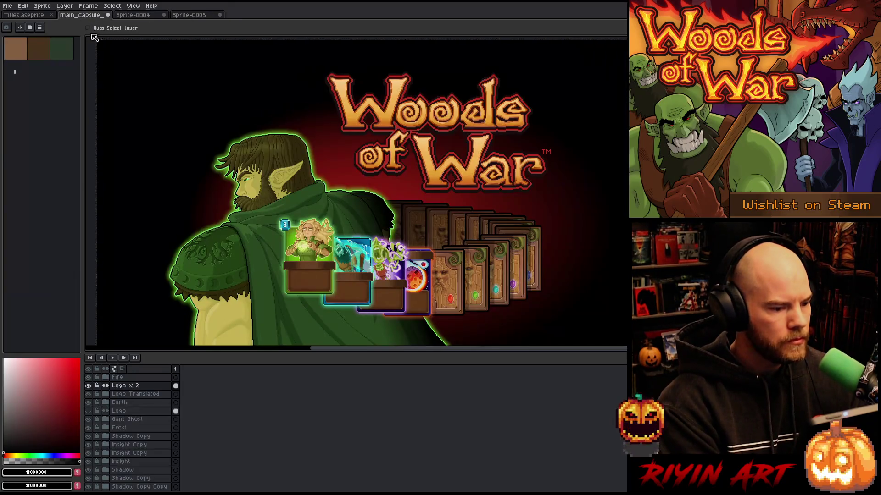
# - Hide Logo x 2 and add a new layer named Logo x 3 above it
pyautogui.click(89, 386)
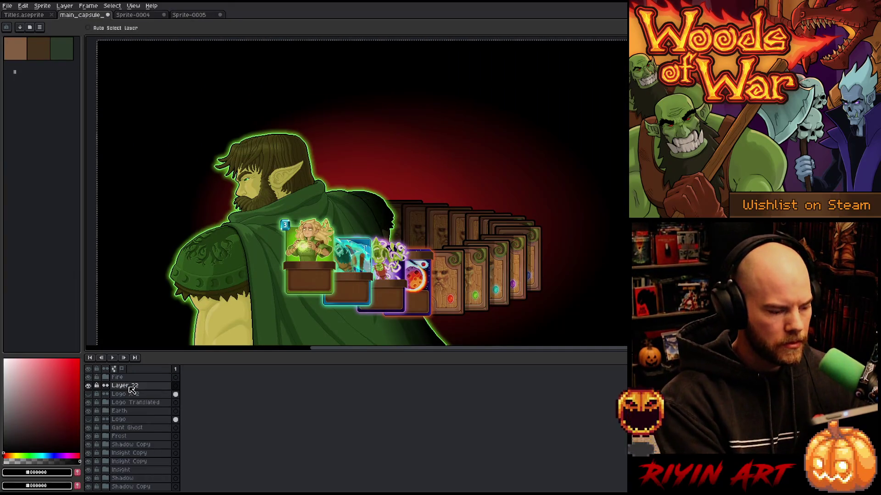
pyautogui.hotkey('shift', 'n')
pyautogui.doubleClick(123, 385)
pyautogui.write('Logo x 3')
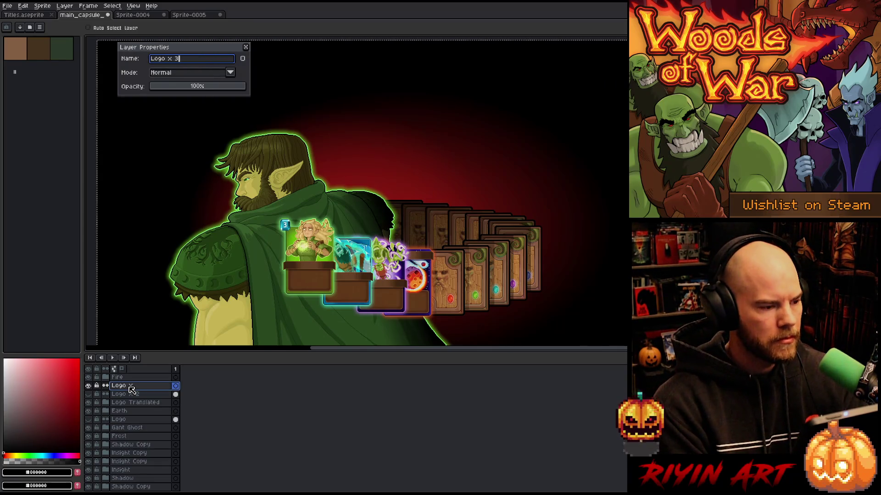
pyautogui.press('Return')
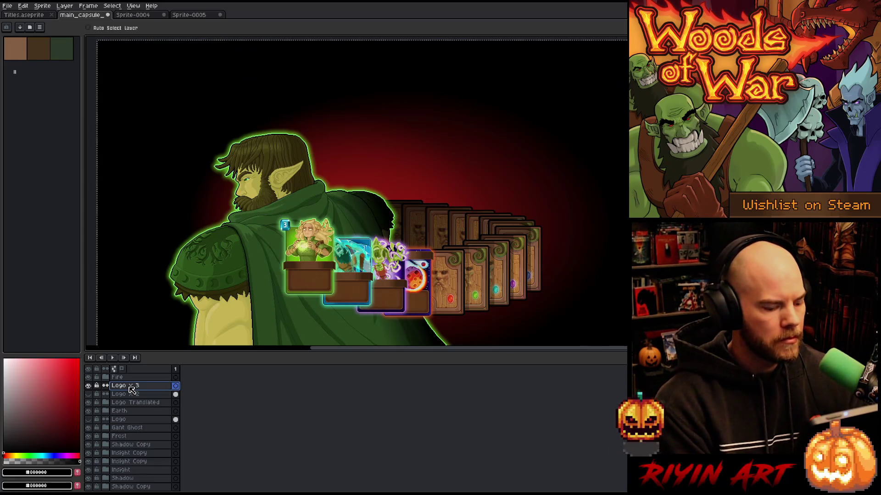
# - Paste and position the enlarged logo on Logo x 3, hide it, and re-show Logo x 2
pyautogui.hotkey('ctrl', 'v')
pyautogui.moveTo(316, 136)
pyautogui.mouseDown()
pyautogui.moveTo(418, 147)
pyautogui.moveTo(359, 141)
pyautogui.moveTo(351, 187)
pyautogui.mouseUp()
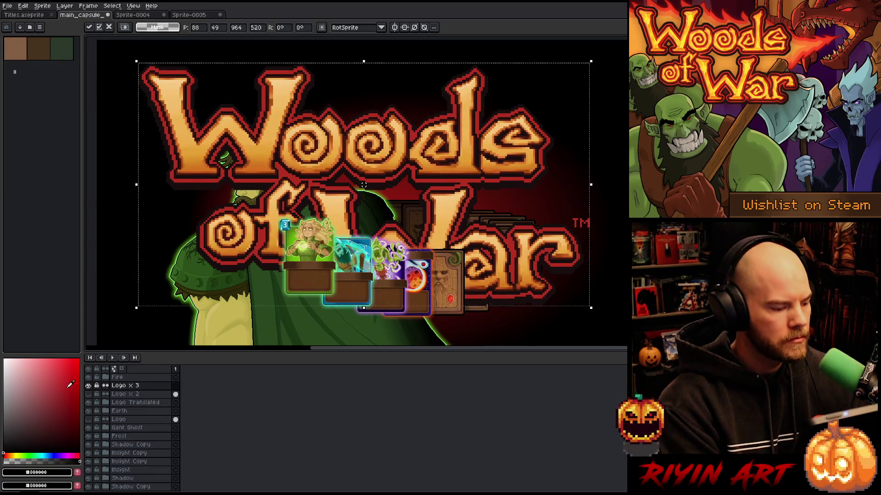
pyautogui.click(88, 385)
pyautogui.click(88, 394)
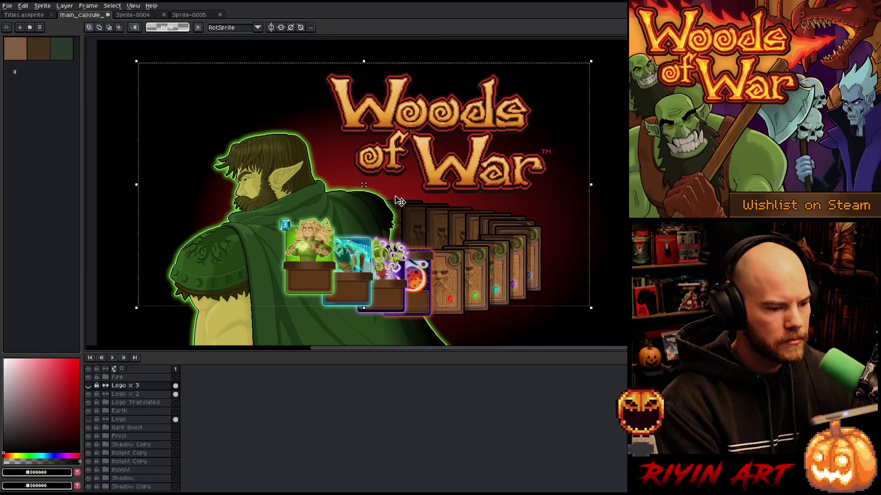
pyautogui.hotkey('ctrl', 'd')
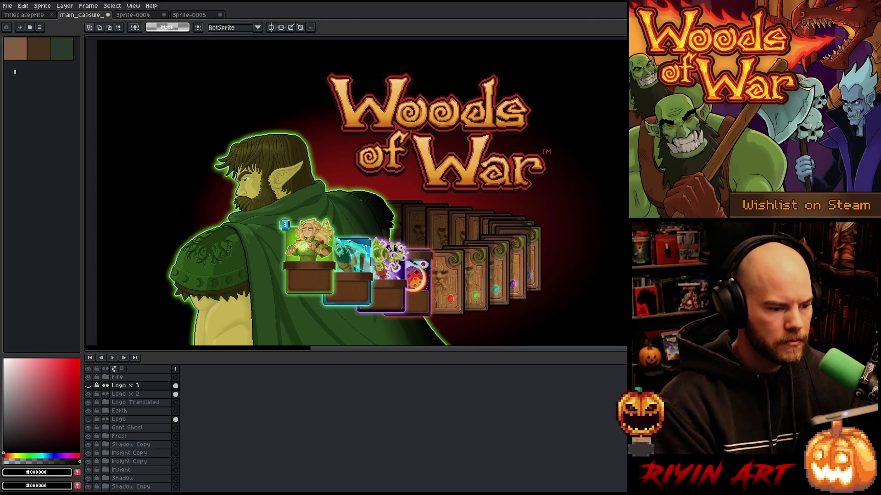
# - Zoom and pan out to view the whole capsule with the layers panel showing
pyautogui.scroll(-2, 336, 172)
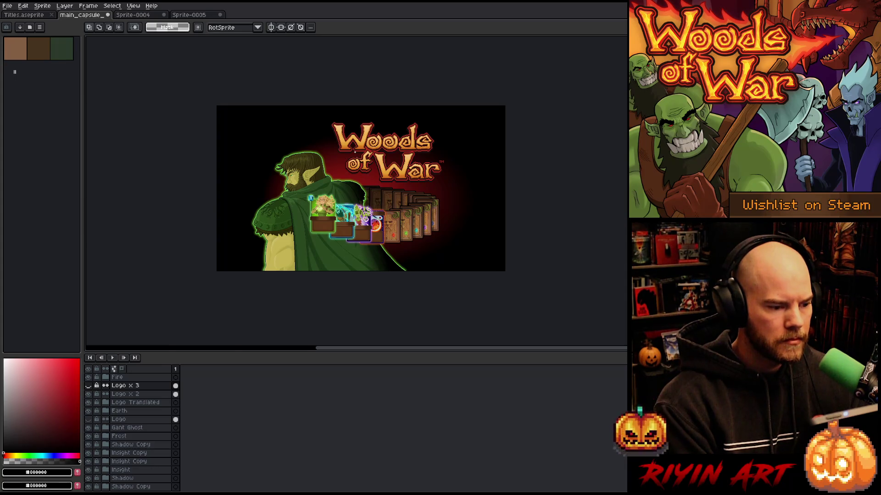
pyautogui.scroll(3, 362, 205)
pyautogui.moveTo(361, 205)
pyautogui.mouseDown()
pyautogui.moveTo(361, 243)
pyautogui.moveTo(322, 252)
pyautogui.moveTo(326, 244)
pyautogui.mouseUp()
pyautogui.scroll(-2, 326, 243)
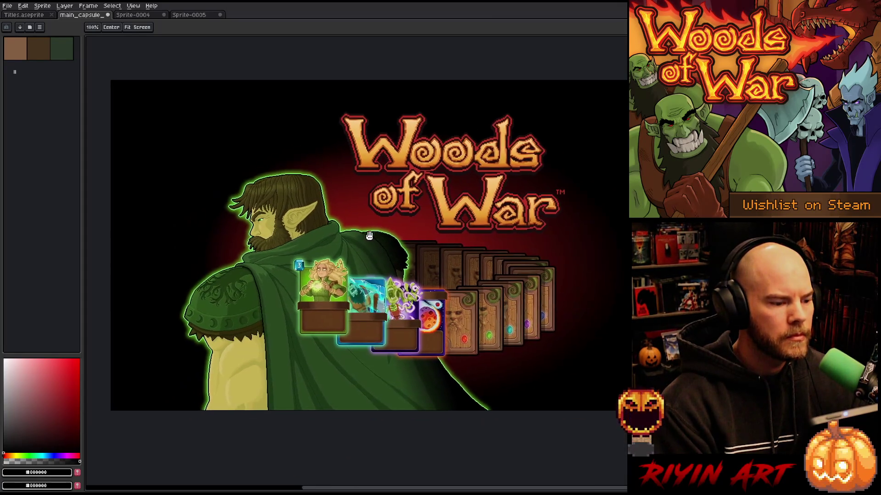
pyautogui.press('m')
pyautogui.scroll(-2, 347, 209)
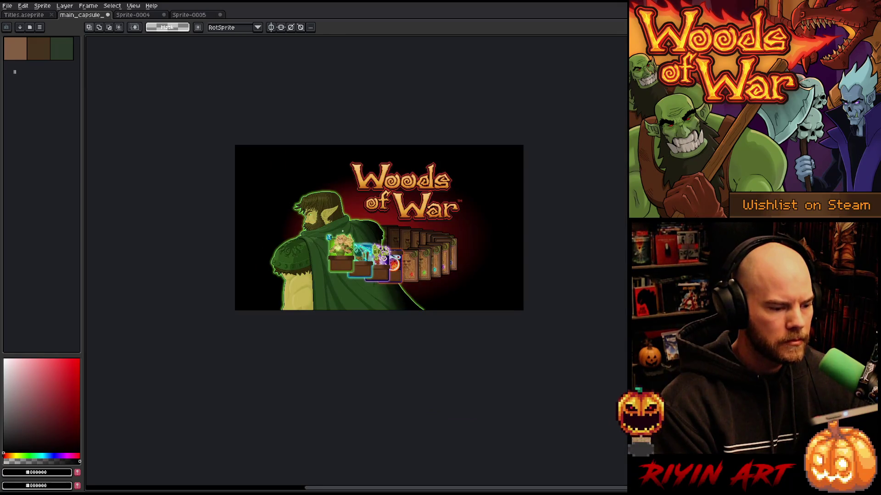
pyautogui.scroll(2, 264, 187)
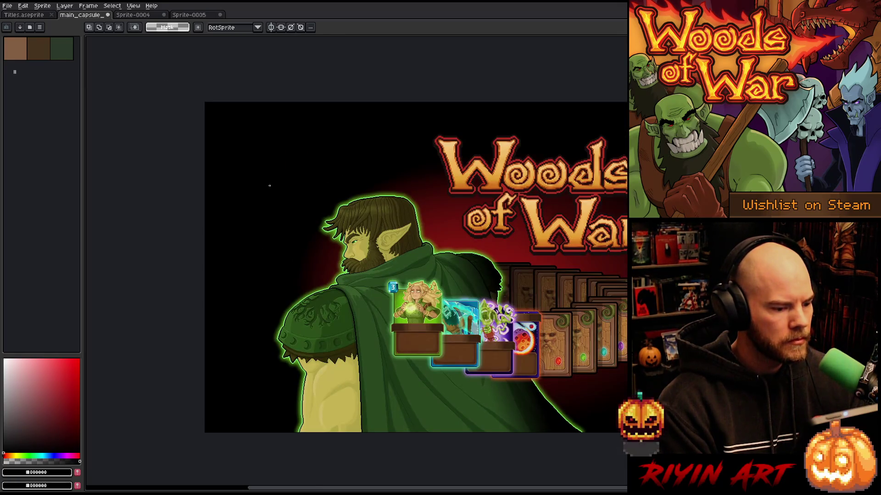
pyautogui.press('Tab')
pyautogui.scroll(-3, 144, 439)
pyautogui.scroll(2, 142, 441)
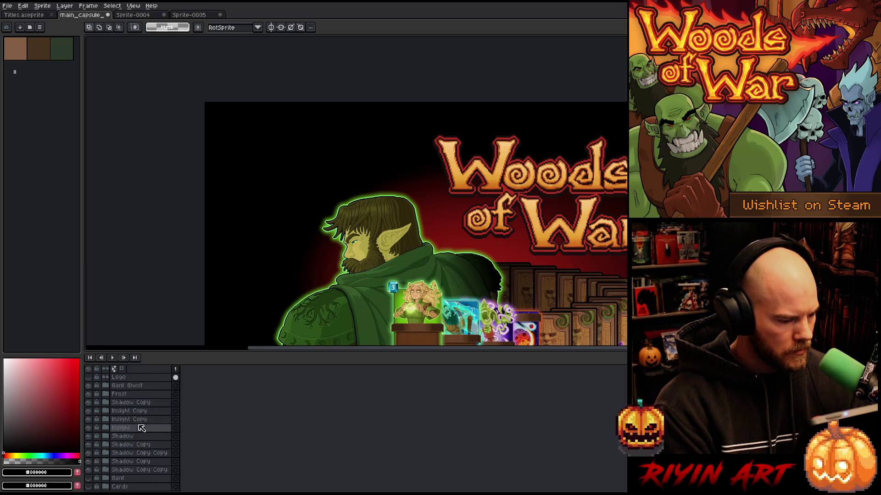
# - Duplicate the Gant Ghost layer group
pyautogui.click(133, 386)
pyautogui.rightClick(133, 387)
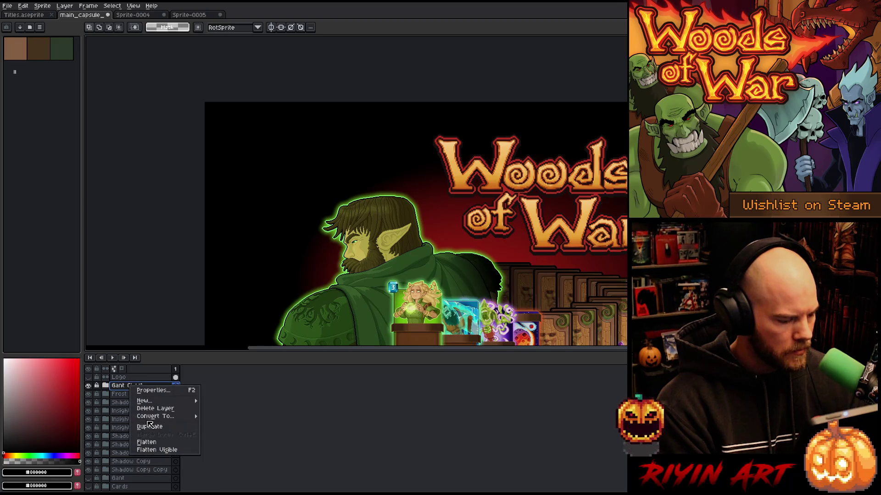
pyautogui.click(150, 428)
# - Flatten only the Gant Ghost Copy group into one layer, undoing an accidental full flatten
pyautogui.rightClick(130, 388)
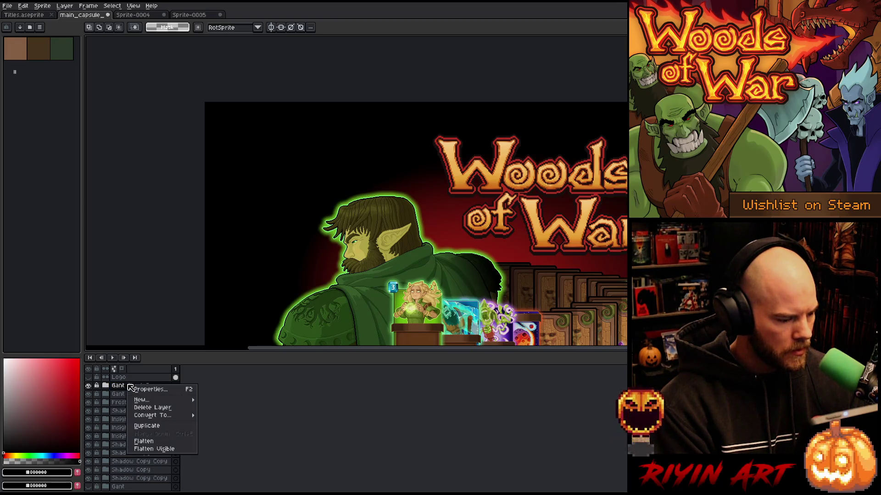
pyautogui.click(144, 442)
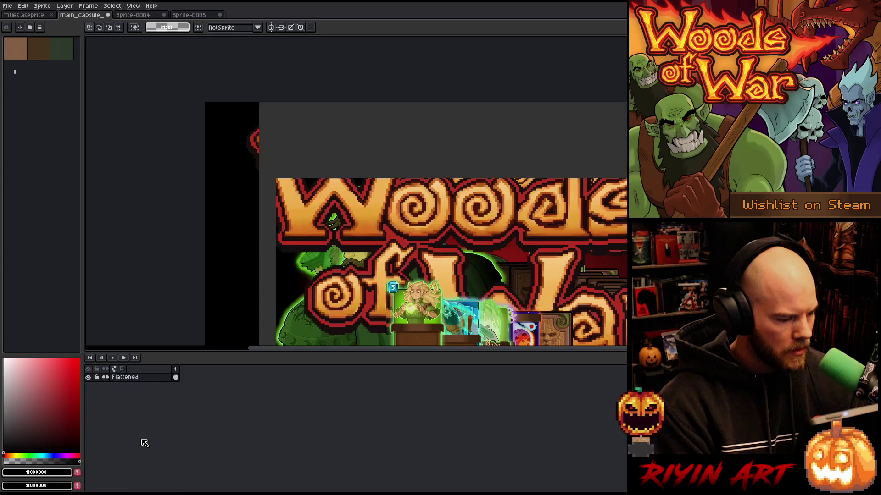
pyautogui.hotkey('ctrl', 'z')
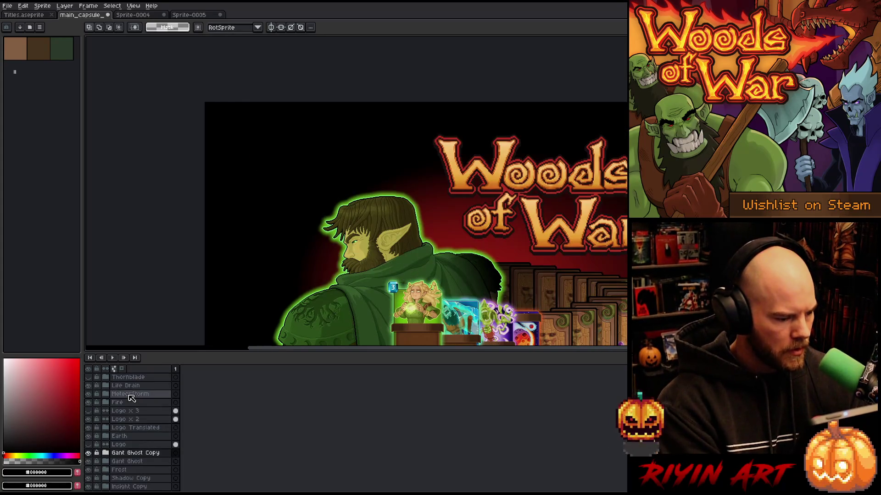
pyautogui.click(133, 454)
pyautogui.rightClick(131, 455)
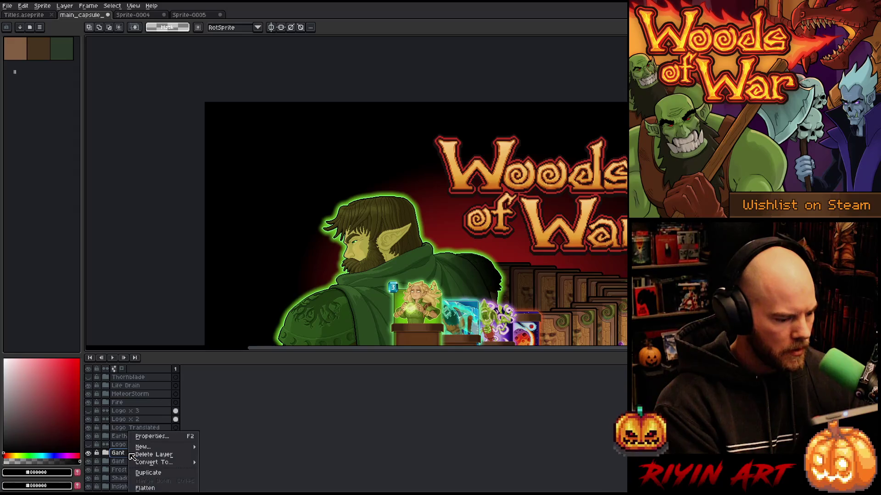
pyautogui.click(145, 488)
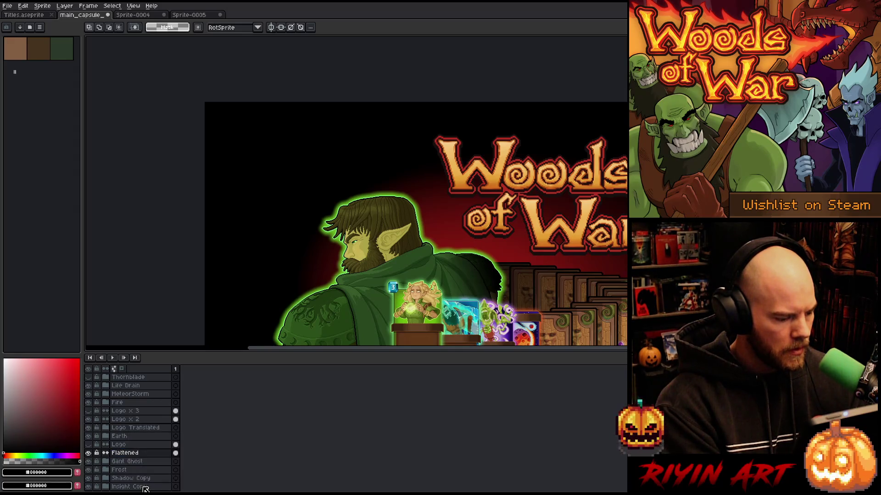
# - Rename the flattened layer to Gant Flat
pyautogui.doubleClick(131, 454)
pyautogui.write('G')
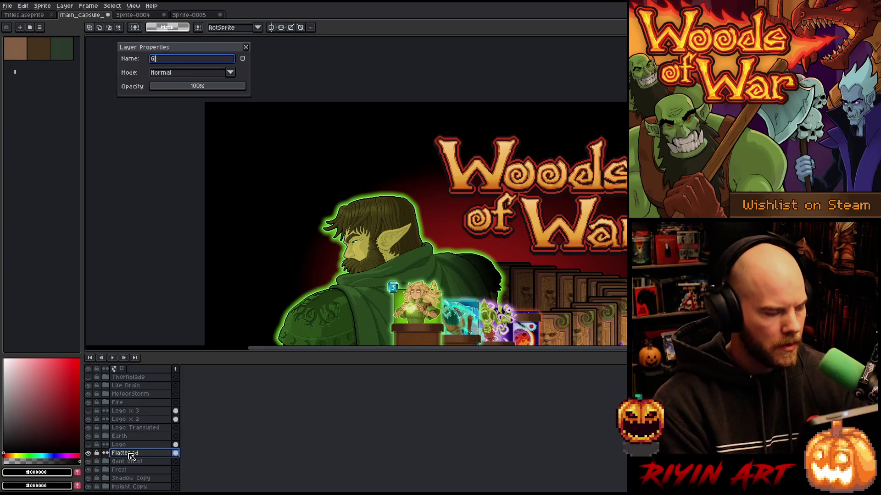
pyautogui.write('lat')
pyautogui.press('Return')
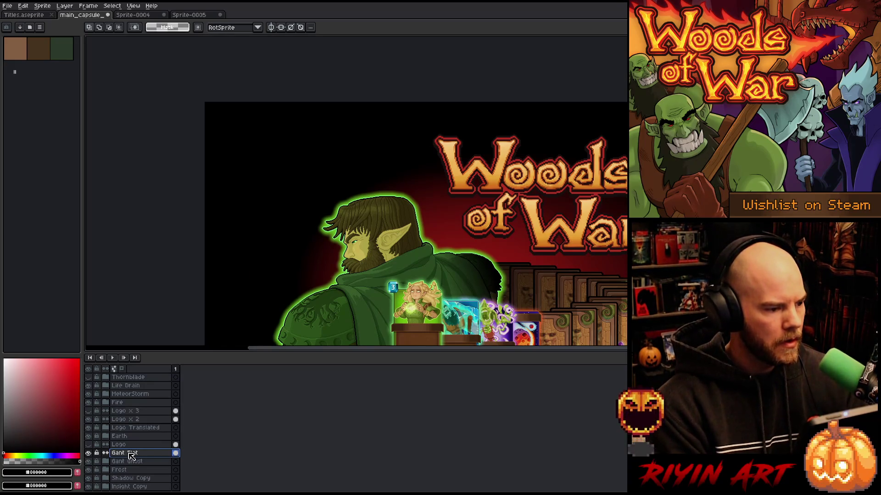
# - Copy the Gant figure into a new sprite
pyautogui.hotkey('ctrl', 'a')
pyautogui.hotkey('ctrl', 'c')
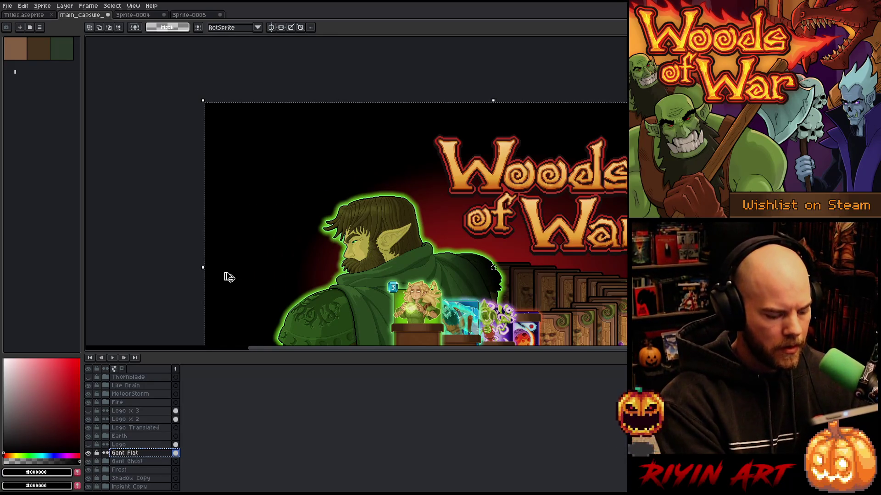
pyautogui.hotkey('ctrl', 'n')
pyautogui.press('Return')
pyautogui.hotkey('ctrl', 'v')
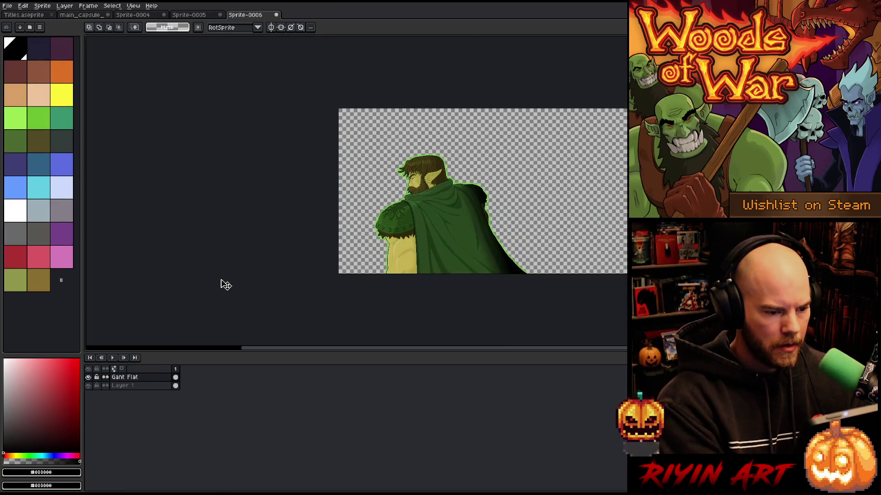
# - Trim the new sprite to the figure and scale it to 200%, then return to main_capsule
pyautogui.click(41, 5)
pyautogui.click(46, 78)
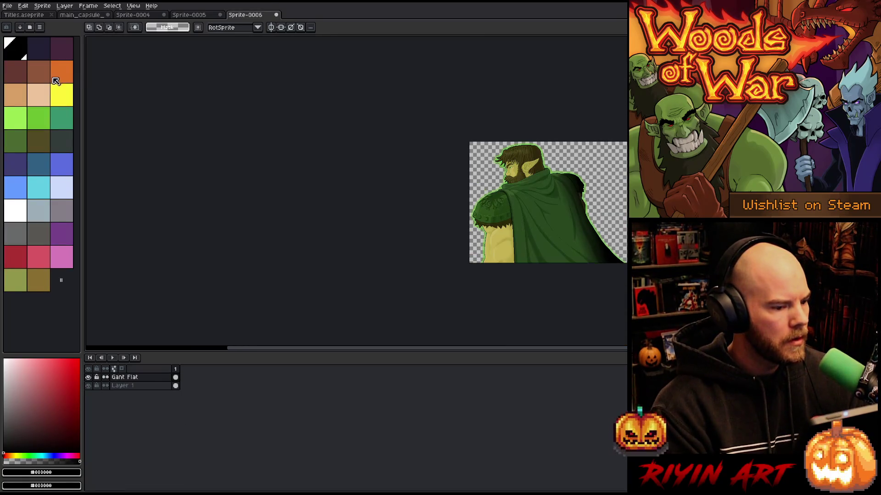
pyautogui.click(42, 6)
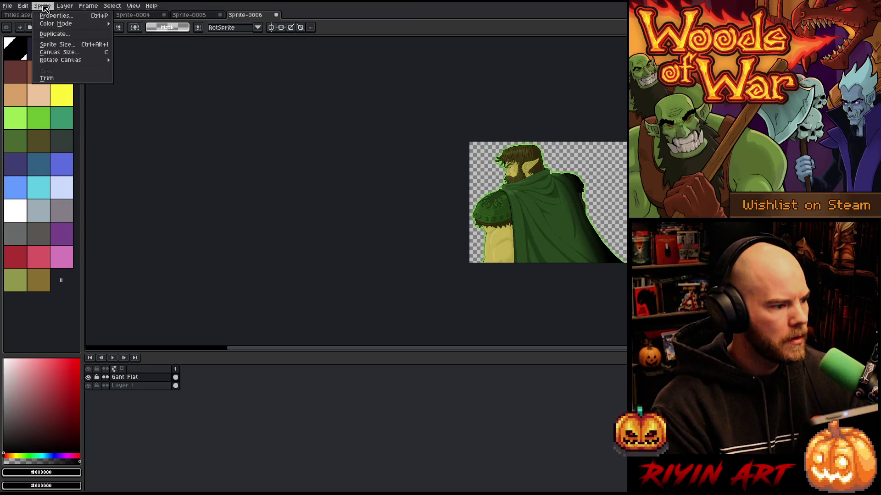
pyautogui.click(51, 45)
pyautogui.doubleClick(196, 129)
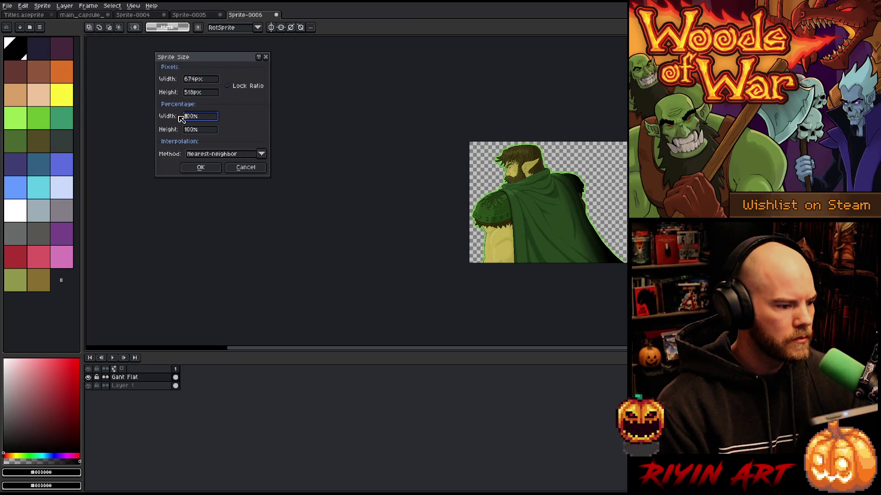
pyautogui.write('200')
pyautogui.click(196, 168)
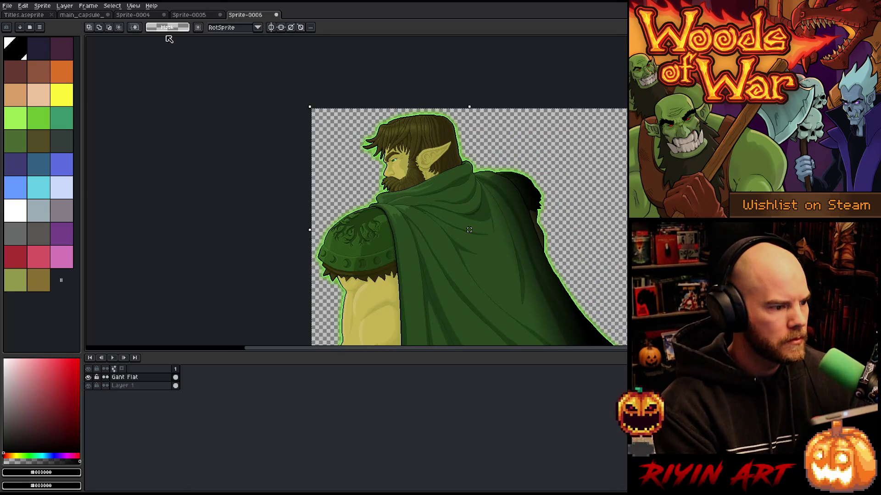
pyautogui.click(82, 15)
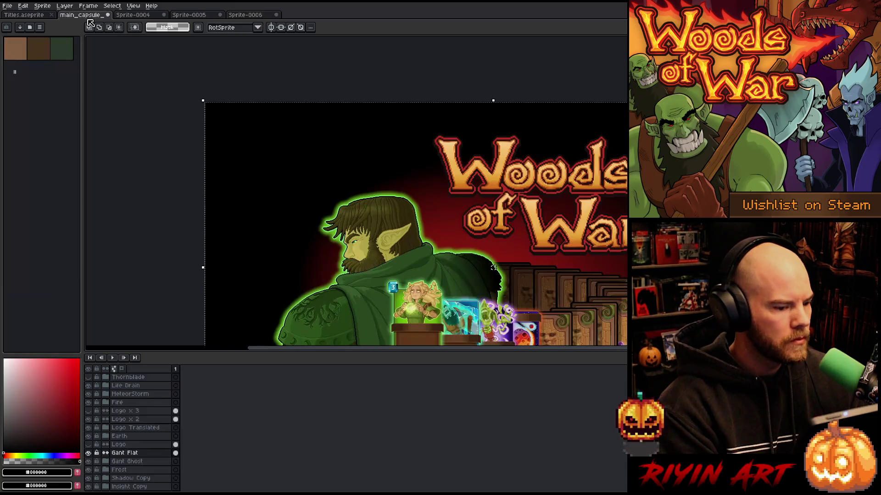
# - Hide Gant Flat and add a new layer named Gant x 2
pyautogui.click(88, 453)
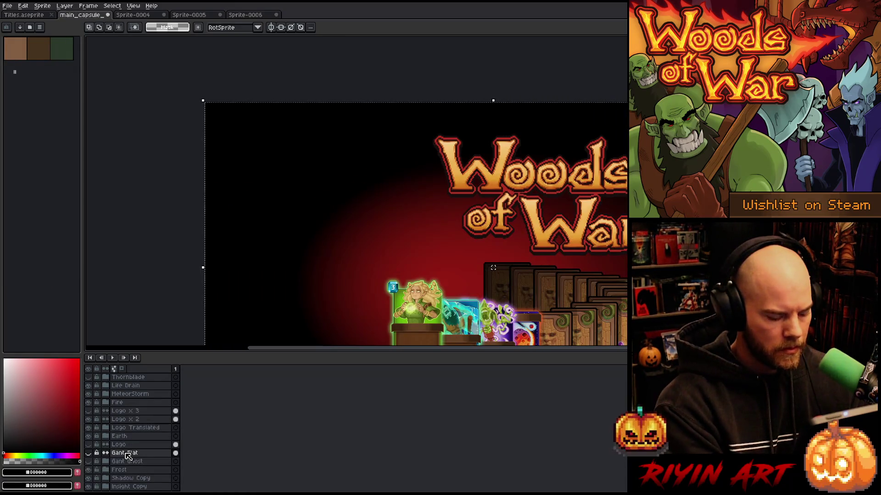
pyautogui.hotkey('shift', 'n')
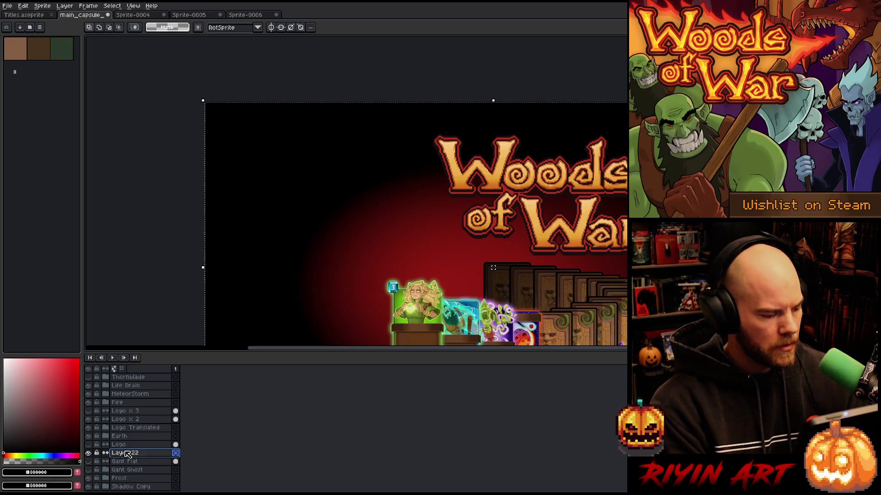
pyautogui.doubleClick(127, 453)
pyautogui.write('Gant x 2')
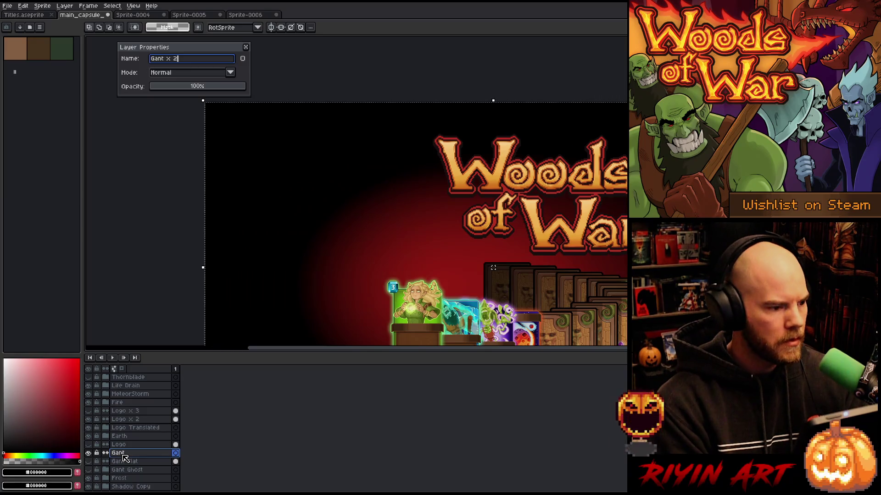
pyautogui.press('Return')
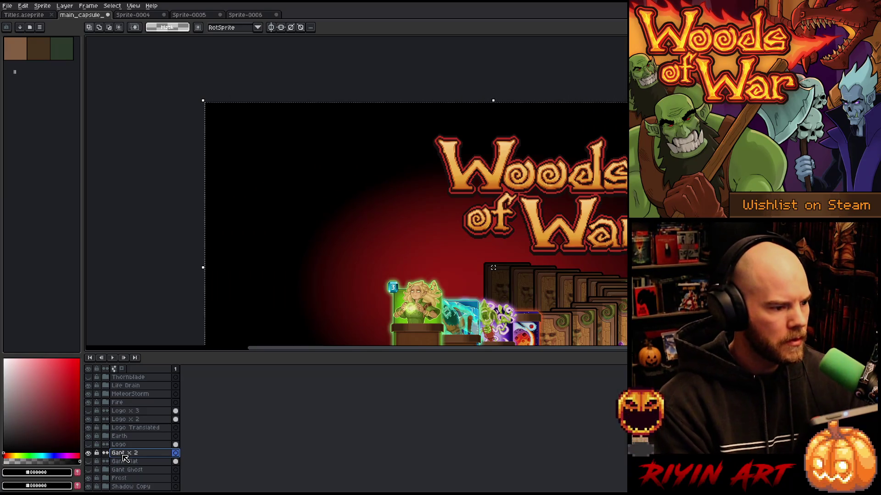
# - Paste the double-size giant onto Gant x 2 and position it behind the cards and logo
pyautogui.hotkey('ctrl', 'v')
pyautogui.scroll(-3, 314, 248)
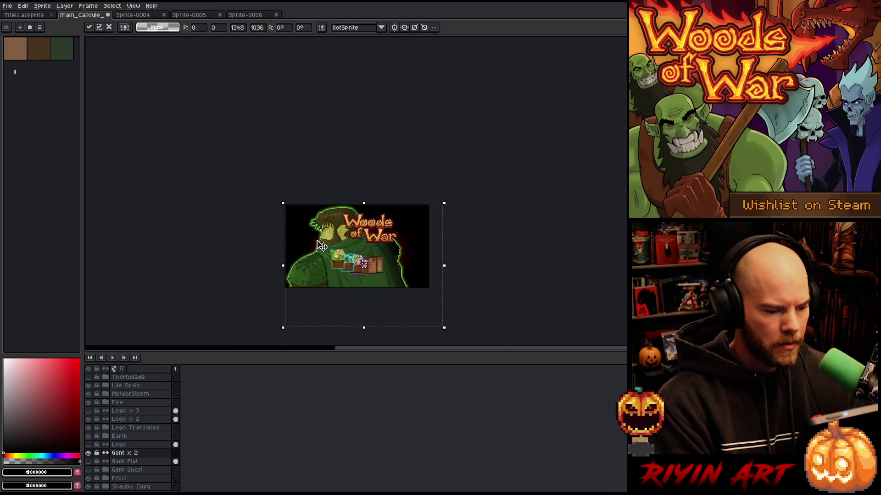
pyautogui.scroll(2, 314, 247)
pyautogui.moveTo(342, 257); pyautogui.dragTo(305, 225)
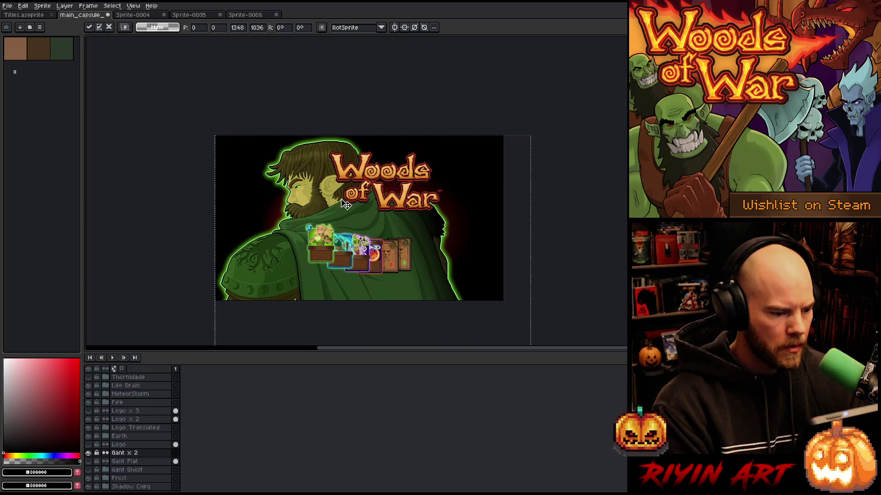
pyautogui.moveTo(319, 200); pyautogui.dragTo(327, 204)
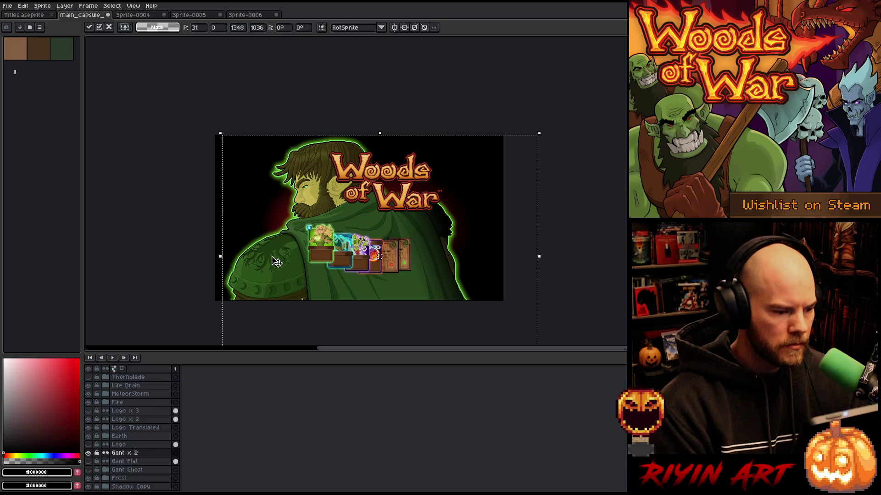
pyautogui.moveTo(277, 276); pyautogui.dragTo(269, 253)
pyautogui.press('Left')
pyautogui.press('Left')
pyautogui.press('Left')
pyautogui.press('Left')
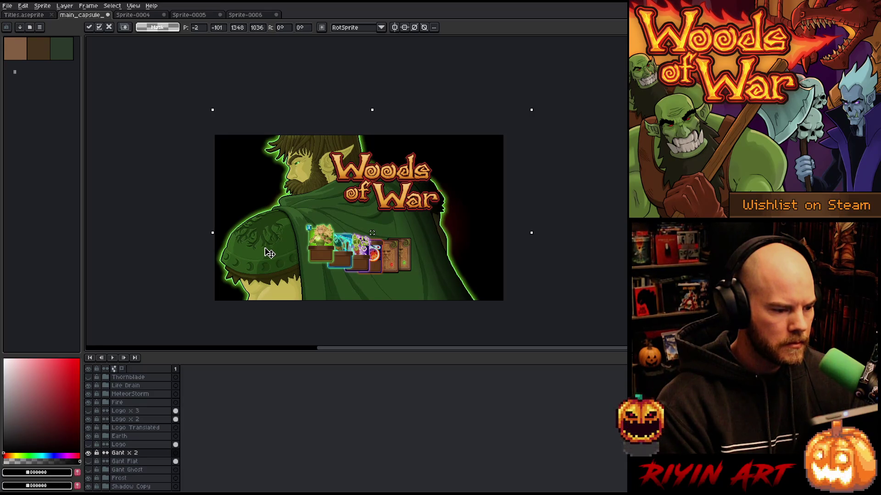
pyautogui.press('Left')
pyautogui.press('Left')
pyautogui.press('Left')
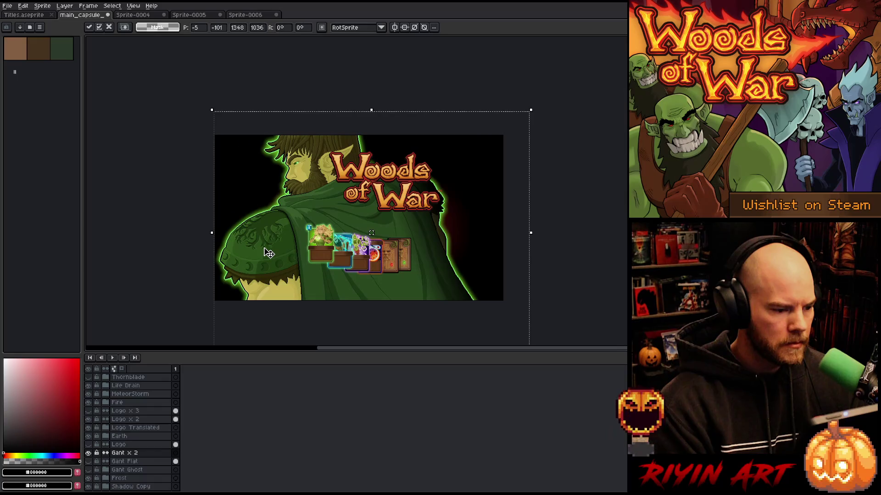
pyautogui.hotkey('shift', 'Up')
pyautogui.moveTo(272, 235); pyautogui.dragTo(273, 242)
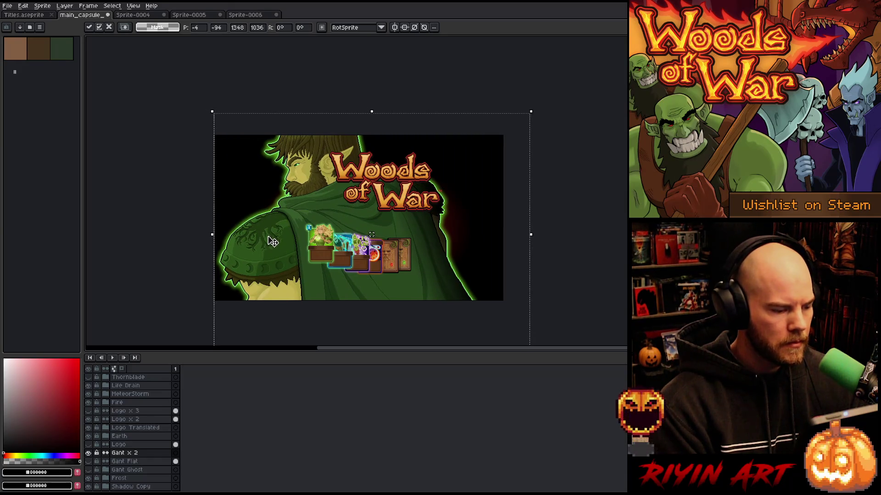
pyautogui.press('Return')
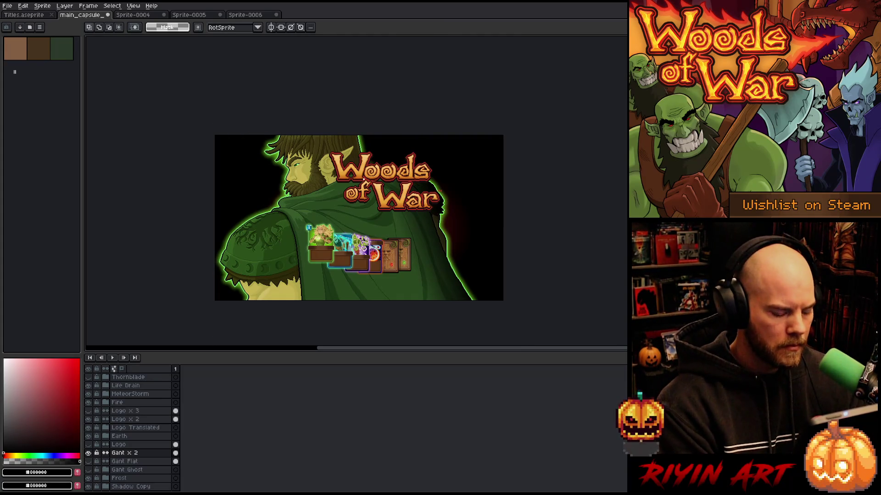
pyautogui.press('v')
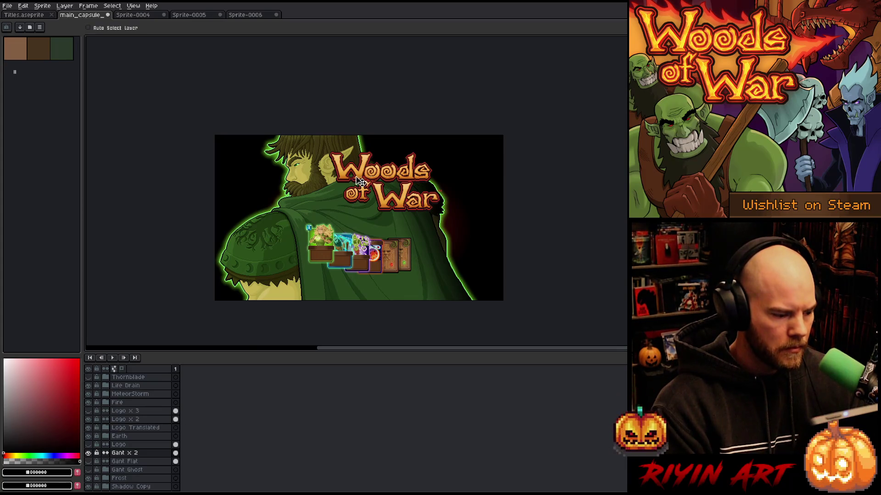
# - Move the Logo x 2 and Logo Translated layers up and to the right
pyautogui.click(150, 420)
pyautogui.keyDown('shift'); pyautogui.click(151, 427); pyautogui.keyUp('shift')
pyautogui.moveTo(377, 179)
pyautogui.mouseDown()
pyautogui.moveTo(439, 167)
pyautogui.moveTo(426, 168)
pyautogui.mouseUp()
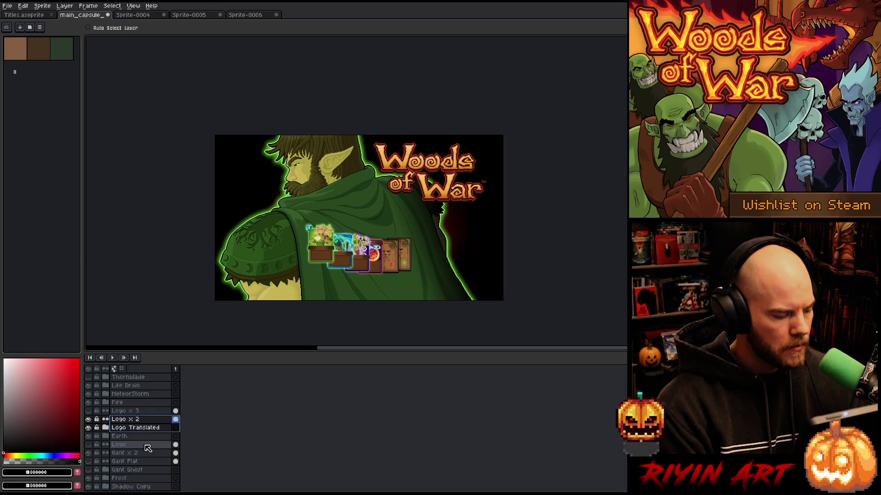
pyautogui.scroll(-5, 147, 448)
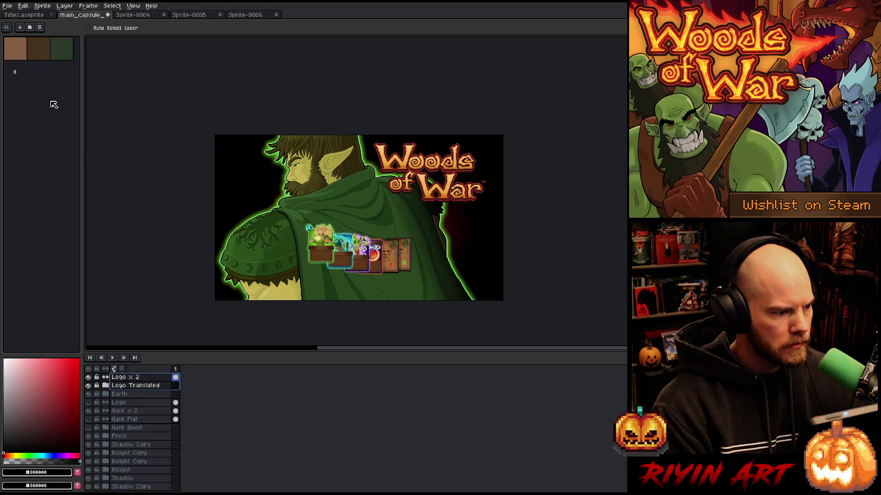
# - Save the capsule, then save it again under a new version number
pyautogui.hotkey('ctrl', 's')
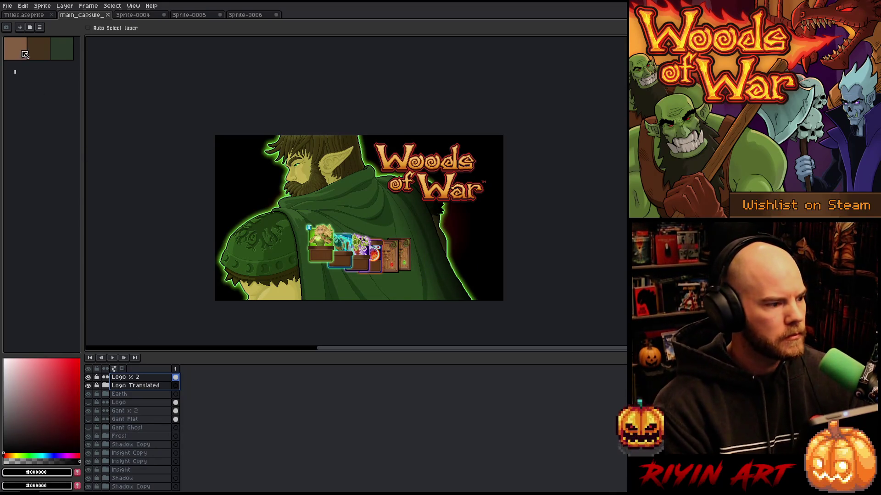
pyautogui.click(9, 7)
pyautogui.click(25, 44)
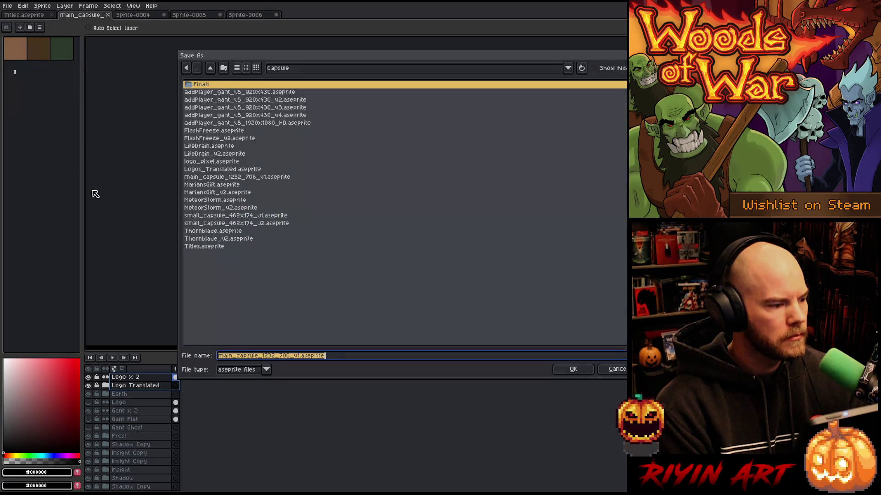
pyautogui.click(296, 356)
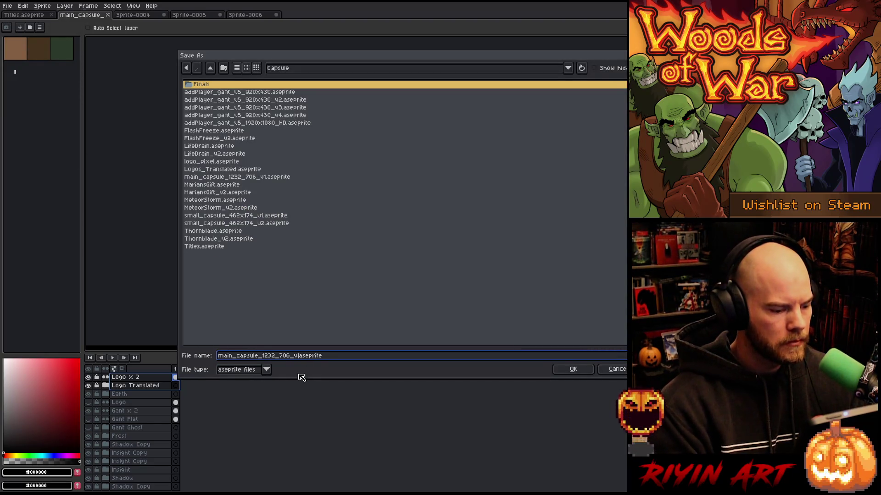
pyautogui.write('2')
pyautogui.click(573, 370)
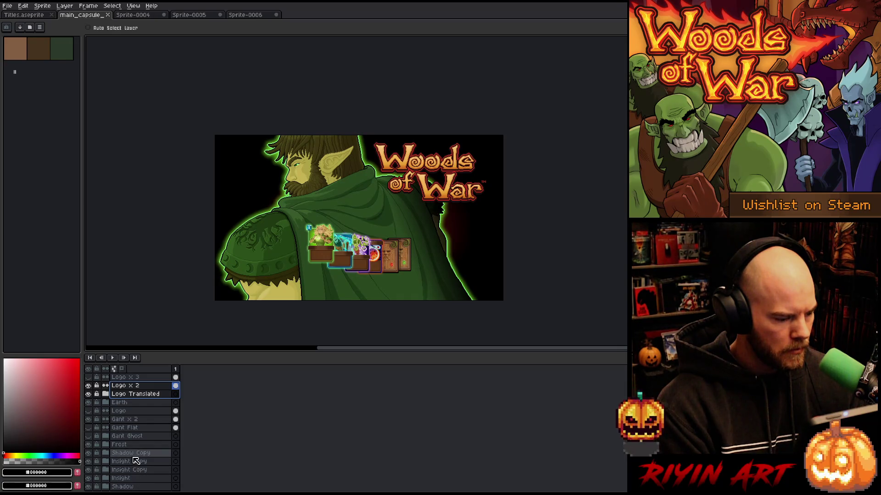
# - Select the card layers from Marian Card down to Earth and shift them right together
pyautogui.scroll(4, 134, 449)
pyautogui.scroll(1, 134, 449)
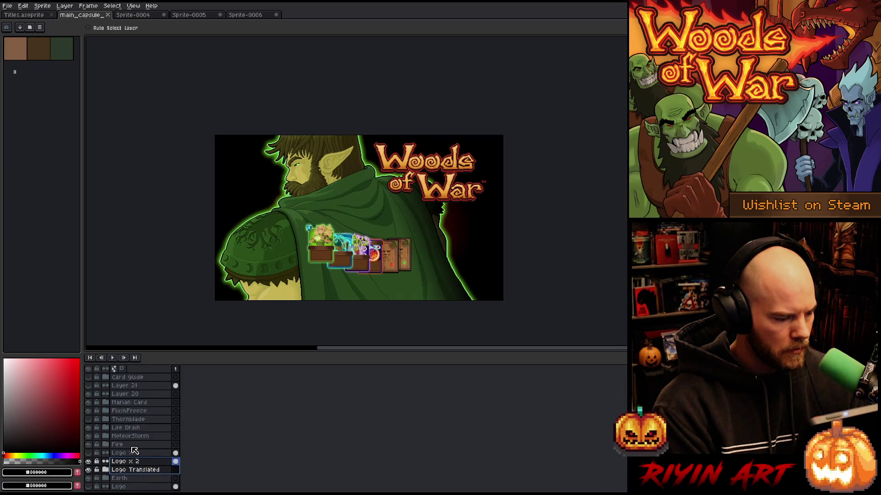
pyautogui.moveTo(131, 404); pyautogui.dragTo(133, 440)
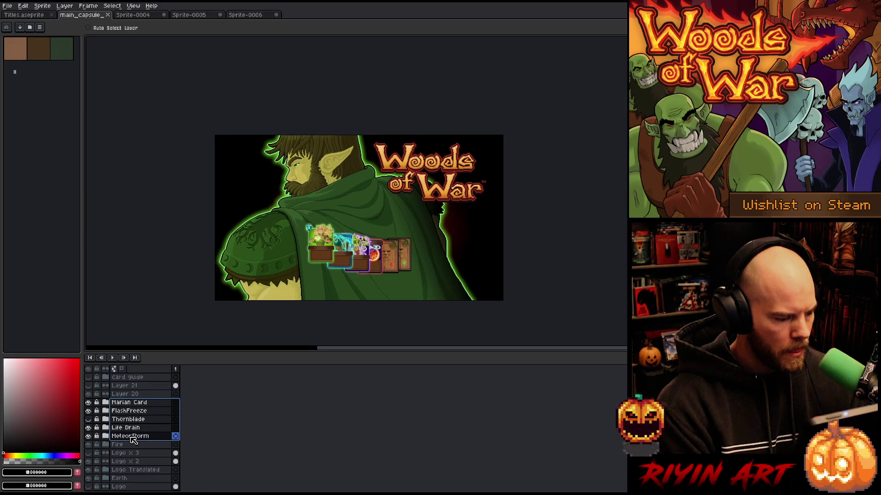
pyautogui.moveTo(386, 266); pyautogui.dragTo(398, 267)
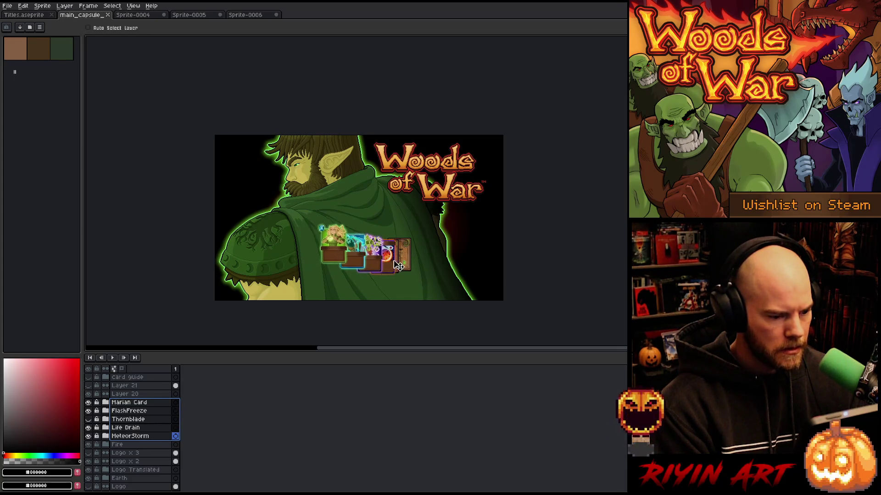
pyautogui.hotkey('ctrl', 'z')
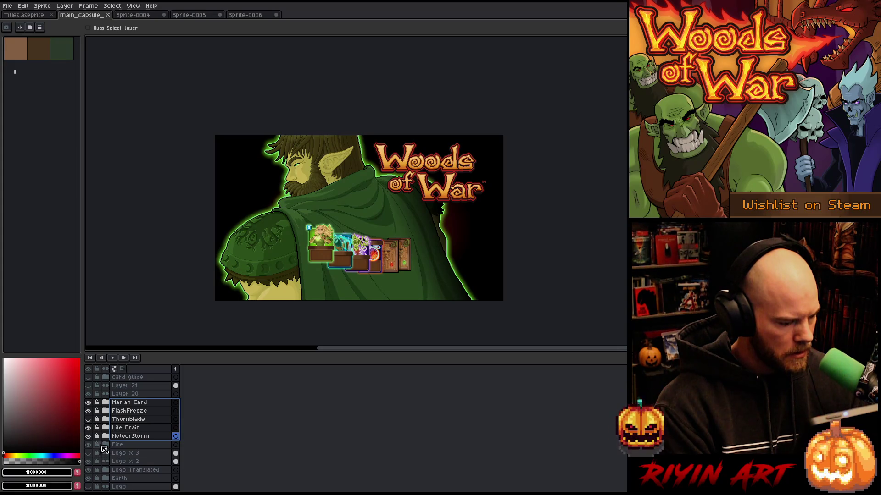
pyautogui.moveTo(138, 403); pyautogui.dragTo(140, 479)
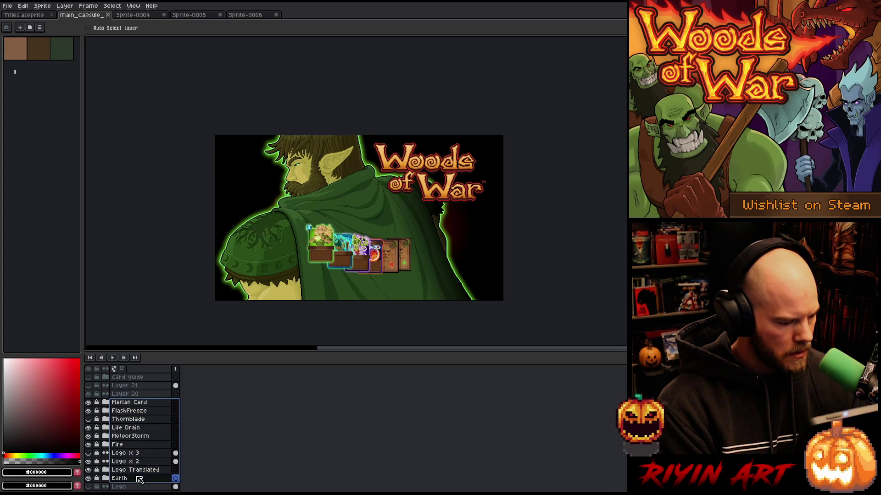
pyautogui.moveTo(384, 266)
pyautogui.mouseDown()
pyautogui.moveTo(429, 265)
pyautogui.moveTo(429, 256)
pyautogui.mouseUp()
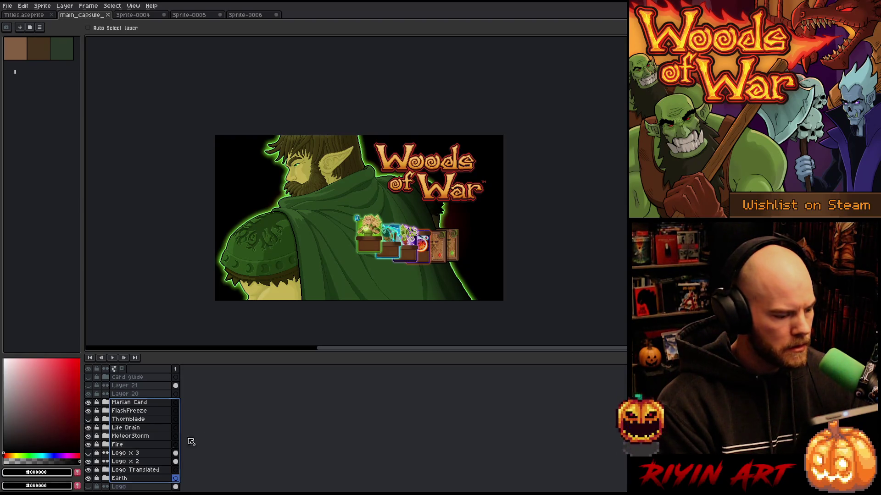
pyautogui.scroll(-3, 128, 439)
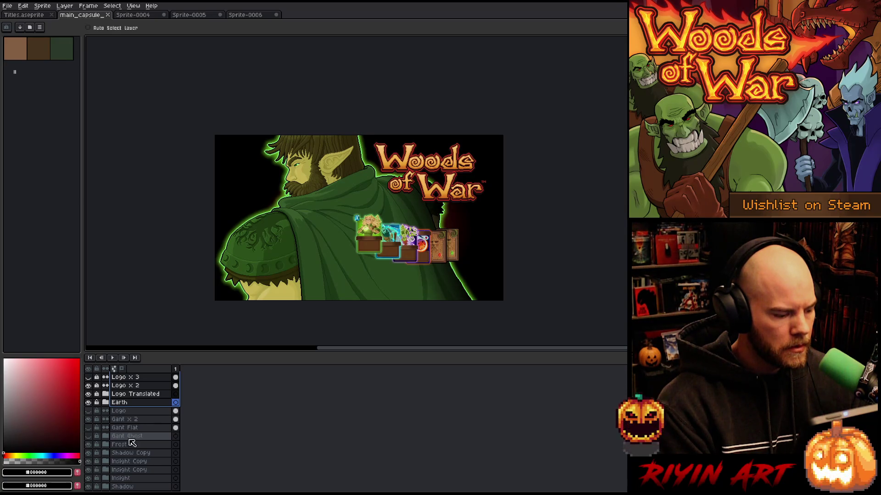
pyautogui.moveTo(132, 448)
pyautogui.mouseDown()
pyautogui.moveTo(136, 477)
pyautogui.moveTo(142, 438)
pyautogui.mouseUp()
# - Fan the card backs further right behind the front cards
pyautogui.moveTo(380, 261)
pyautogui.mouseDown()
pyautogui.moveTo(416, 259)
pyautogui.moveTo(419, 268)
pyautogui.moveTo(397, 249)
pyautogui.mouseUp()
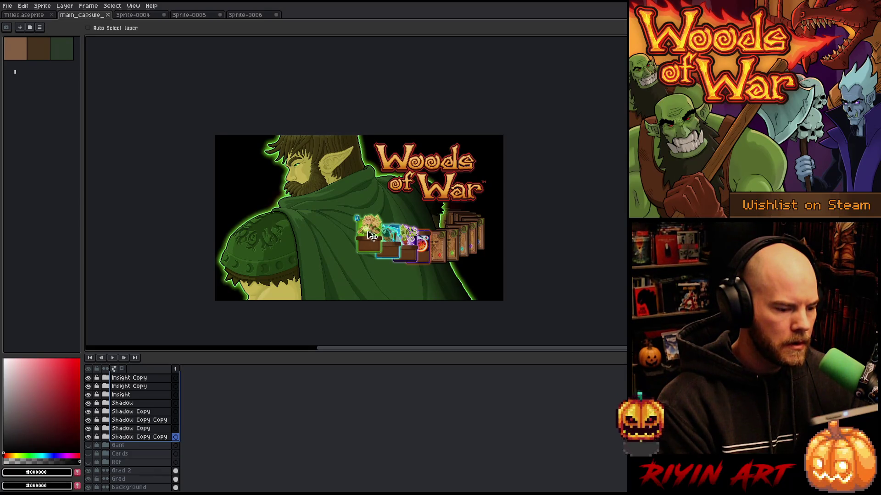
pyautogui.scroll(1, 339, 221)
pyautogui.scroll(-1, 339, 221)
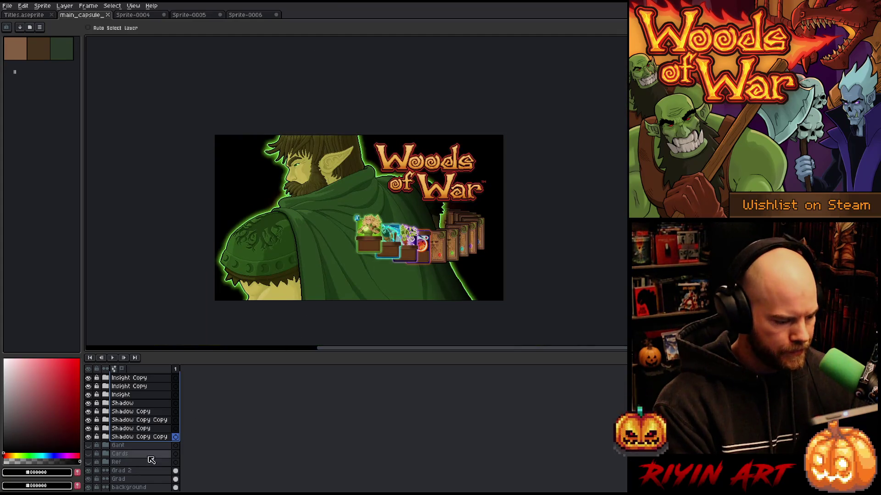
pyautogui.scroll(-1, 151, 459)
pyautogui.scroll(3, 134, 443)
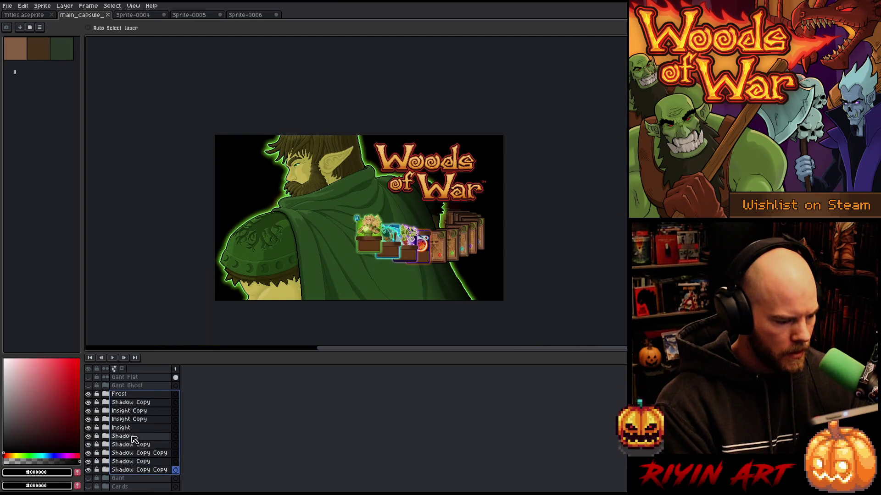
pyautogui.scroll(2, 131, 392)
# - Try shifting the Gant x 2 figure down, then undo to keep it in place
pyautogui.click(129, 387)
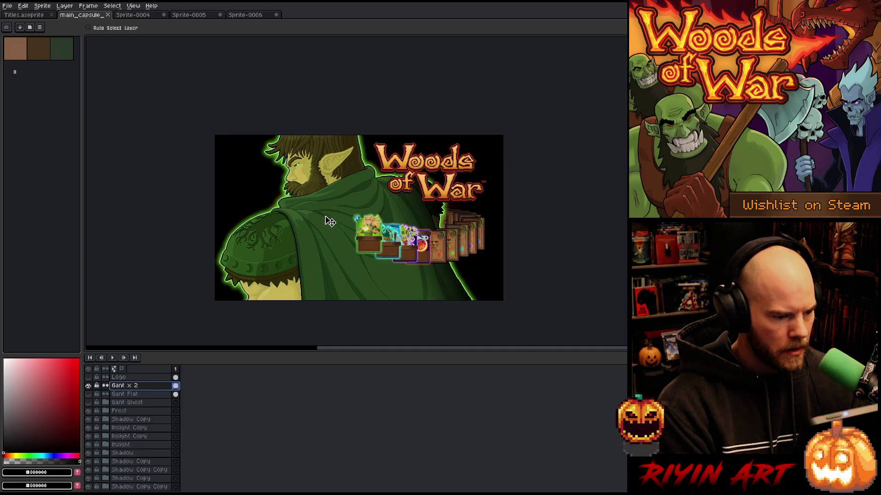
pyautogui.moveTo(326, 220); pyautogui.dragTo(329, 237)
pyautogui.hotkey('ctrl', 'z')
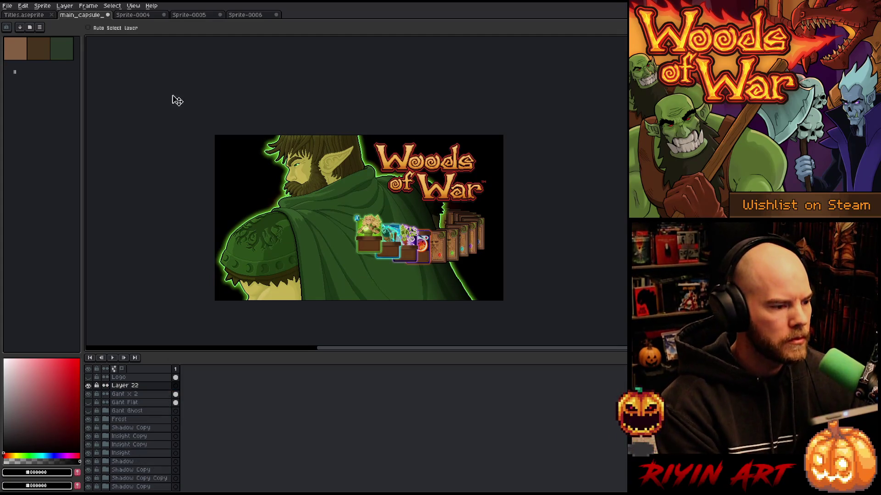
pyautogui.click(149, 16)
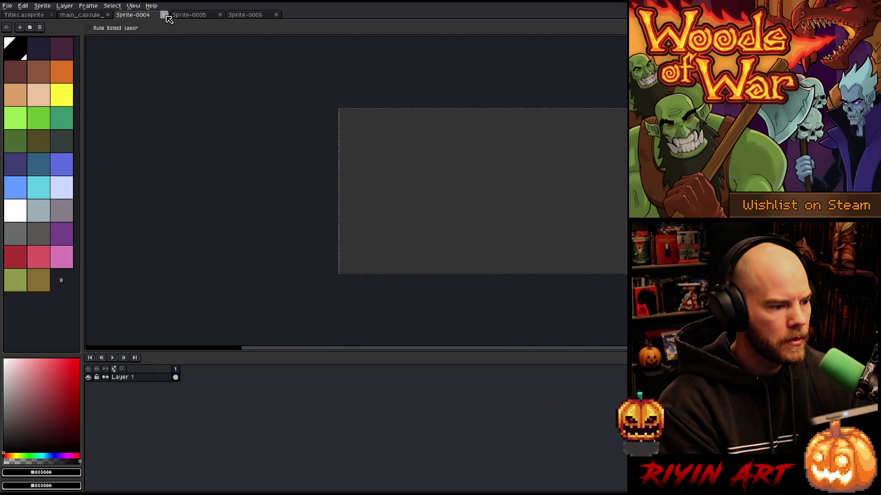
# - Close Sprite-0004 and Sprite-0005 without saving
pyautogui.click(164, 15)
pyautogui.click(449, 270)
pyautogui.hotkey('ctrl', 'w')
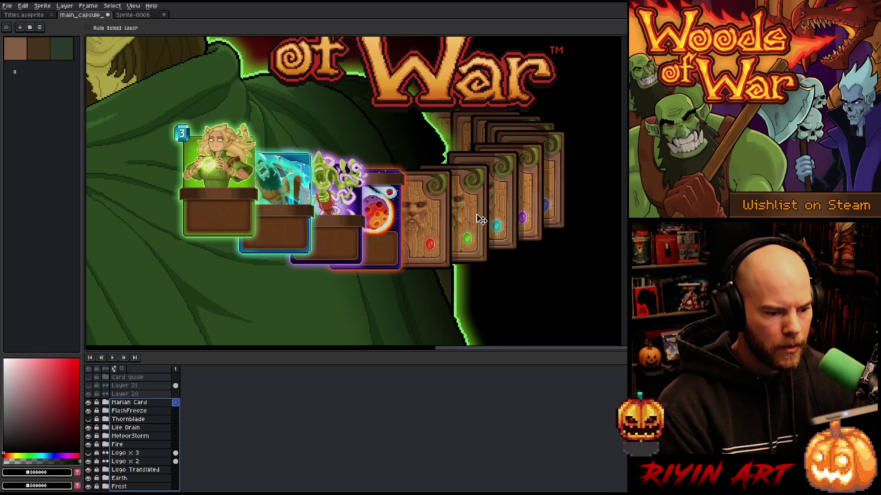
# - Nudge the selected card layers down and back up slightly
pyautogui.press('Down')
pyautogui.press('Down')
pyautogui.press('Down')
pyautogui.press('Up')
pyautogui.press('Up')
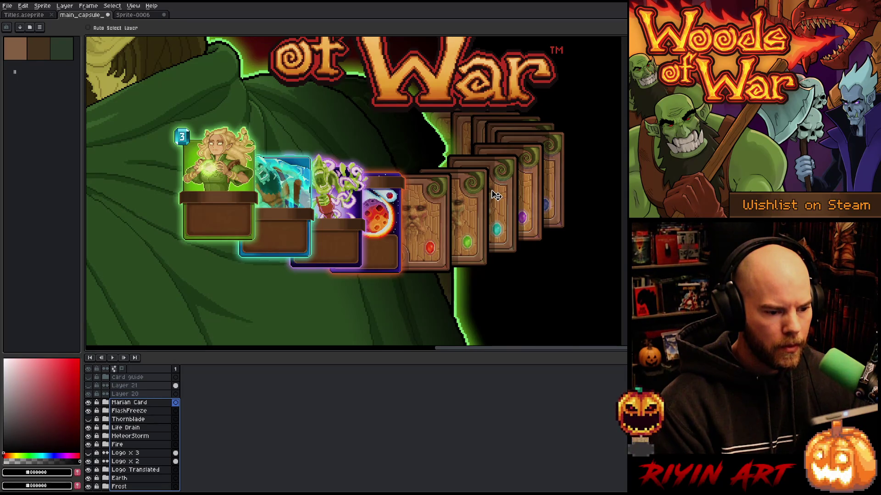
pyautogui.scroll(-5, 143, 421)
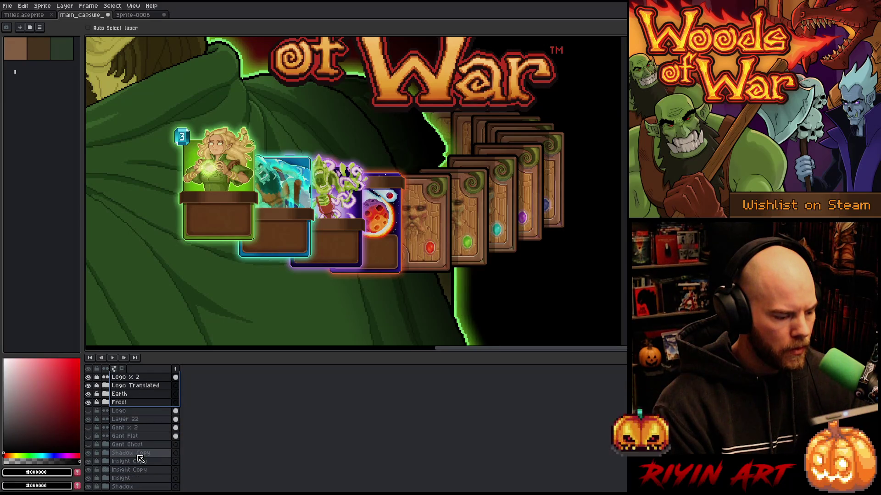
# - Check the empty Layer 22's content and rename it to 'Gant x2'
pyautogui.click(88, 420)
pyautogui.click(88, 419)
pyautogui.doubleClick(118, 421)
pyautogui.write('gan')
pyautogui.press('BackSpace')
pyautogui.press('BackSpace')
pyautogui.press('BackSpace')
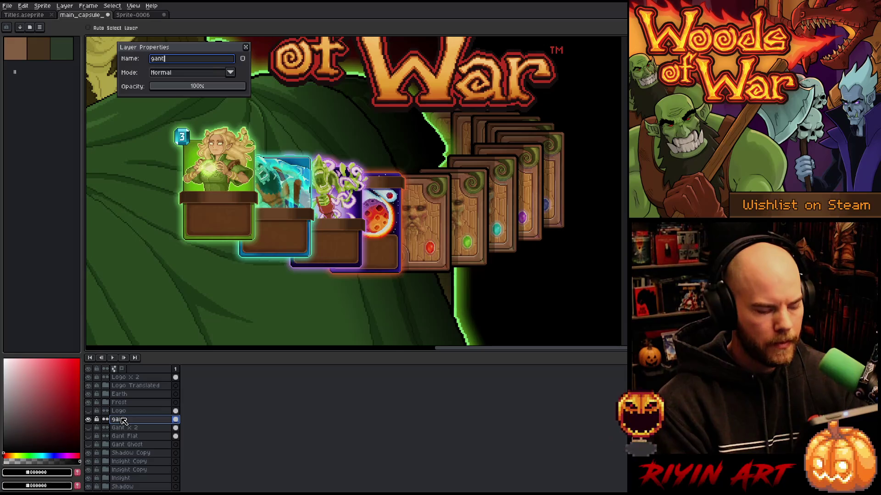
pyautogui.write('Gant x2')
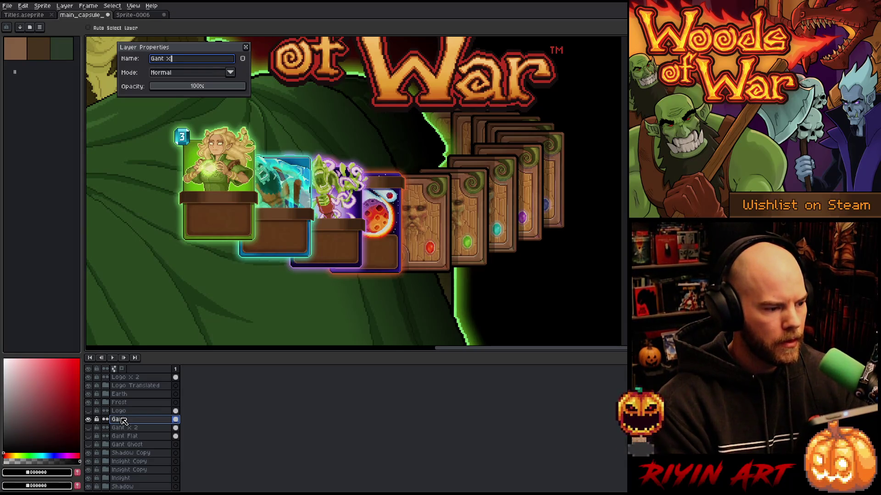
pyautogui.press('Return')
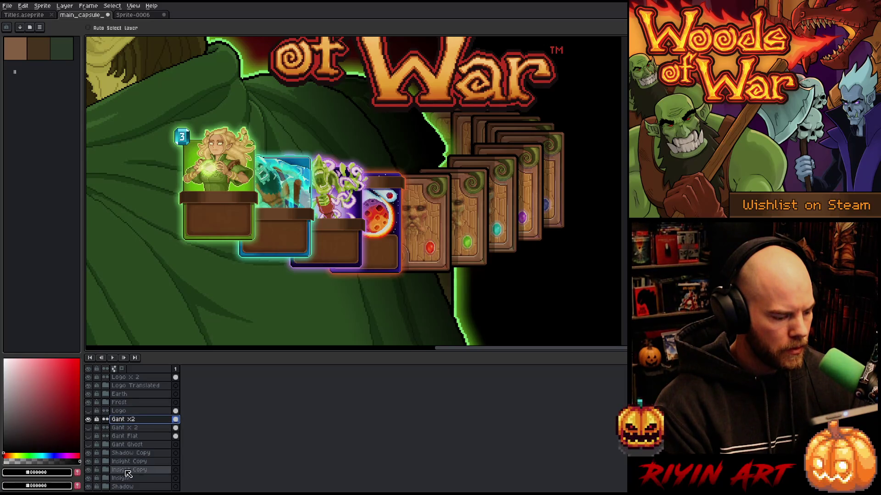
# - Select the card-back layers Insight Copy through Shadow Copy Copy and drag that stack slightly lower
pyautogui.scroll(-2, 130, 472)
pyautogui.scroll(-1, 132, 472)
pyautogui.click(132, 421)
pyautogui.moveTo(132, 421); pyautogui.dragTo(131, 412)
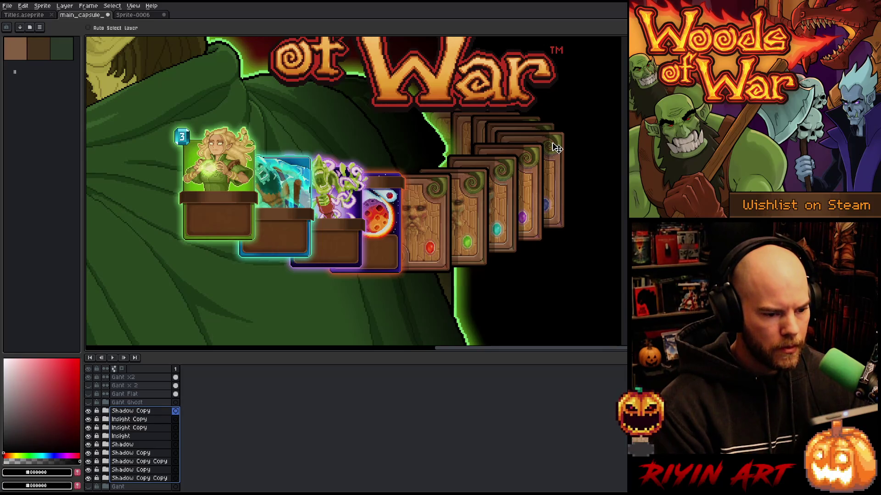
pyautogui.moveTo(557, 147); pyautogui.dragTo(557, 150)
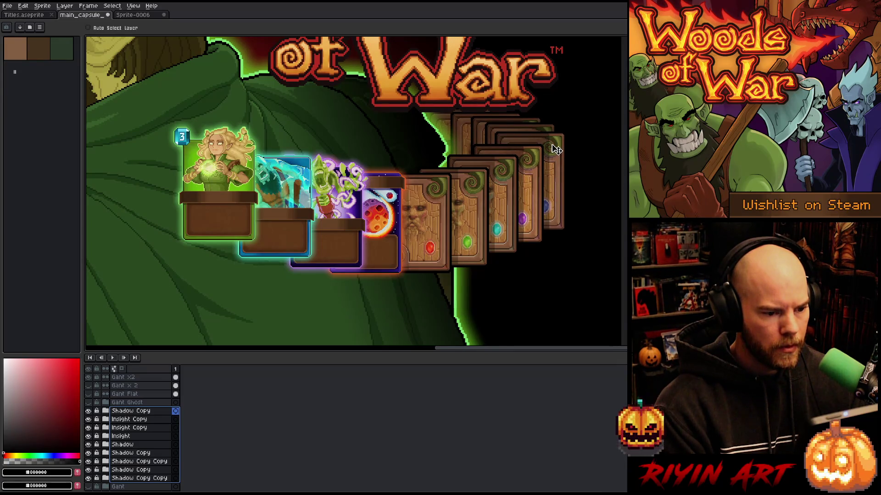
pyautogui.moveTo(138, 420)
pyautogui.mouseDown()
pyautogui.moveTo(97, 436)
pyautogui.moveTo(97, 478)
pyautogui.mouseUp()
pyautogui.moveTo(547, 140); pyautogui.dragTo(548, 141)
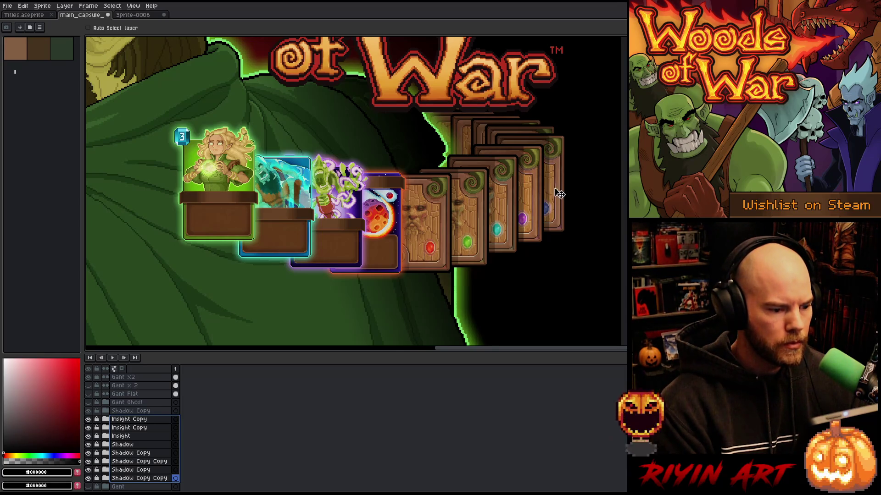
pyautogui.scroll(-4, 547, 200)
pyautogui.scroll(3, 481, 167)
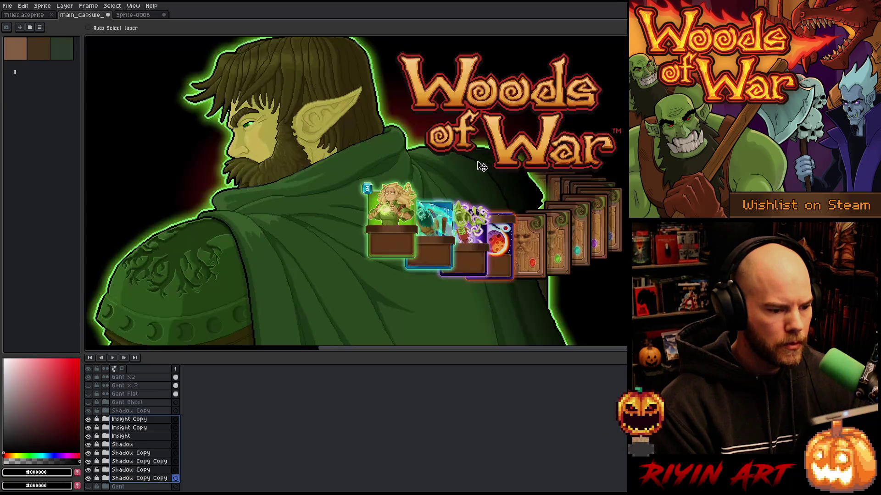
pyautogui.scroll(-2, 478, 177)
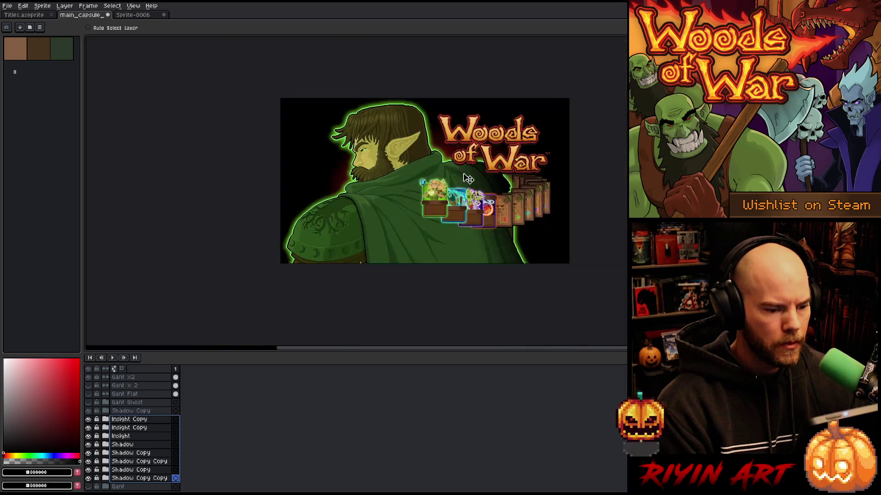
pyautogui.scroll(2, 475, 155)
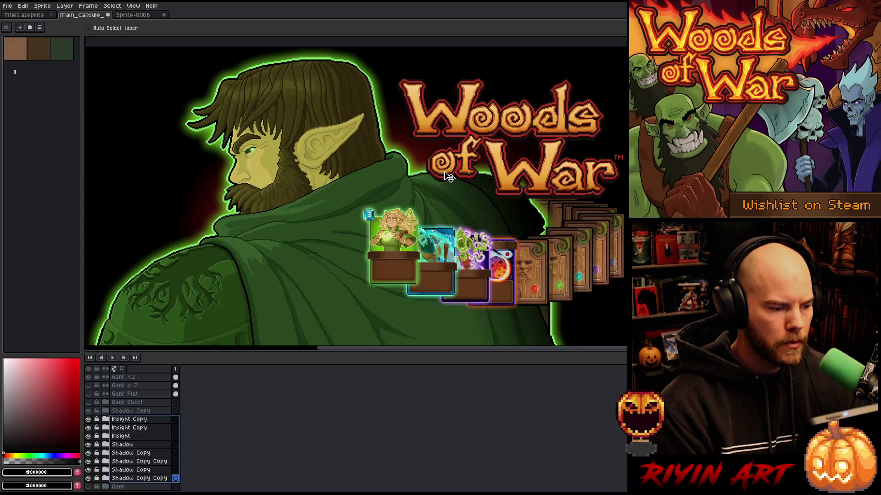
pyautogui.scroll(-2, 448, 177)
pyautogui.press('space')
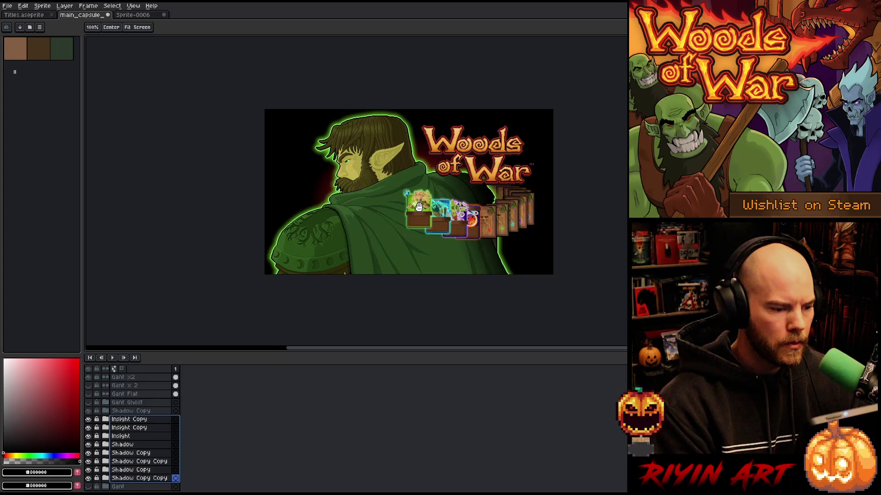
pyautogui.moveTo(418, 207); pyautogui.dragTo(398, 215)
pyautogui.scroll(2, 387, 183)
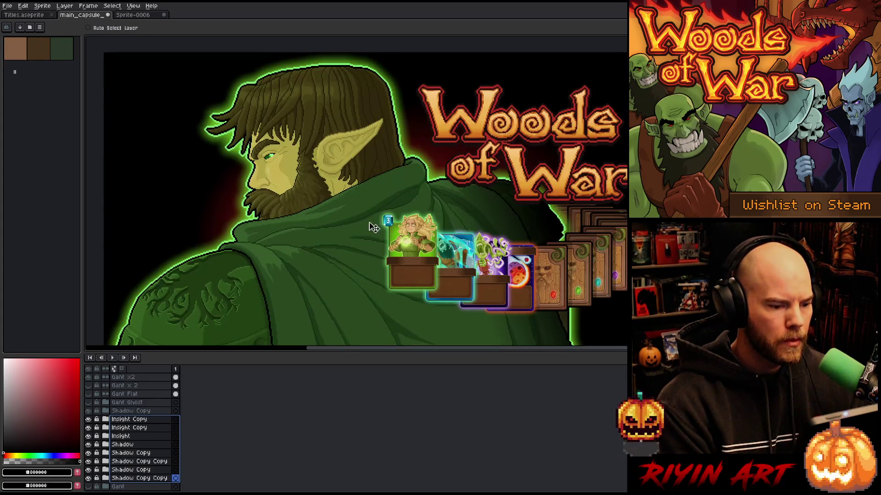
pyautogui.scroll(-3, 136, 475)
pyautogui.click(138, 471)
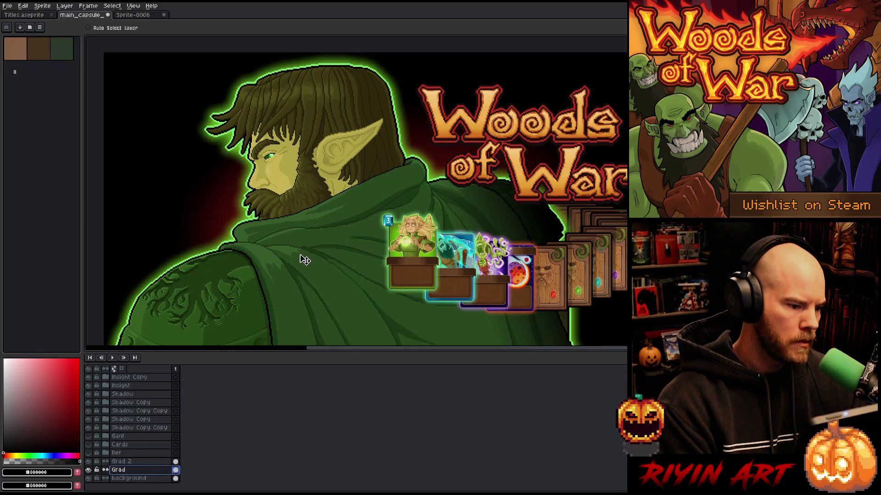
# - Select the Gant x2 layer and add a new empty Layer 22 directly above it
pyautogui.click(120, 461)
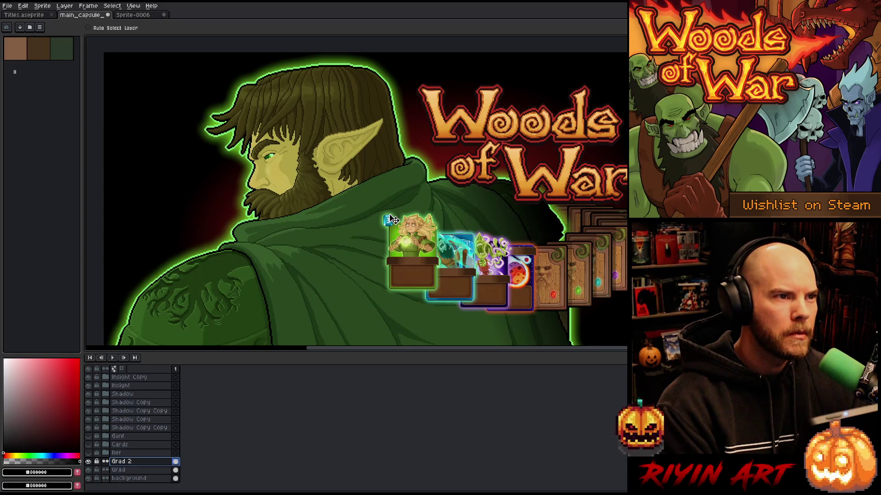
pyautogui.scroll(-2, 391, 221)
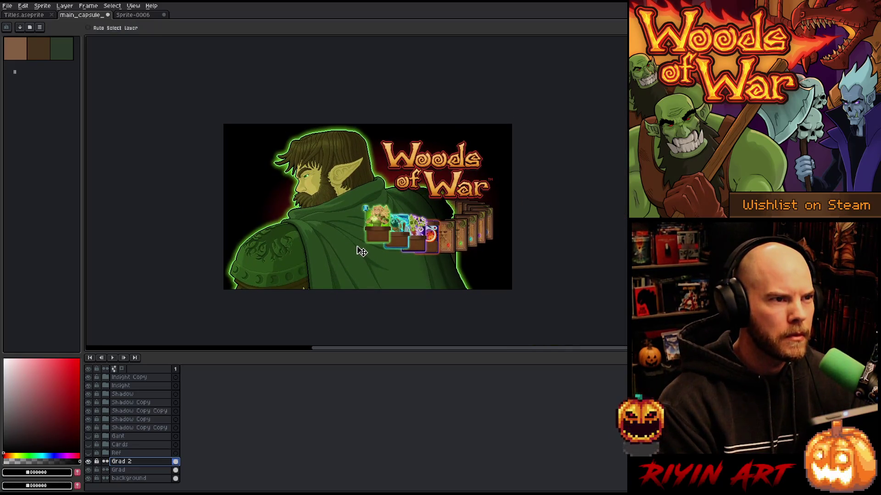
pyautogui.scroll(2, 352, 241)
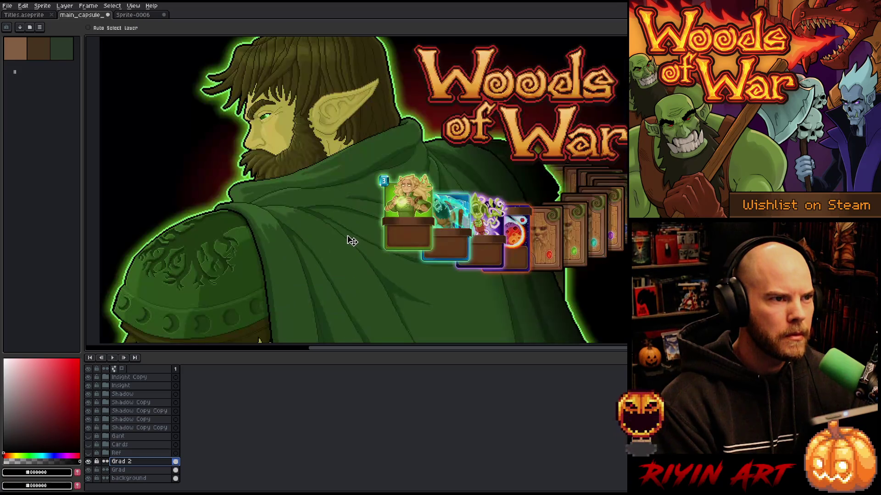
pyautogui.scroll(-2, 352, 242)
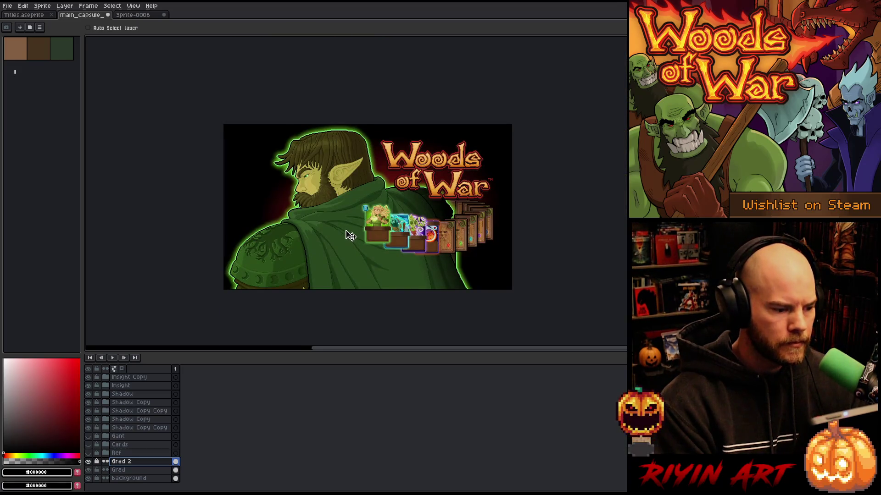
pyautogui.scroll(3, 310, 281)
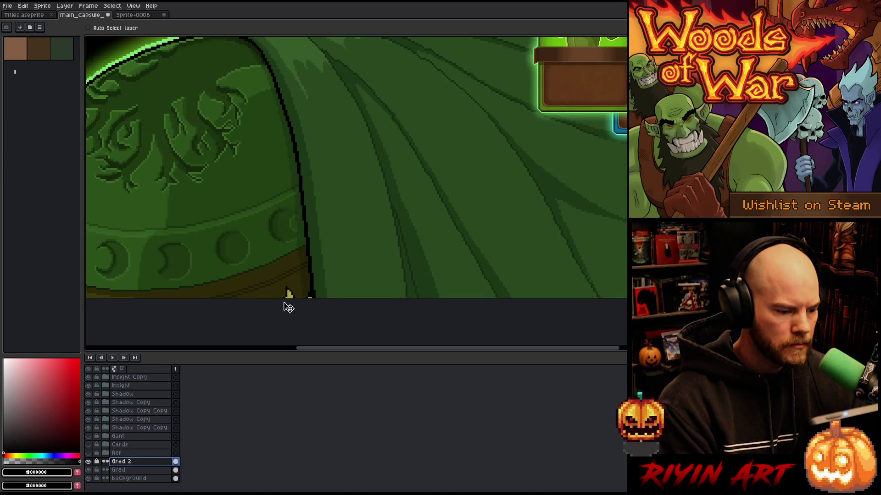
pyautogui.scroll(1, 289, 310)
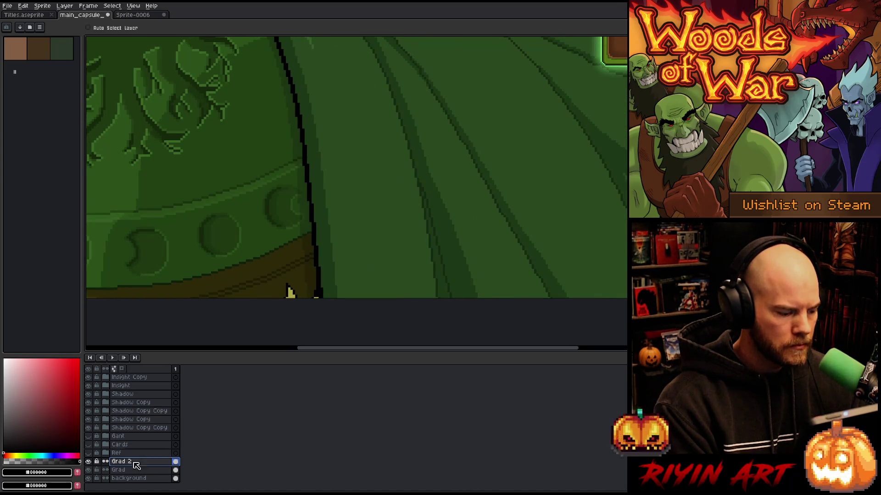
pyautogui.scroll(5, 133, 459)
pyautogui.scroll(1, 133, 440)
pyautogui.click(125, 403)
pyautogui.hotkey('shift', 'n')
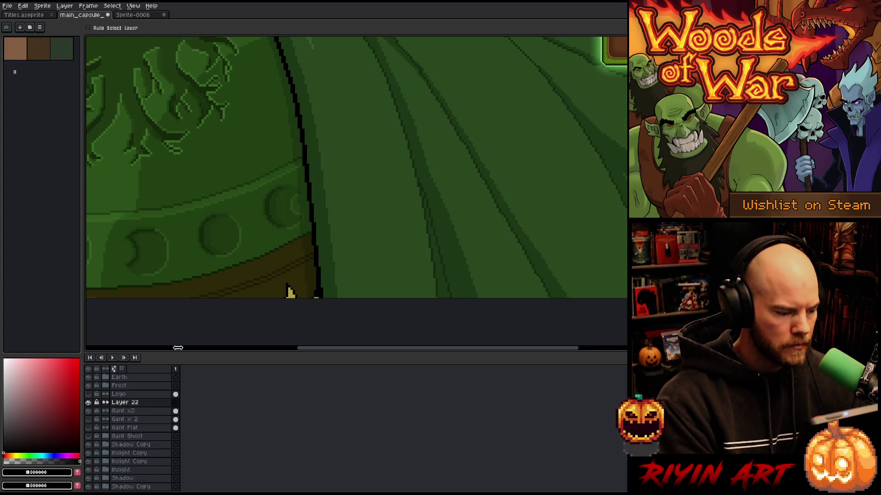
# - Cover the stray yellow pixels at the cloak's bottom on Layer 22 with dark brown #2d2909
pyautogui.scroll(1, 287, 295)
pyautogui.scroll(1, 348, 266)
pyautogui.moveTo(348, 266); pyautogui.dragTo(327, 313)
pyautogui.keyDown('alt'); pyautogui.click(371, 249); pyautogui.keyUp('alt')
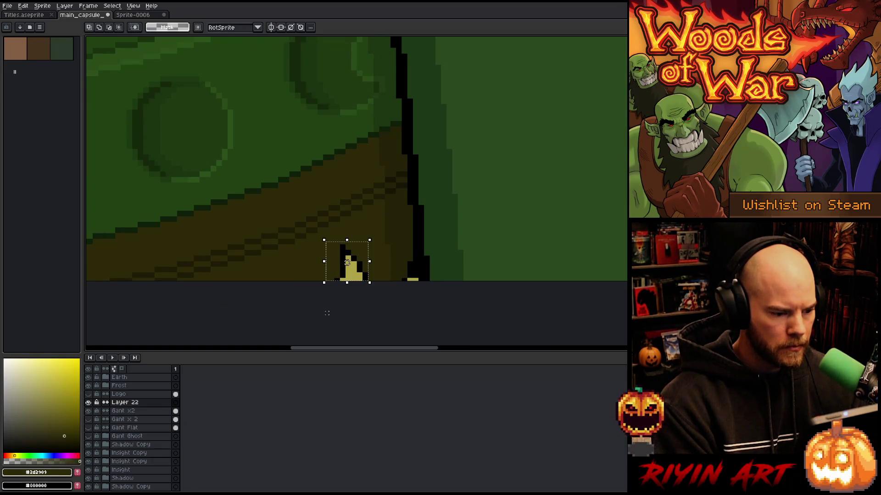
pyautogui.press('f')
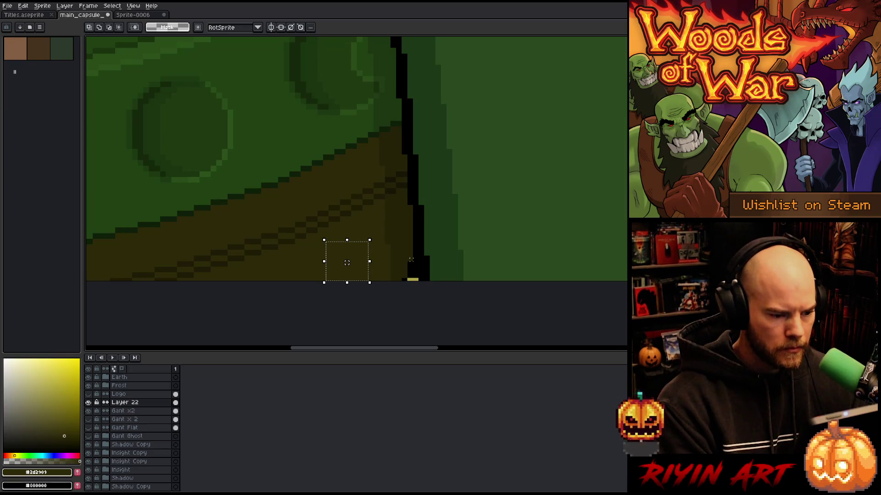
pyautogui.moveTo(397, 260); pyautogui.dragTo(415, 283)
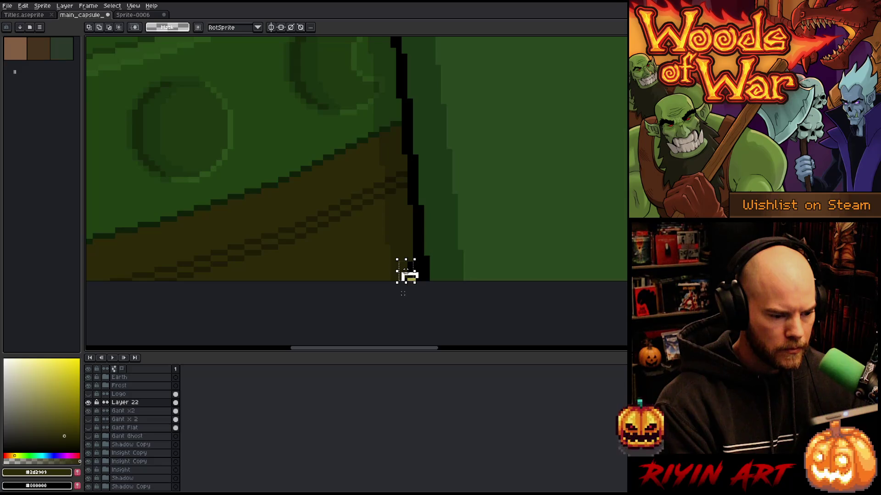
pyautogui.press('f')
pyautogui.press('i')
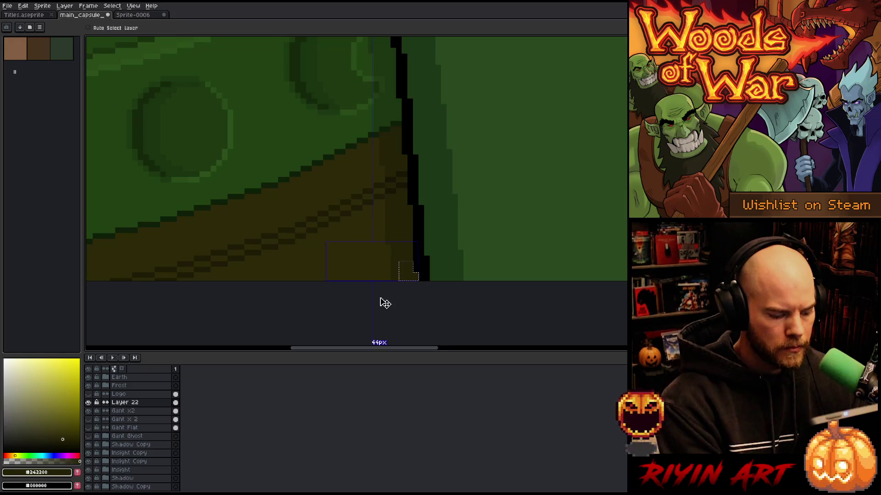
# - Zoom out and recentre the view on the full capsule
pyautogui.scroll(-3, 405, 275)
pyautogui.scroll(-2, 425, 246)
pyautogui.moveTo(482, 258)
pyautogui.mouseDown()
pyautogui.moveTo(425, 309)
pyautogui.moveTo(387, 290)
pyautogui.mouseUp()
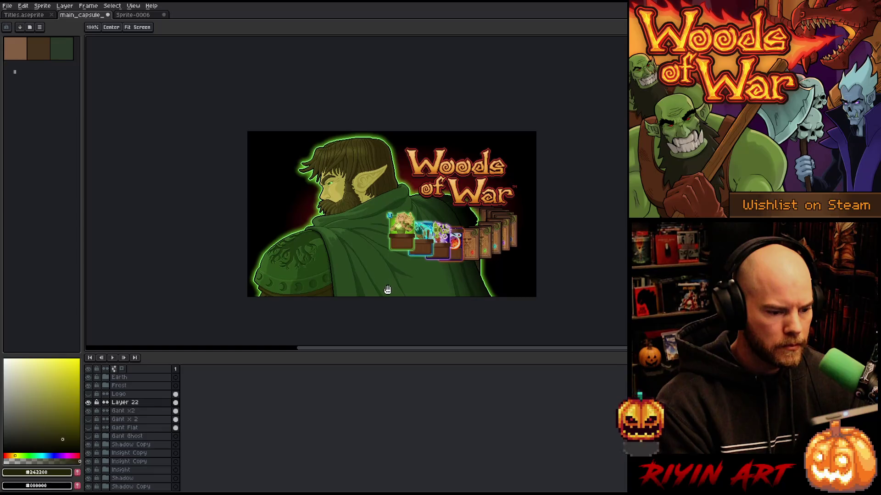
# - Select Gant x2 together with Layer 22 for moving, toggling Gant x2's visibility to compare
pyautogui.click(137, 410)
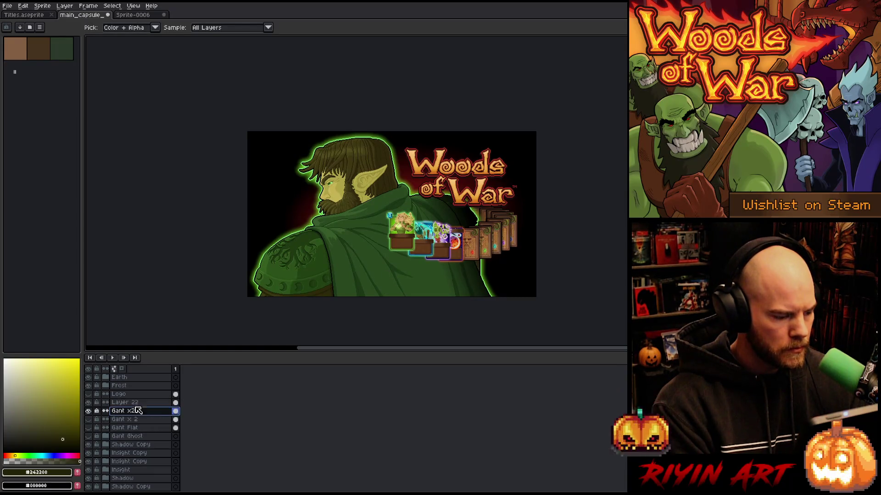
pyautogui.keyDown('shift'); pyautogui.click(133, 403); pyautogui.keyUp('shift')
pyautogui.press('v')
pyautogui.scroll(2, 364, 251)
pyautogui.scroll(-2, 370, 248)
pyautogui.scroll(3, 371, 245)
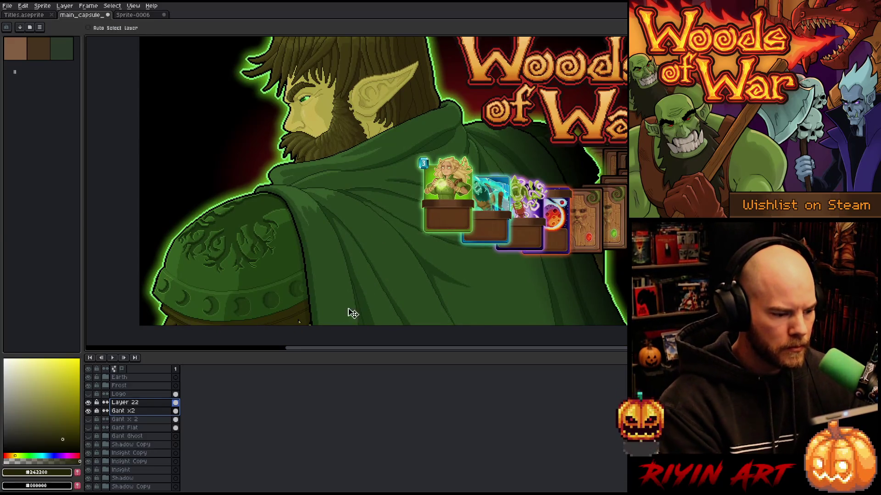
pyautogui.click(177, 410)
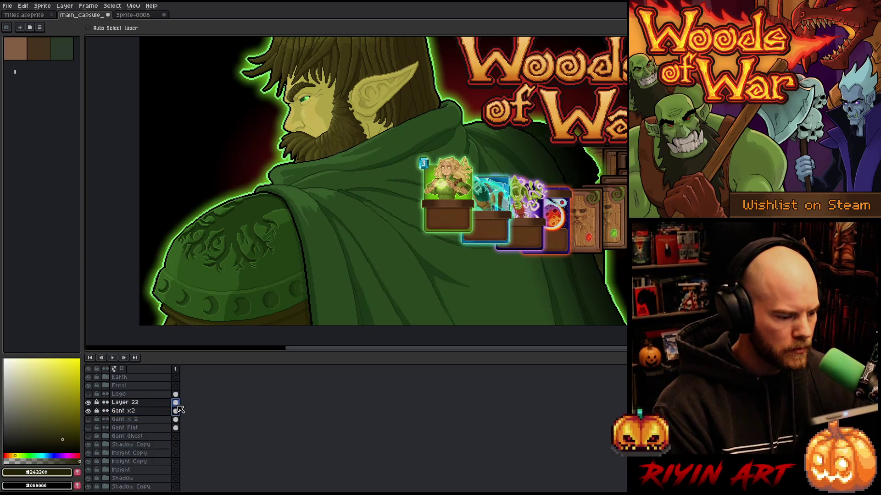
pyautogui.click(88, 412)
pyautogui.click(88, 413)
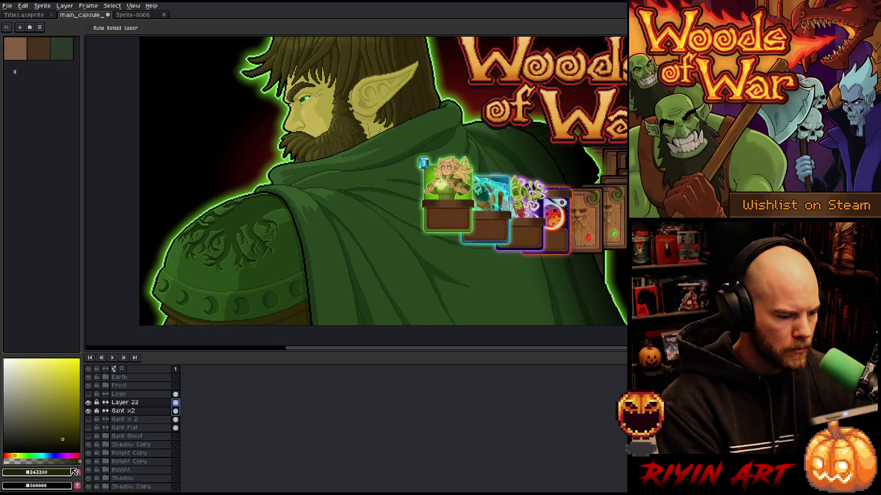
# - Drag the elf character artwork a few pixels into a better position
pyautogui.moveTo(346, 266); pyautogui.dragTo(352, 272)
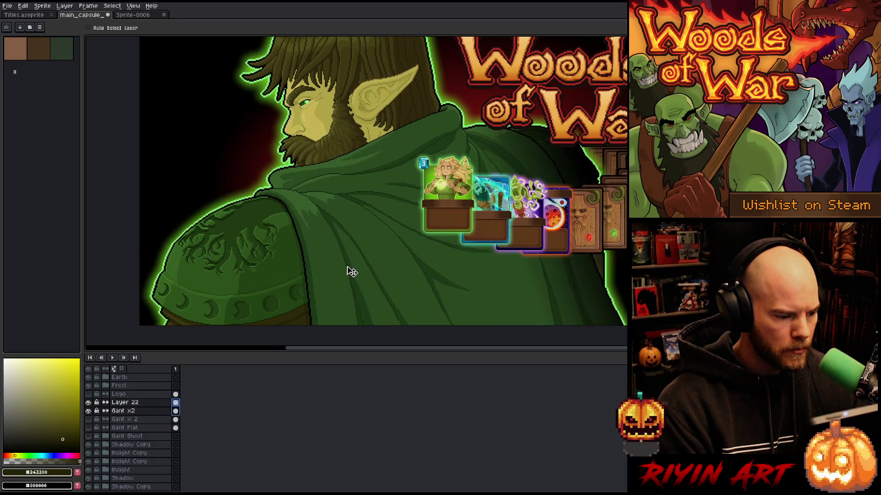
pyautogui.moveTo(352, 271); pyautogui.dragTo(352, 270)
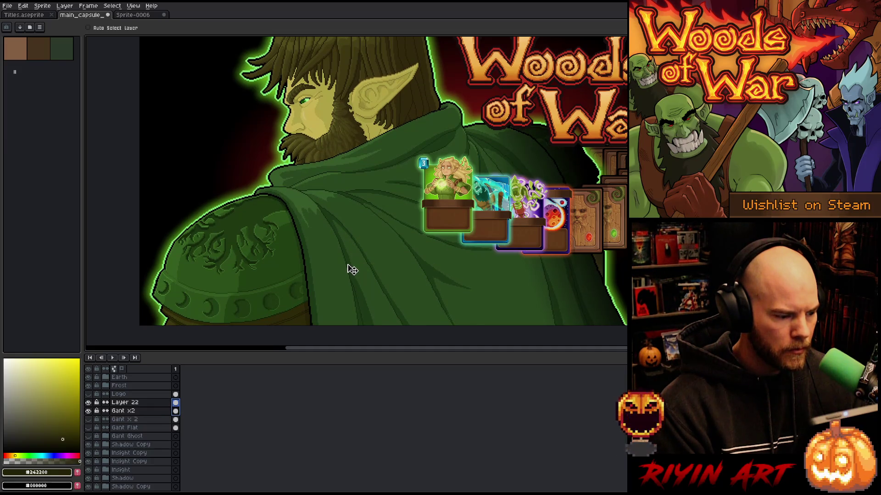
pyautogui.scroll(-1, 350, 266)
pyautogui.scroll(1, 360, 250)
pyautogui.moveTo(358, 248)
pyautogui.mouseDown()
pyautogui.moveTo(339, 223)
pyautogui.moveTo(344, 213)
pyautogui.moveTo(350, 220)
pyautogui.mouseUp()
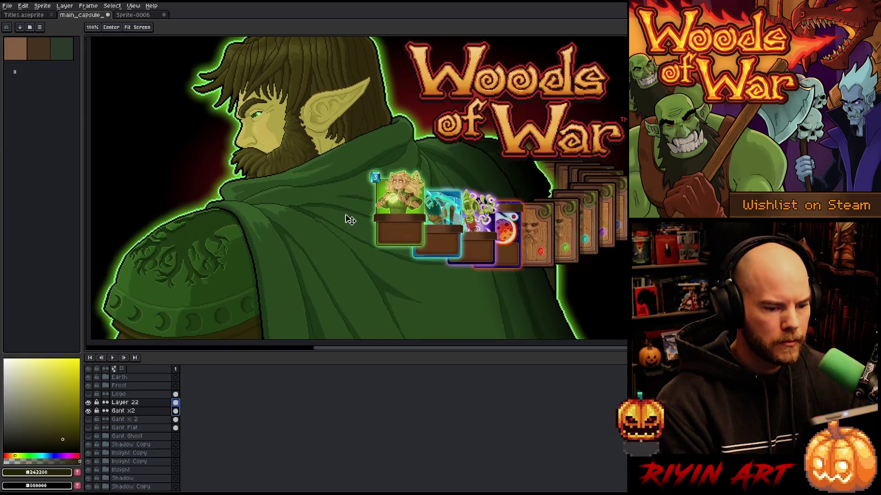
pyautogui.scroll(-2, 364, 220)
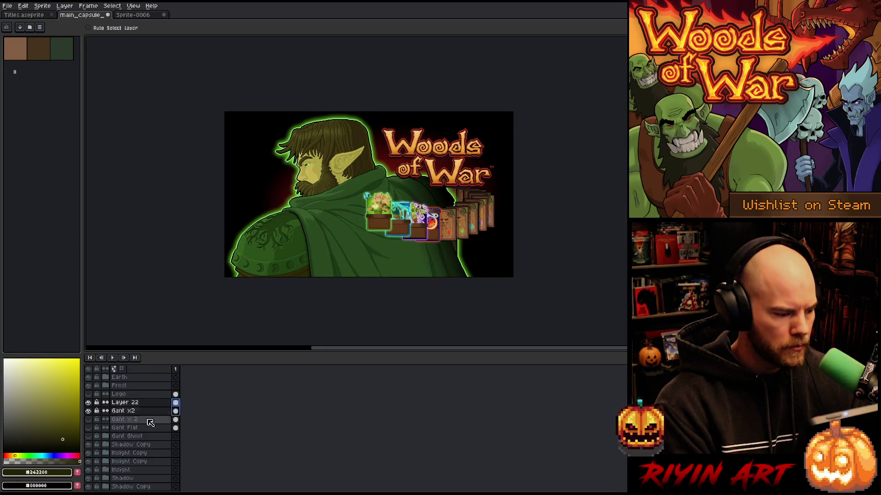
pyautogui.click(110, 29)
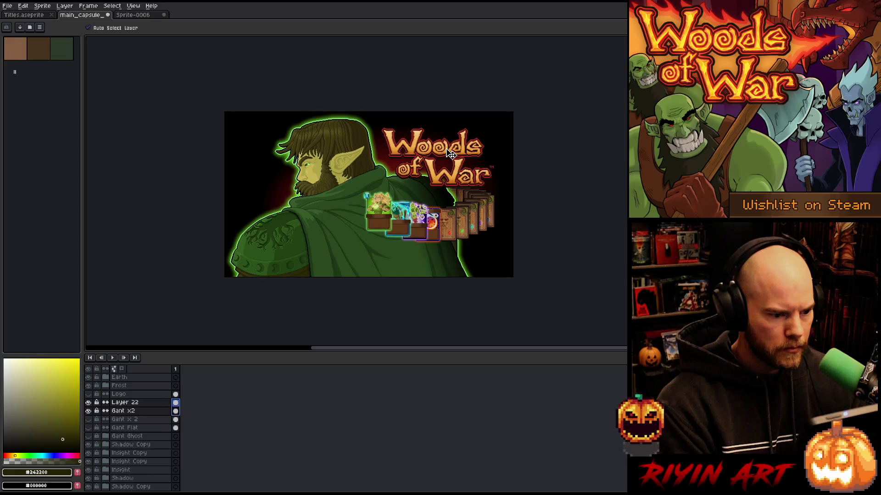
# - Select the Logo x 2 layer and drag the Woods of War logo slightly to the right
pyautogui.scroll(2, 137, 403)
pyautogui.doubleClick(144, 386)
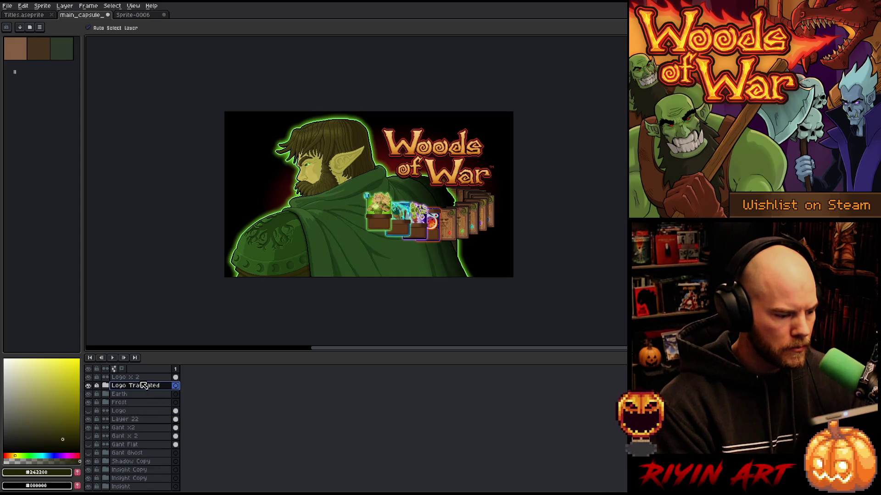
pyautogui.click(129, 377)
pyautogui.scroll(1, 471, 156)
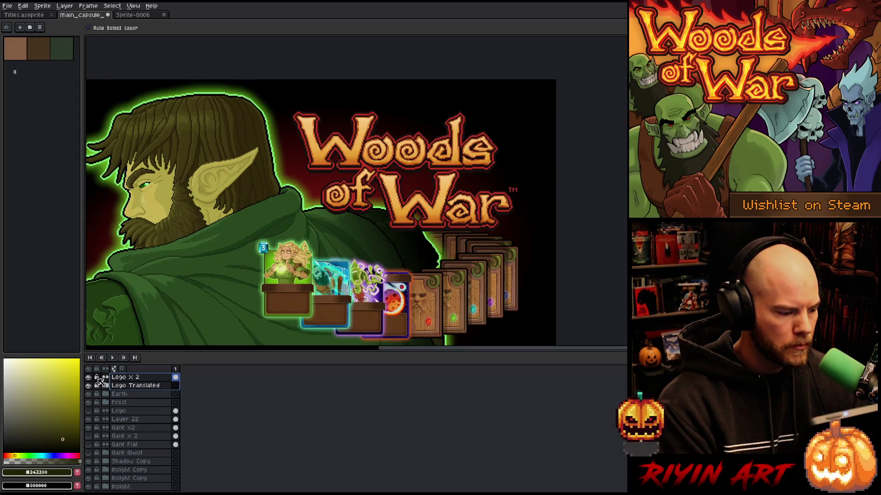
pyautogui.moveTo(417, 160); pyautogui.dragTo(426, 160)
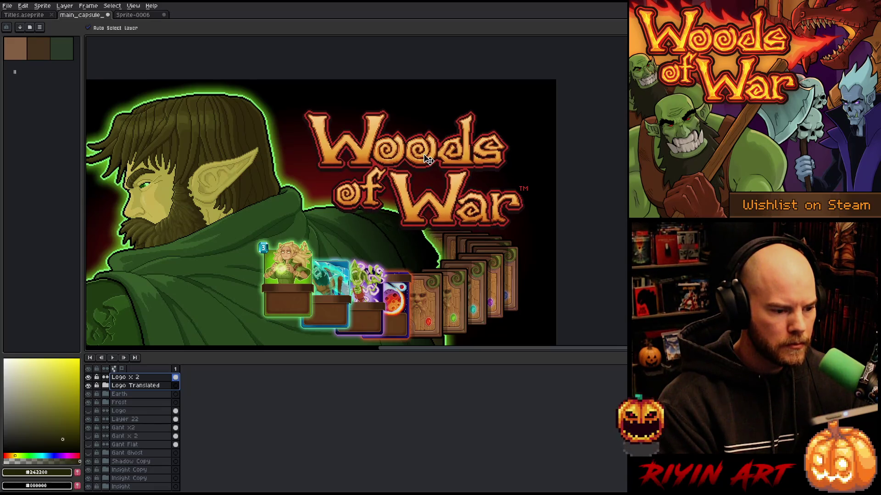
pyautogui.scroll(-3, 393, 189)
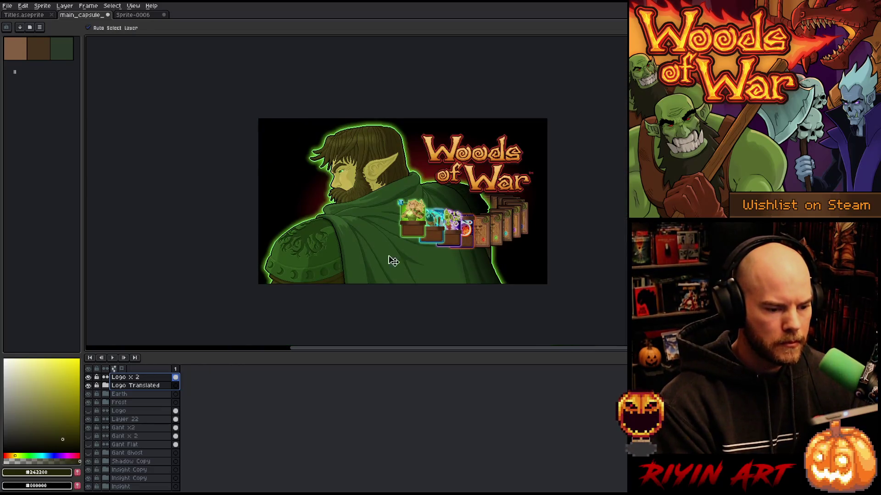
# - Nudge the logo a few pixels further up and right, then expand the Logo Translated group
pyautogui.moveTo(476, 159); pyautogui.dragTo(472, 155)
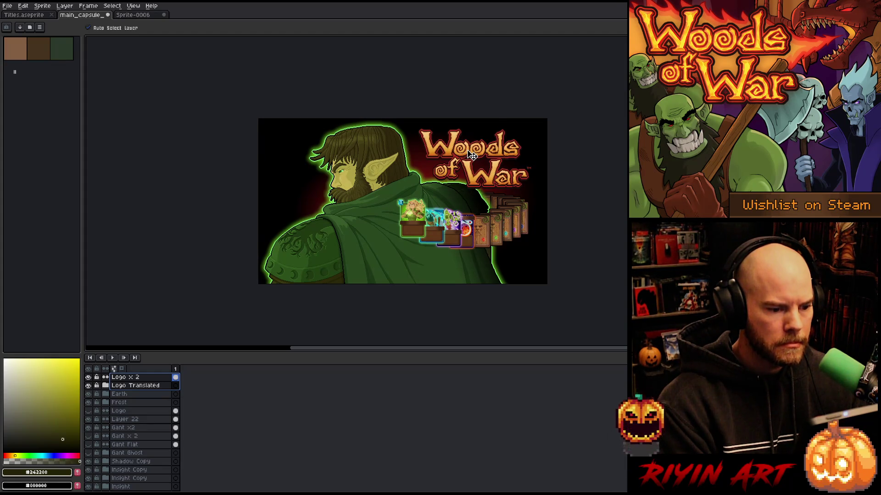
pyautogui.scroll(3, 468, 158)
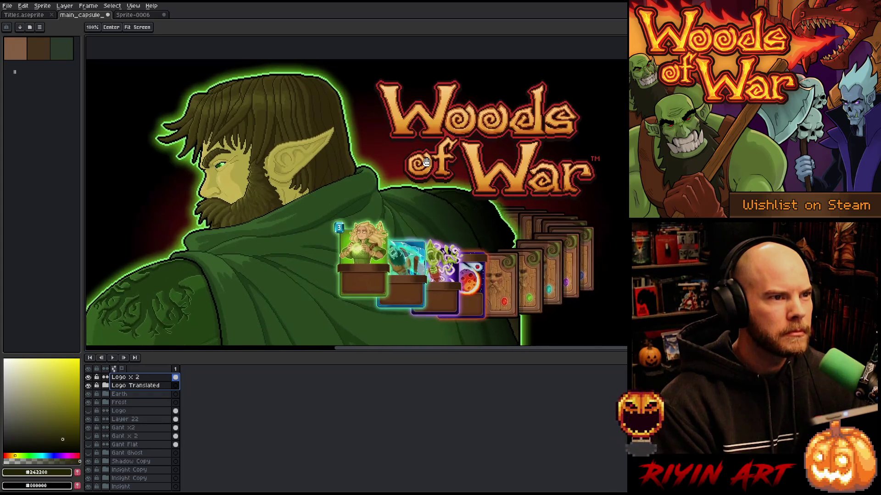
pyautogui.scroll(-3, 406, 193)
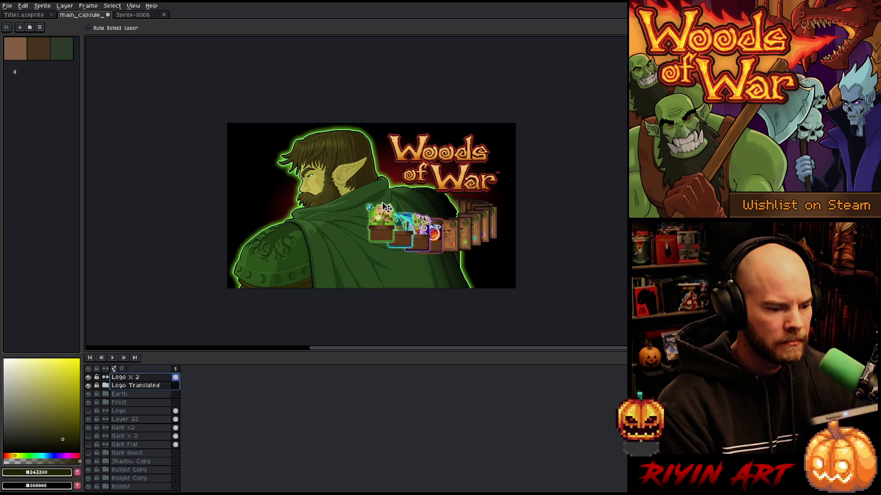
pyautogui.click(106, 386)
pyautogui.scroll(-1, 106, 394)
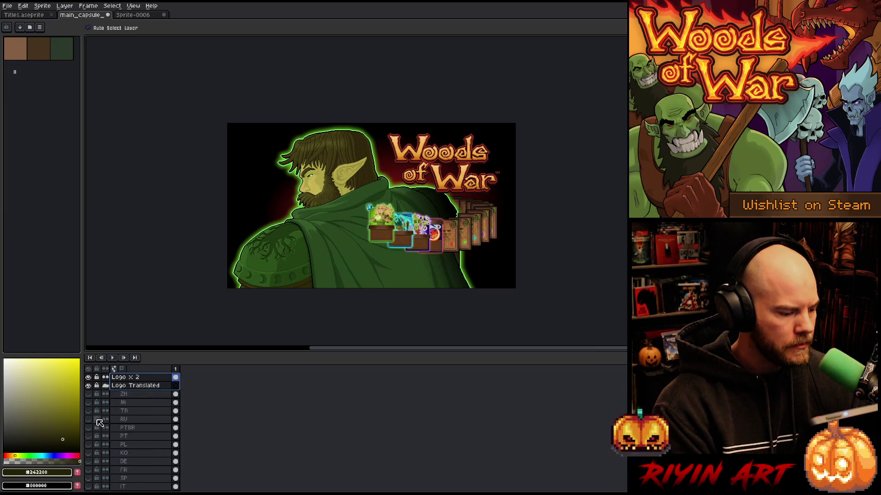
# - Make every translated language layer from IT to ZH visible
pyautogui.moveTo(88, 470); pyautogui.dragTo(90, 378)
pyautogui.scroll(1, 90, 380)
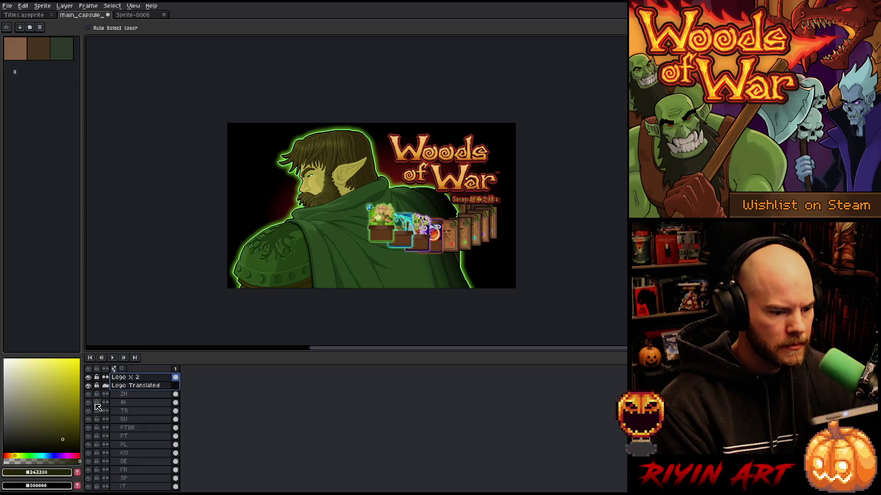
pyautogui.scroll(3, 455, 200)
pyautogui.scroll(4, 546, 236)
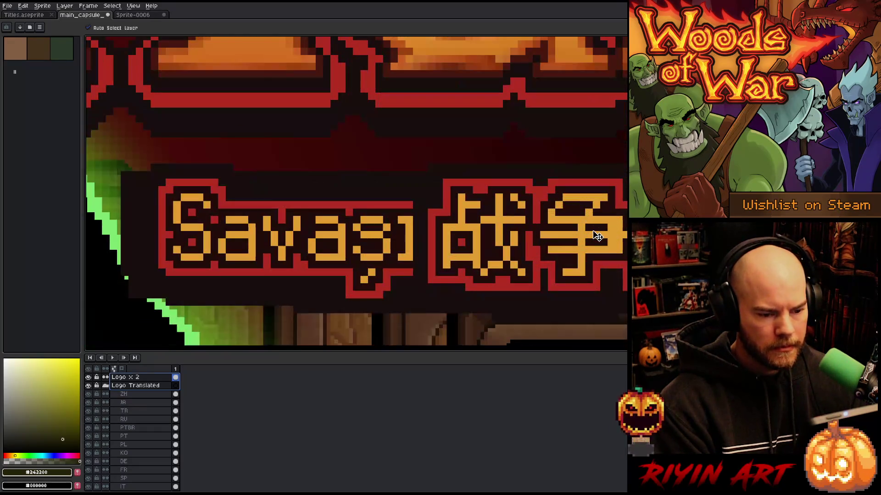
# - Sample the orange subtitle text colour and its dark outline colour with the Eyedropper
pyautogui.press('i')
pyautogui.click(503, 219)
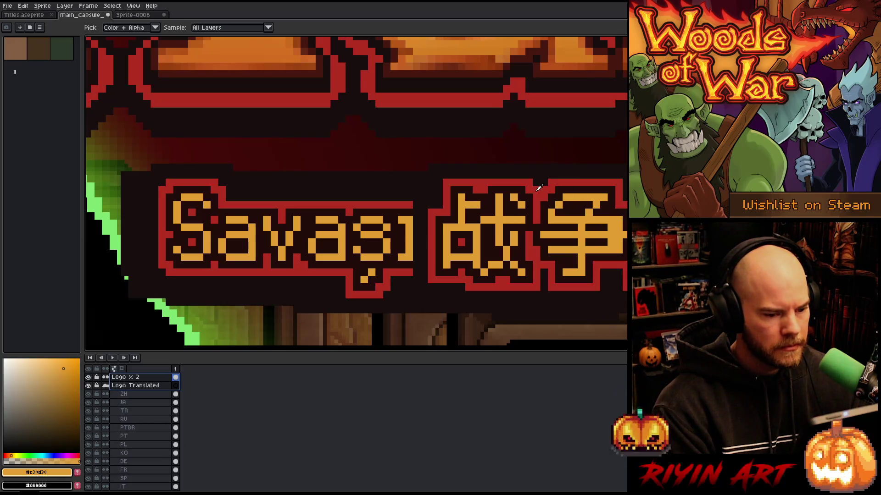
pyautogui.click(523, 169)
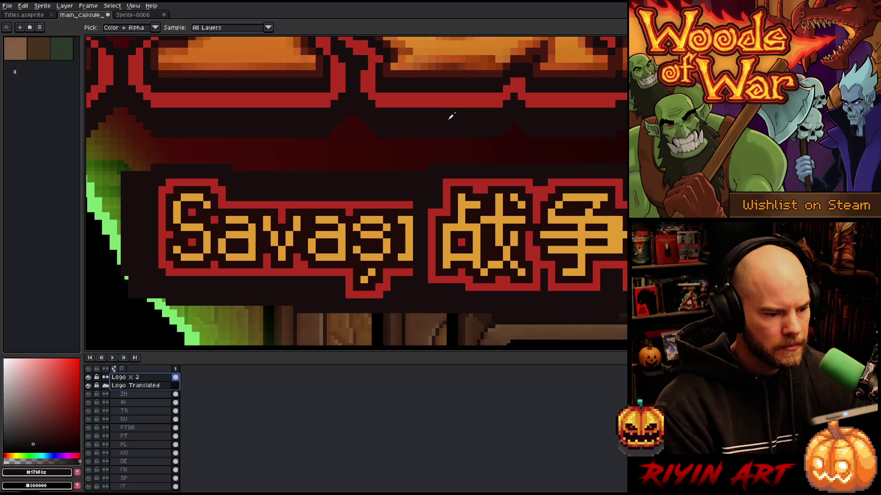
pyautogui.scroll(-6, 452, 118)
pyautogui.scroll(2, 427, 148)
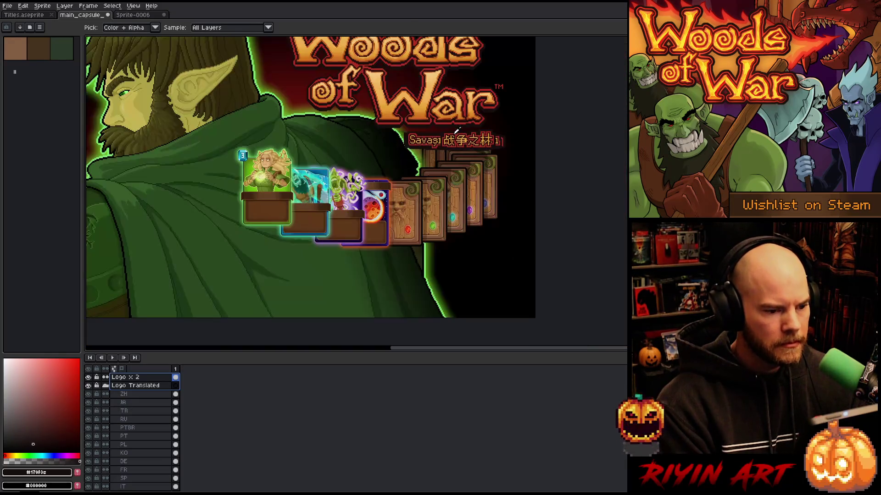
pyautogui.moveTo(427, 147); pyautogui.dragTo(465, 210)
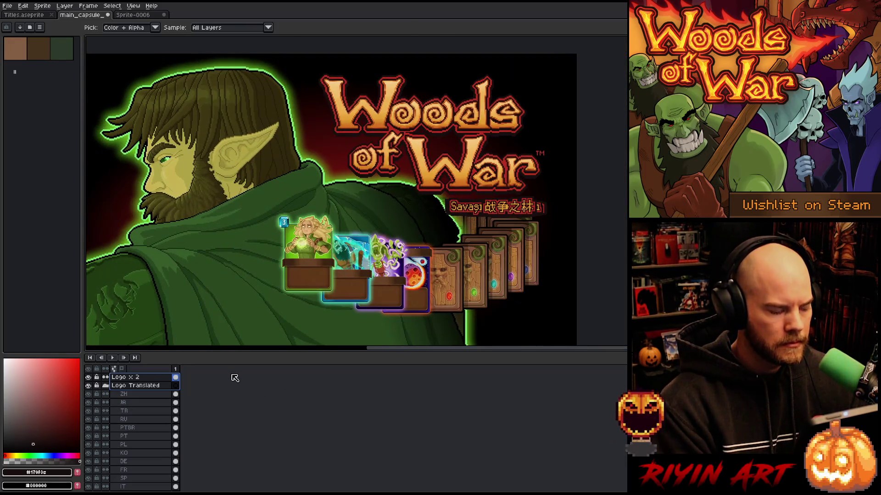
pyautogui.scroll(-2, 293, 235)
pyautogui.moveTo(293, 253); pyautogui.dragTo(332, 250)
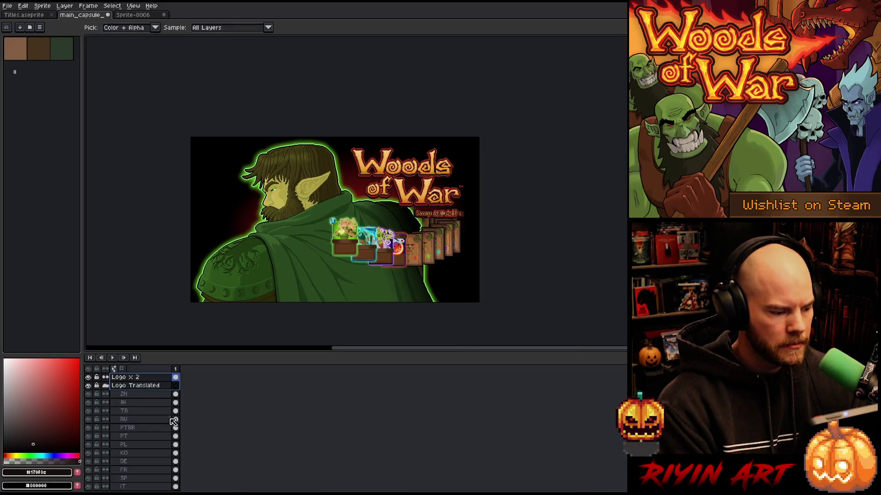
# - Shift the TR subtitle about 15 px right, then move all translated subtitles left
pyautogui.click(133, 385)
pyautogui.press('v')
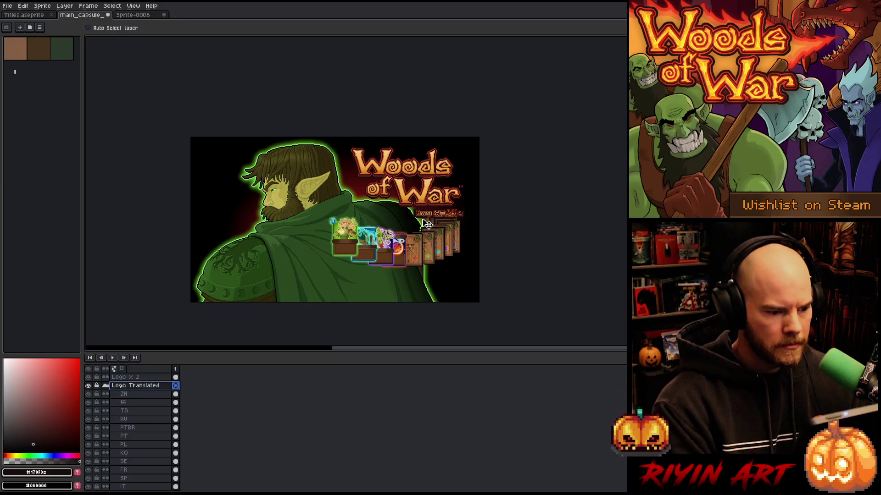
pyautogui.scroll(3, 420, 216)
pyautogui.click(420, 217)
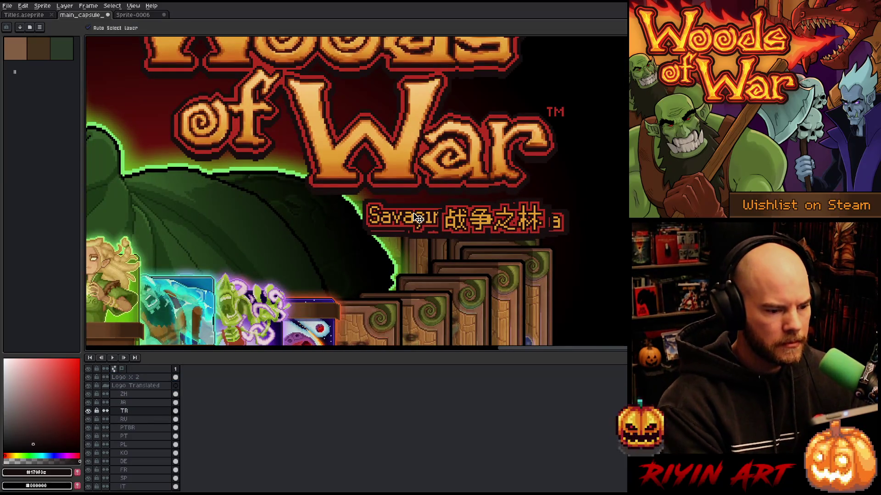
pyautogui.moveTo(420, 218); pyautogui.dragTo(426, 218)
pyautogui.click(131, 394)
pyautogui.click(133, 385)
pyautogui.click(88, 28)
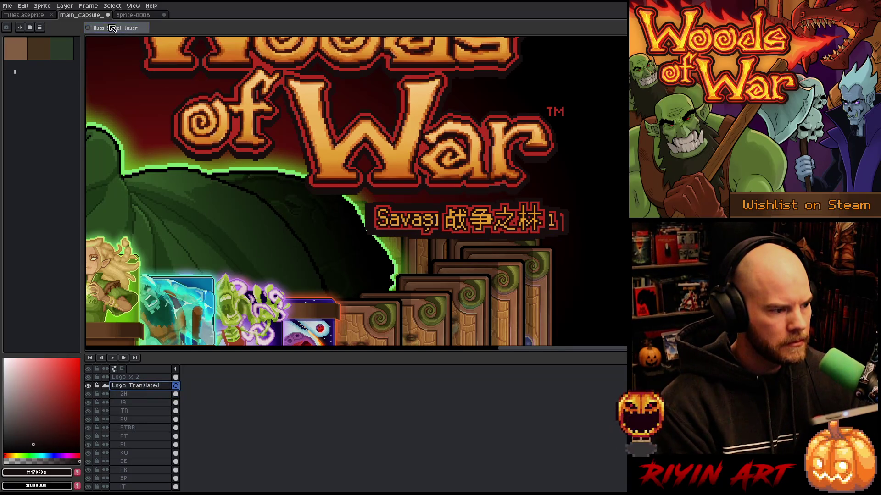
pyautogui.moveTo(450, 220)
pyautogui.mouseDown()
pyautogui.moveTo(400, 220)
pyautogui.moveTo(422, 219)
pyautogui.mouseUp()
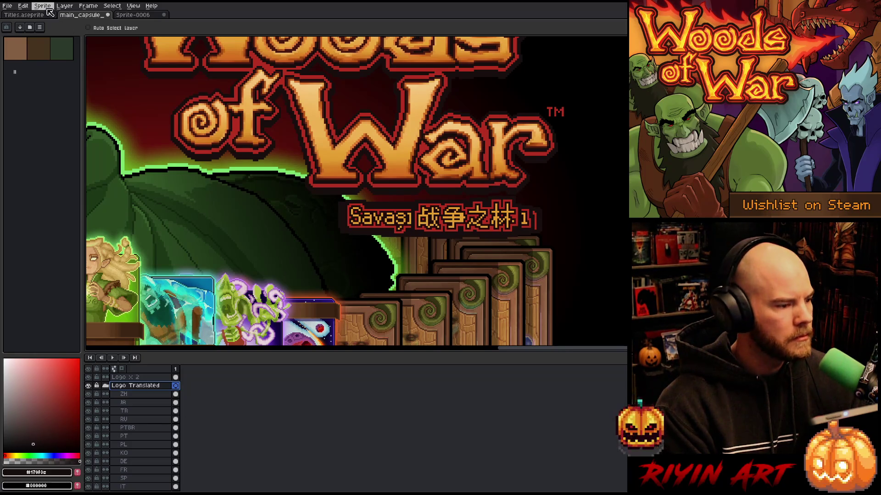
# - Select the IT subtitle layer and apply Edit > Center > Center X
pyautogui.click(23, 5)
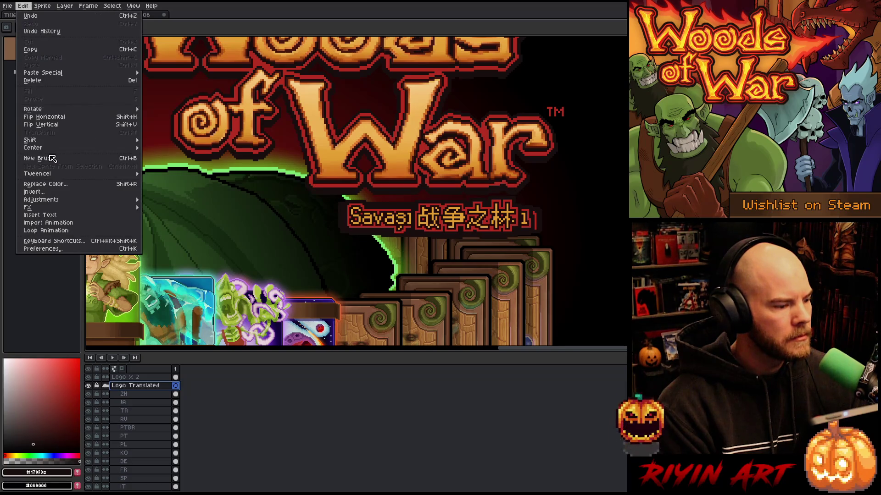
pyautogui.moveTo(51, 149)
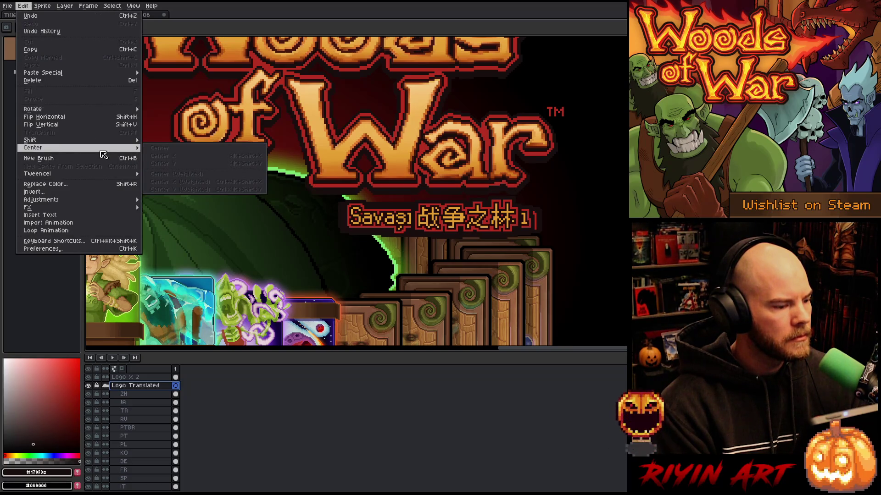
pyautogui.click(23, 5)
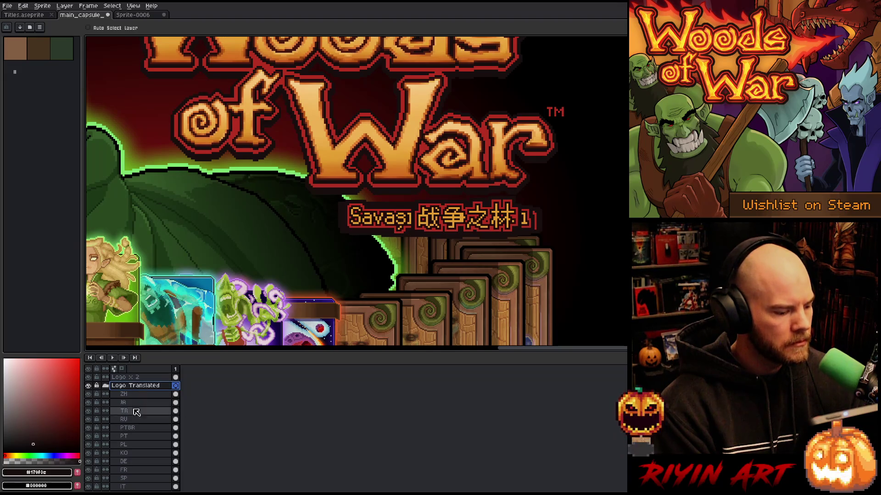
pyautogui.scroll(-4, 138, 427)
pyautogui.click(144, 462)
pyautogui.click(138, 429)
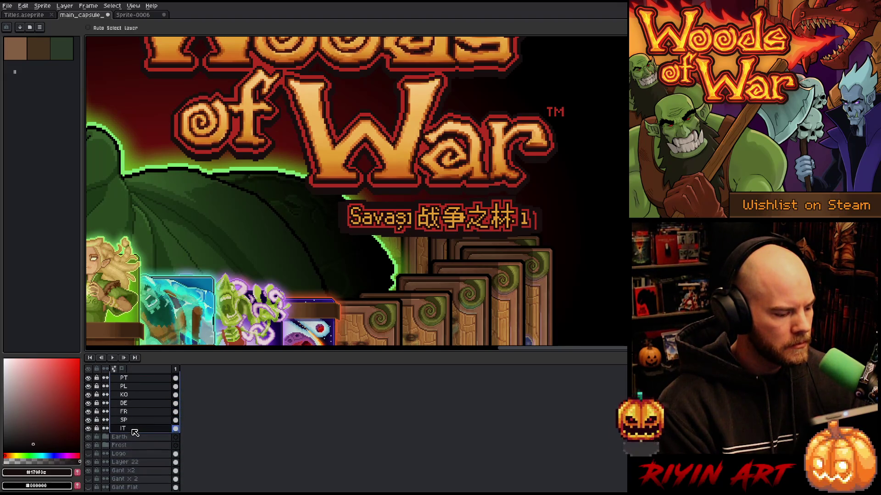
pyautogui.click(23, 5)
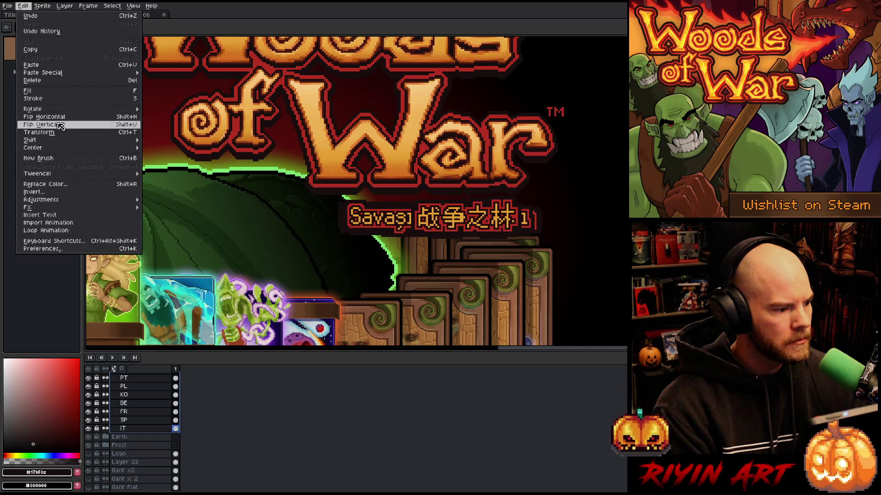
pyautogui.moveTo(55, 150)
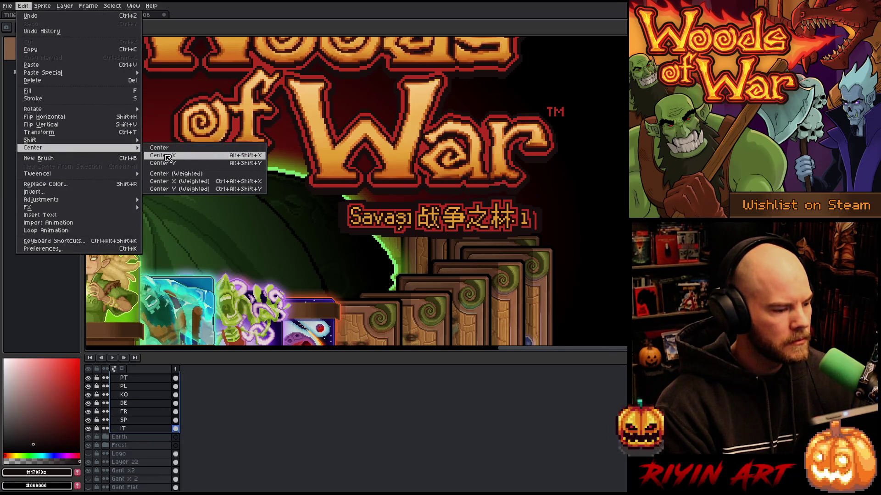
pyautogui.click(165, 156)
pyautogui.scroll(-1, 196, 193)
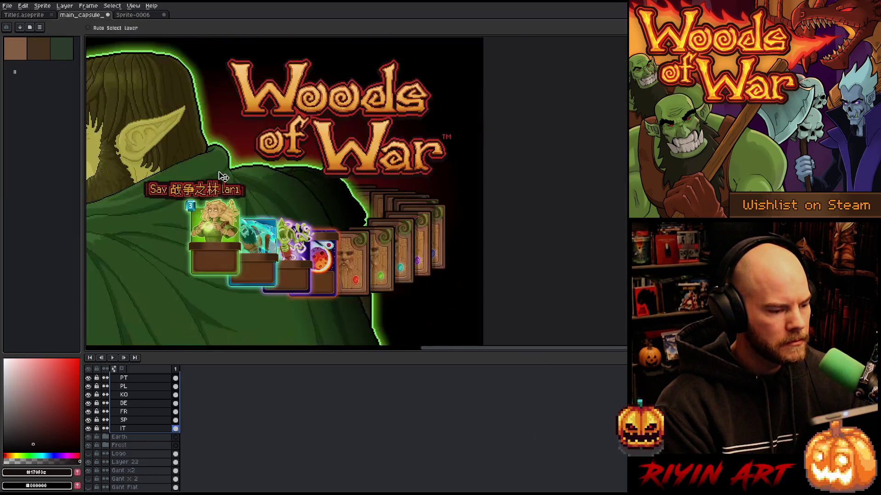
pyautogui.scroll(3, 150, 383)
pyautogui.click(148, 379)
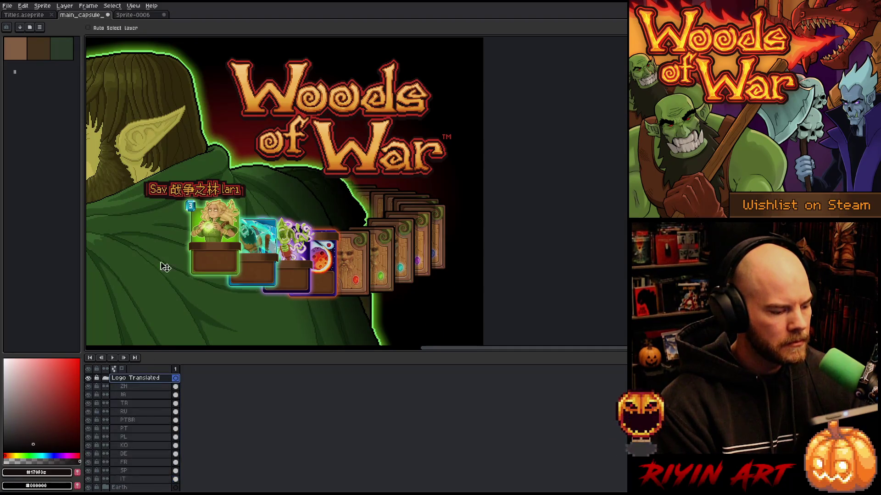
# - Drag the subtitle text under the Woods of War logo, then hide the Logo Translated group
pyautogui.moveTo(182, 194)
pyautogui.mouseDown()
pyautogui.moveTo(383, 190)
pyautogui.moveTo(370, 192)
pyautogui.mouseUp()
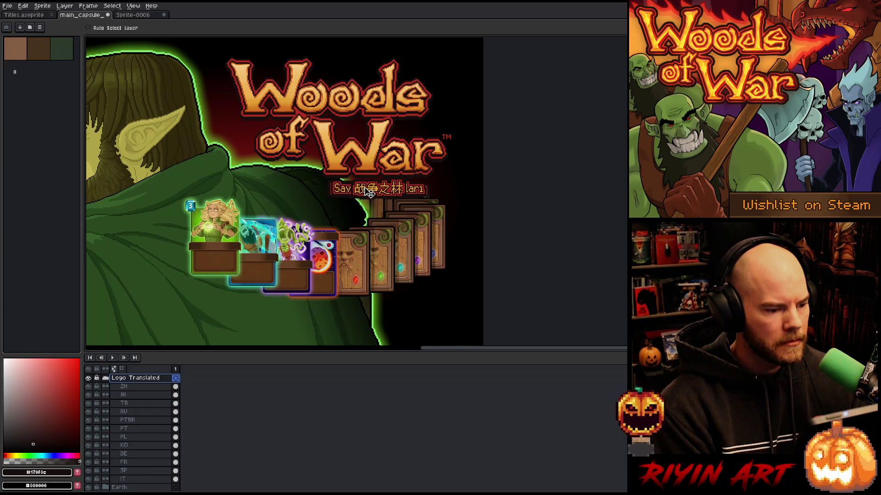
pyautogui.click(88, 378)
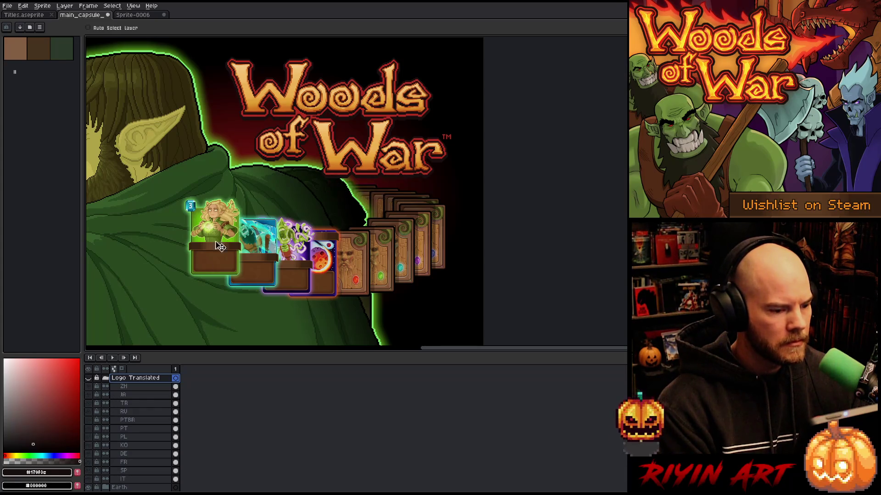
pyautogui.scroll(-2, 221, 247)
pyautogui.moveTo(201, 211); pyautogui.dragTo(317, 211)
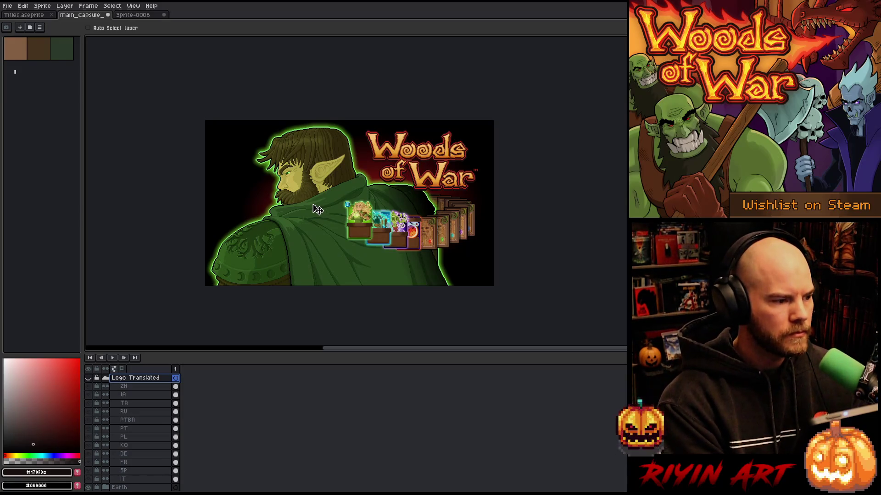
# - Save the capsule document with Ctrl+S
pyautogui.hotkey('ctrl', 's')
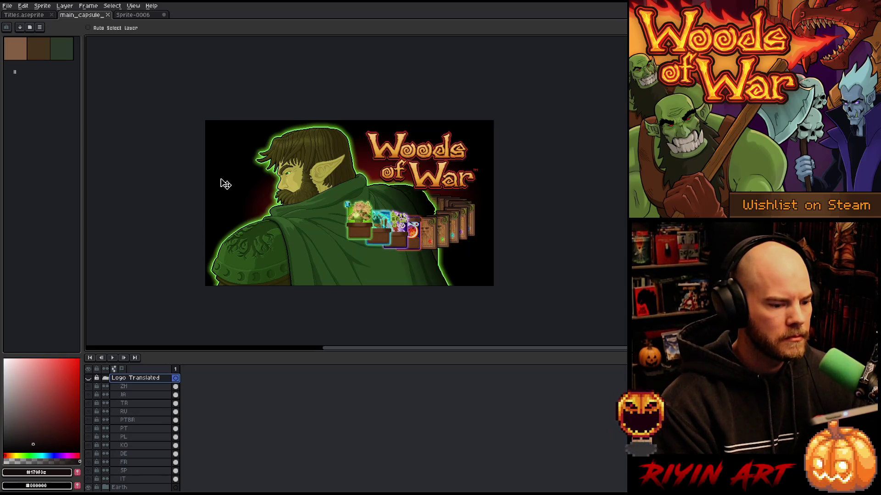
pyautogui.scroll(3, 415, 229)
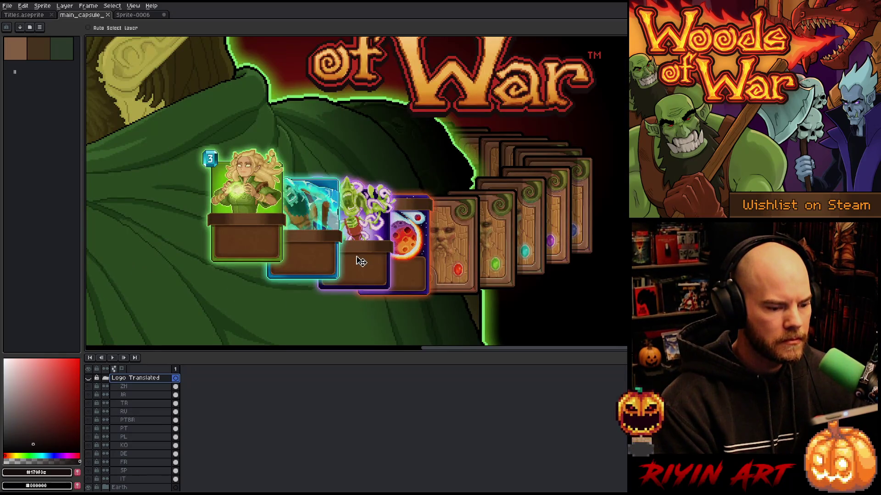
pyautogui.scroll(-2, 360, 261)
pyautogui.scroll(1, 332, 264)
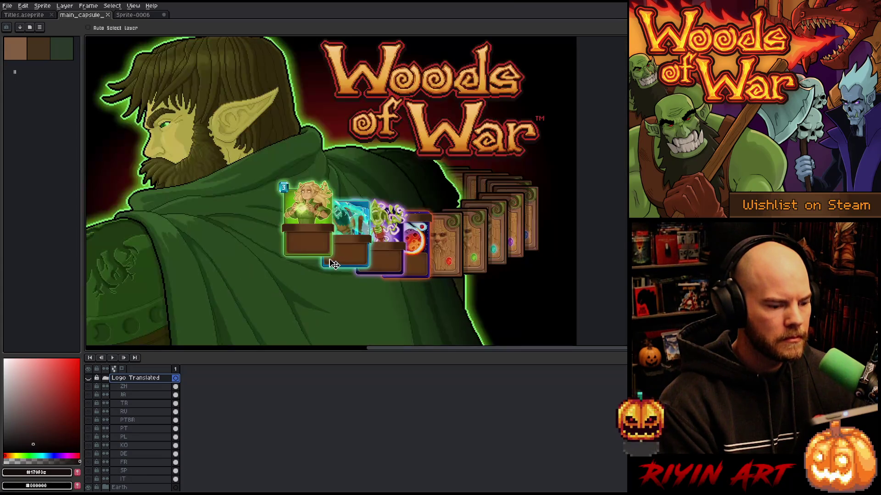
pyautogui.moveTo(216, 247); pyautogui.dragTo(256, 244)
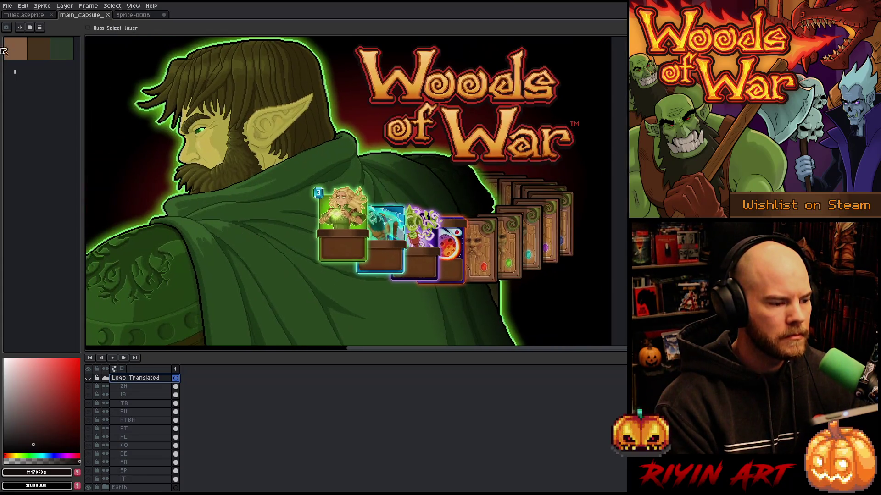
# - Export As main_capsule_1232_706_en.png into the Finals folder, replacing the name's 'v' with 'en'
pyautogui.click(7, 8)
pyautogui.moveTo(39, 76)
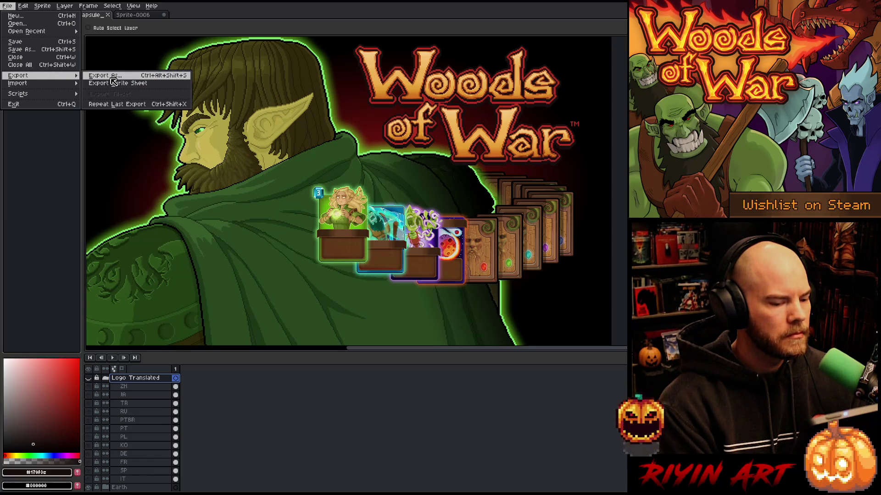
pyautogui.click(111, 77)
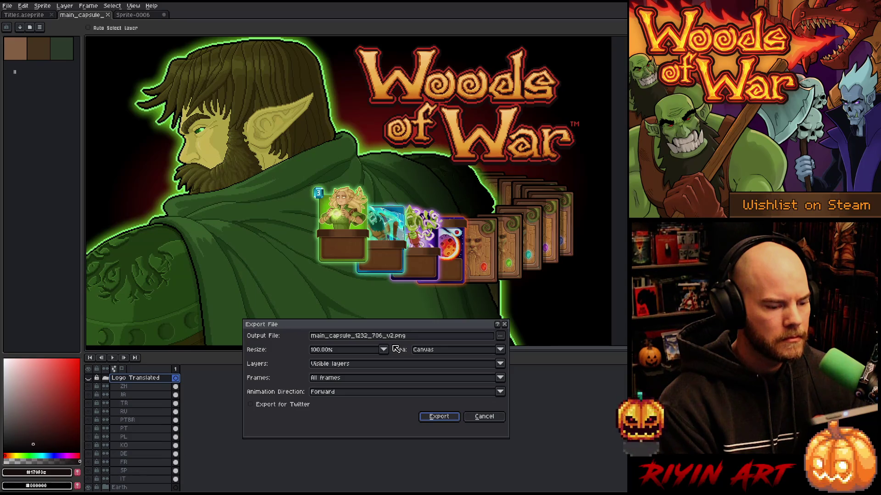
pyautogui.click(501, 335)
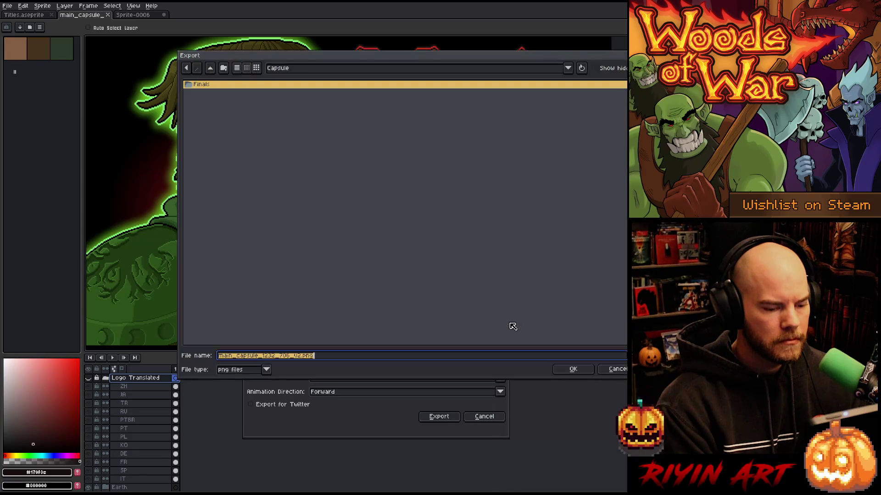
pyautogui.doubleClick(212, 85)
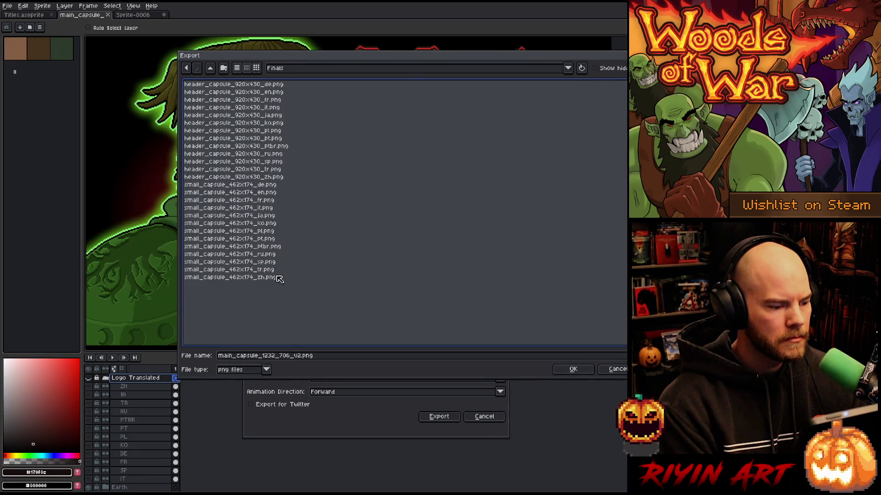
pyautogui.click(297, 355)
pyautogui.press('BackSpace')
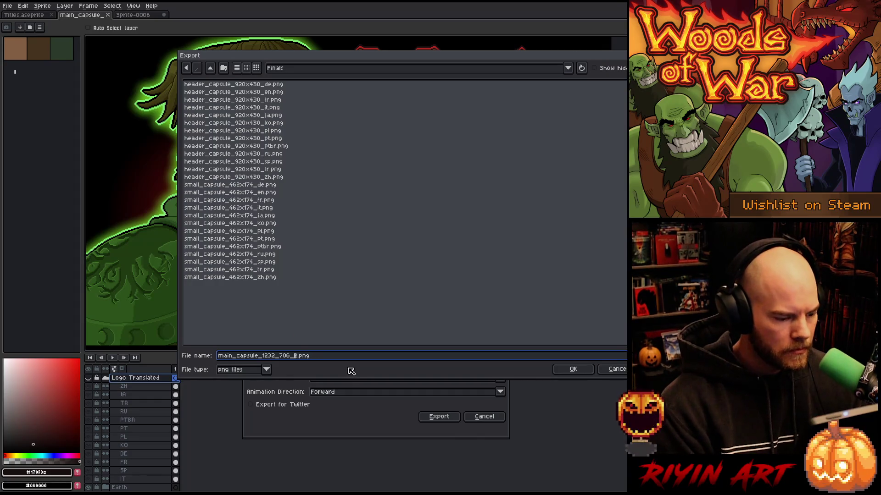
pyautogui.write('en')
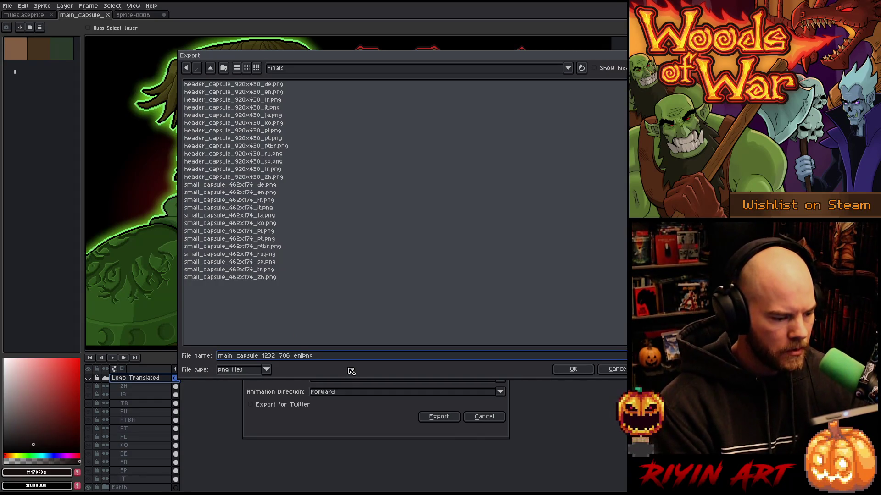
pyautogui.click(569, 372)
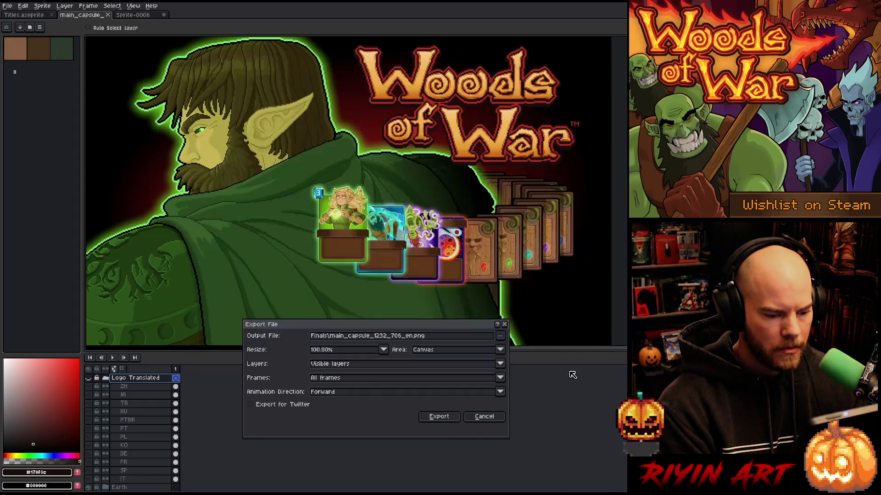
pyautogui.click(441, 416)
pyautogui.scroll(-2, 427, 277)
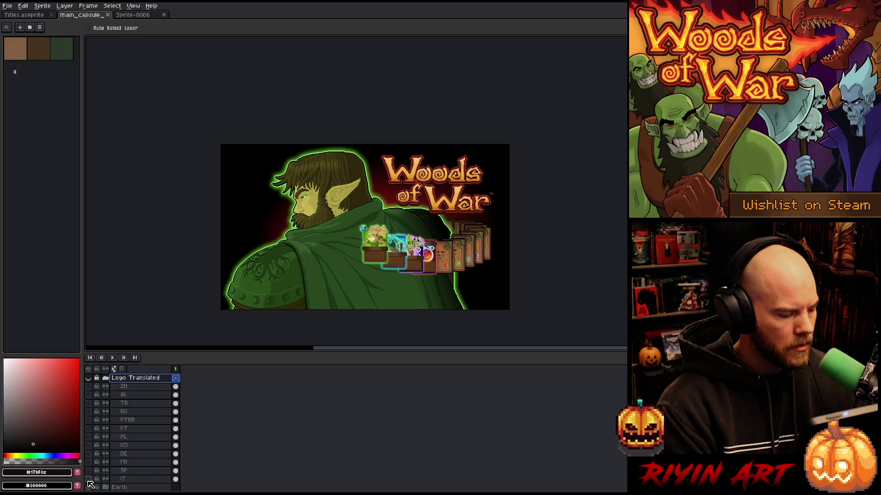
# - Show the Logo Translated group, hide the TR and PTBR layers, and select the IT layer
pyautogui.click(88, 378)
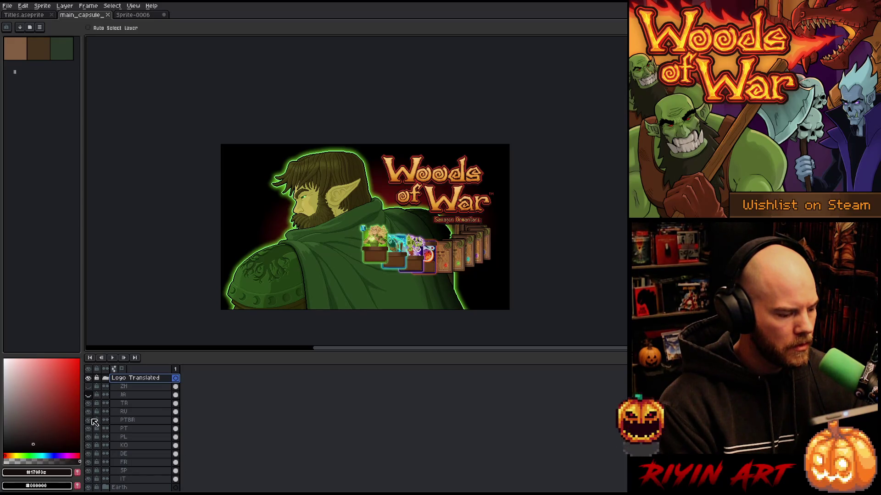
pyautogui.scroll(1, 418, 230)
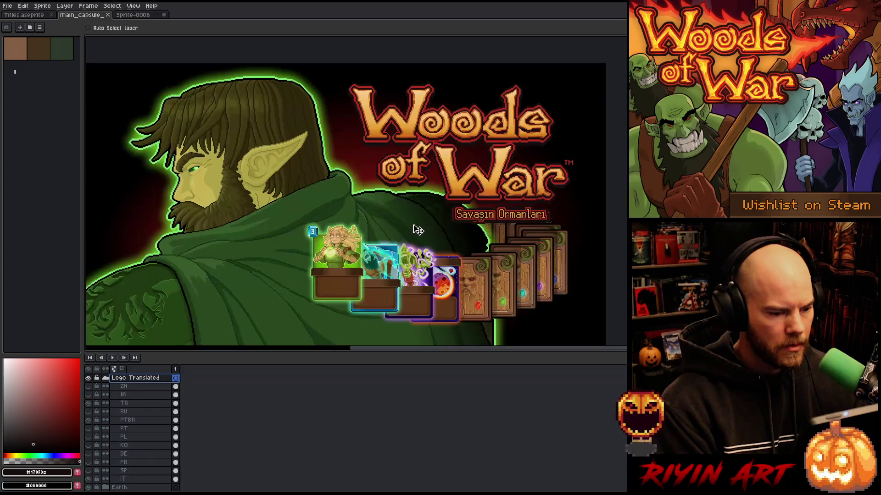
pyautogui.scroll(-1, 133, 454)
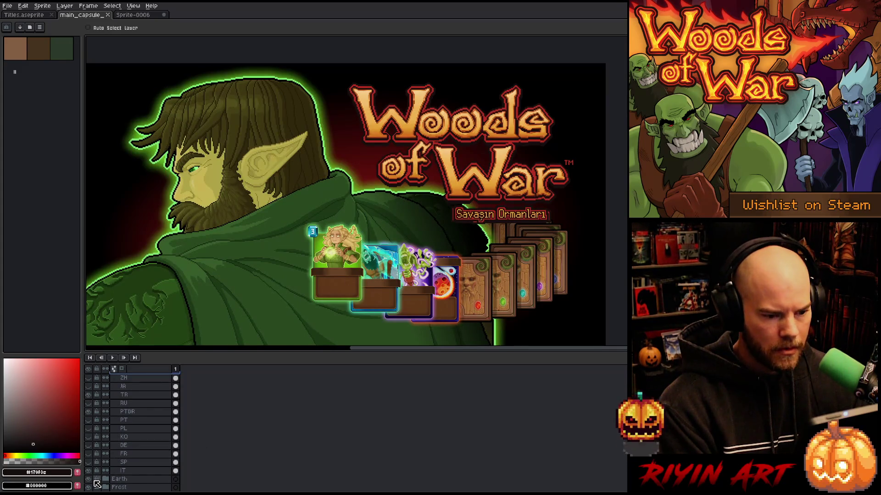
pyautogui.click(88, 394)
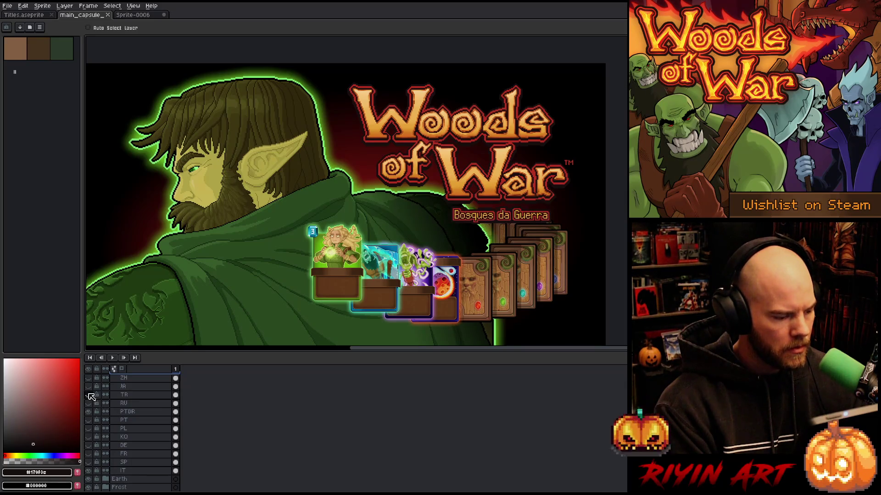
pyautogui.click(89, 411)
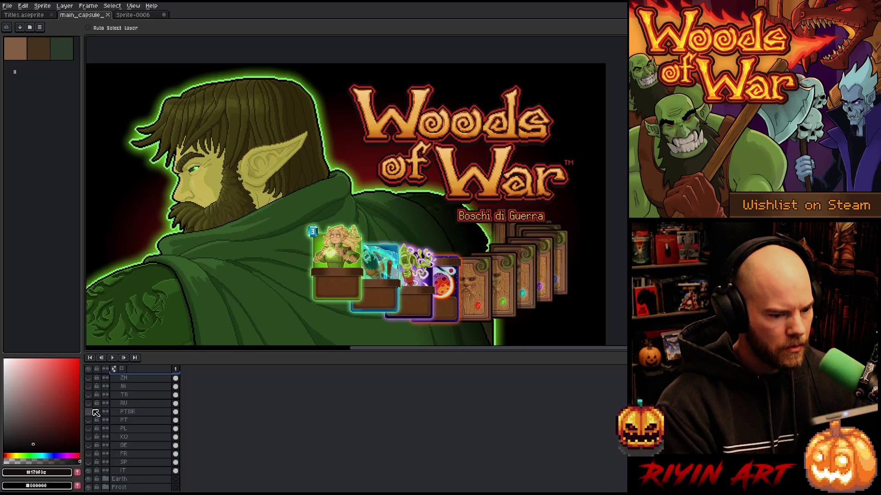
pyautogui.click(126, 471)
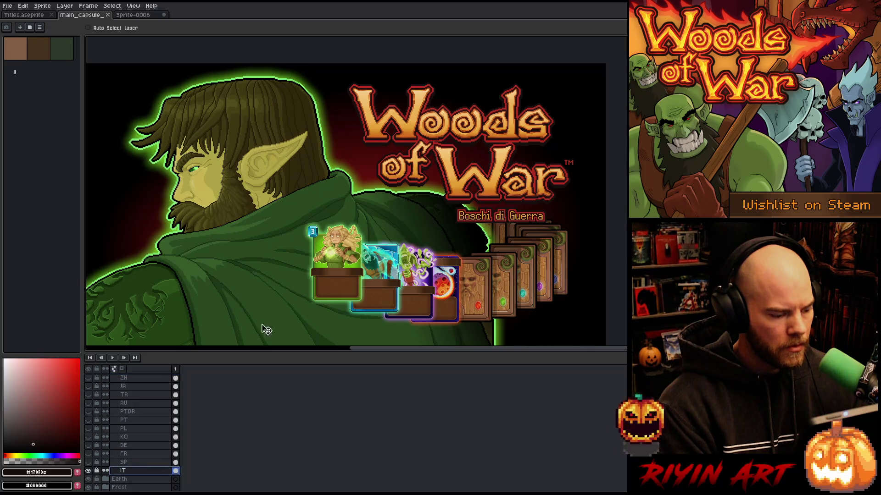
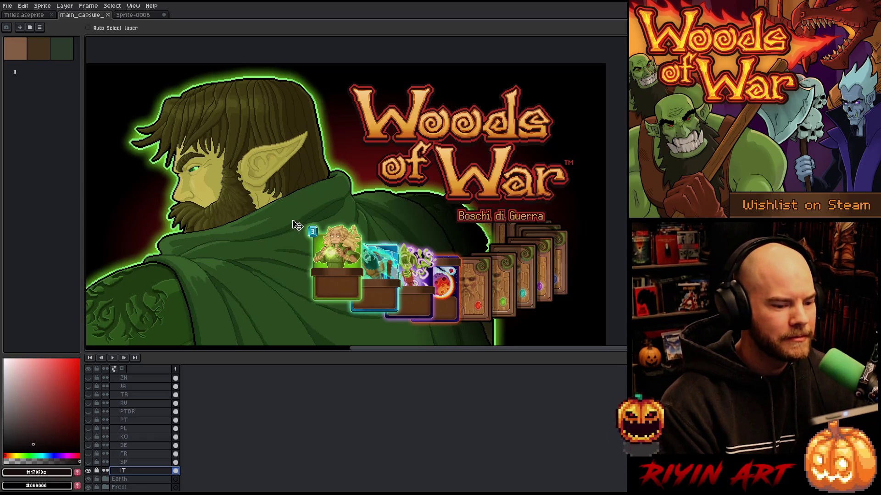
# - Select the translated logo group and nudge the 'Boschi di Guerra' subtitle slightly right
pyautogui.scroll(1, 138, 427)
pyautogui.scroll(2, 138, 427)
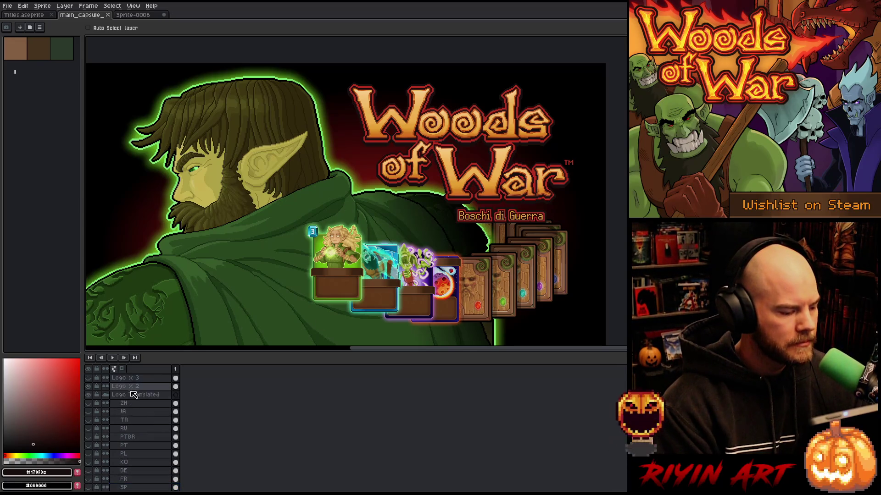
pyautogui.click(135, 394)
pyautogui.moveTo(488, 220)
pyautogui.mouseDown()
pyautogui.moveTo(513, 222)
pyautogui.moveTo(499, 223)
pyautogui.mouseUp()
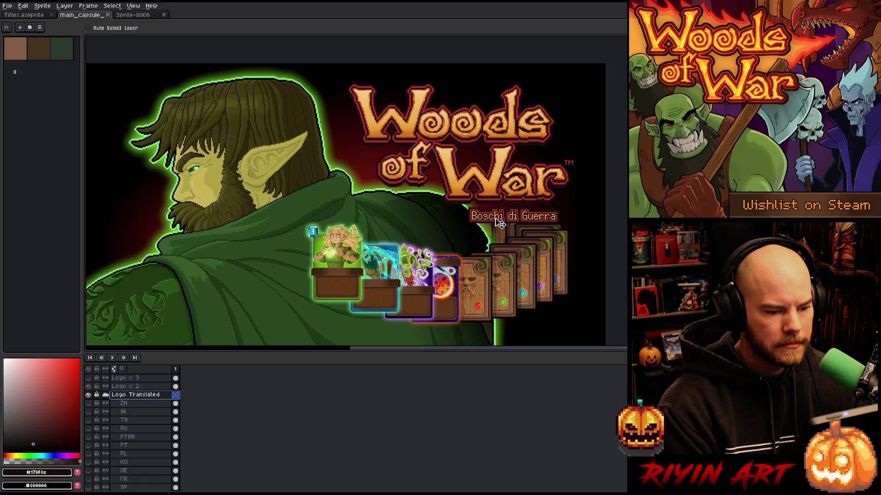
# - Export the Italian version as a PNG with the _it file name
pyautogui.scroll(-2, 431, 218)
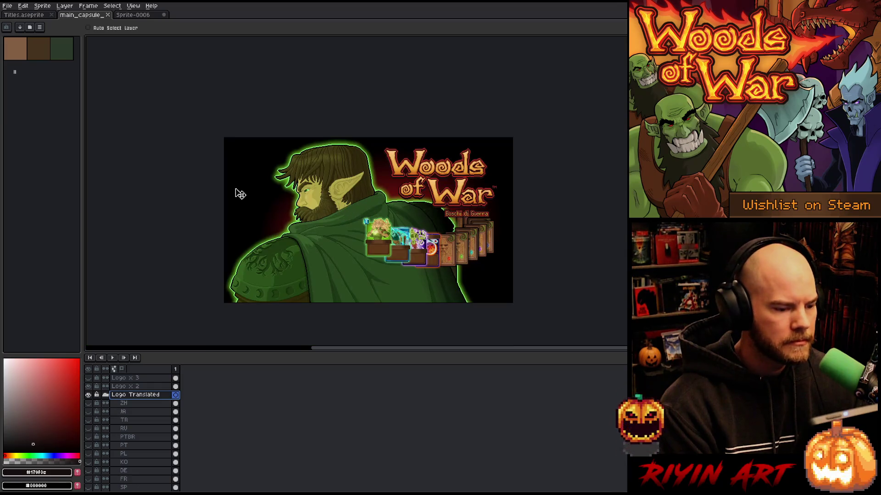
pyautogui.click(8, 6)
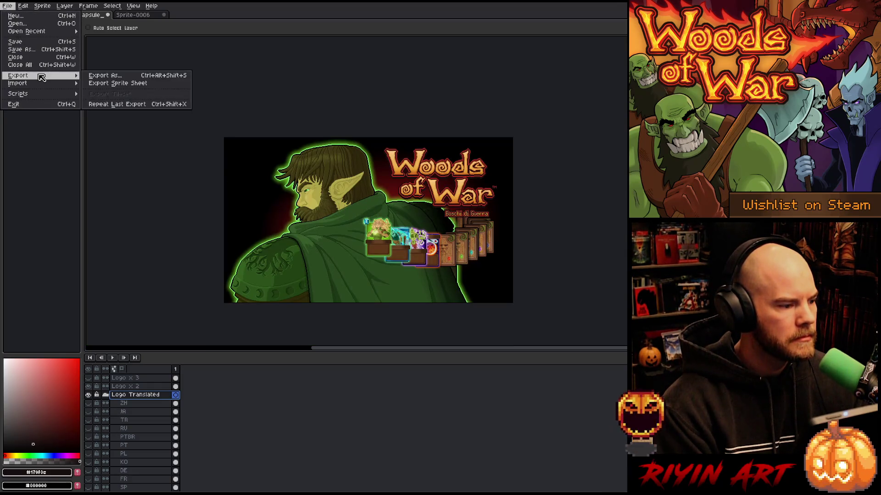
pyautogui.moveTo(42, 77)
pyautogui.click(100, 77)
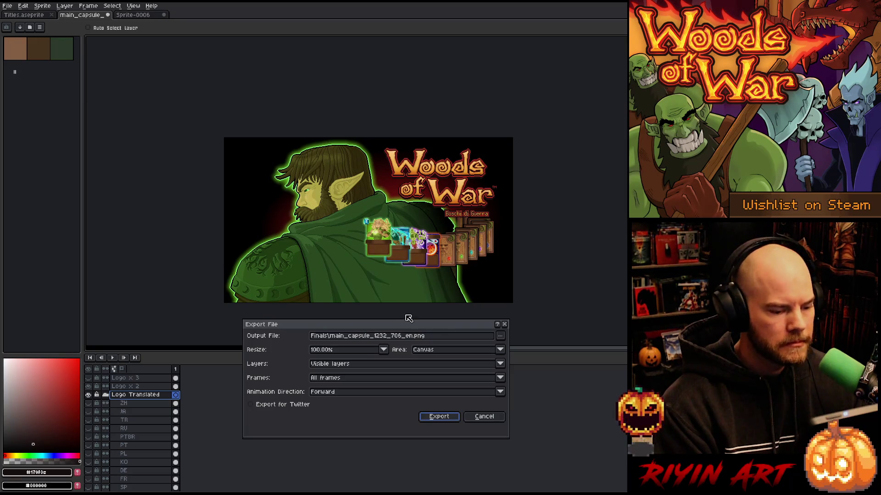
pyautogui.click(428, 338)
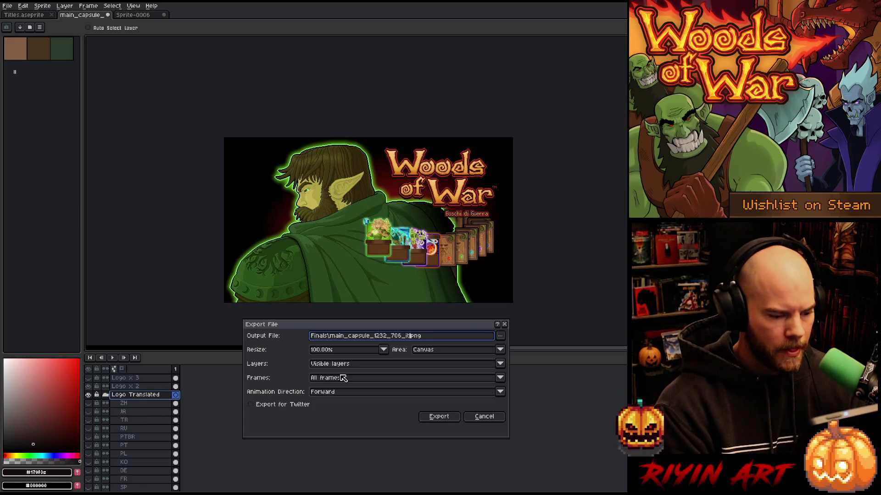
pyautogui.press('Return')
# - Hide the Italian subtitle and show the Spanish 'Bosques de Guerra' subtitle
pyautogui.scroll(2, 459, 244)
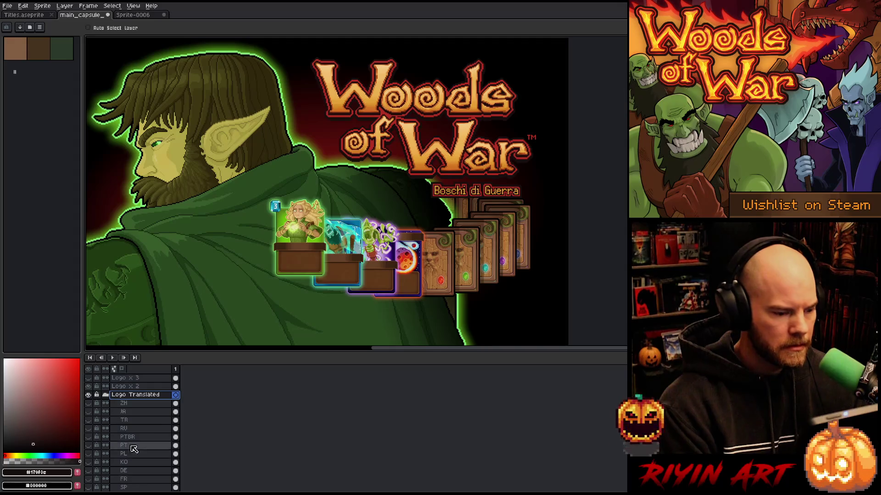
pyautogui.scroll(-3, 133, 449)
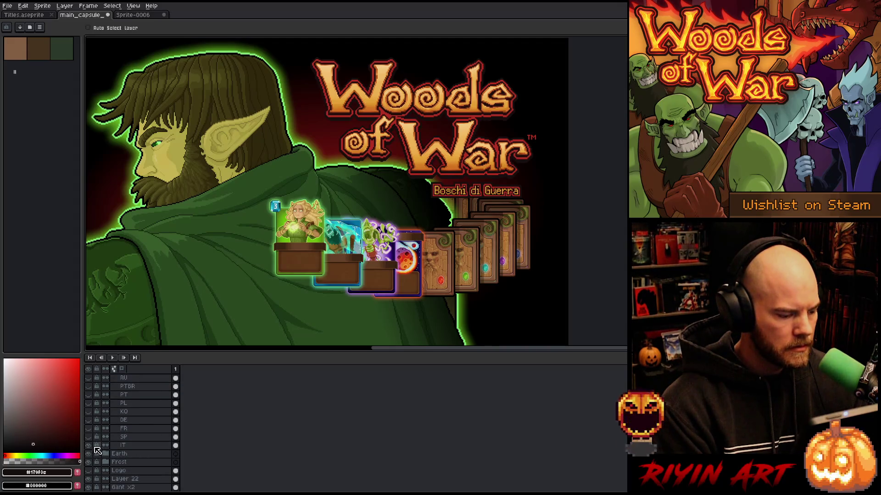
pyautogui.click(88, 446)
pyautogui.click(88, 437)
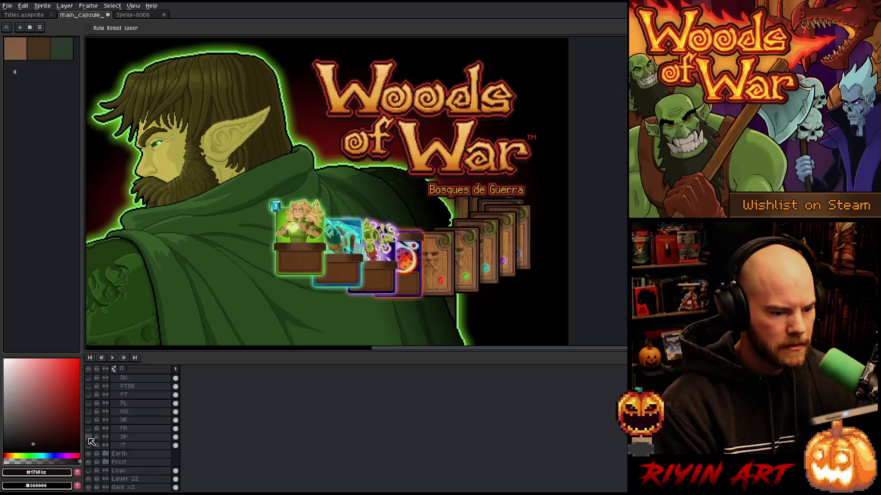
# - Export the Spanish version as main_capsule_1232_706_sp.png, then hide its subtitle
pyautogui.click(7, 6)
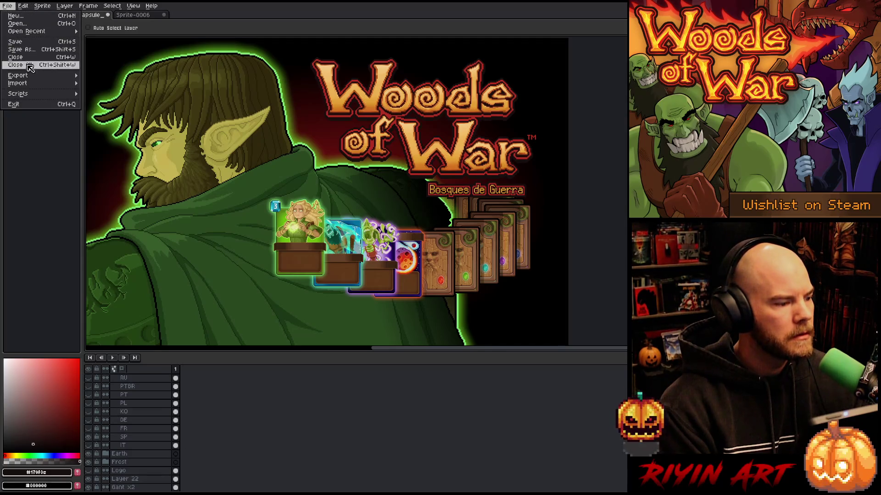
pyautogui.moveTo(29, 77)
pyautogui.click(104, 75)
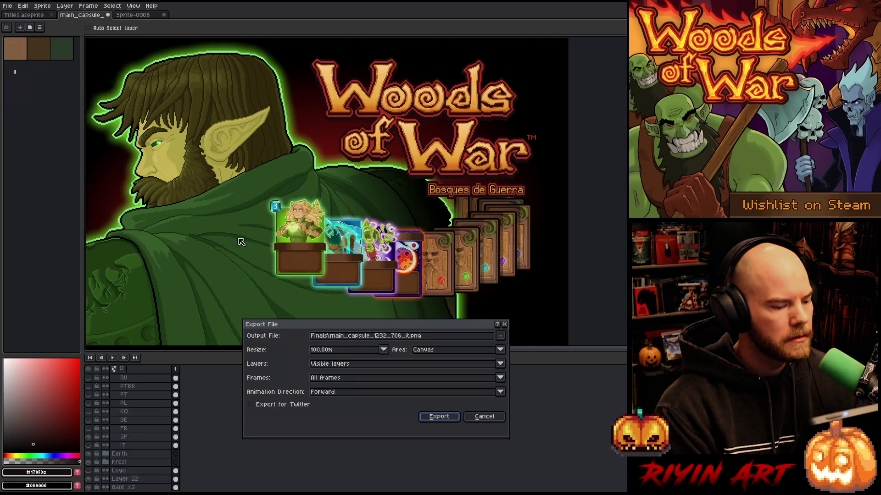
pyautogui.click(407, 336)
pyautogui.press('Delete')
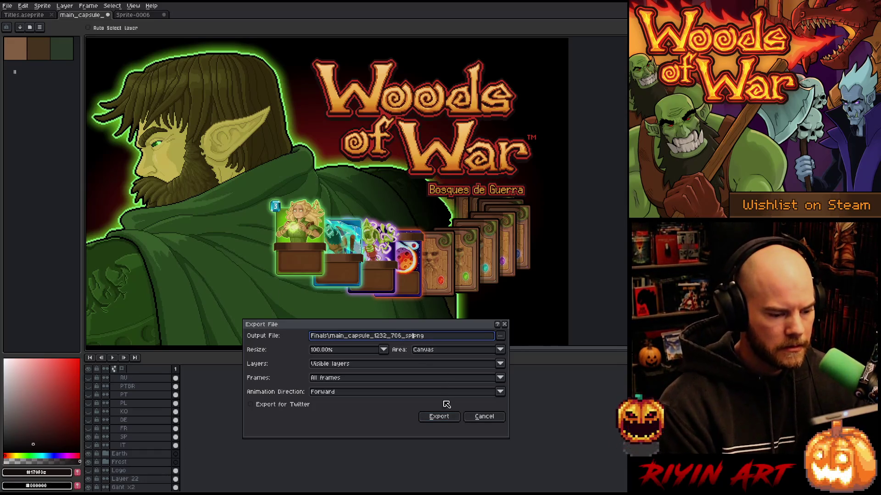
pyautogui.click(439, 417)
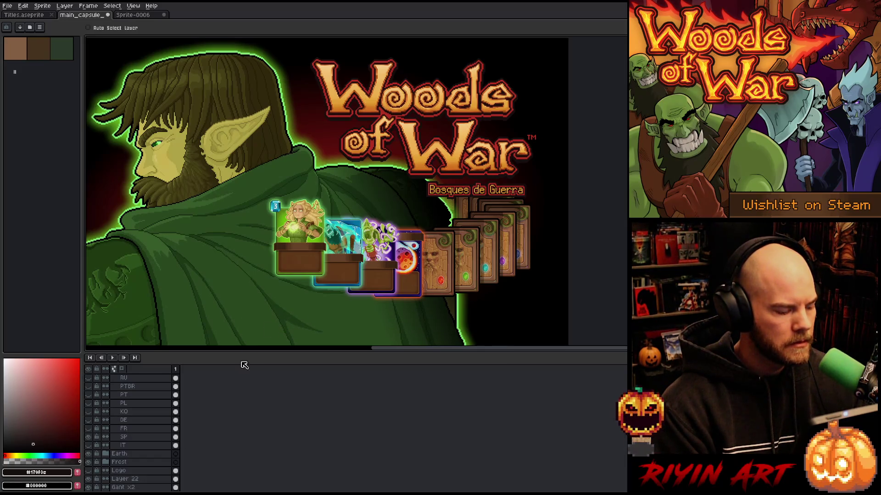
pyautogui.click(89, 437)
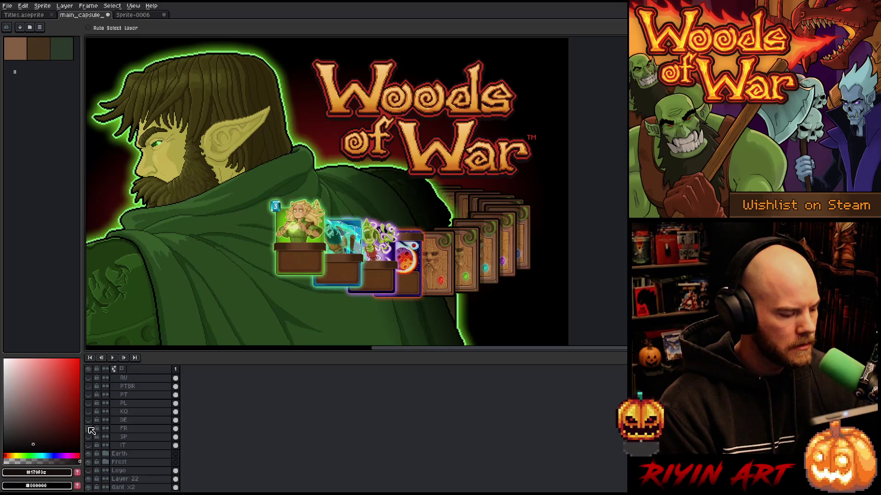
# - Show the French 'Bois de Guerre' subtitle and export it as the _fr PNG
pyautogui.click(88, 428)
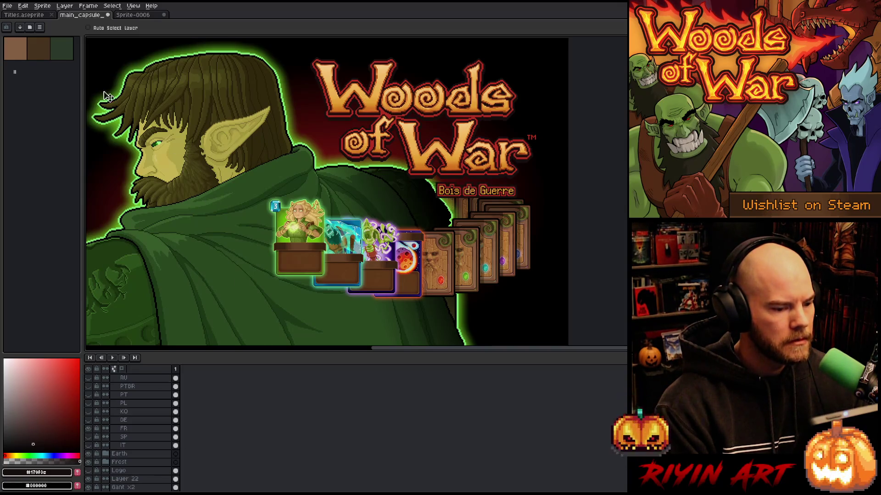
pyautogui.click(7, 6)
pyautogui.moveTo(29, 76)
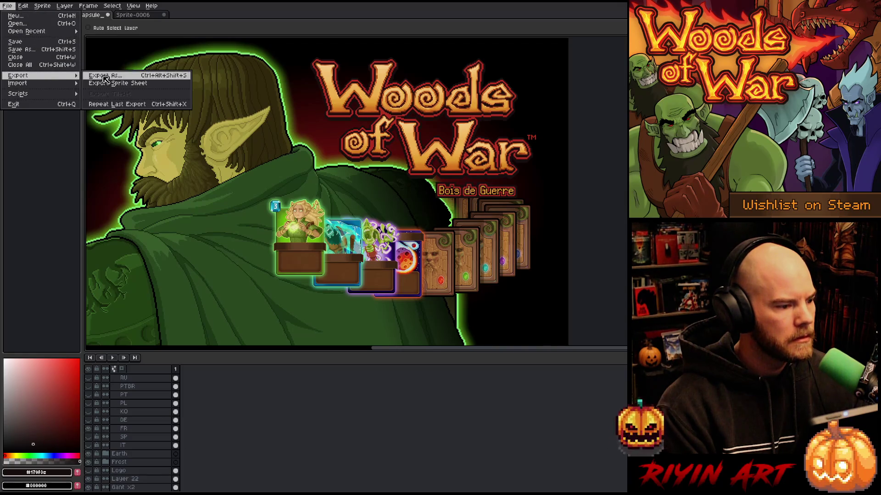
pyautogui.click(94, 79)
pyautogui.click(411, 336)
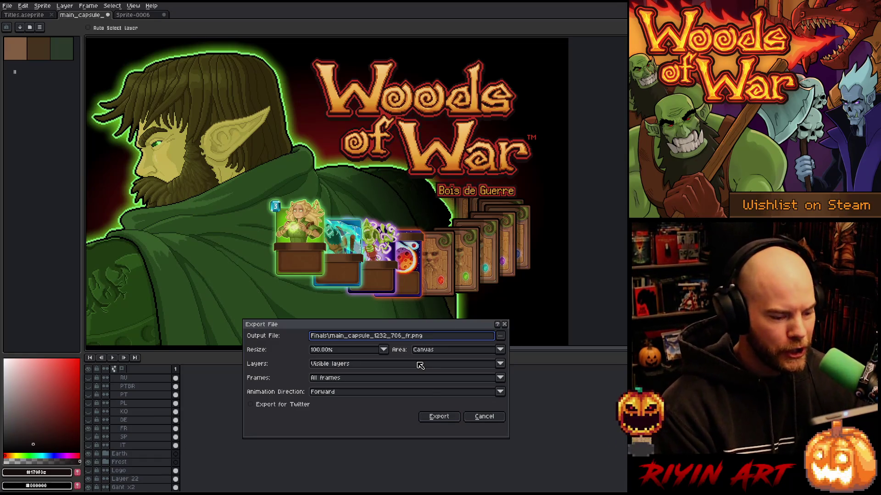
pyautogui.click(439, 418)
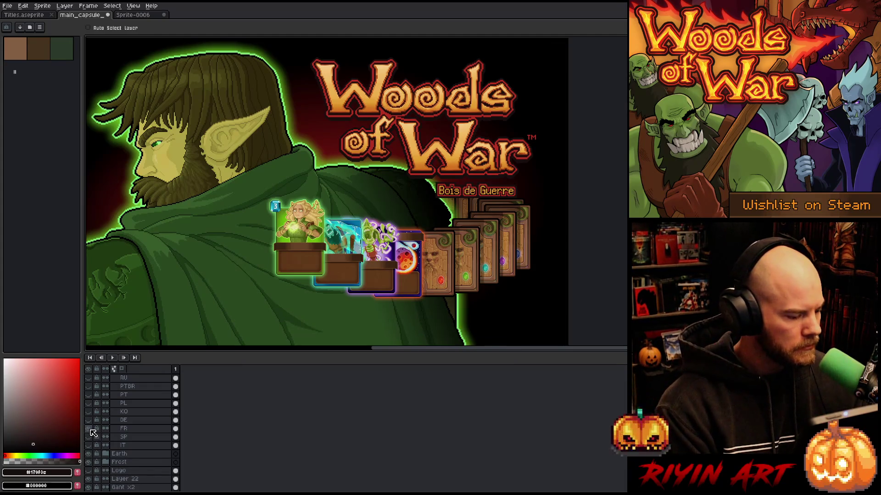
# - Swap to the German 'Wälder des Krieges' subtitle and export it as the _de PNG
pyautogui.click(89, 428)
pyautogui.click(88, 420)
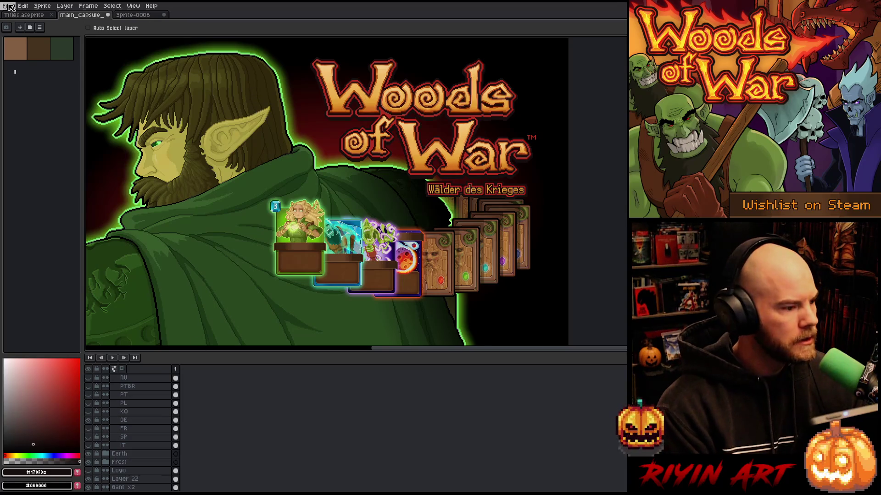
pyautogui.click(9, 6)
pyautogui.moveTo(33, 77)
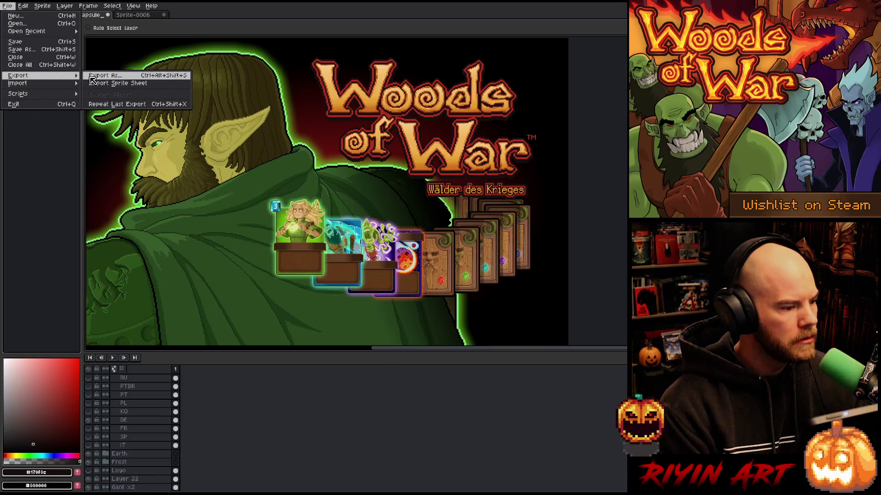
pyautogui.click(94, 75)
pyautogui.click(410, 336)
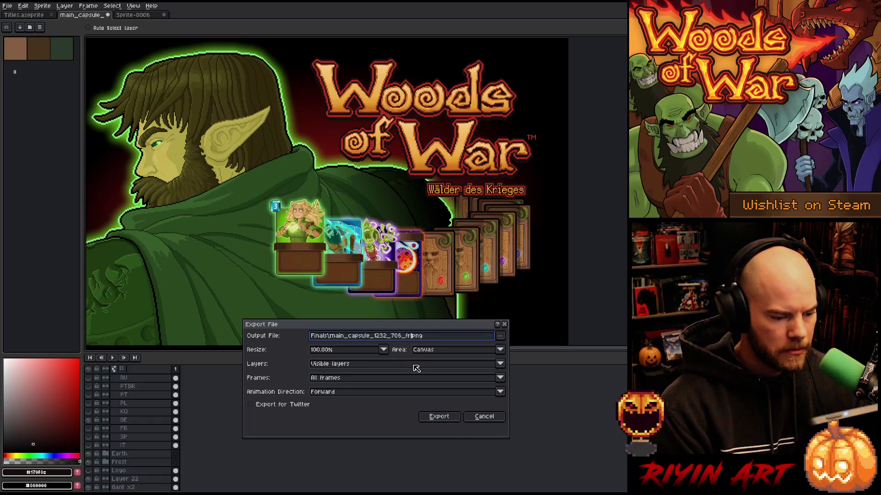
pyautogui.click(439, 417)
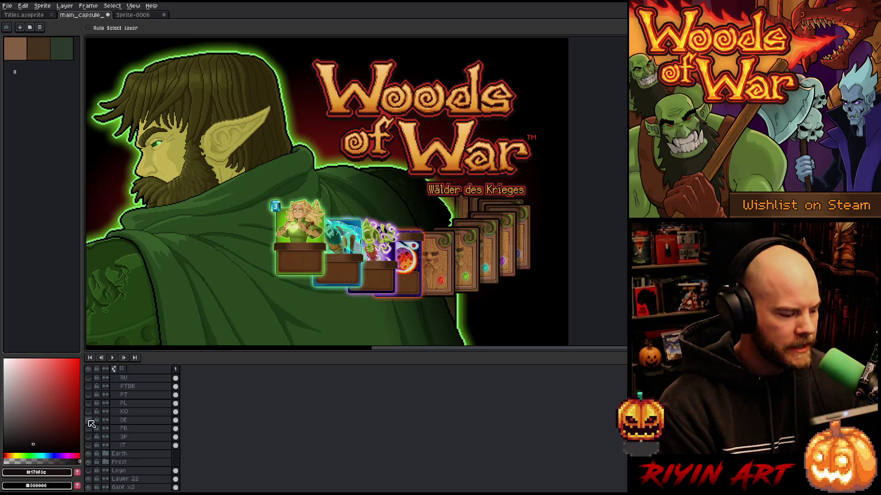
# - Swap to the Korean subtitle and export it as main_capsule_1232_706_ko.png
pyautogui.click(88, 420)
pyautogui.click(88, 412)
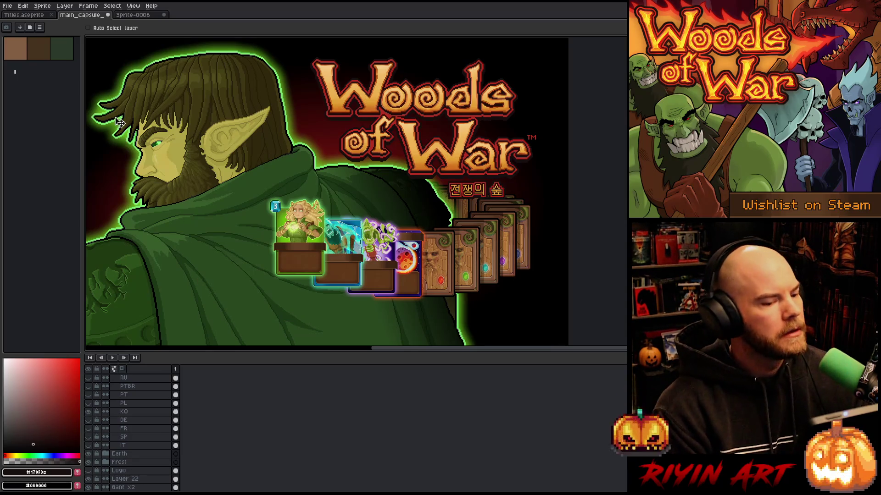
pyautogui.click(9, 6)
pyautogui.click(106, 75)
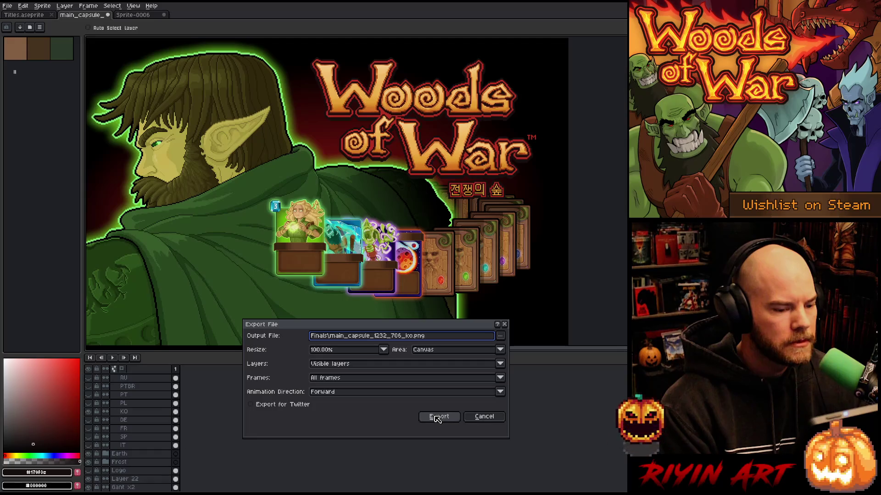
pyautogui.click(437, 417)
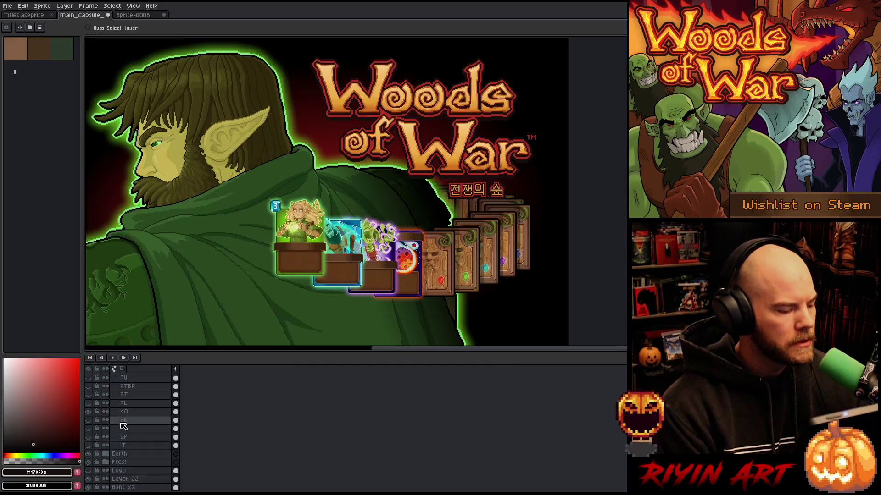
pyautogui.scroll(1, 122, 418)
# - Swap the Korean subtitle for Polish 'Lasy Wojny' and export it as the _pl PNG
pyautogui.click(88, 419)
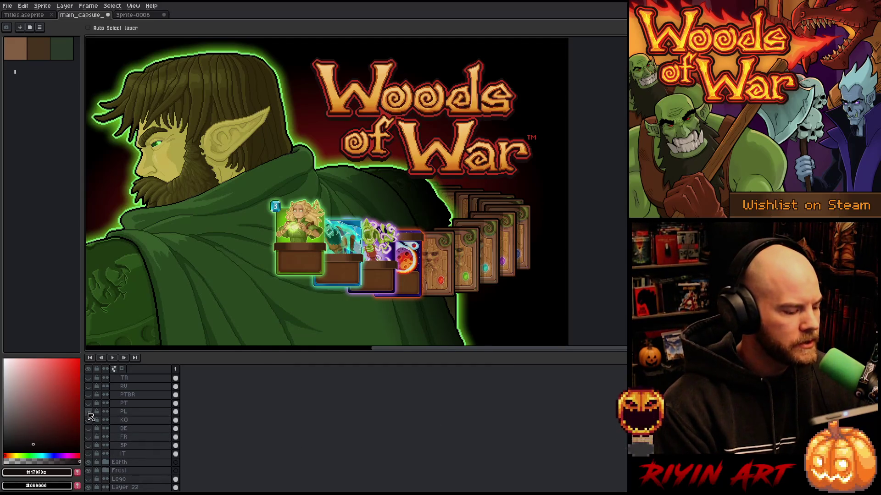
pyautogui.click(88, 412)
pyautogui.click(123, 412)
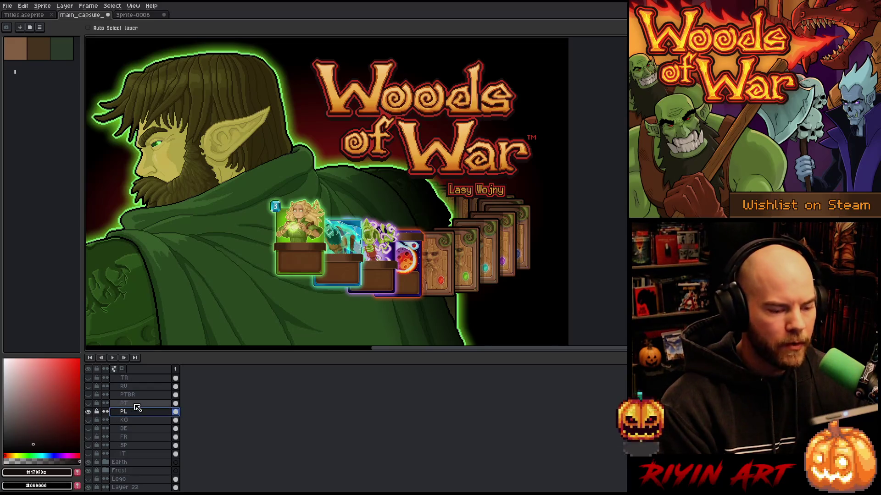
pyautogui.click(6, 7)
pyautogui.moveTo(32, 75)
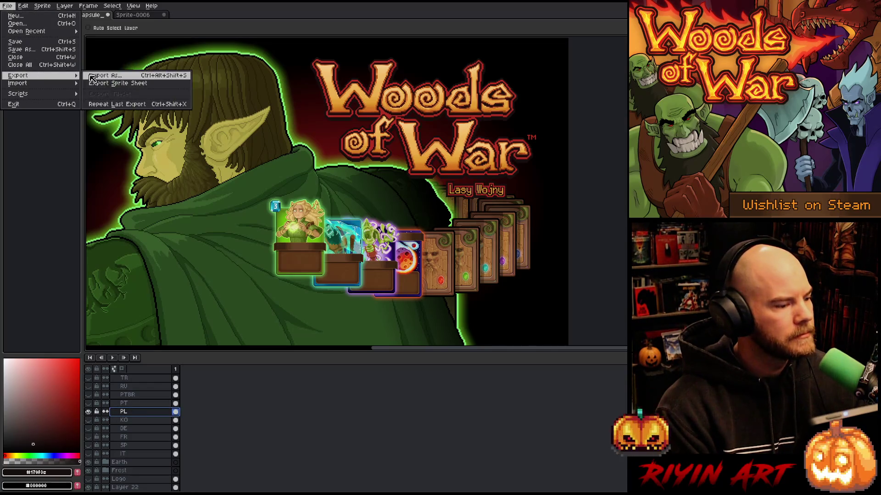
pyautogui.click(103, 75)
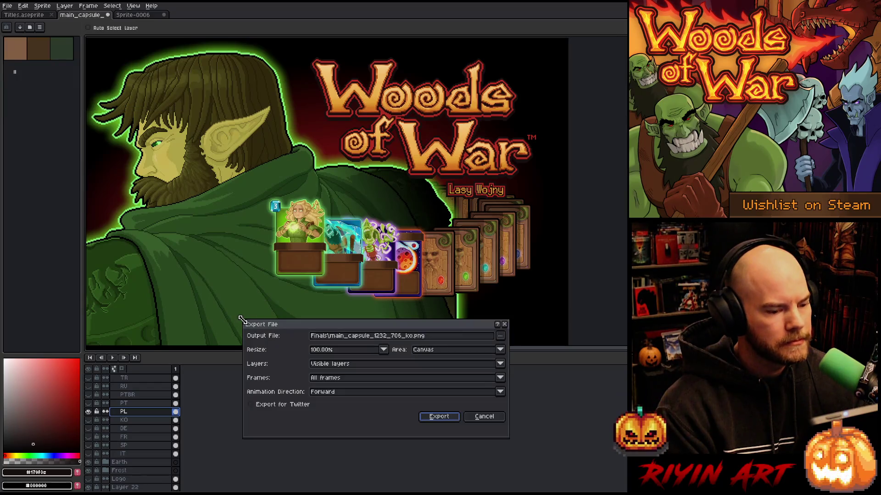
pyautogui.click(407, 337)
pyautogui.press('Delete')
pyautogui.press('Delete')
pyautogui.write('pl')
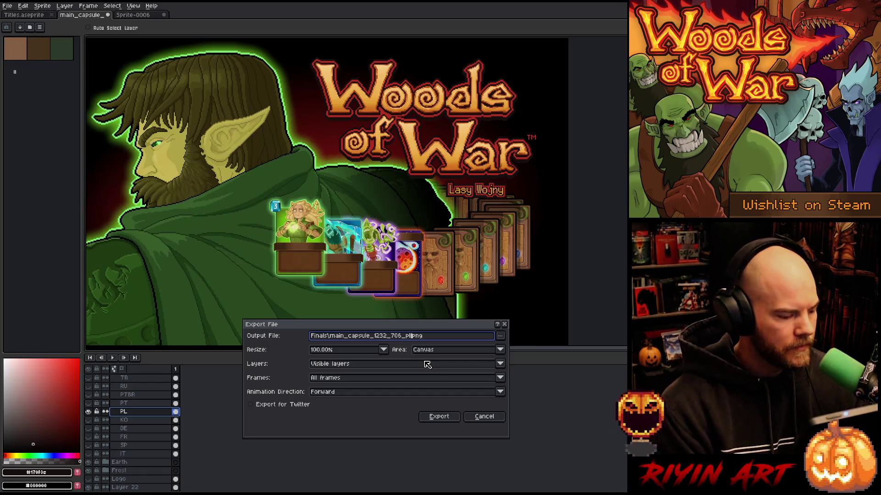
pyautogui.click(447, 419)
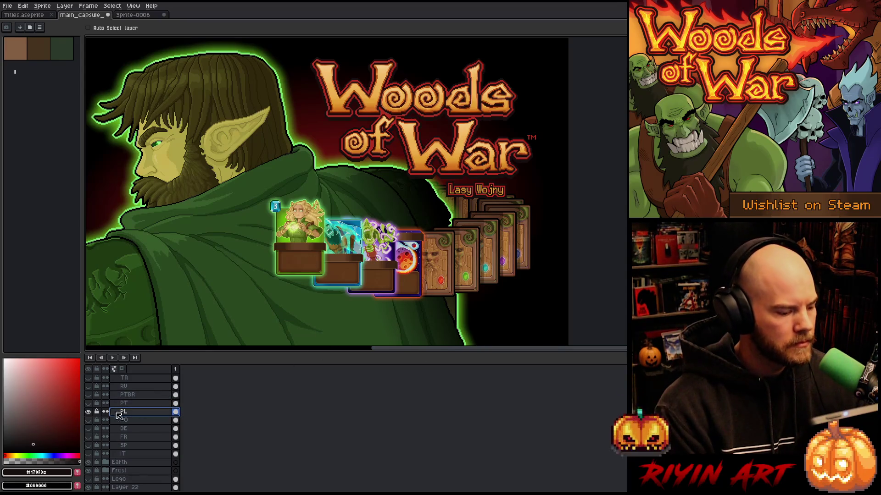
# - Swap to the Portuguese 'Bosques da Guerra' subtitle and export main_capsule_1232_706_pt.png
pyautogui.click(89, 411)
pyautogui.click(88, 403)
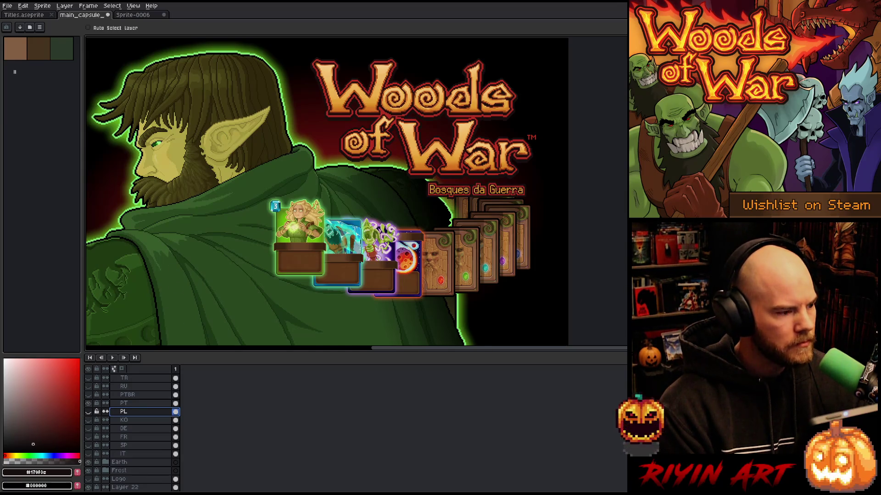
pyautogui.click(8, 6)
pyautogui.moveTo(43, 76)
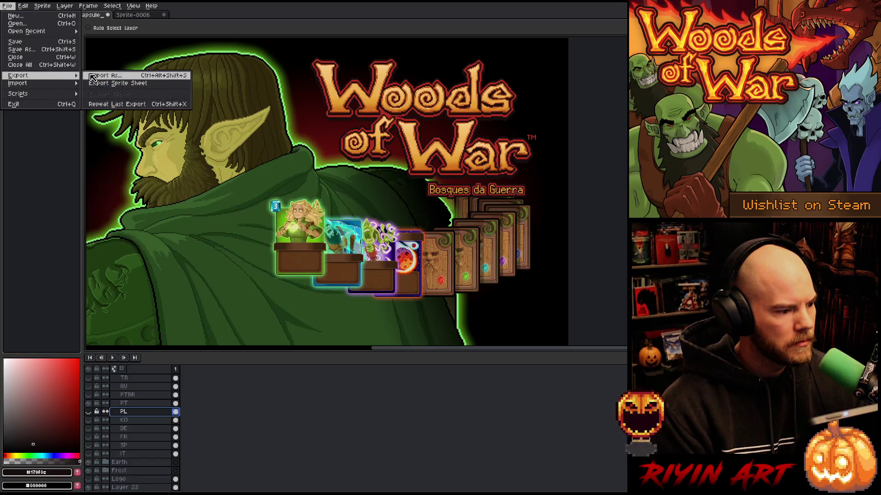
pyautogui.click(94, 76)
pyautogui.click(411, 337)
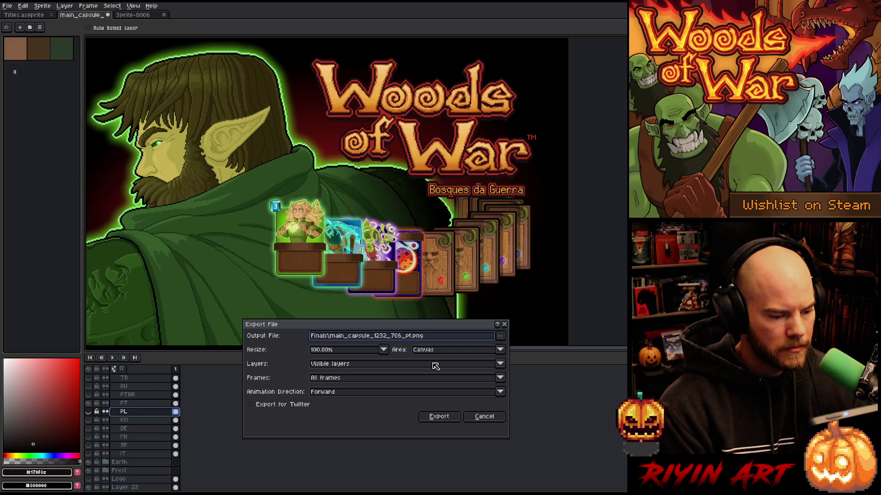
pyautogui.click(439, 417)
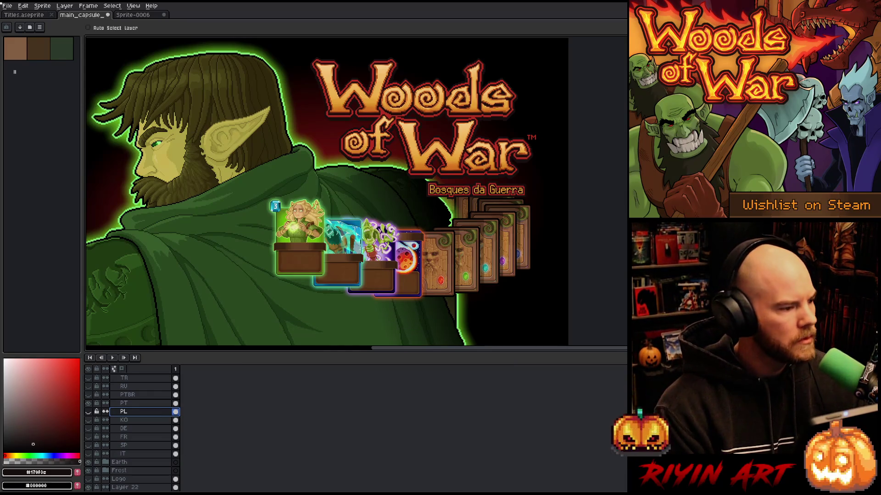
# - Export another copy named main_capsule_1232_706_ptbr.png
pyautogui.click(7, 6)
pyautogui.moveTo(60, 77)
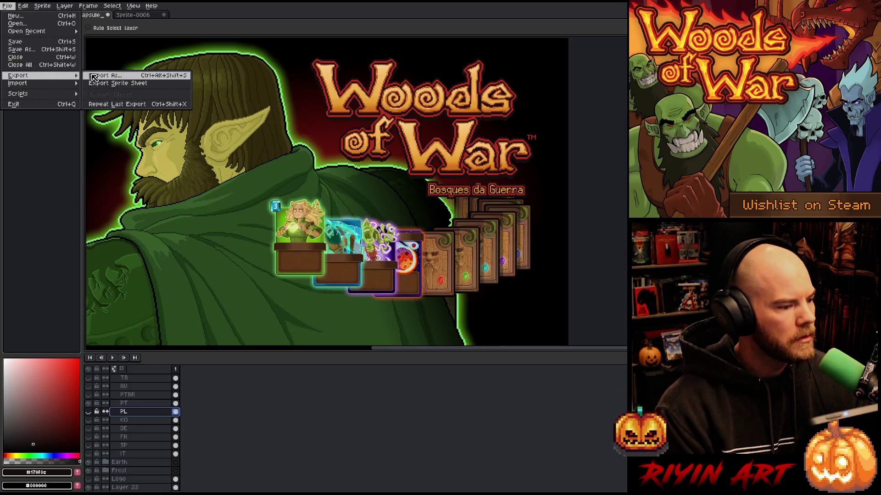
pyautogui.click(93, 76)
pyautogui.click(407, 336)
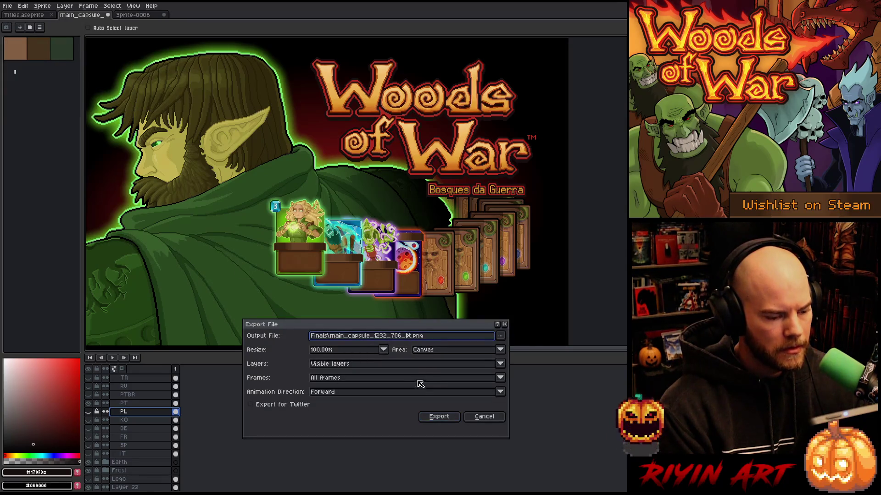
pyautogui.write('tbr')
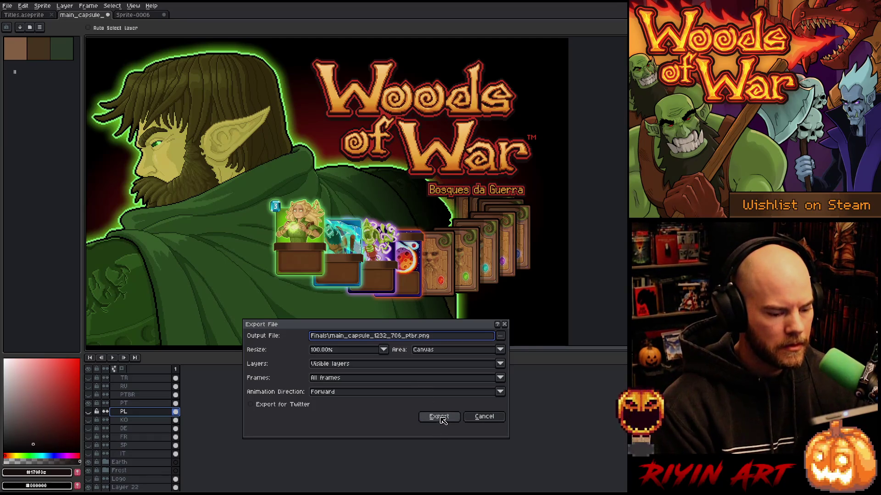
pyautogui.click(441, 418)
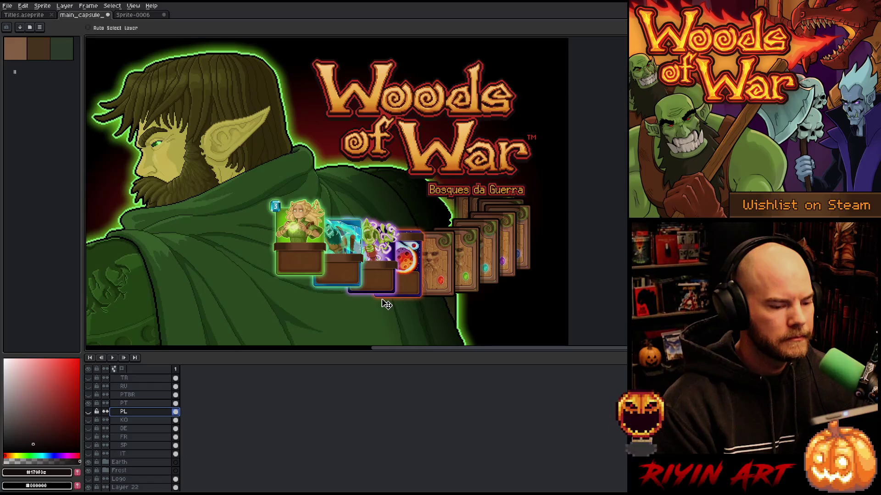
# - Hide the 'Bosques da Guerra' subtitle layer
pyautogui.scroll(1, 413, 292)
pyautogui.scroll(1, 436, 288)
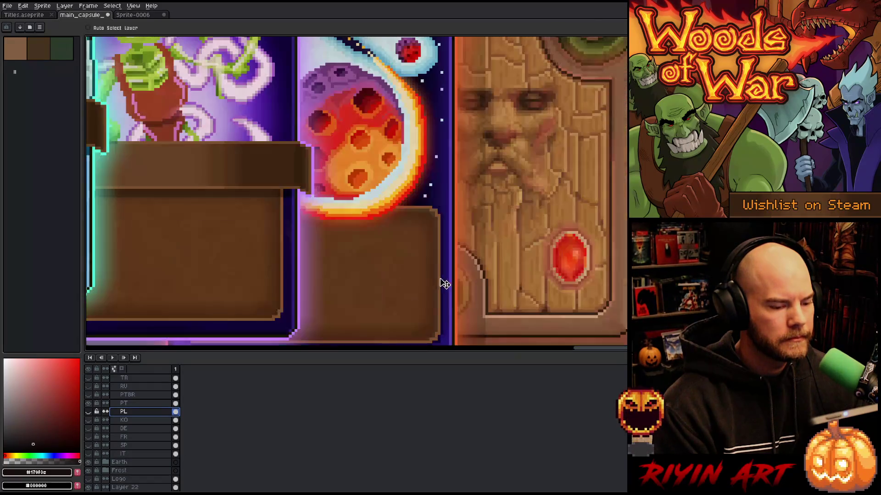
pyautogui.scroll(-2, 458, 225)
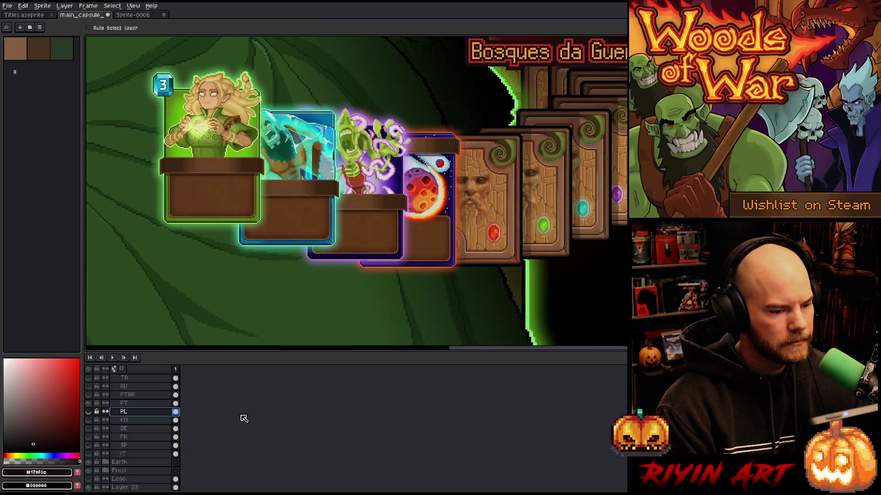
pyautogui.click(88, 403)
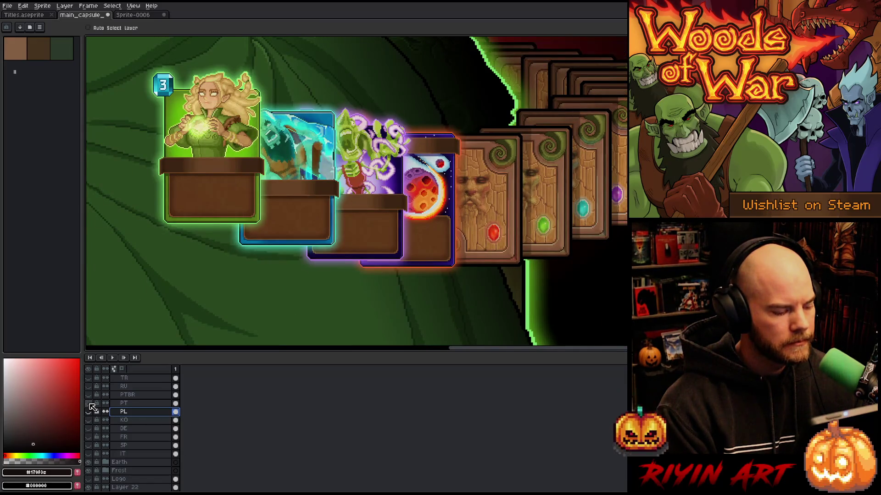
# - Select the Frost layer, enable Auto Select Layer, and select the glow and stroke layers
pyautogui.scroll(-3, 112, 427)
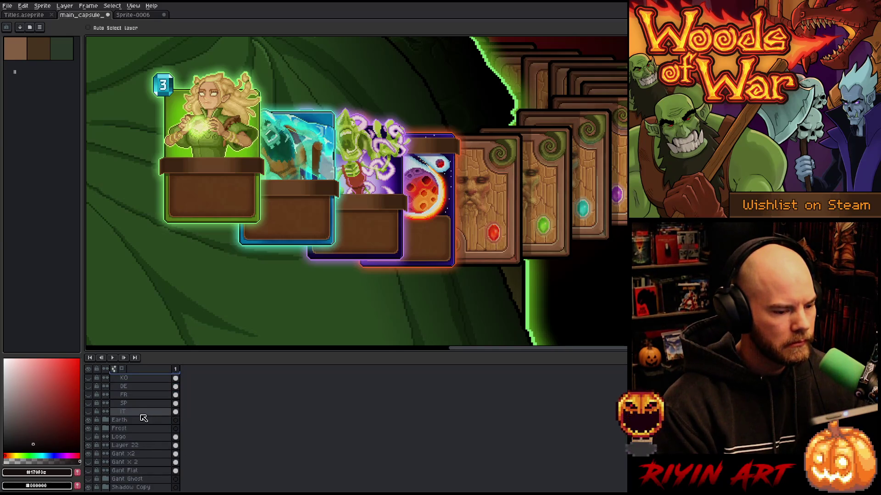
pyautogui.scroll(-1, 142, 419)
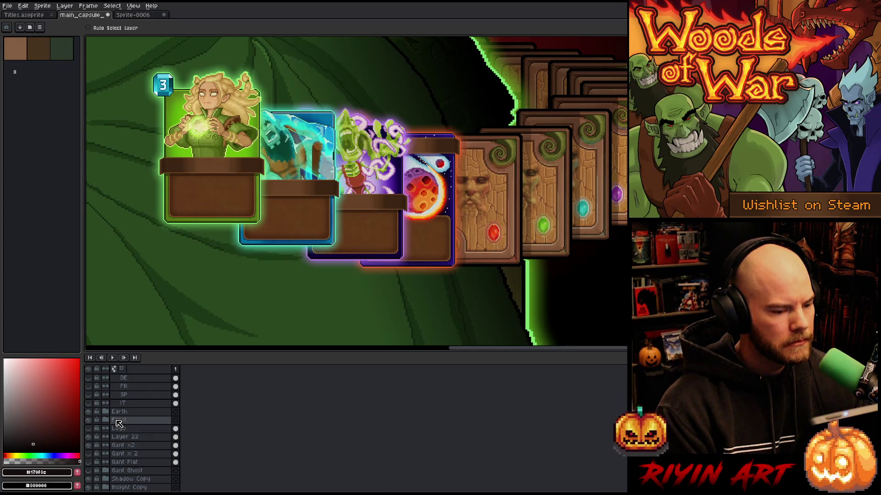
pyautogui.click(118, 421)
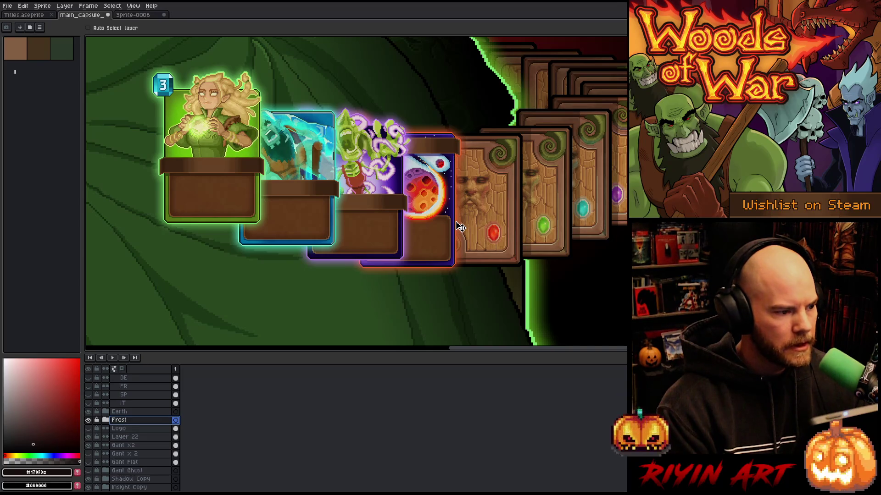
pyautogui.click(117, 28)
pyautogui.click(457, 218)
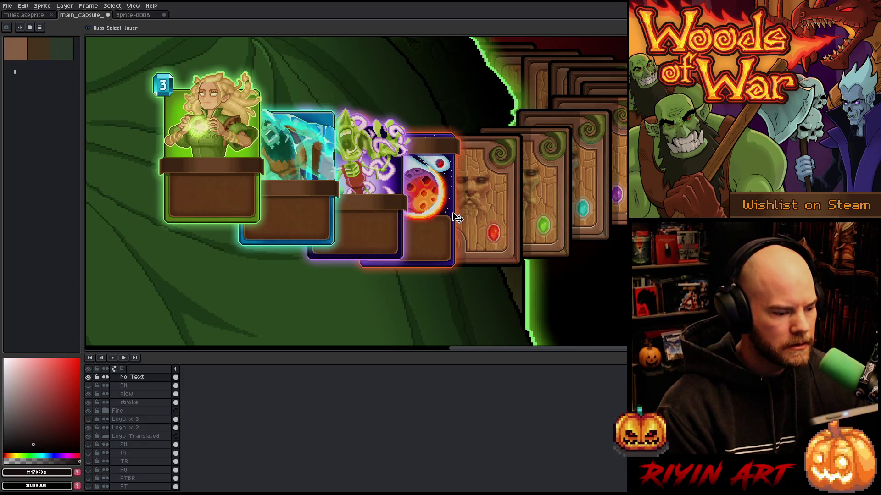
pyautogui.click(127, 394)
pyautogui.keyDown('shift'); pyautogui.click(133, 402); pyautogui.keyUp('shift')
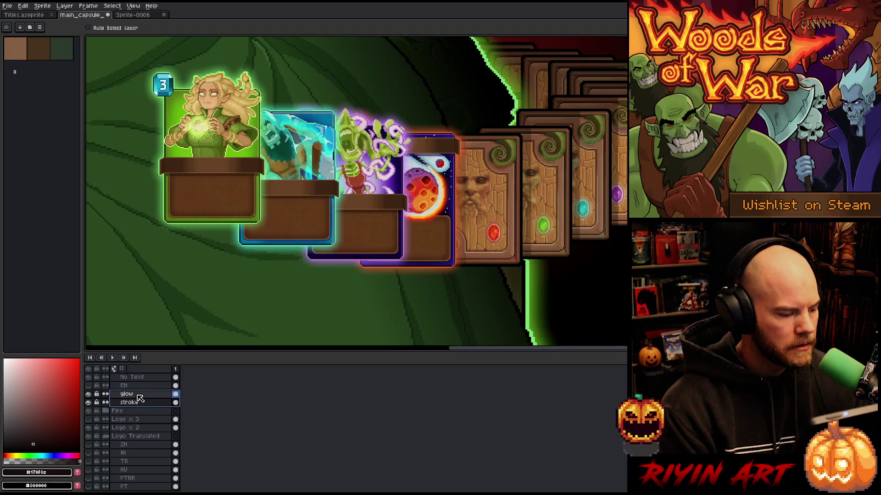
# - Open Hue/Saturation (Ctrl+U) and try hue, saturation (42, then 23) and lightness changes on the glow
pyautogui.hotkey('ctrl', 'u')
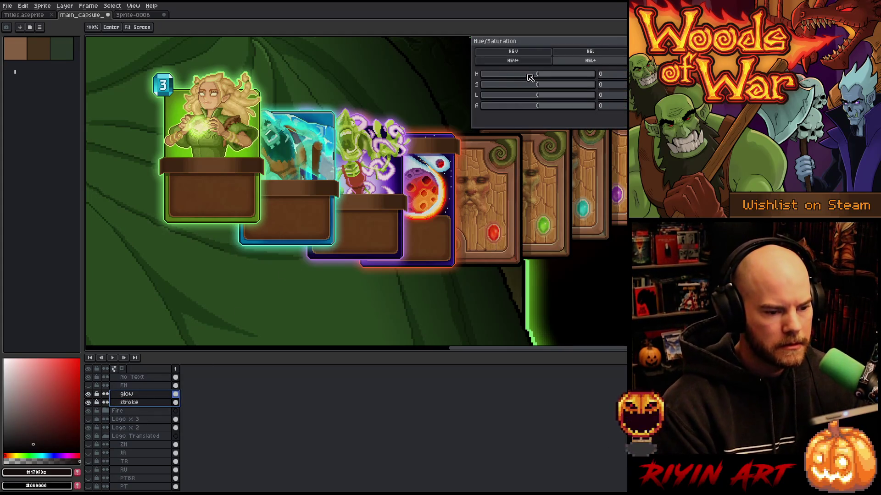
pyautogui.moveTo(543, 77)
pyautogui.mouseDown()
pyautogui.moveTo(525, 77)
pyautogui.moveTo(536, 75)
pyautogui.mouseUp()
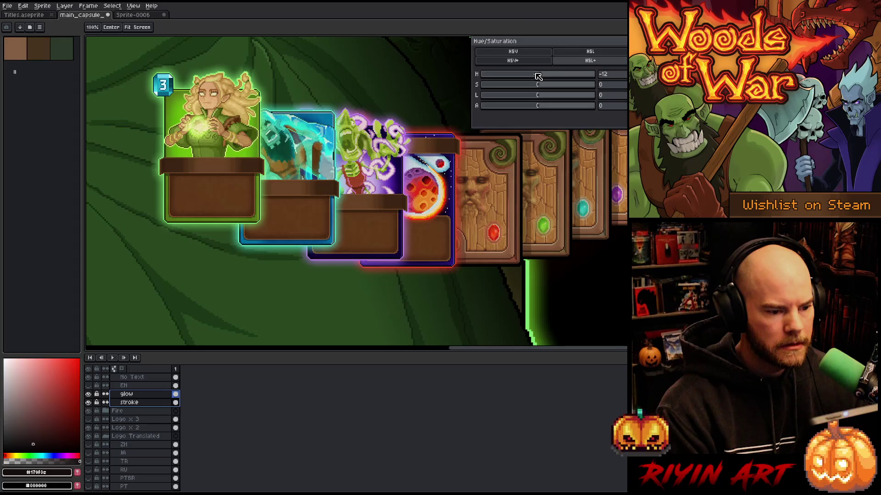
pyautogui.moveTo(542, 87); pyautogui.dragTo(562, 86)
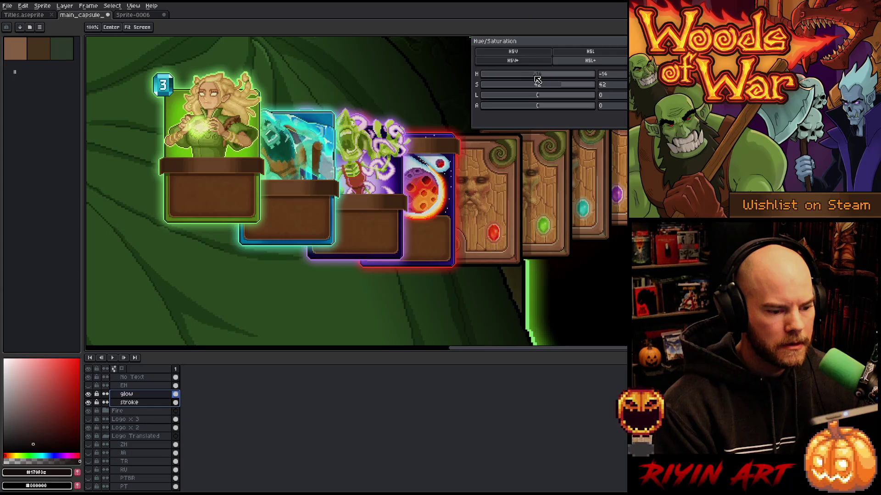
pyautogui.moveTo(543, 96); pyautogui.dragTo(538, 97)
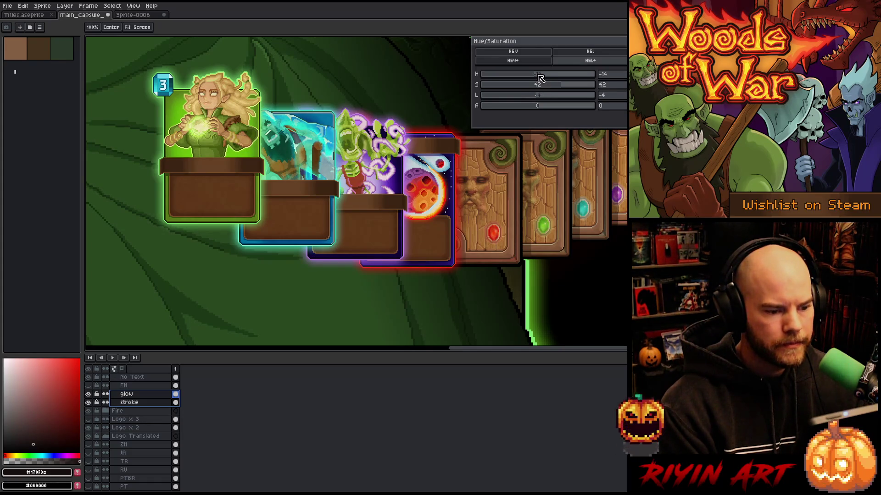
pyautogui.scroll(1, 509, 190)
pyautogui.scroll(1, 509, 190)
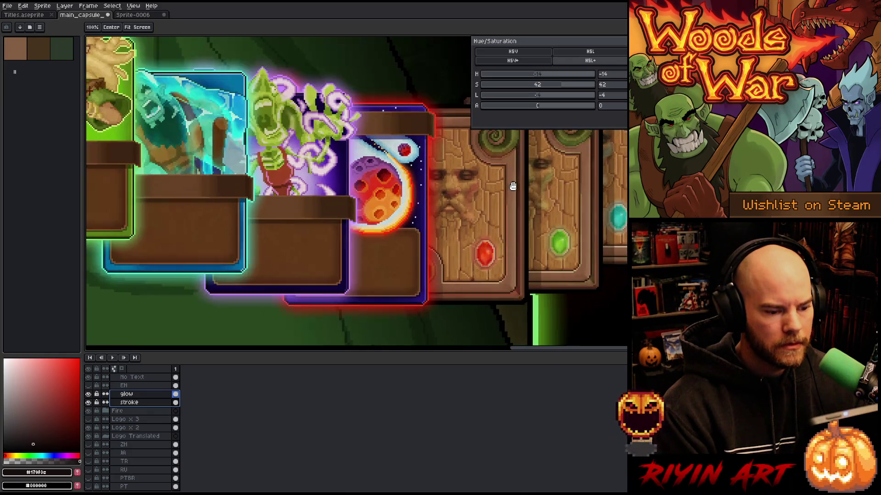
pyautogui.moveTo(556, 87)
pyautogui.mouseDown()
pyautogui.moveTo(532, 94)
pyautogui.moveTo(544, 91)
pyautogui.mouseUp()
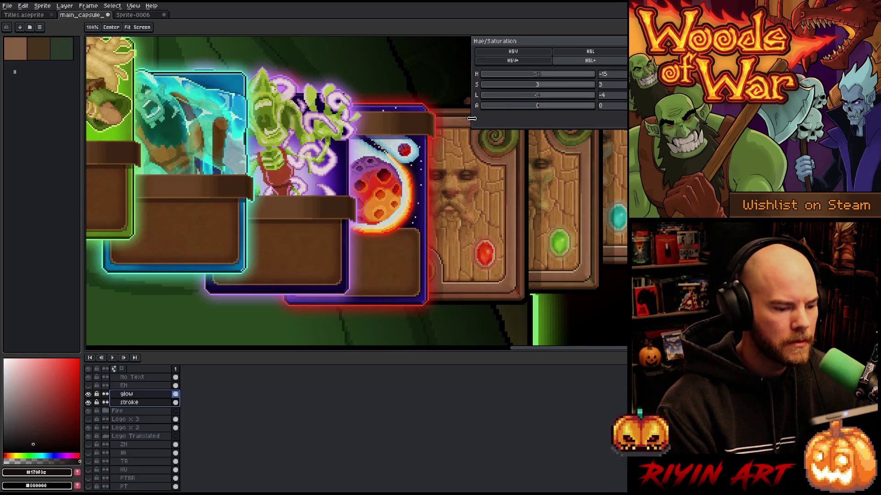
# - Refine to hue -16, saturation around 1 and slightly negative lightness, then apply
pyautogui.moveTo(533, 75); pyautogui.dragTo(535, 76)
pyautogui.click(534, 85)
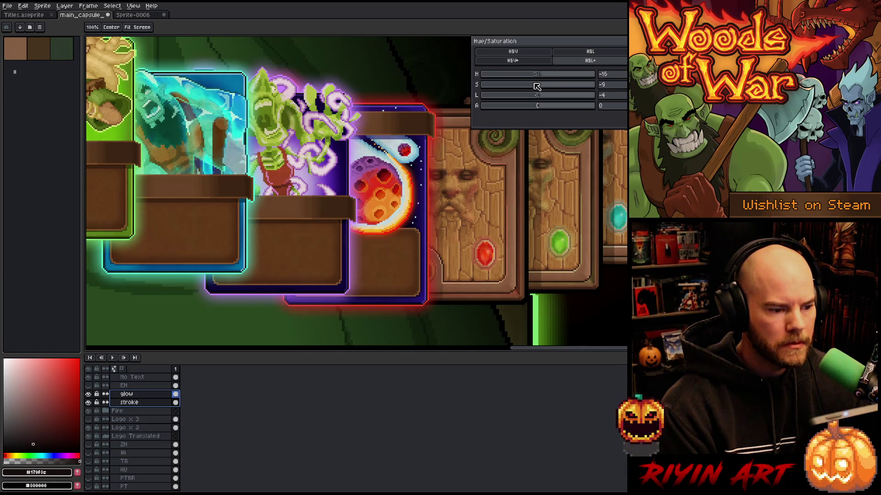
pyautogui.click(535, 95)
pyautogui.moveTo(535, 97); pyautogui.dragTo(537, 96)
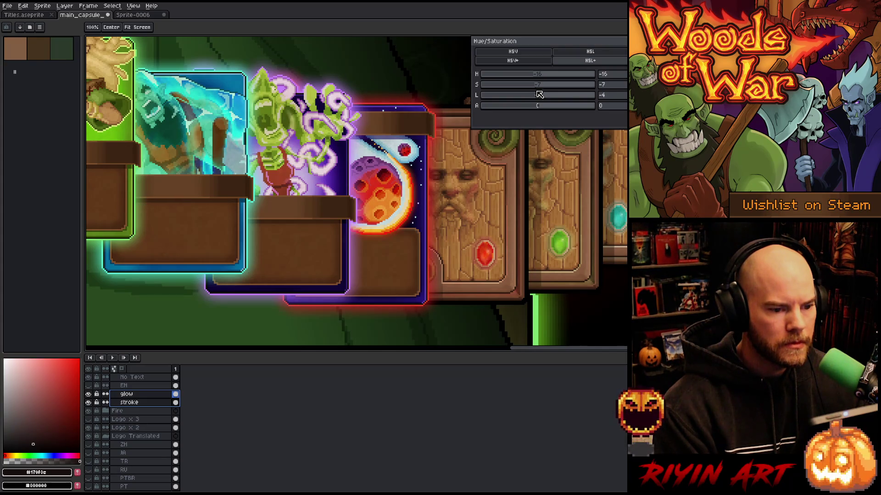
pyautogui.moveTo(539, 88); pyautogui.dragTo(541, 88)
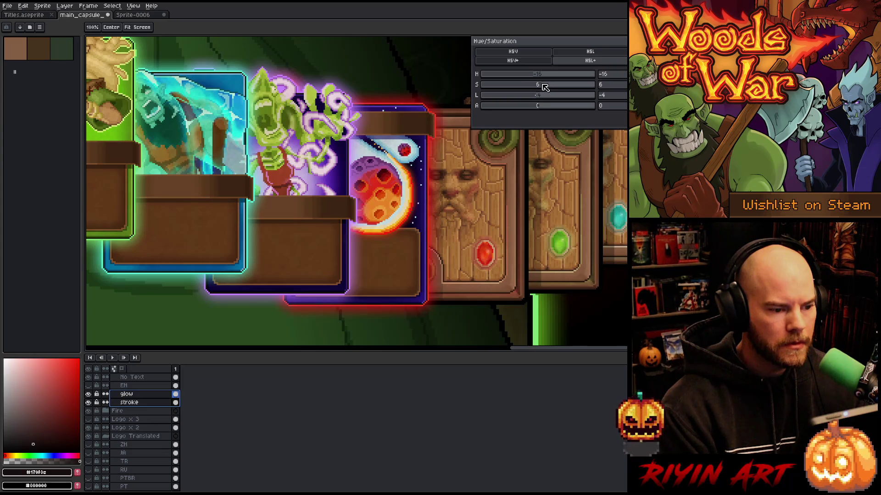
pyautogui.click(623, 77)
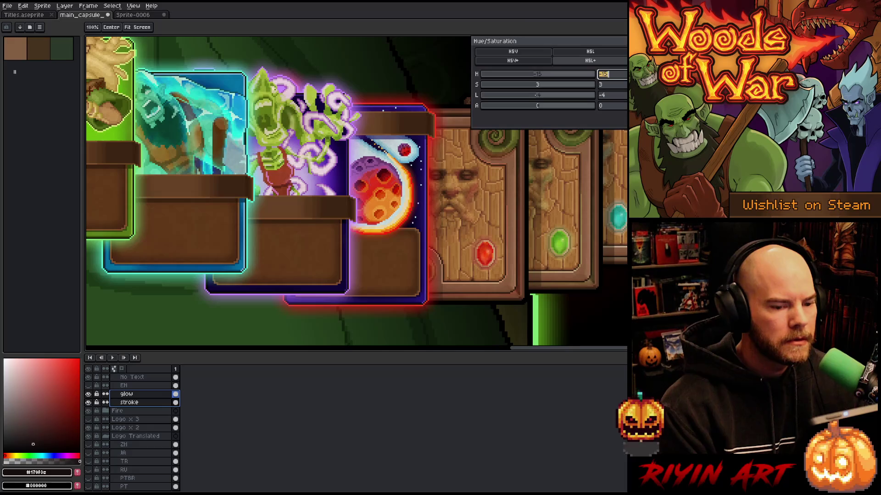
pyautogui.write('-15')
pyautogui.press('Return')
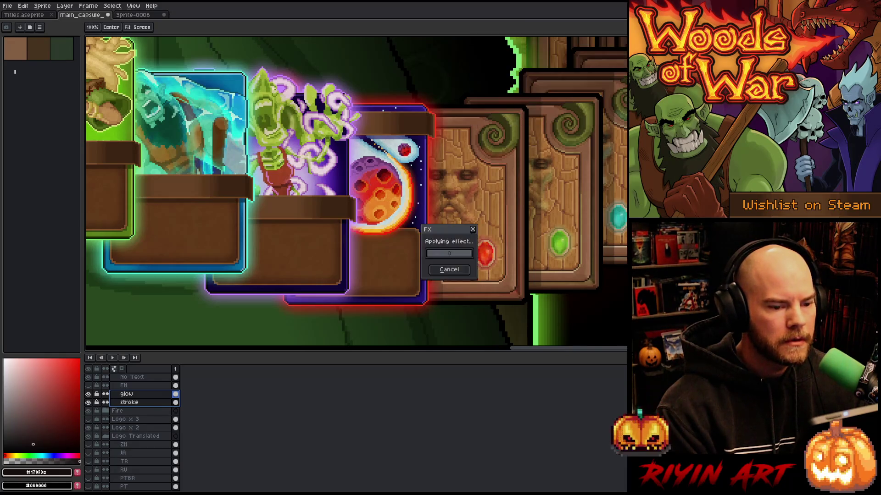
# - Sample the red card-border and title-outline colours with the eyedropper and brighten the foreground red
pyautogui.scroll(-3, 412, 117)
pyautogui.scroll(-1, 412, 117)
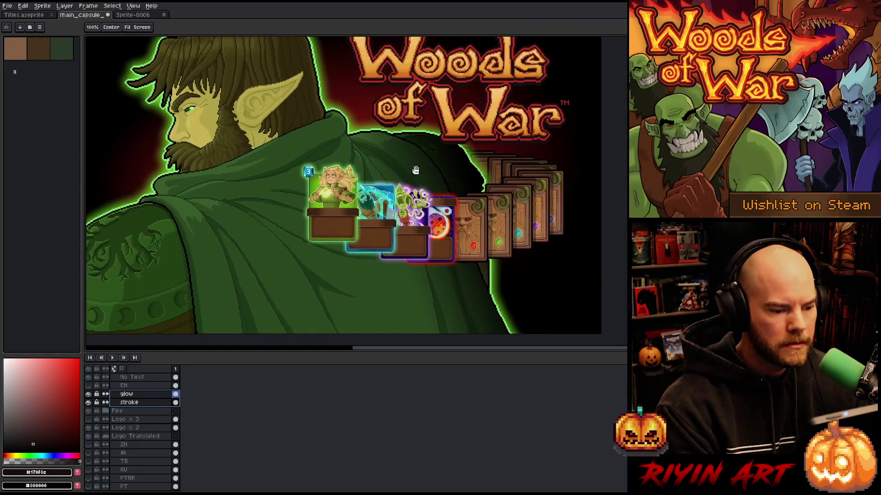
pyautogui.scroll(4, 462, 186)
pyautogui.press('i')
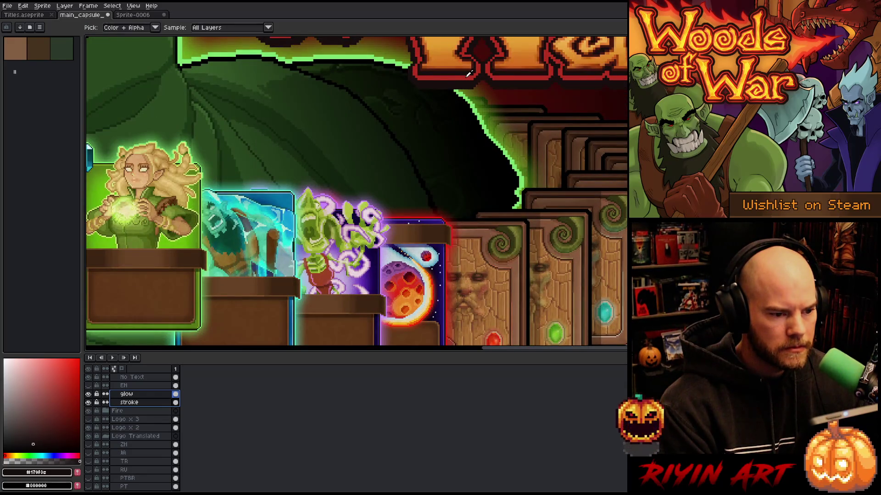
pyautogui.scroll(3, 454, 196)
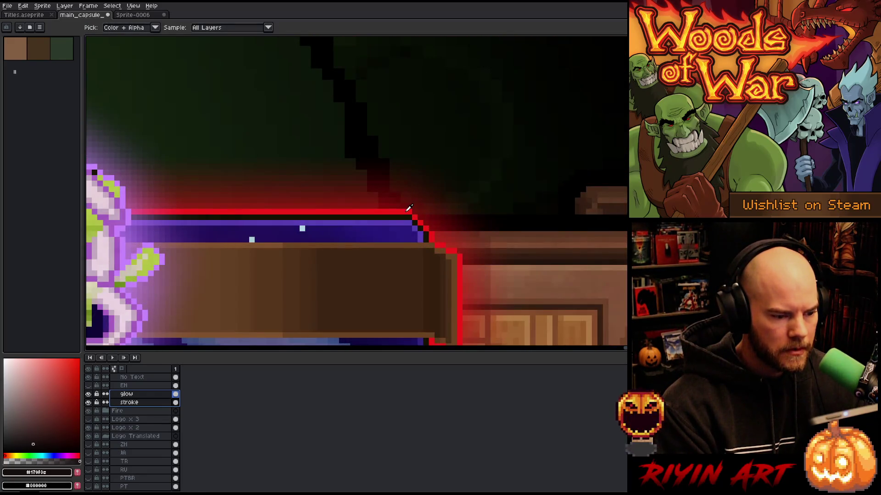
pyautogui.click(408, 209)
pyautogui.scroll(-3, 409, 207)
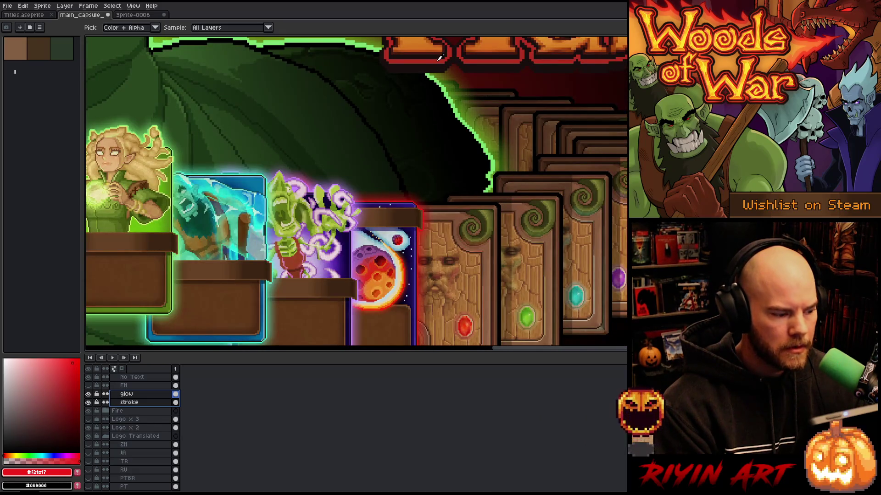
pyautogui.click(439, 59)
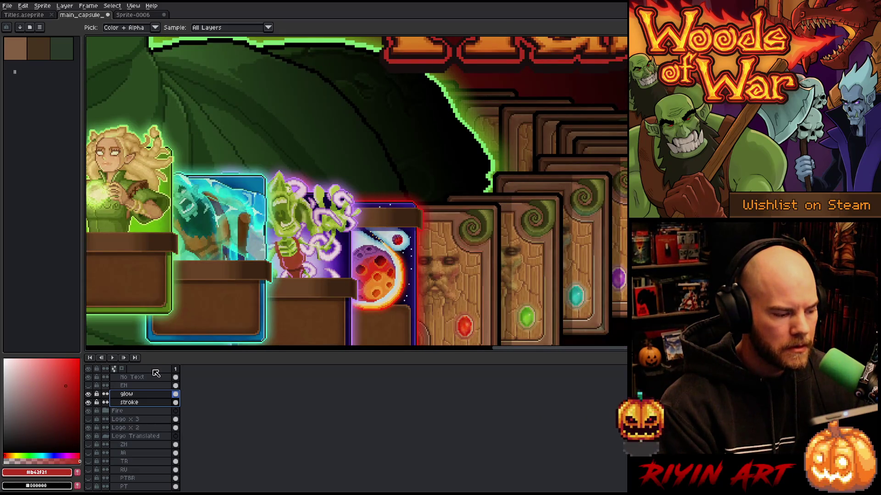
pyautogui.moveTo(68, 373); pyautogui.dragTo(73, 365)
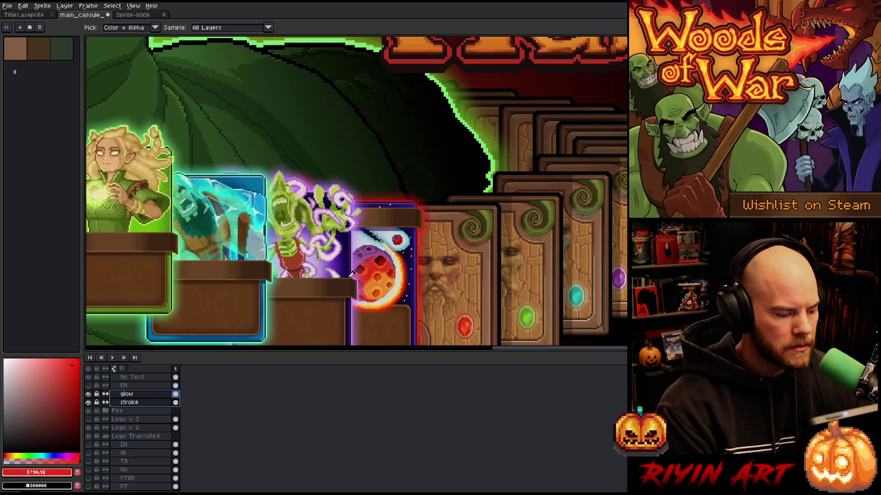
pyautogui.scroll(3, 379, 274)
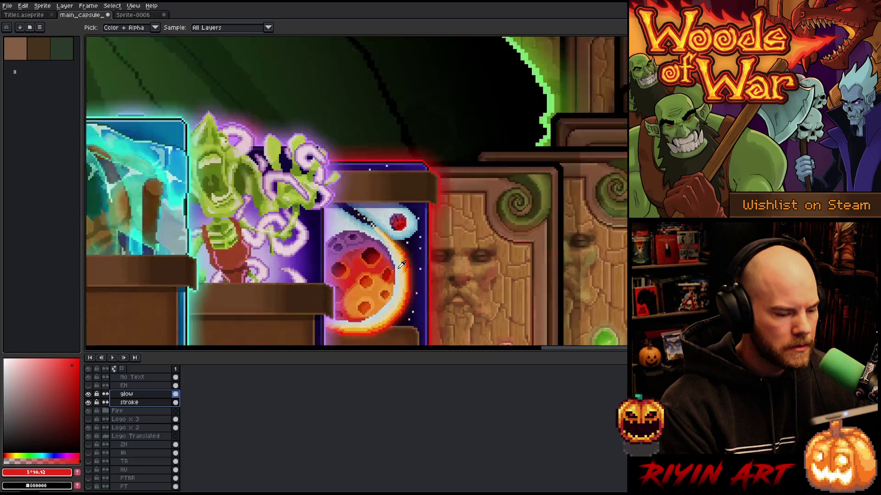
pyautogui.click(463, 233)
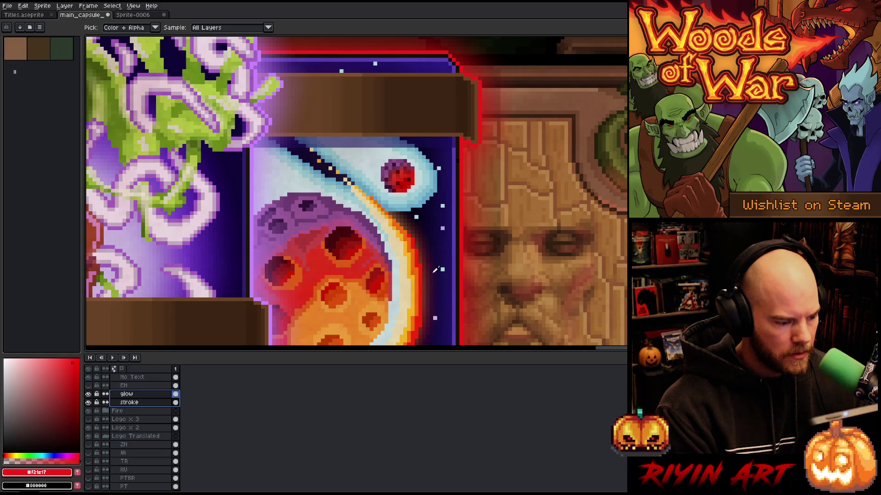
# - Apply a slight Hue/Saturation change to glow and stroke, pick another red, and select only stroke
pyautogui.hotkey('ctrl', 'u')
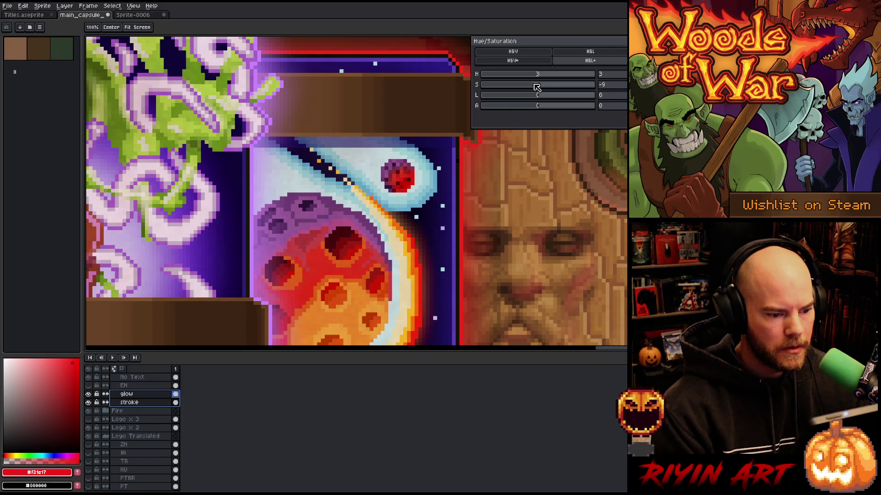
pyautogui.press('Return')
pyautogui.scroll(-3, 523, 180)
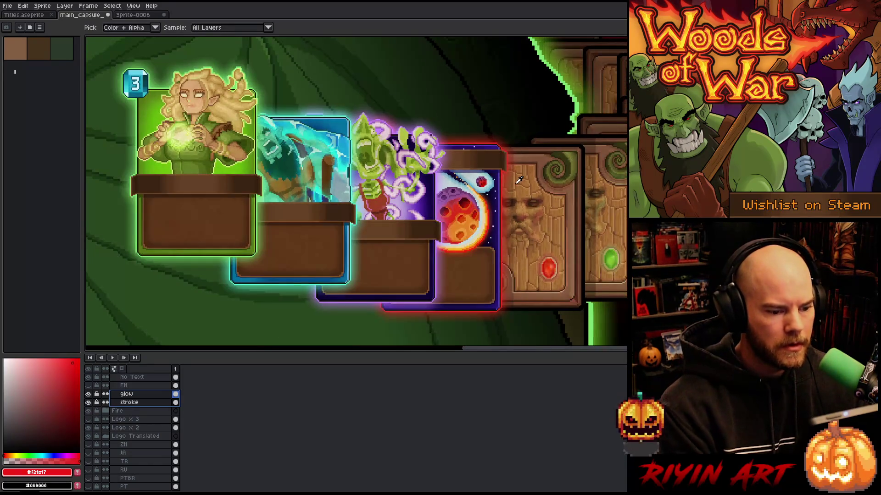
pyautogui.scroll(-1, 515, 182)
pyautogui.scroll(1, 427, 205)
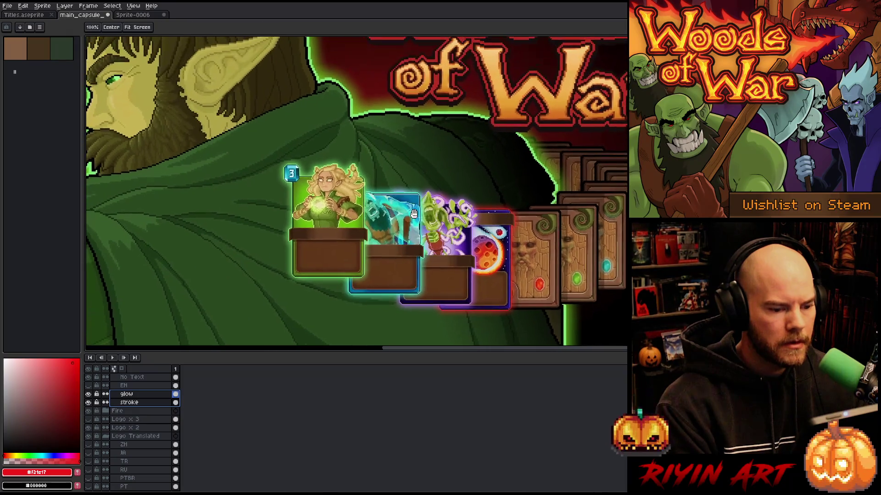
pyautogui.scroll(-1, 426, 205)
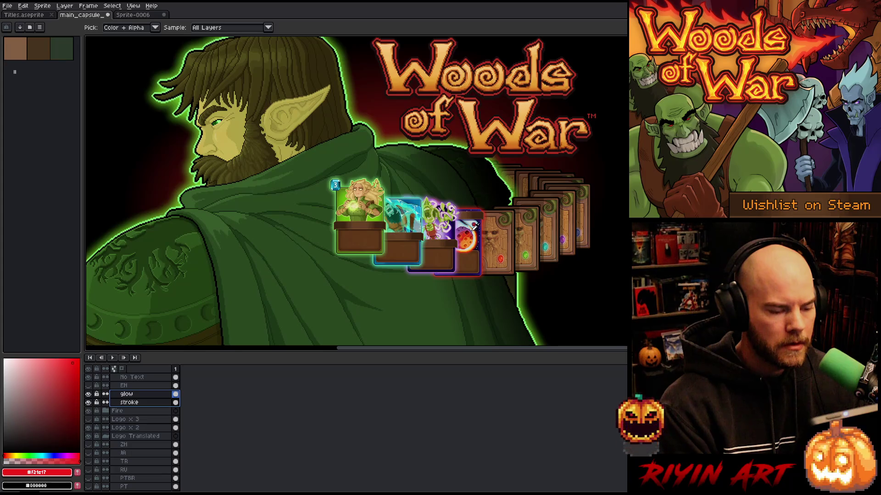
pyautogui.scroll(3, 482, 156)
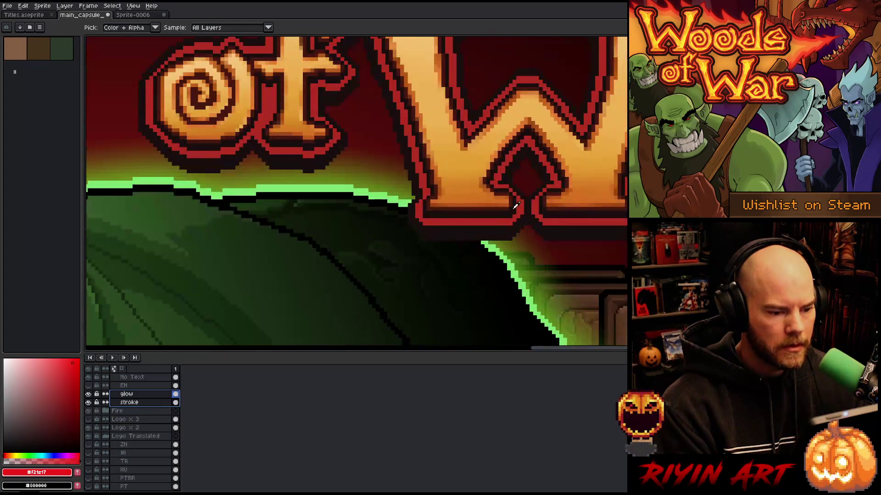
pyautogui.click(75, 362)
pyautogui.scroll(-2, 365, 222)
pyautogui.scroll(3, 371, 248)
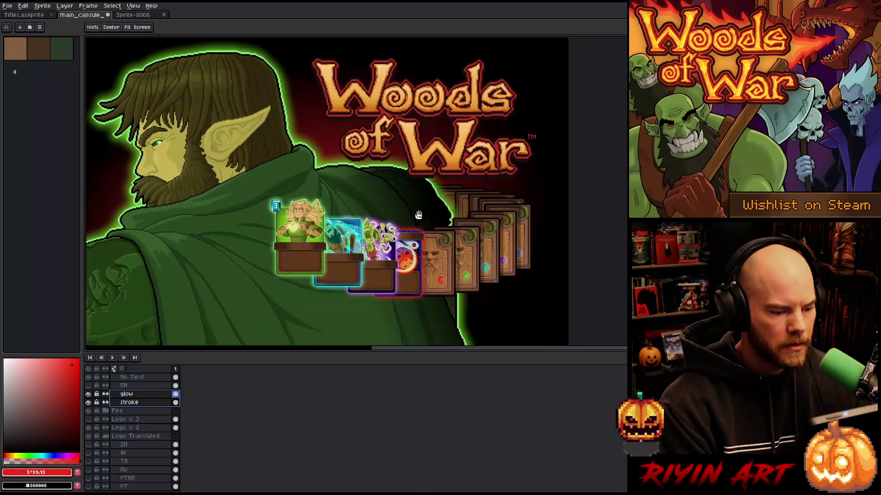
pyautogui.click(140, 402)
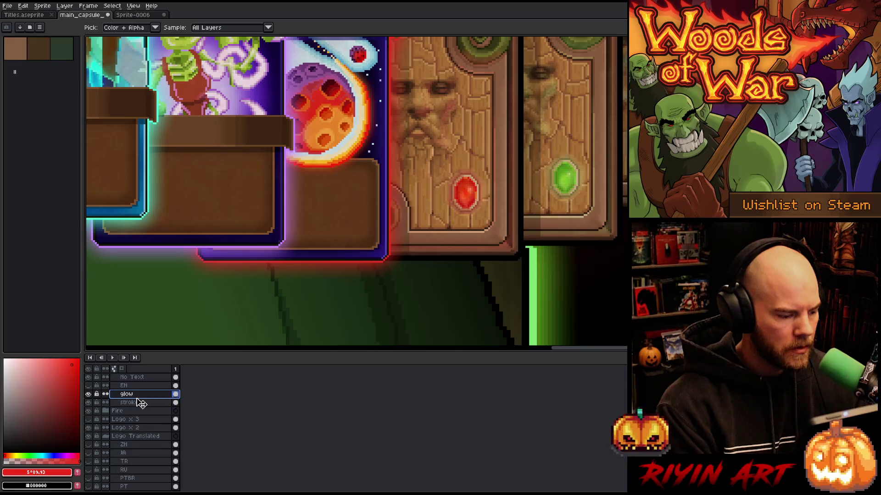
# - Move the stroke layer above the glow layer and toggle its visibility to compare
pyautogui.hotkey('alt', 'Up')
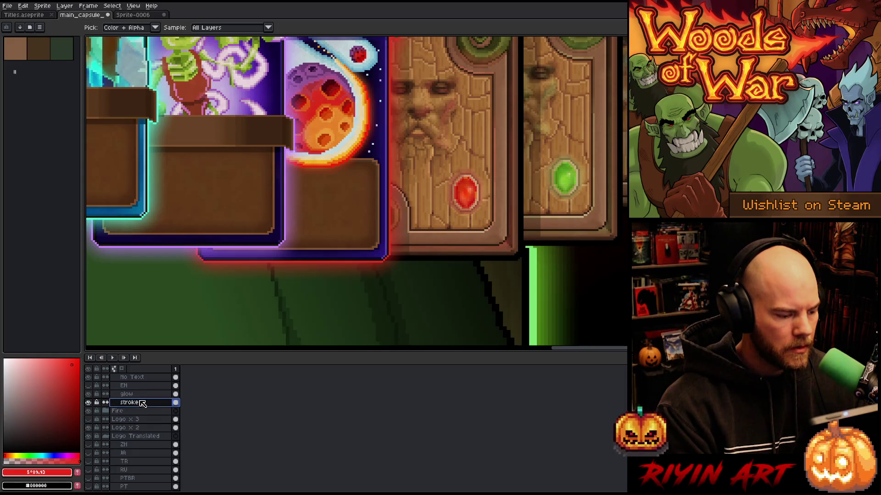
pyautogui.click(142, 403)
pyautogui.moveTo(140, 406); pyautogui.dragTo(144, 399)
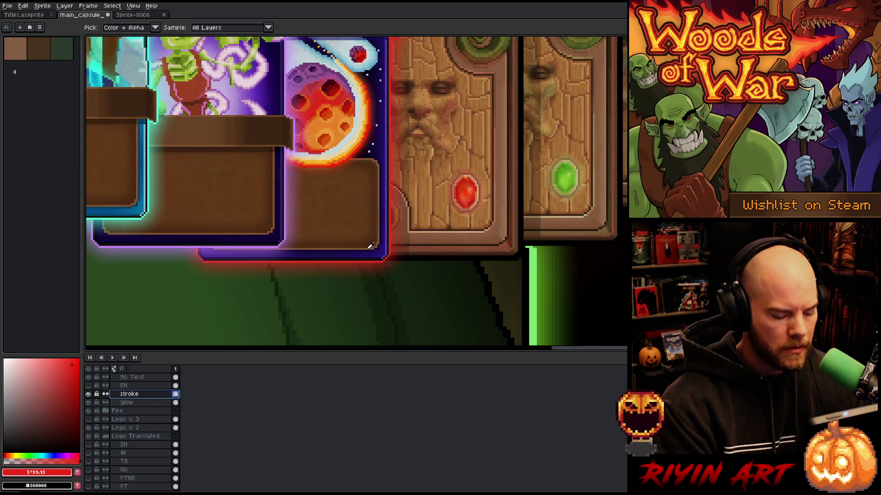
pyautogui.press('w')
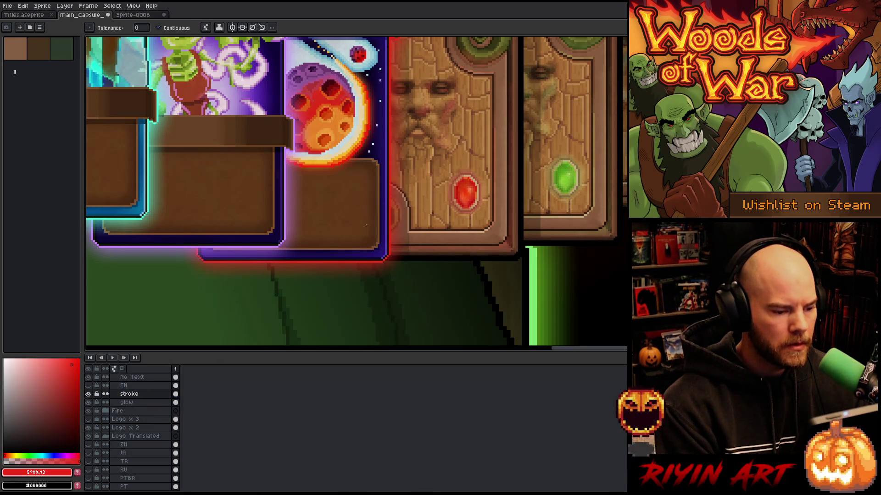
pyautogui.click(88, 394)
pyautogui.click(88, 394)
# - Pan around to review the elf's head, the full logo and the whole capsule art
pyautogui.scroll(-4, 288, 157)
pyautogui.moveTo(288, 158); pyautogui.dragTo(376, 235)
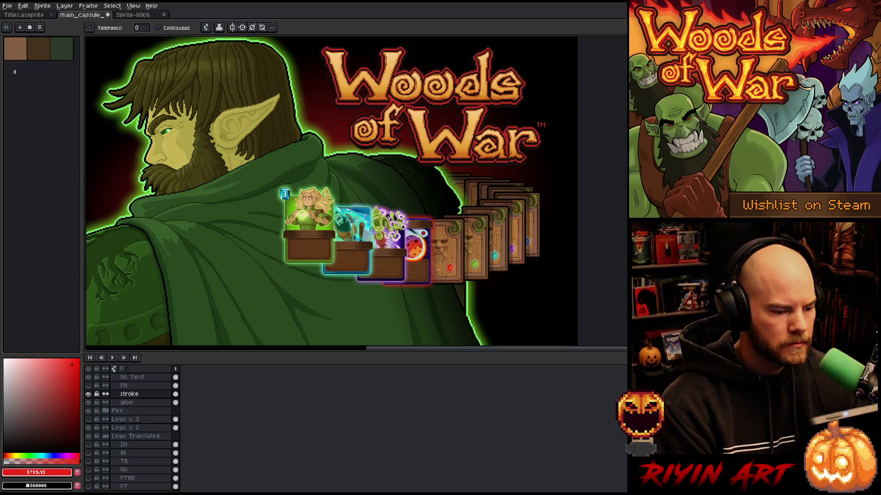
pyautogui.scroll(-1, 422, 248)
pyautogui.scroll(1, 364, 194)
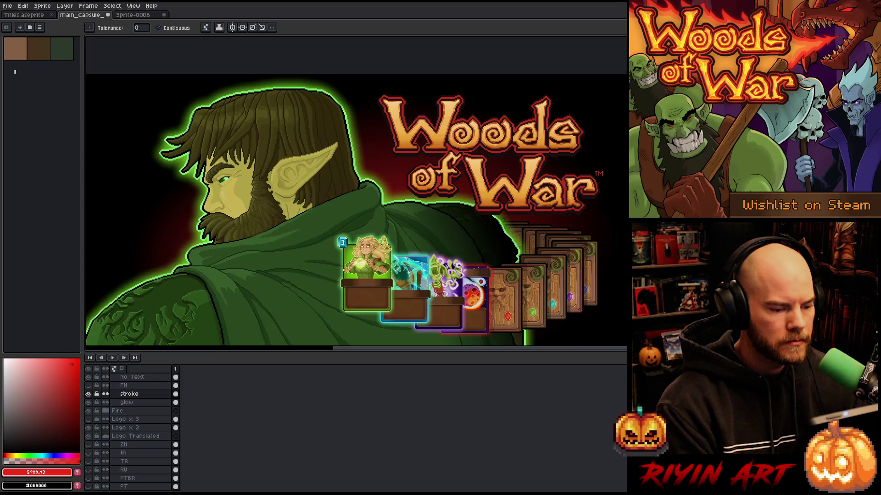
pyautogui.scroll(-1, 356, 209)
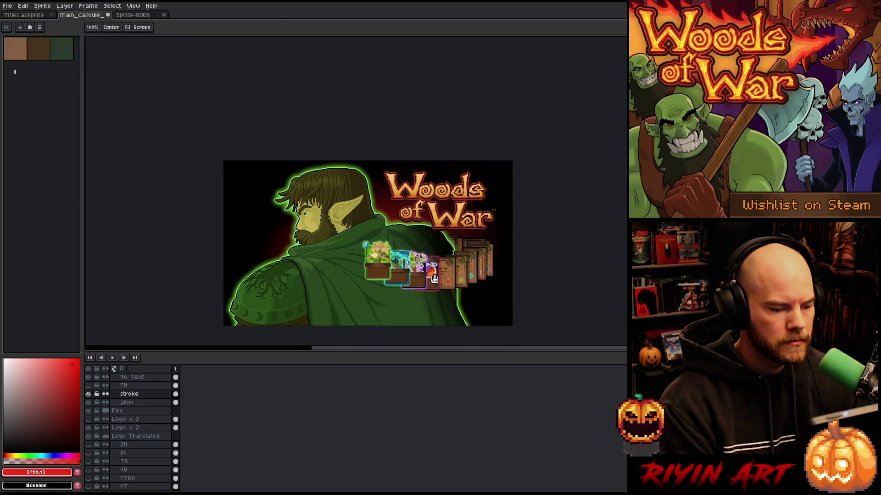
pyautogui.moveTo(321, 207); pyautogui.dragTo(310, 174)
pyautogui.scroll(1, 310, 175)
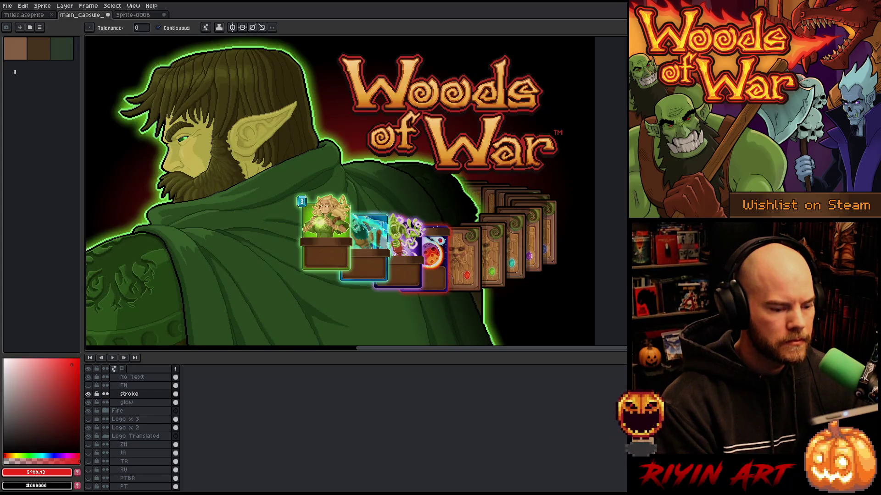
pyautogui.hotkey('ctrl', 'u')
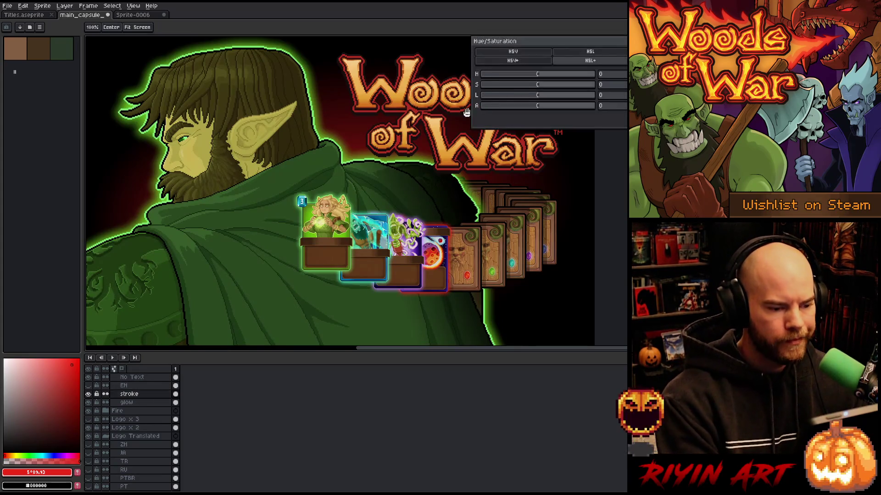
# - Lower the stroke and glow saturation to about -15 and apply the adjustment
pyautogui.click(524, 85)
pyautogui.moveTo(524, 87); pyautogui.dragTo(533, 88)
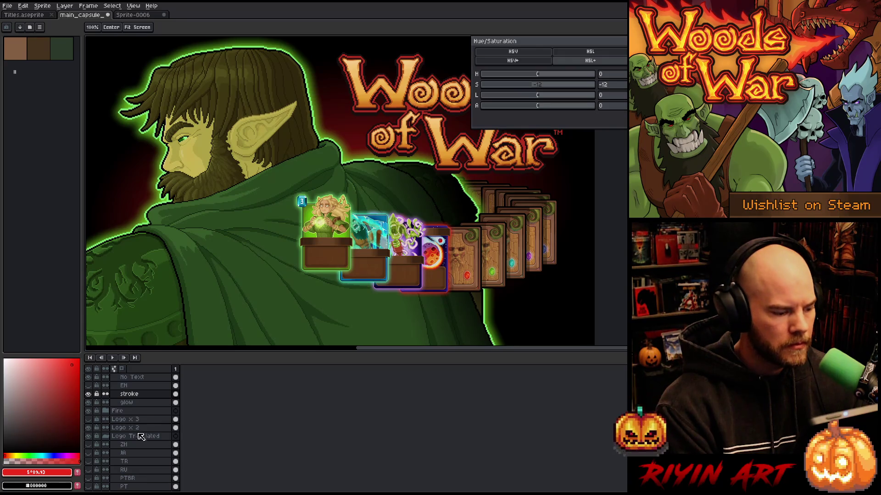
pyautogui.keyDown('shift'); pyautogui.click(133, 402); pyautogui.keyUp('shift')
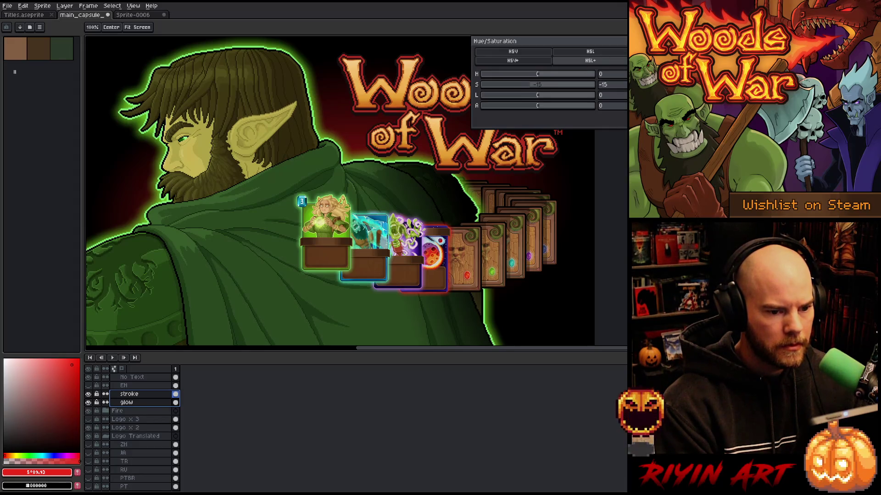
pyautogui.press('Return')
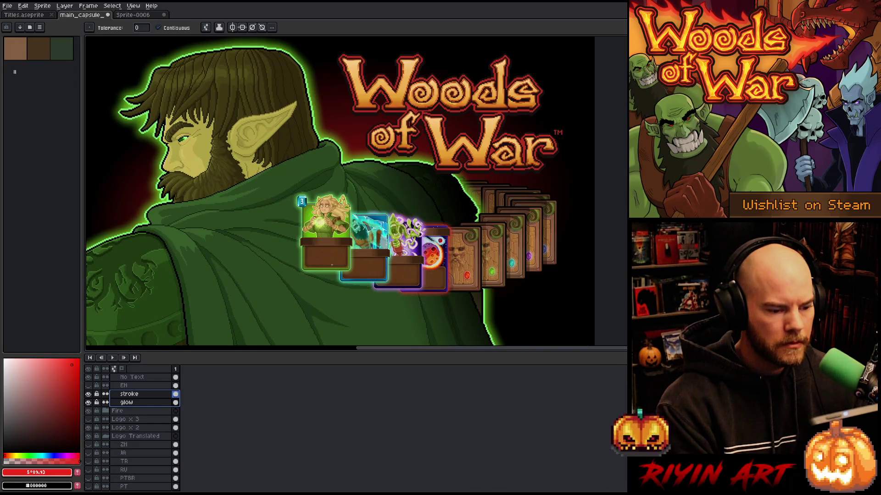
# - Shift the artwork left in view and bring up the export choices
pyautogui.scroll(-1, 332, 264)
pyautogui.scroll(1, 316, 252)
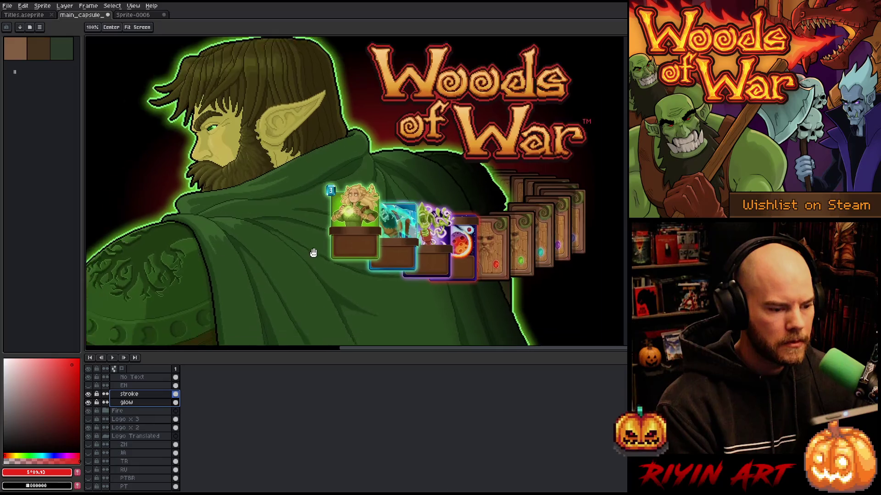
pyautogui.scroll(-2, 318, 249)
pyautogui.scroll(2, 267, 231)
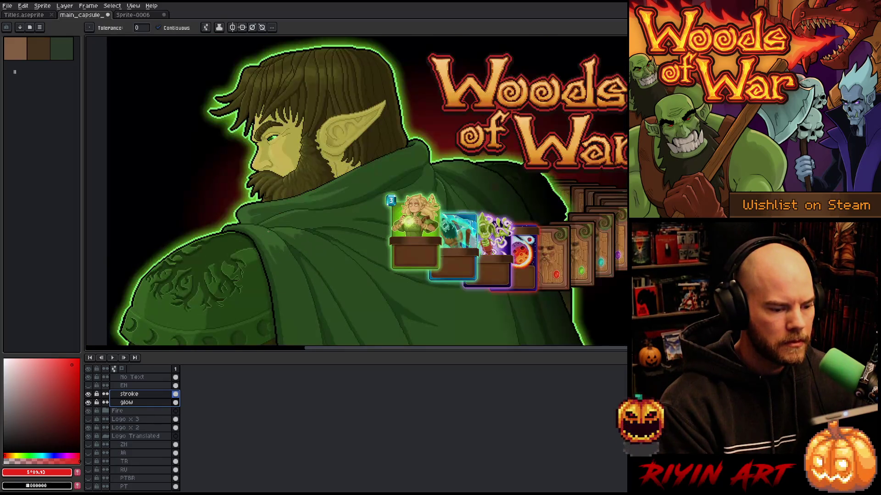
pyautogui.moveTo(307, 251); pyautogui.dragTo(255, 262)
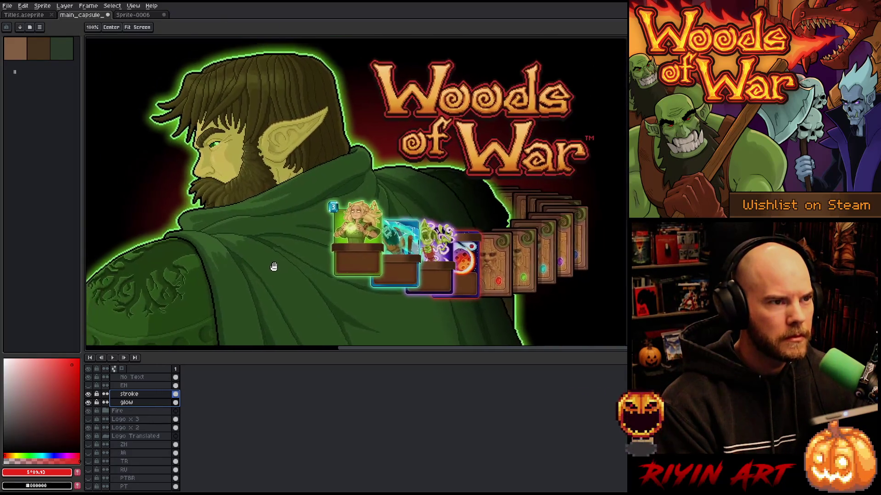
pyautogui.click(9, 6)
# - Export the capsule as main_capsule_1232_706_en.png, overwriting the existing English file
pyautogui.moveTo(41, 78)
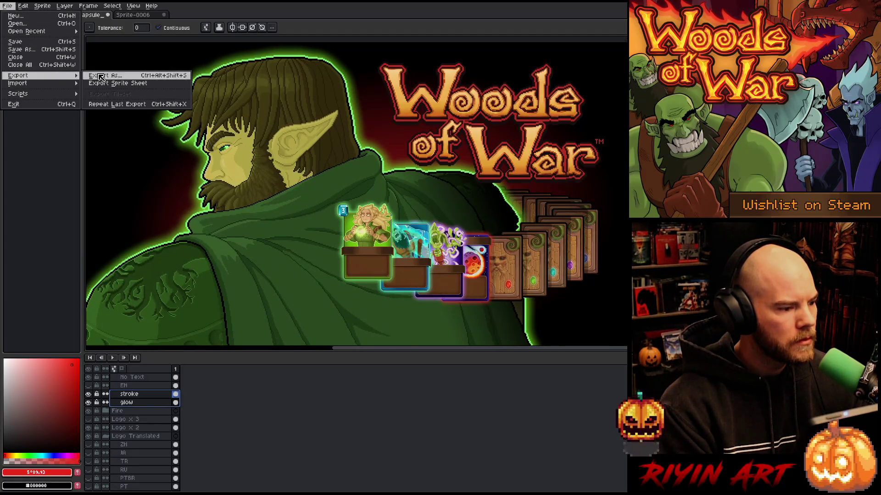
pyautogui.click(126, 77)
pyautogui.click(417, 337)
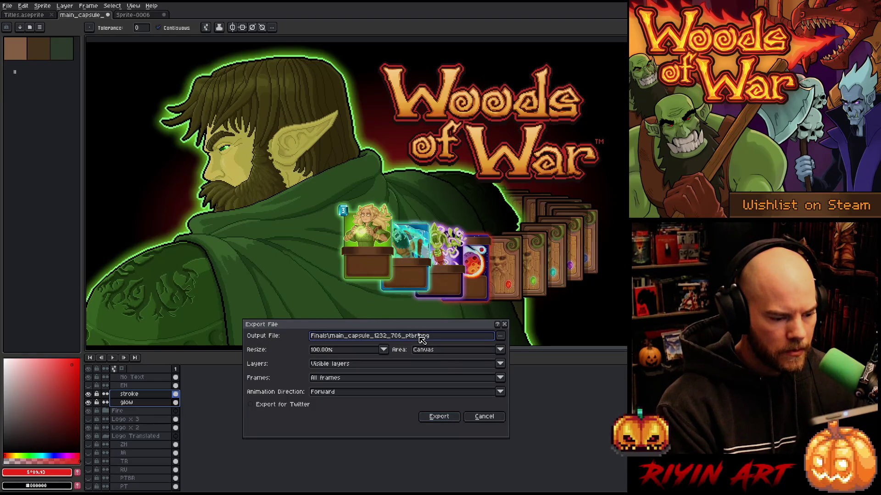
pyautogui.press('BackSpace')
pyautogui.press('BackSpace')
pyautogui.press('BackSpace')
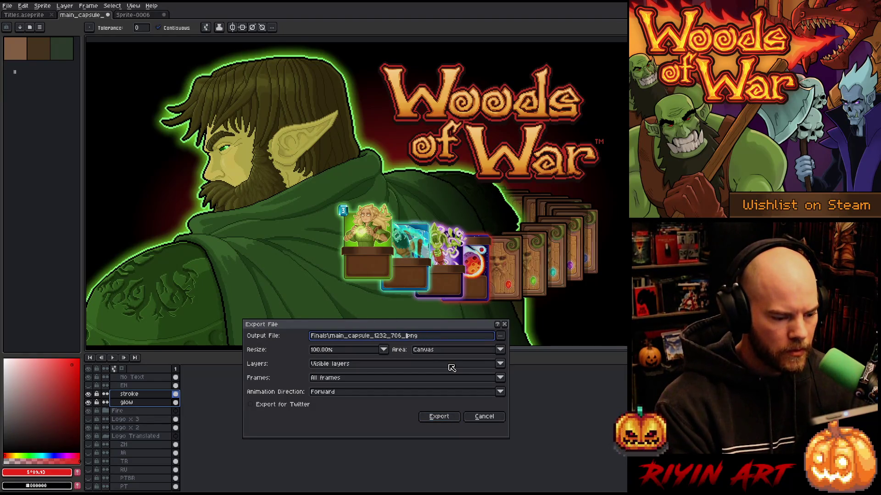
pyautogui.write('en')
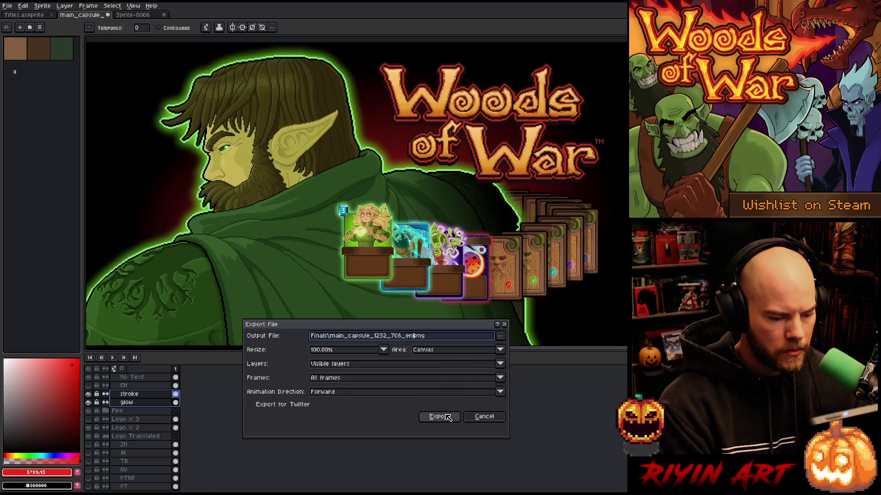
pyautogui.click(446, 417)
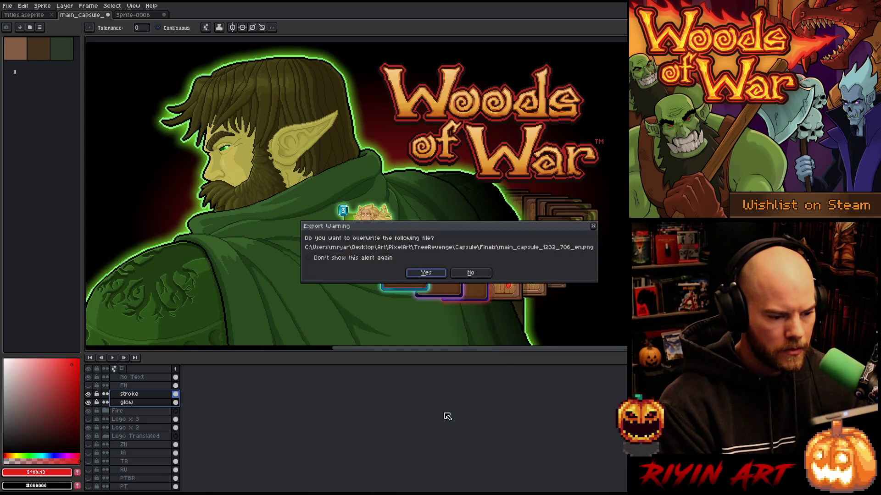
pyautogui.click(426, 274)
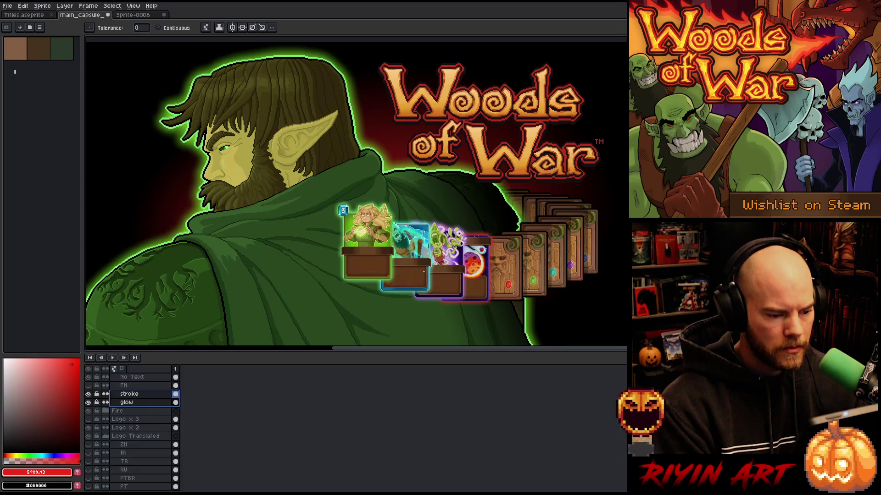
pyautogui.scroll(3, 117, 413)
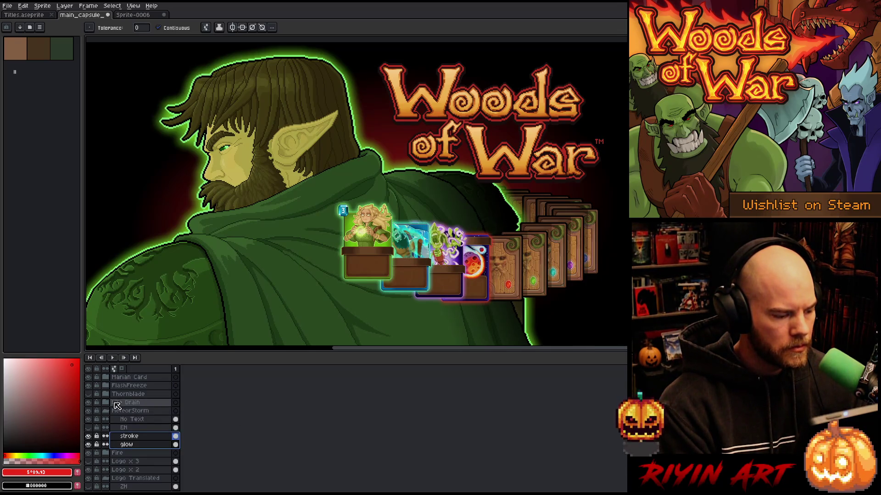
# - Collapse the MeteorStorm group, show the Italian subtitle and overwrite the _it capsule PNG
pyautogui.click(107, 412)
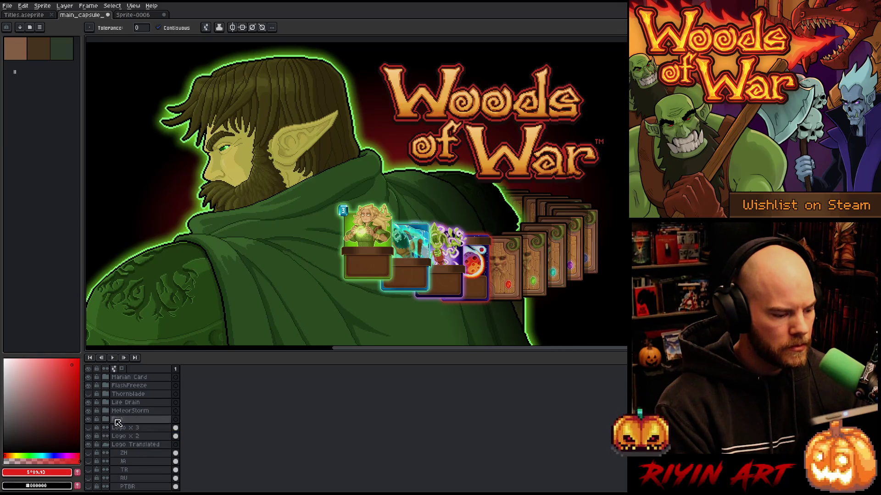
pyautogui.scroll(-8, 124, 431)
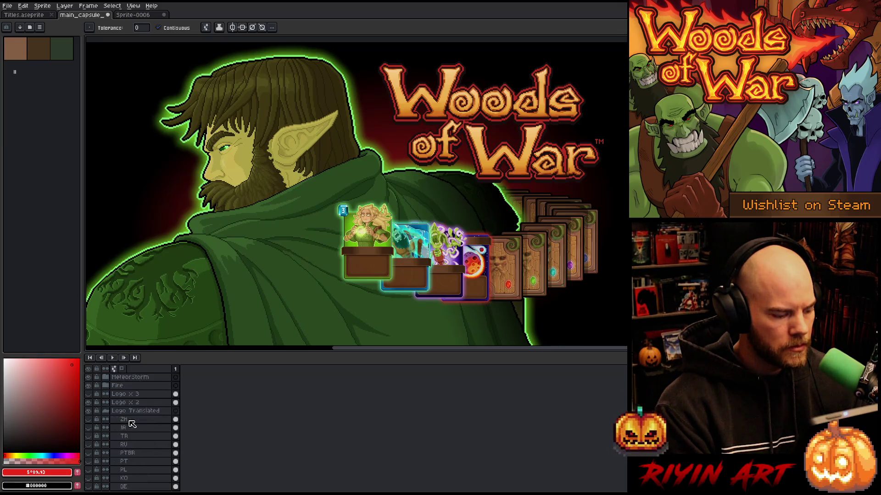
pyautogui.click(88, 445)
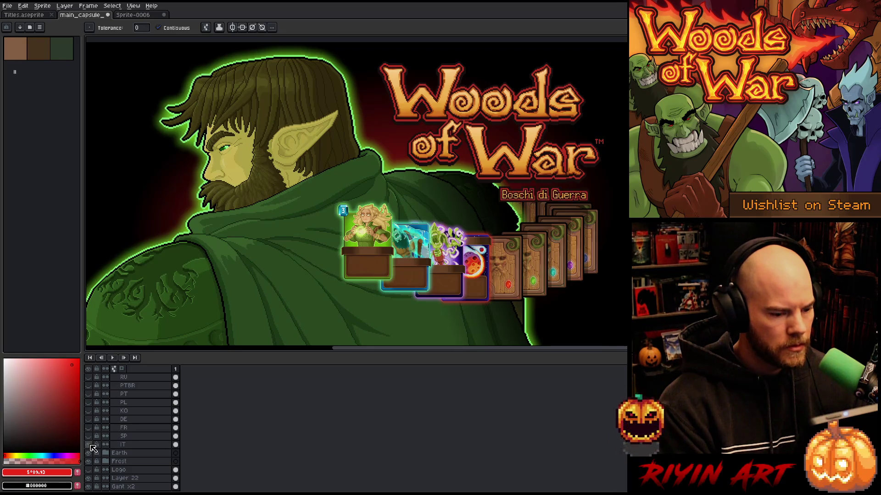
pyautogui.click(8, 6)
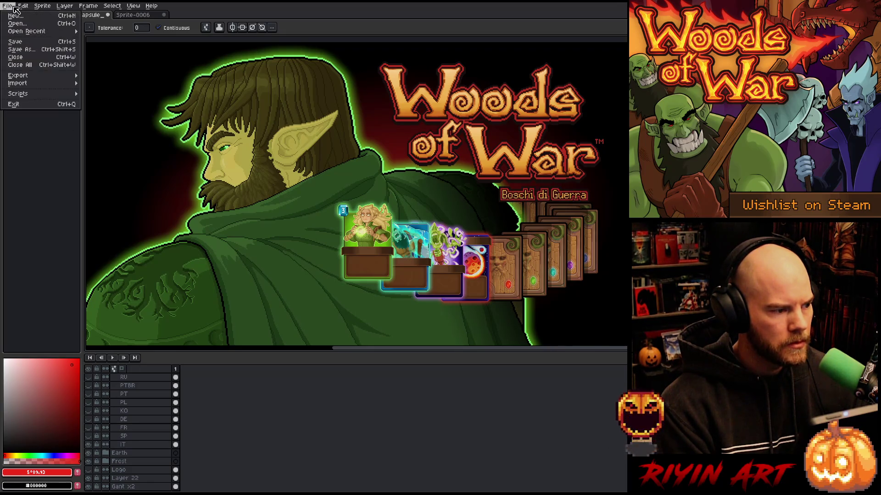
pyautogui.click(100, 76)
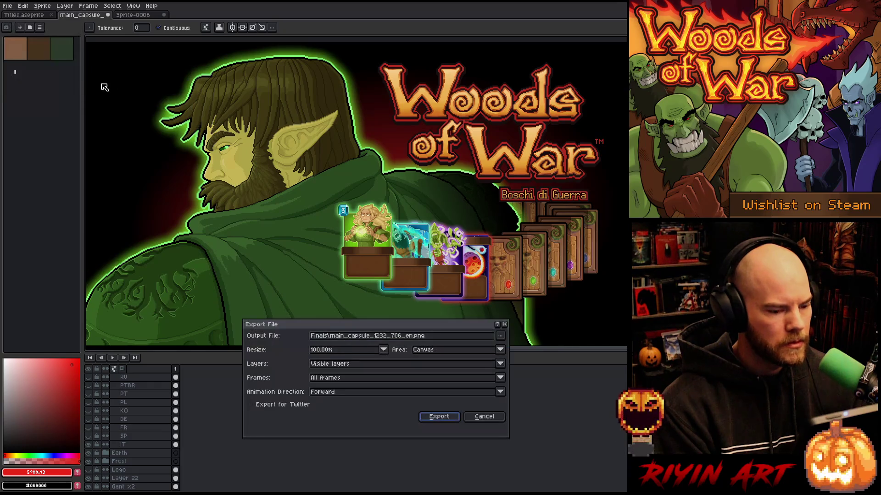
pyautogui.click(414, 337)
pyautogui.press('BackSpace')
pyautogui.press('BackSpace')
pyautogui.write('it')
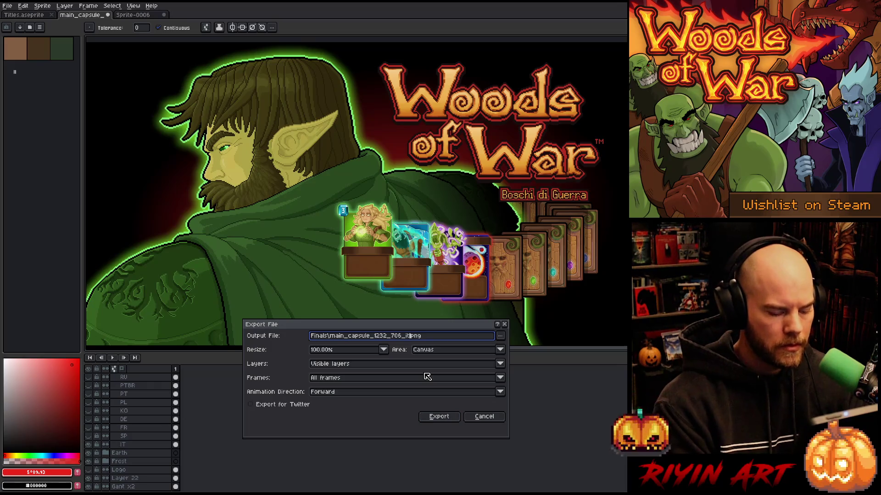
pyautogui.click(430, 421)
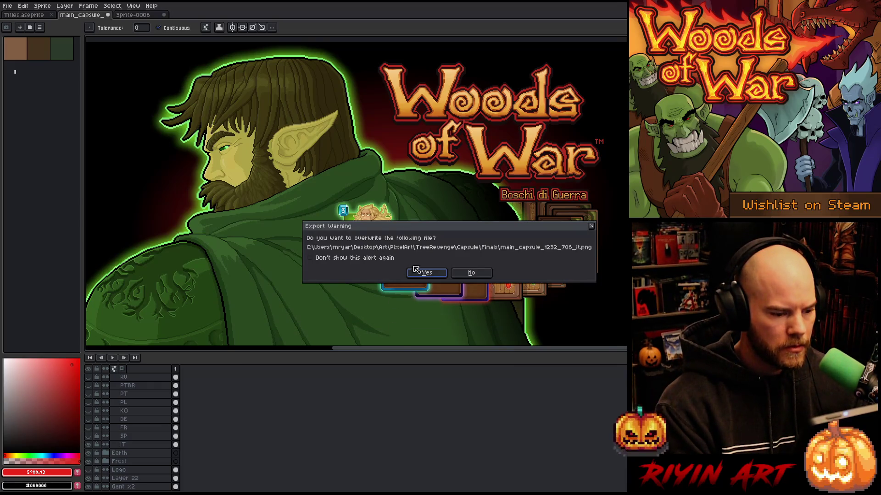
pyautogui.click(426, 274)
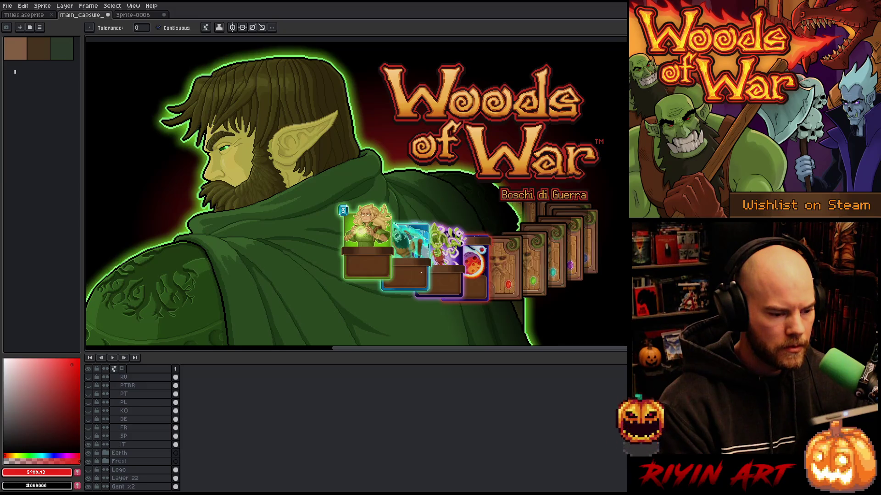
# - Swap to the Spanish subtitle layer and overwrite the Spanish capsule PNG
pyautogui.click(88, 444)
pyautogui.click(88, 436)
pyautogui.click(8, 6)
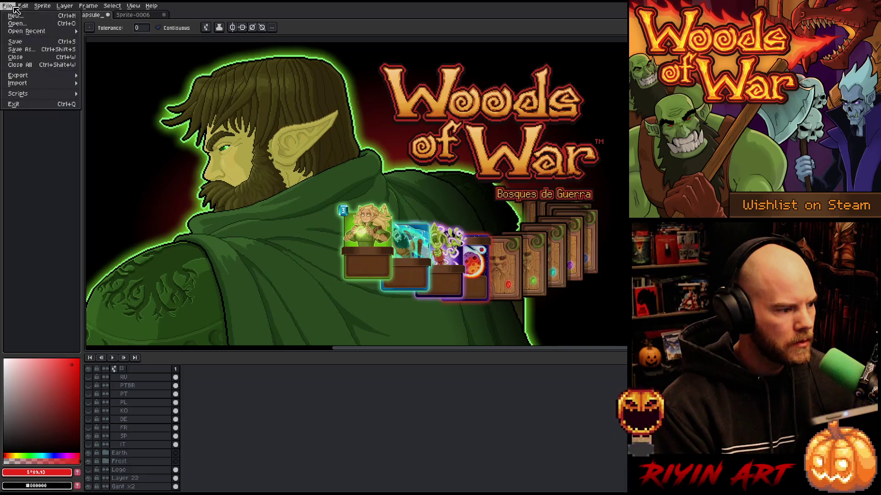
pyautogui.moveTo(34, 77)
pyautogui.click(91, 77)
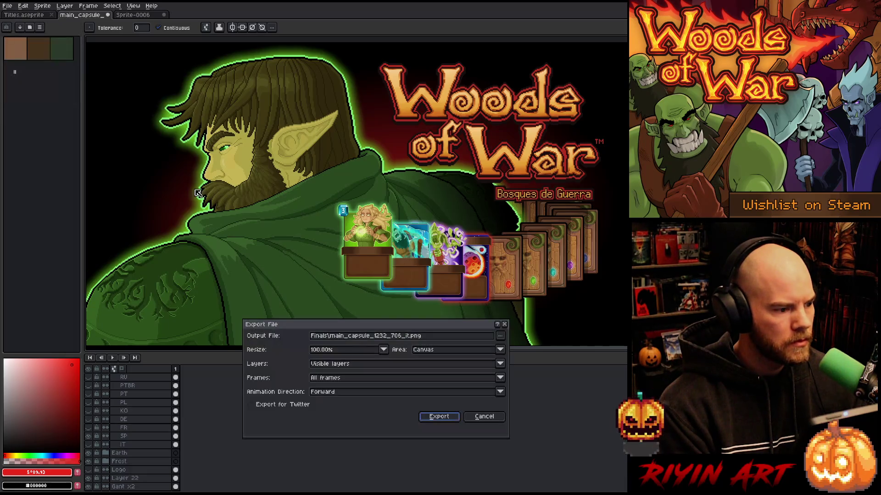
pyautogui.click(410, 341)
pyautogui.press('BackSpace')
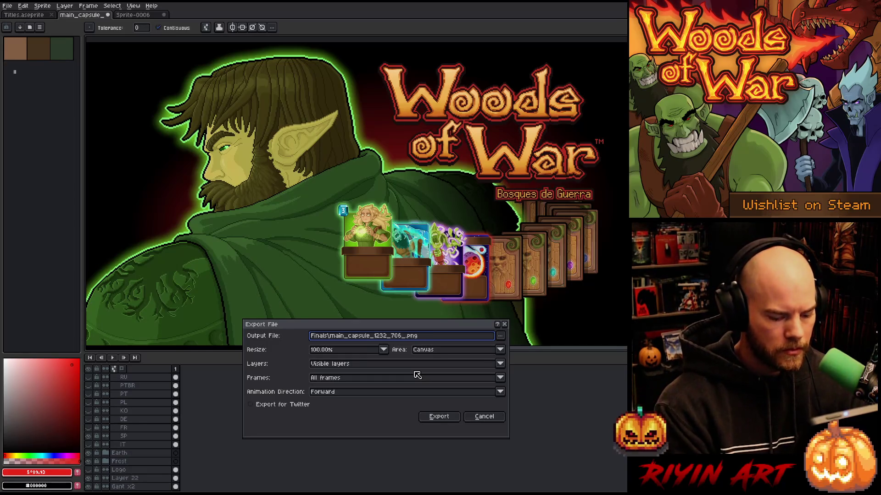
pyautogui.write('sp')
pyautogui.click(439, 417)
pyautogui.click(427, 274)
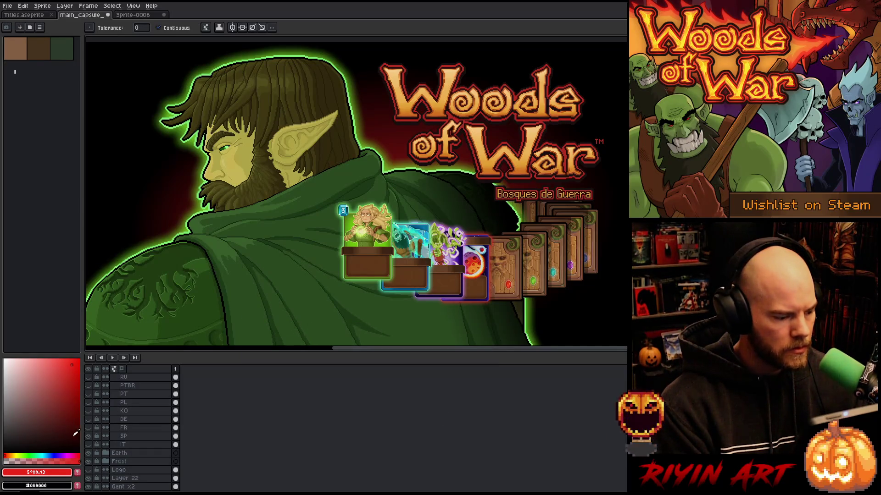
# - Export the French 'Bois de Guerre' version as main_capsule_1232_706_fr.png, then hide that subtitle
pyautogui.click(89, 428)
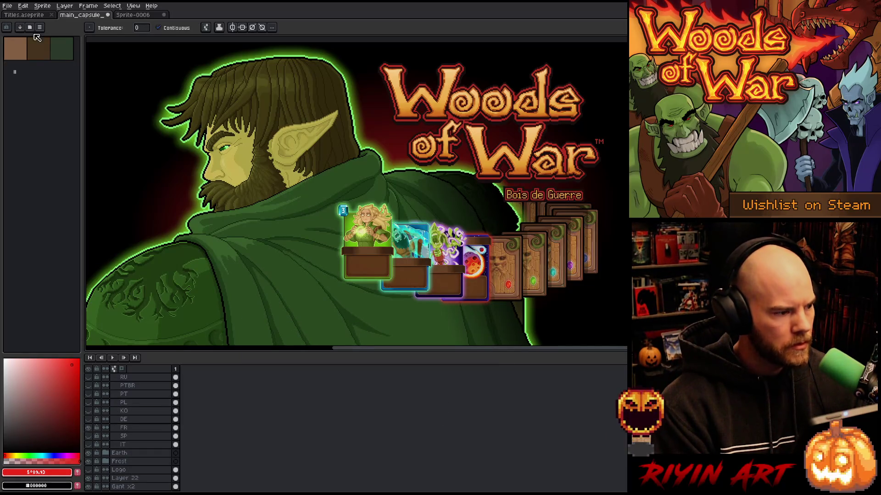
pyautogui.click(7, 5)
pyautogui.moveTo(28, 81)
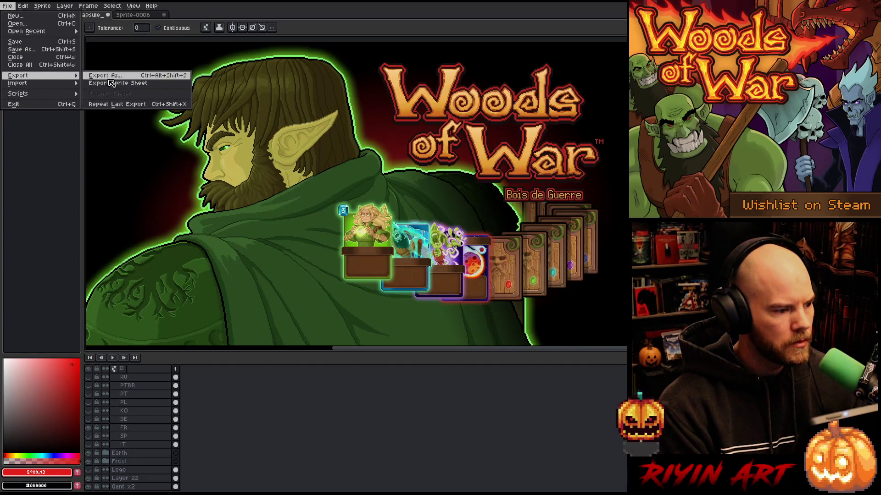
pyautogui.click(114, 75)
pyautogui.click(410, 336)
pyautogui.press('BackSpace')
pyautogui.press('BackSpace')
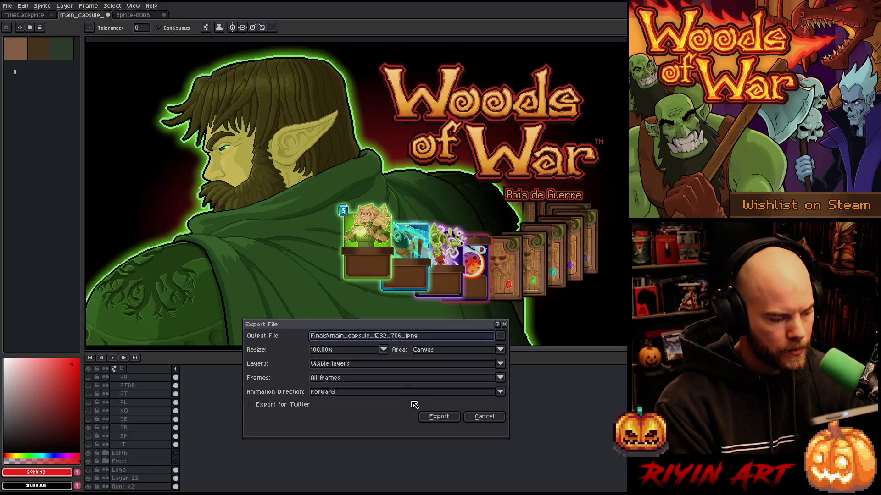
pyautogui.click(424, 416)
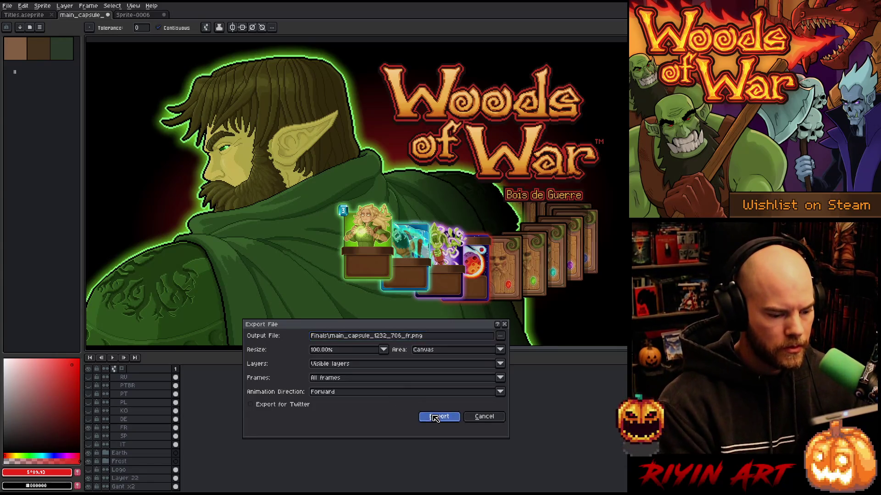
pyautogui.click(420, 275)
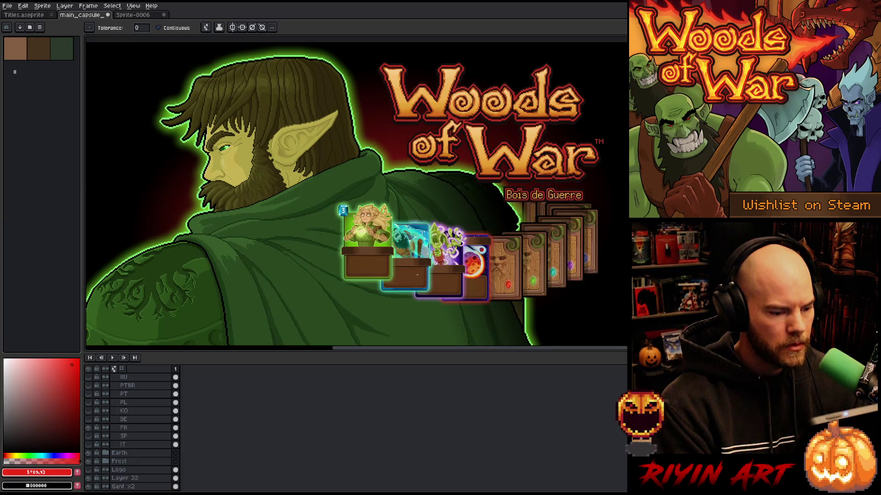
pyautogui.click(90, 426)
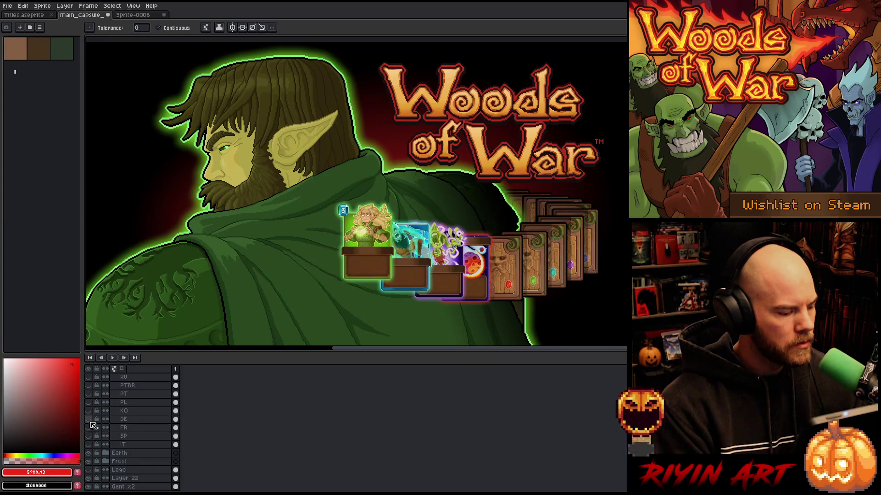
# - Show the German subtitle layer and overwrite the German capsule PNG
pyautogui.click(89, 419)
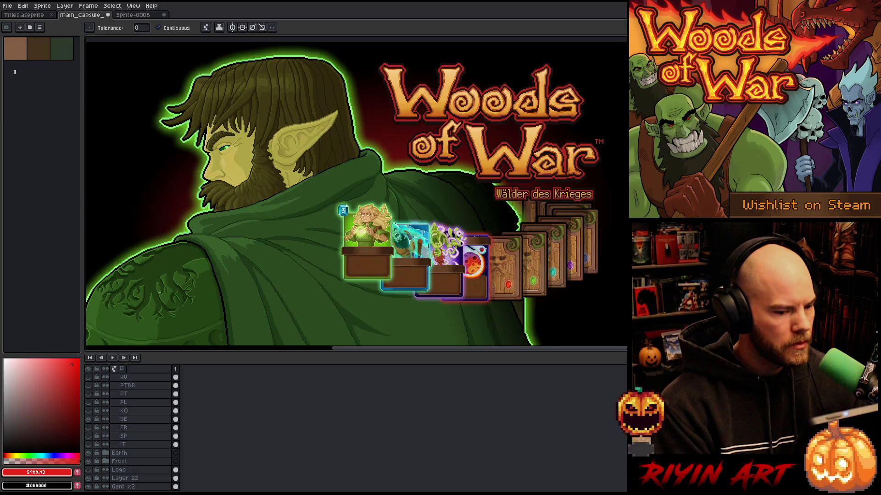
pyautogui.click(9, 6)
pyautogui.moveTo(41, 79)
pyautogui.click(98, 76)
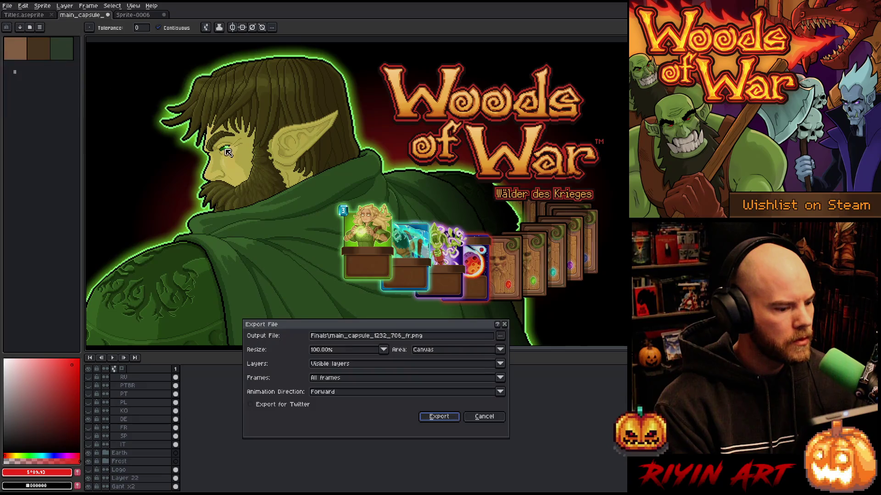
pyautogui.click(408, 337)
pyautogui.press('Delete')
pyautogui.write('de')
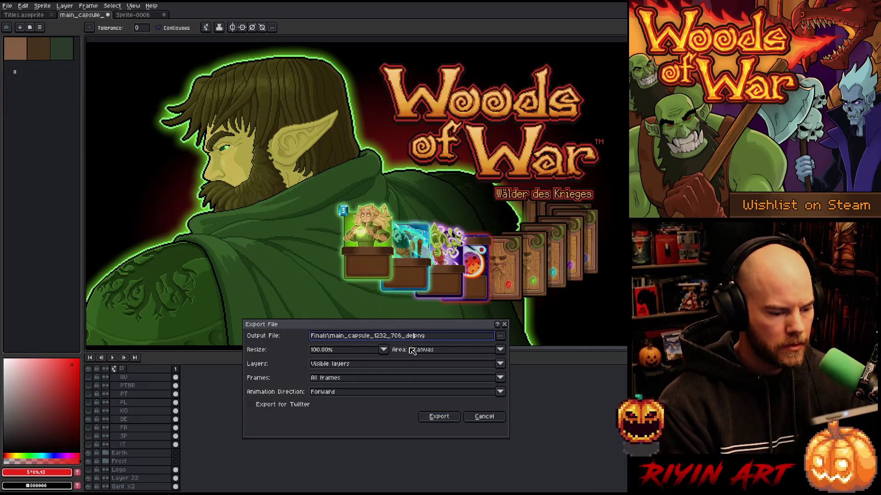
pyautogui.click(429, 416)
pyautogui.click(426, 272)
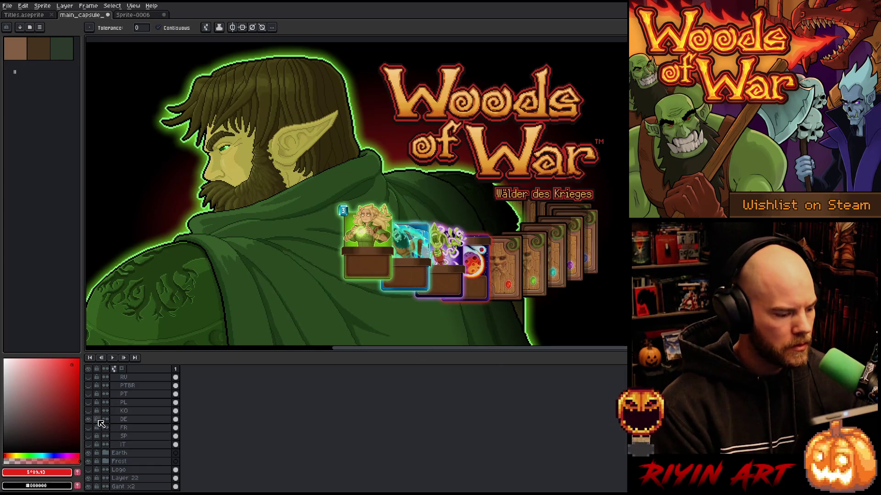
# - Swap to the Korean subtitle and overwrite the capsule PNG with the _ko suffix
pyautogui.click(88, 420)
pyautogui.click(88, 411)
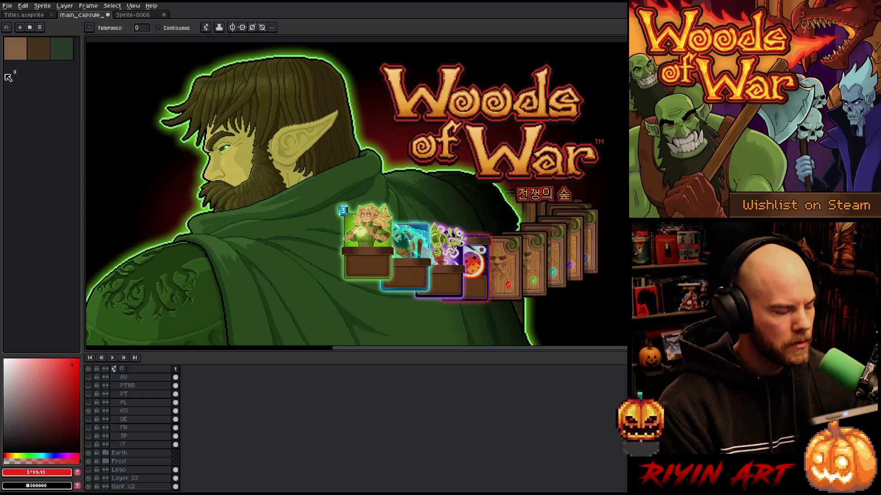
pyautogui.click(7, 6)
pyautogui.moveTo(37, 76)
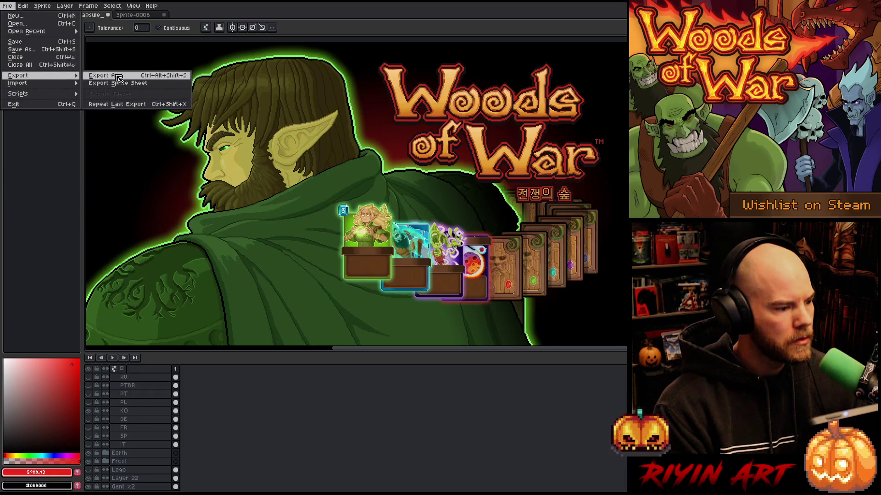
pyautogui.click(118, 76)
pyautogui.click(402, 337)
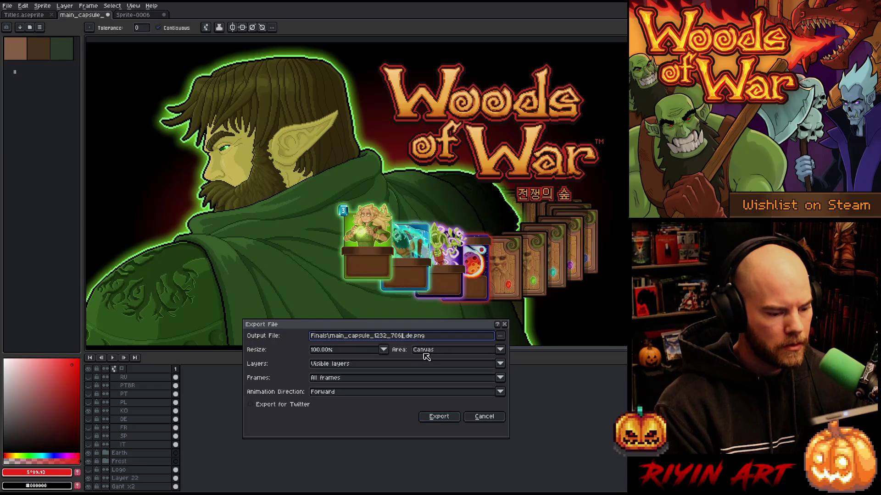
pyautogui.press('Delete')
pyautogui.write('ko')
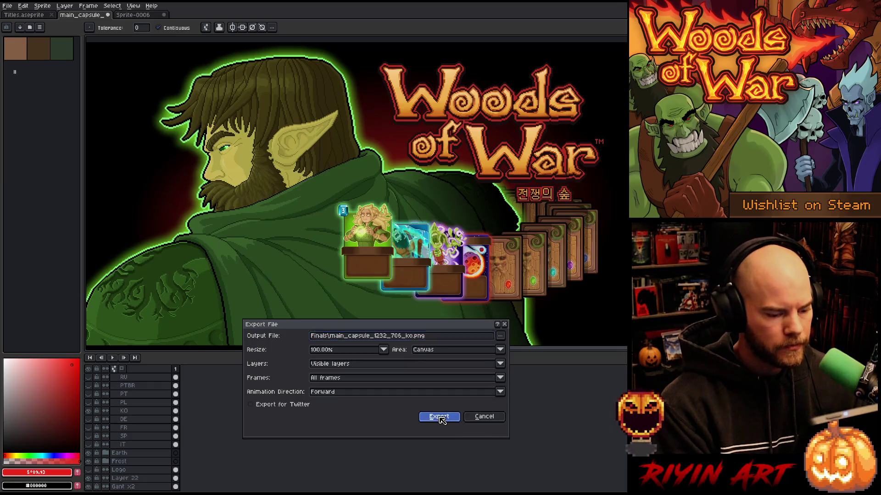
pyautogui.click(439, 417)
pyautogui.click(431, 271)
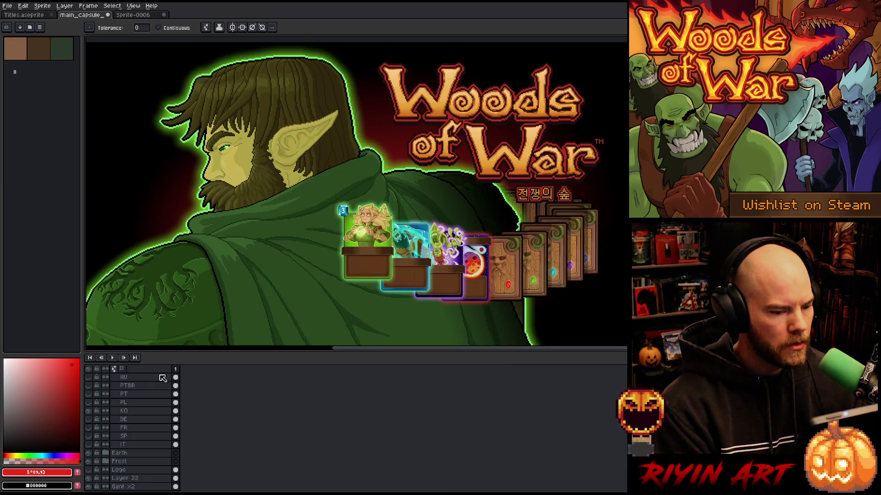
# - Swap to the Polish 'Lasy Wojny' subtitle and overwrite main_capsule_1232_706_pl.png
pyautogui.click(89, 411)
pyautogui.click(89, 403)
pyautogui.click(7, 6)
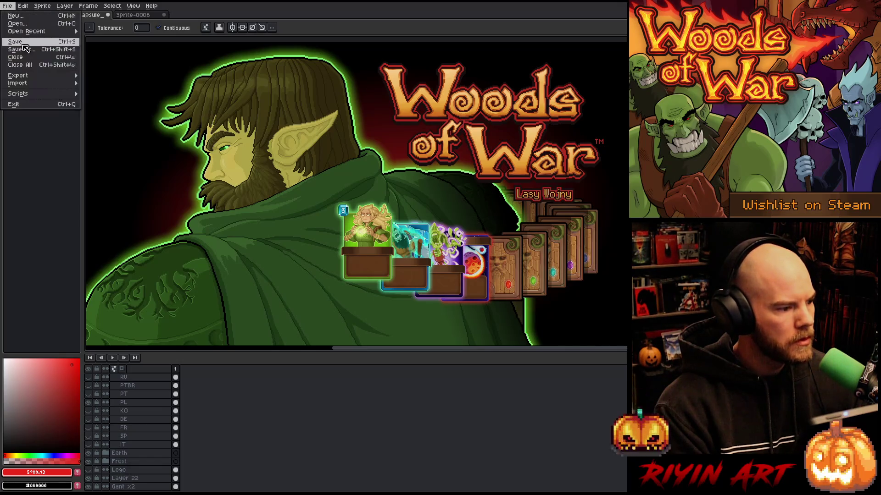
pyautogui.moveTo(55, 75)
pyautogui.click(113, 75)
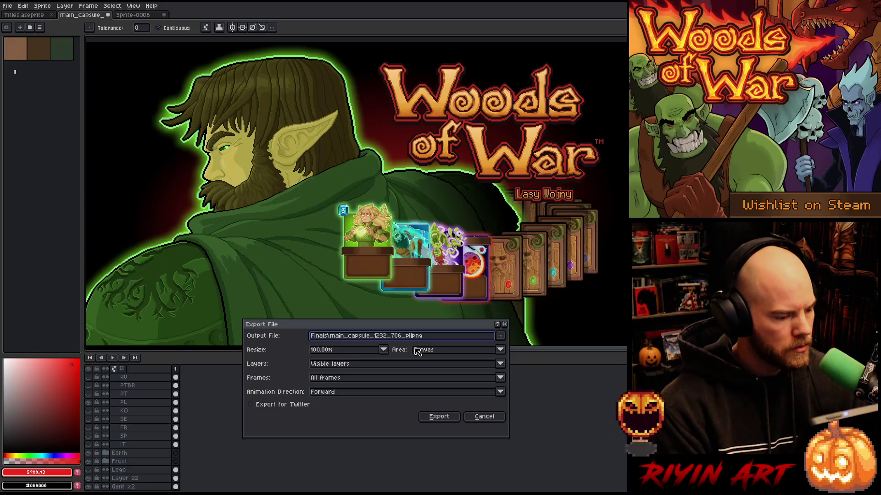
pyautogui.click(438, 416)
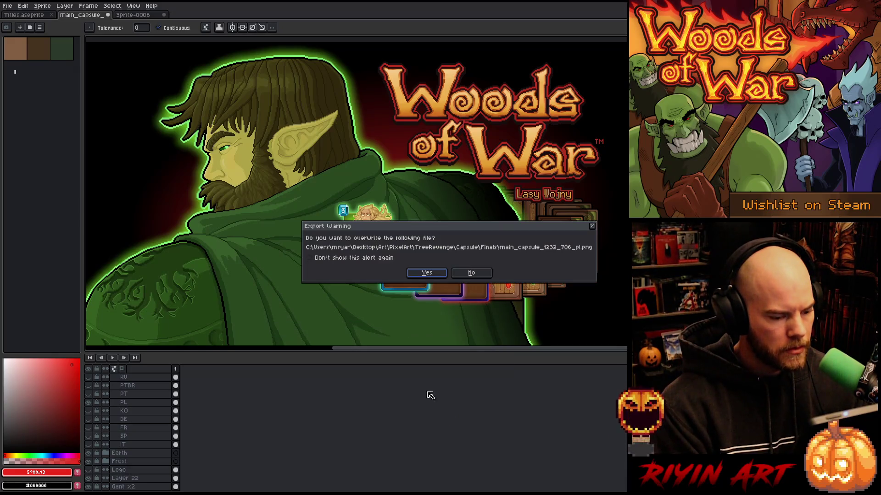
pyautogui.click(422, 273)
# - Swap to the Portuguese 'Bosques da Guerra' subtitle and overwrite main_capsule_1232_706_pt.png
pyautogui.click(88, 402)
pyautogui.click(88, 394)
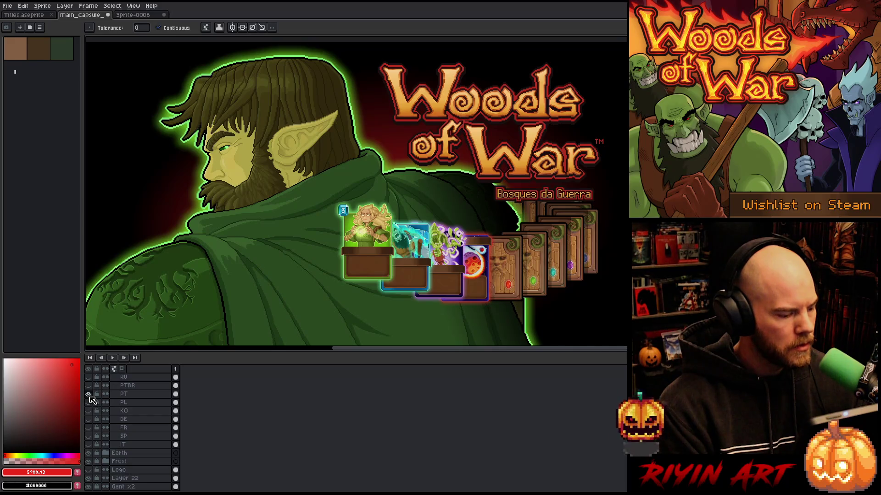
pyautogui.click(7, 6)
pyautogui.moveTo(44, 76)
pyautogui.click(105, 78)
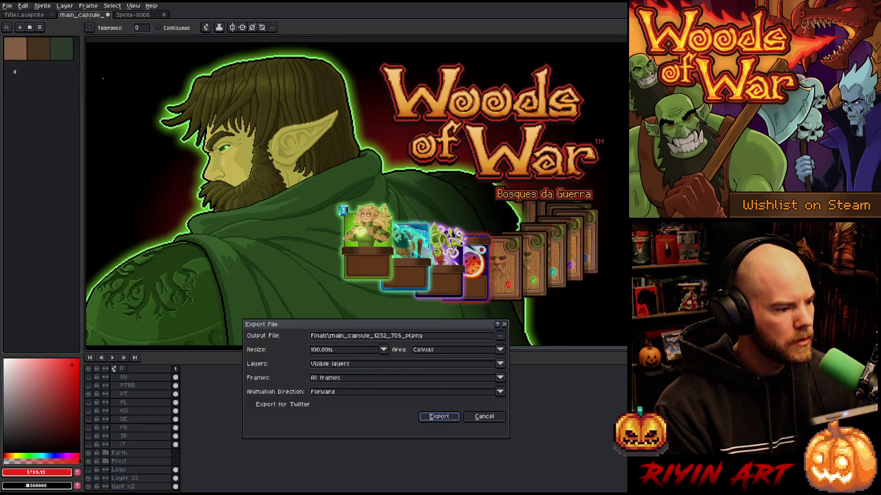
pyautogui.click(411, 336)
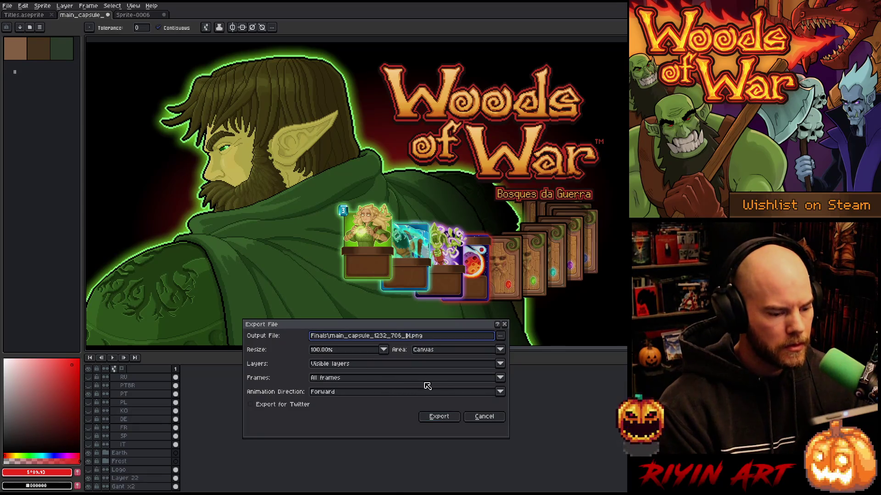
pyautogui.write('pt')
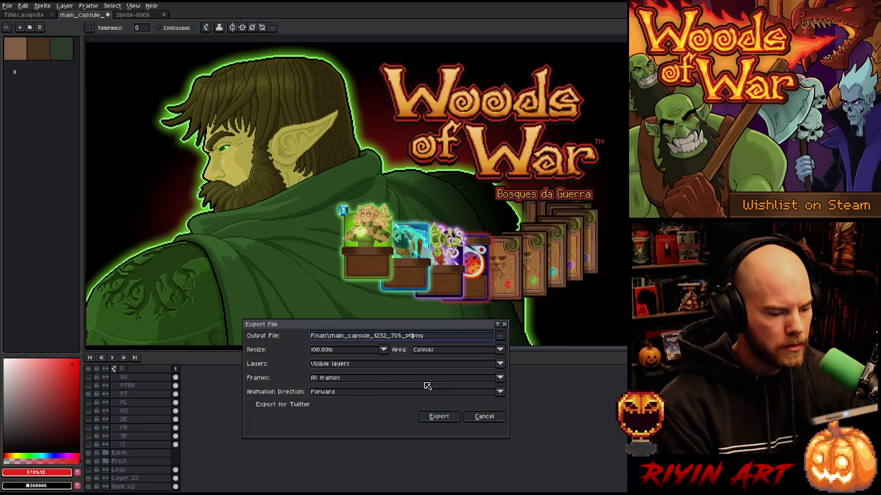
pyautogui.click(436, 417)
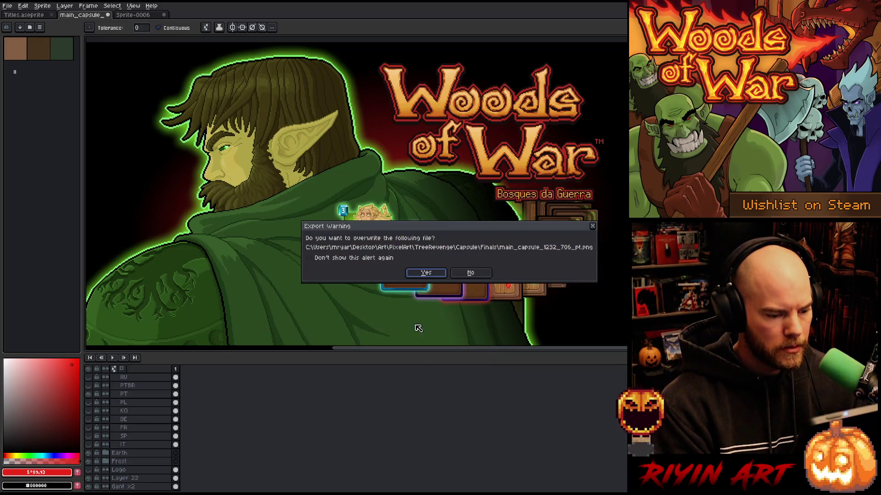
pyautogui.click(419, 274)
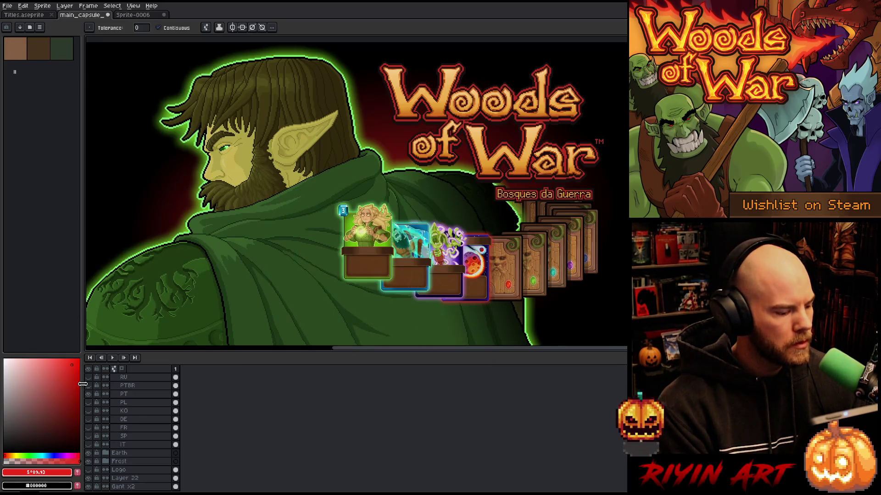
# - Export the same art again as the Brazilian Portuguese ptbr PNG, overwriting it
pyautogui.click(7, 6)
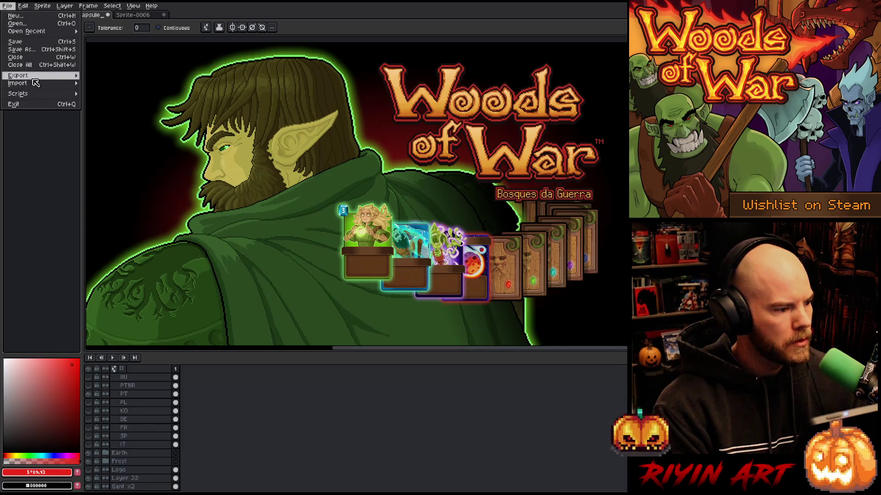
pyautogui.moveTo(27, 75)
pyautogui.click(105, 75)
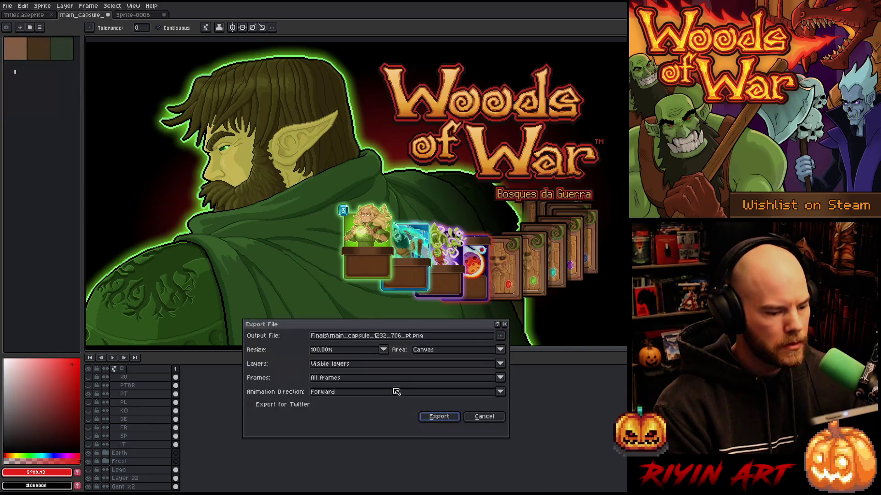
pyautogui.click(407, 336)
pyautogui.write('br')
pyautogui.click(438, 417)
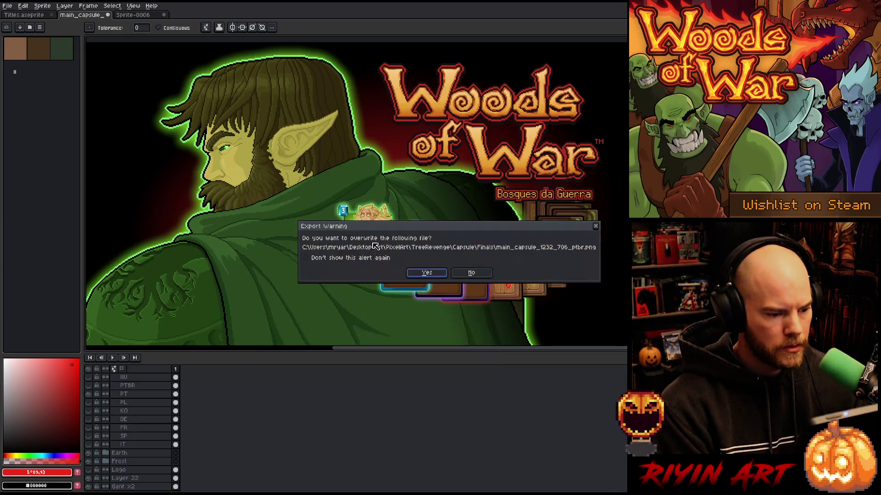
pyautogui.press('Return')
pyautogui.scroll(3, 229, 441)
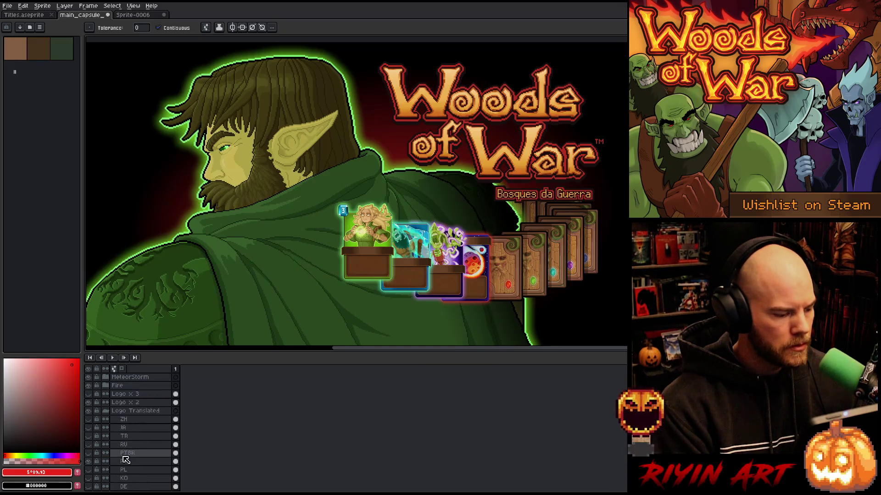
# - Hide the Portuguese subtitle, show the Russian 'Леса Войны' one and export its capsule PNG
pyautogui.click(88, 461)
pyautogui.click(89, 453)
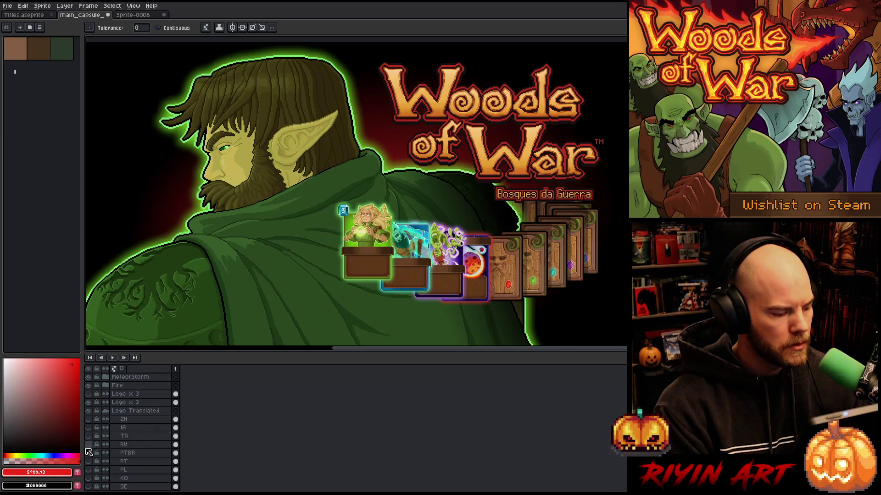
pyautogui.click(89, 453)
pyautogui.click(89, 445)
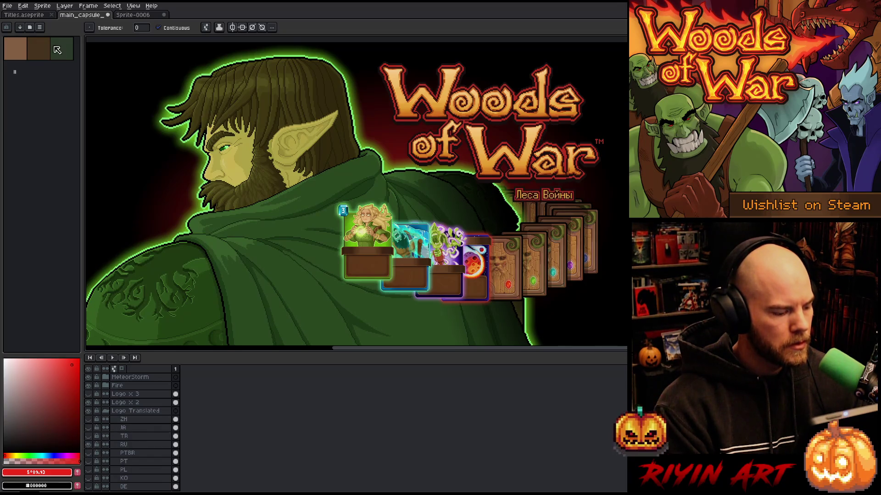
pyautogui.click(7, 6)
pyautogui.moveTo(65, 81)
pyautogui.click(105, 75)
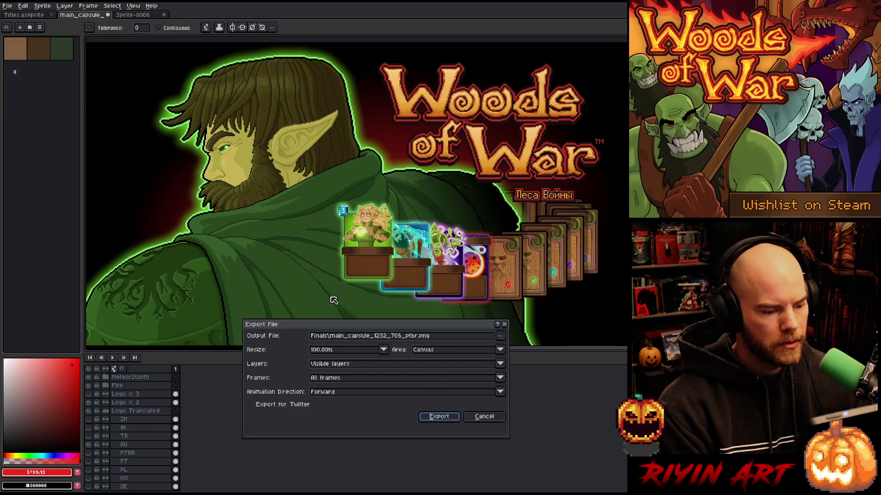
pyautogui.click(412, 338)
pyautogui.press('Delete')
pyautogui.press('Delete')
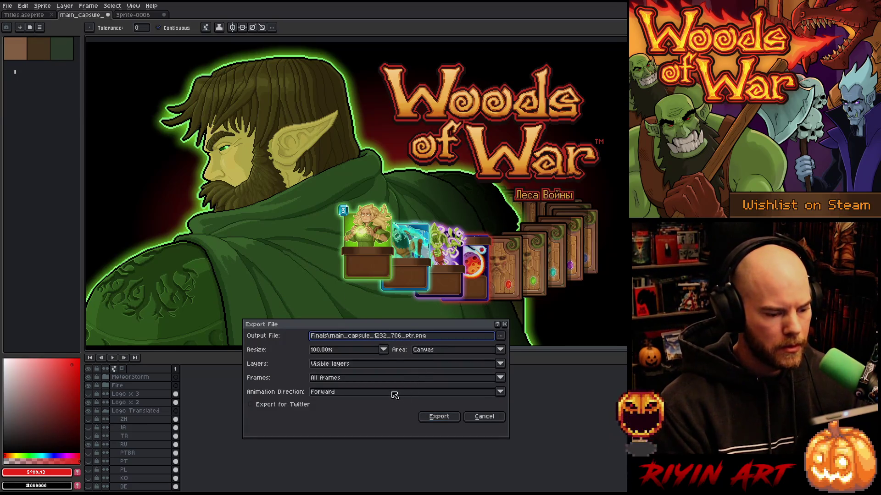
pyautogui.press('BackSpace')
pyautogui.write('l')
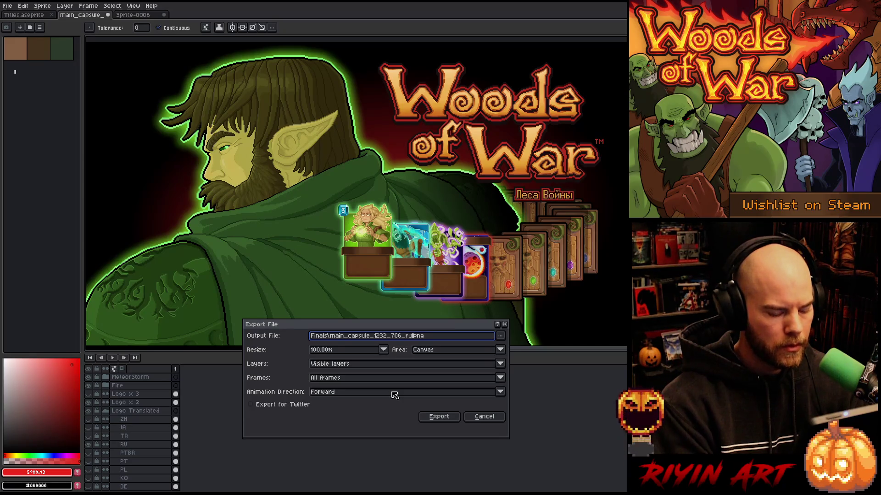
pyautogui.click(432, 415)
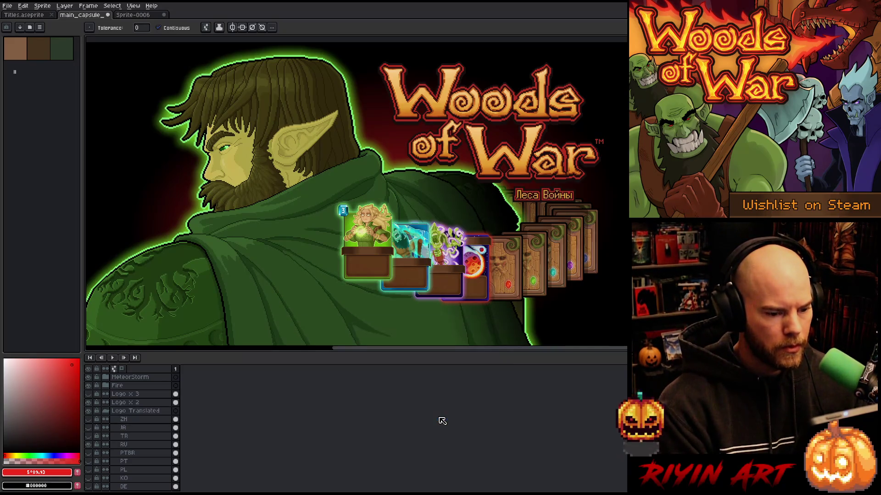
# - Swap to the Turkish 'Savaşın Ormanları' subtitle and export the Turkish capsule PNG
pyautogui.click(88, 444)
pyautogui.click(88, 436)
pyautogui.click(7, 5)
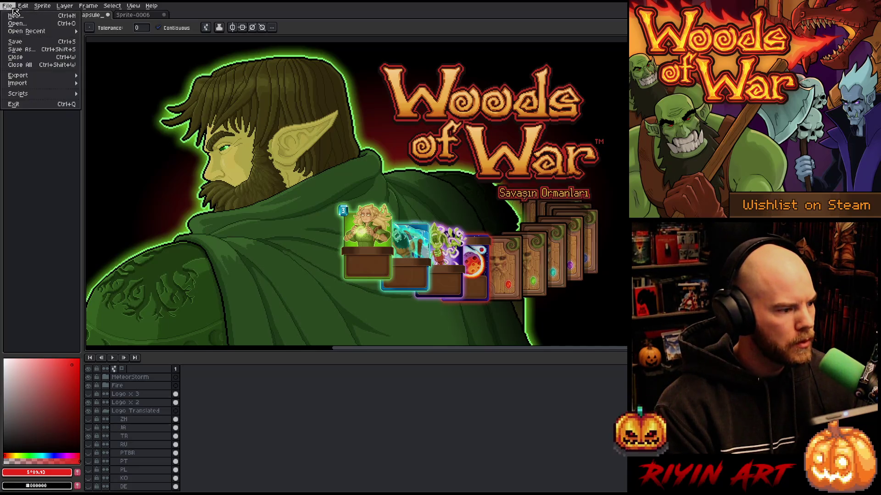
pyautogui.moveTo(18, 75)
pyautogui.click(111, 78)
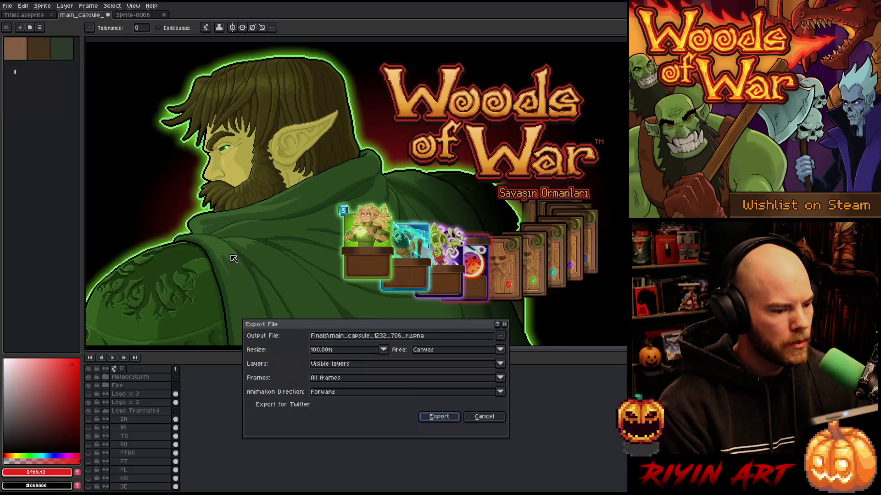
pyautogui.click(408, 338)
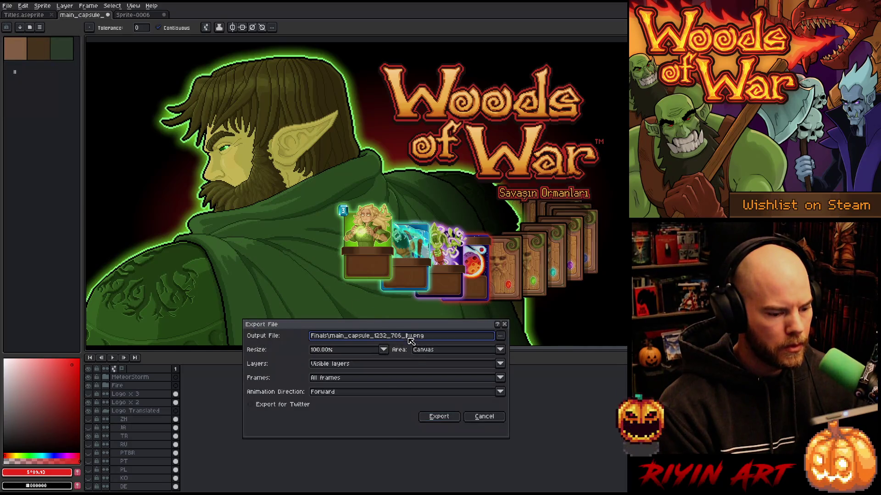
pyautogui.click(443, 415)
# - Swap to the Japanese '戦の森' subtitle and export the capsule with the _ja suffix
pyautogui.click(89, 436)
pyautogui.click(88, 427)
pyautogui.click(8, 6)
pyautogui.moveTo(28, 76)
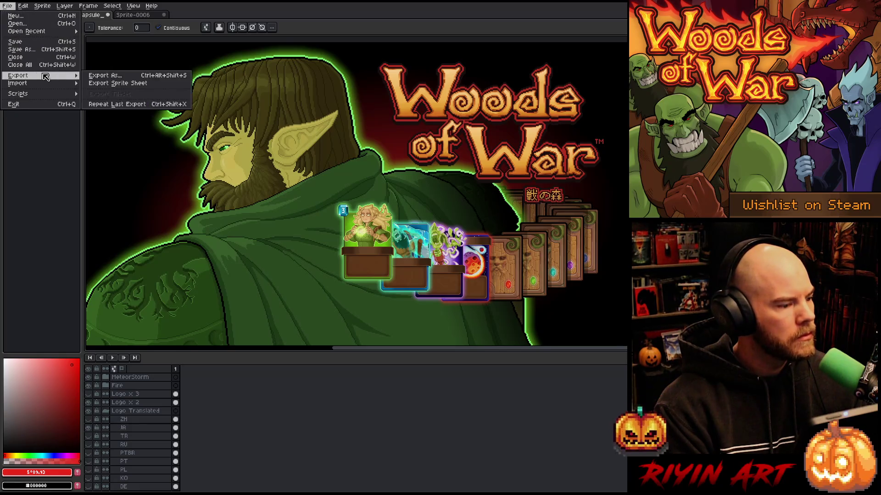
pyautogui.click(102, 80)
pyautogui.click(406, 339)
pyautogui.press('BackSpace')
pyautogui.press('BackSpace')
pyautogui.write('ja')
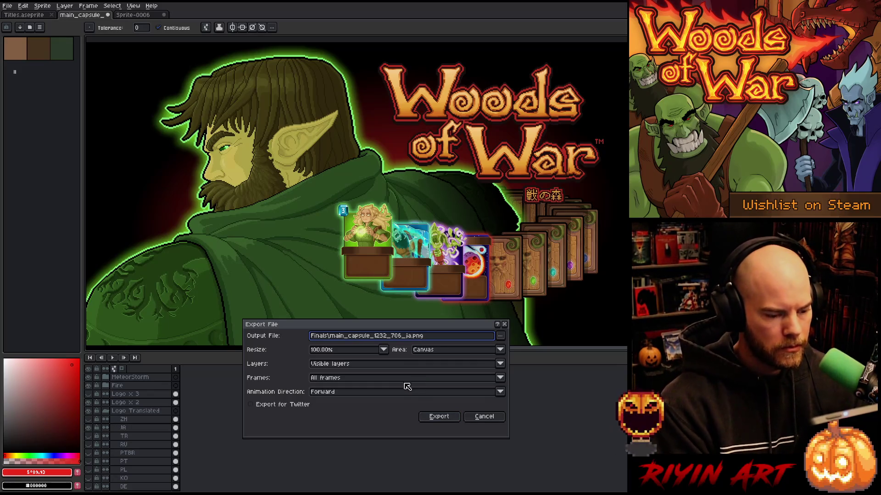
pyautogui.click(439, 416)
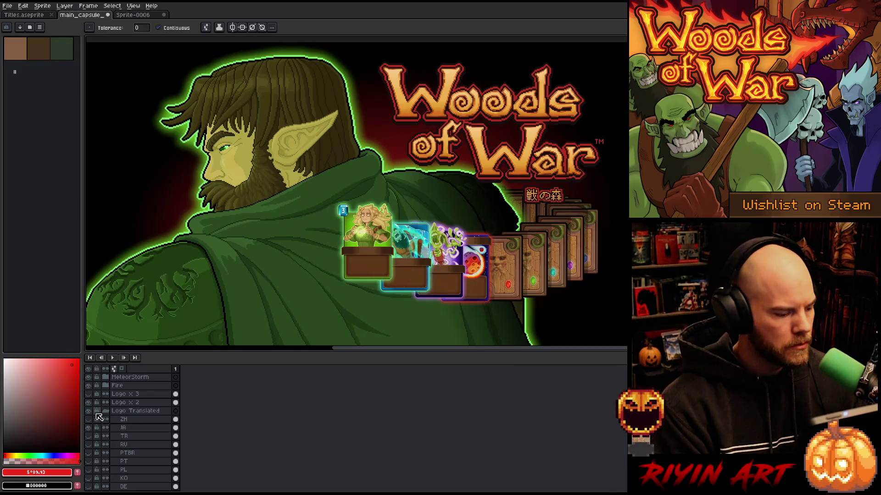
# - Swap to the Chinese '战争之林' subtitle and export main_capsule_1232_706_zh.png
pyautogui.click(88, 428)
pyautogui.click(88, 419)
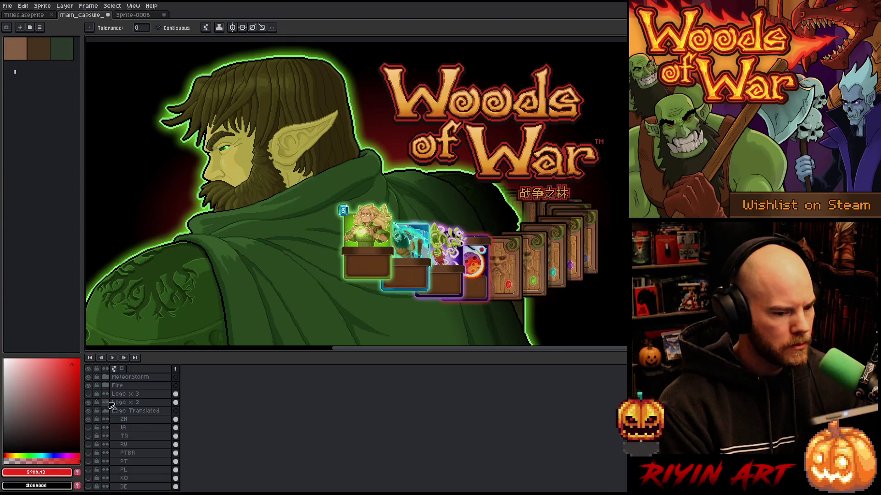
pyautogui.click(7, 6)
pyautogui.moveTo(76, 91)
pyautogui.click(111, 79)
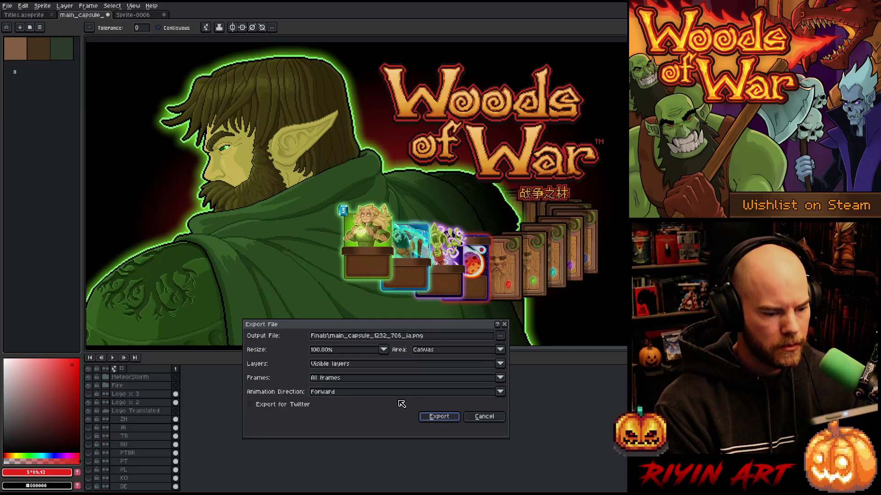
pyautogui.click(412, 337)
pyautogui.write('zh')
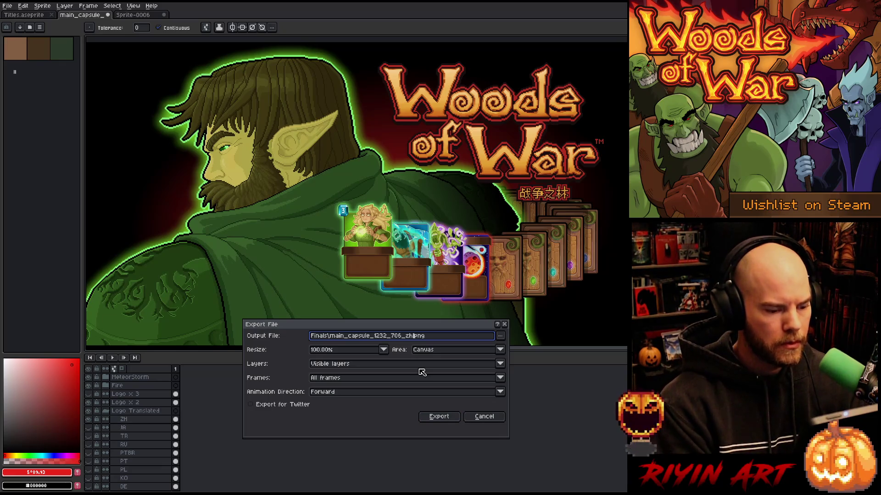
pyautogui.click(438, 416)
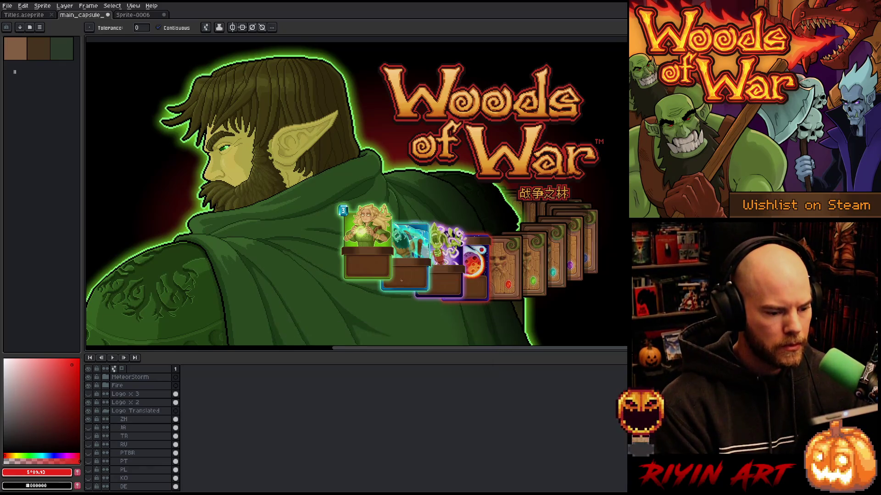
pyautogui.scroll(-2, 321, 246)
# - Save the unsaved Gant character sprite as Gantx2.aseprite and close its tab
pyautogui.moveTo(303, 252); pyautogui.dragTo(338, 248)
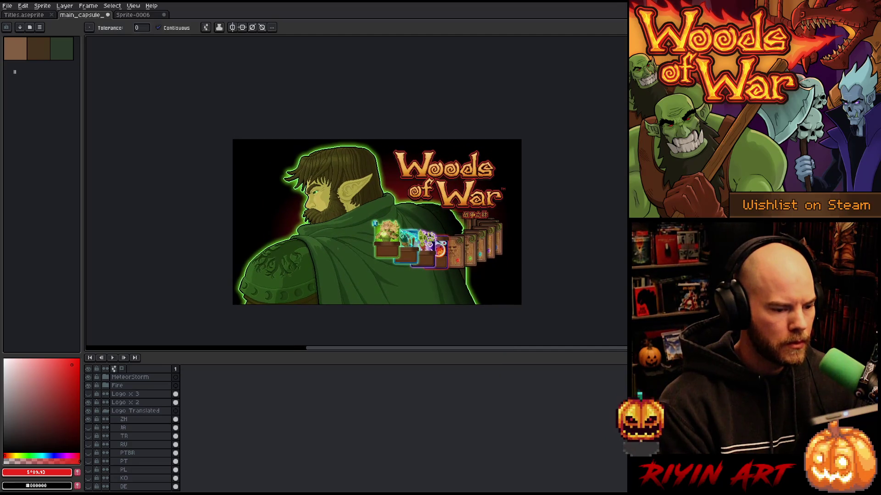
pyautogui.scroll(2, 340, 239)
pyautogui.moveTo(410, 251); pyautogui.dragTo(309, 222)
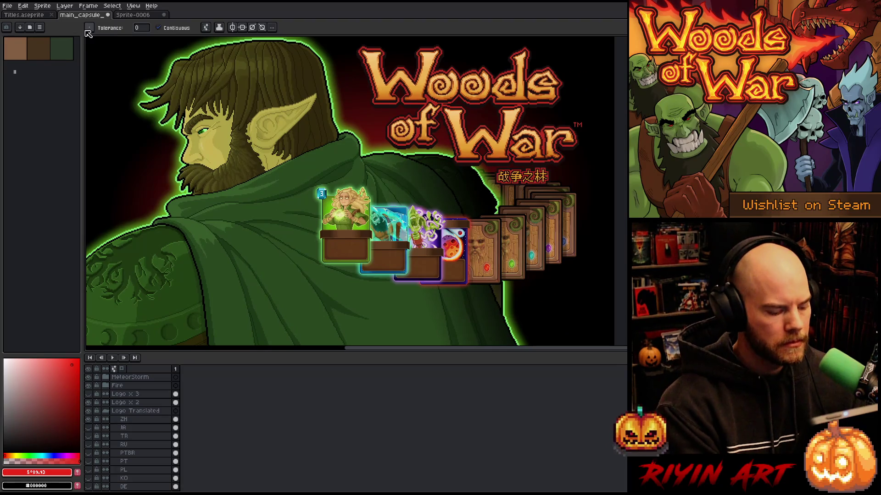
pyautogui.click(131, 15)
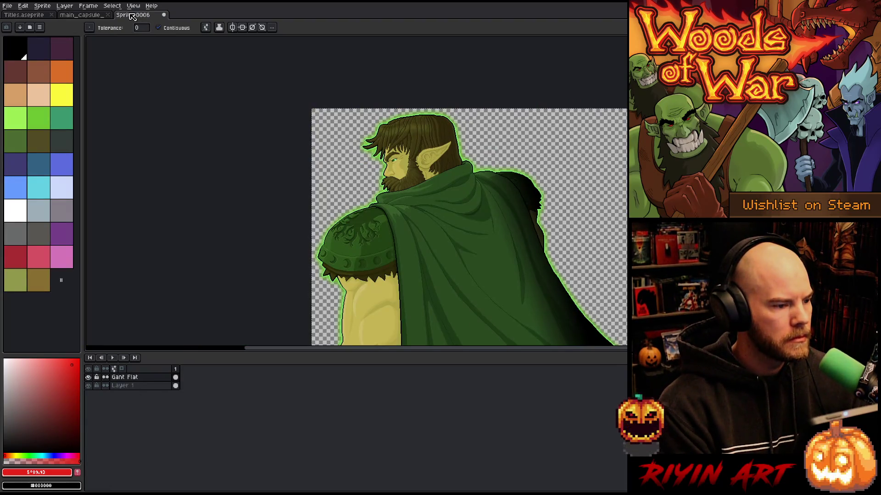
pyautogui.click(8, 6)
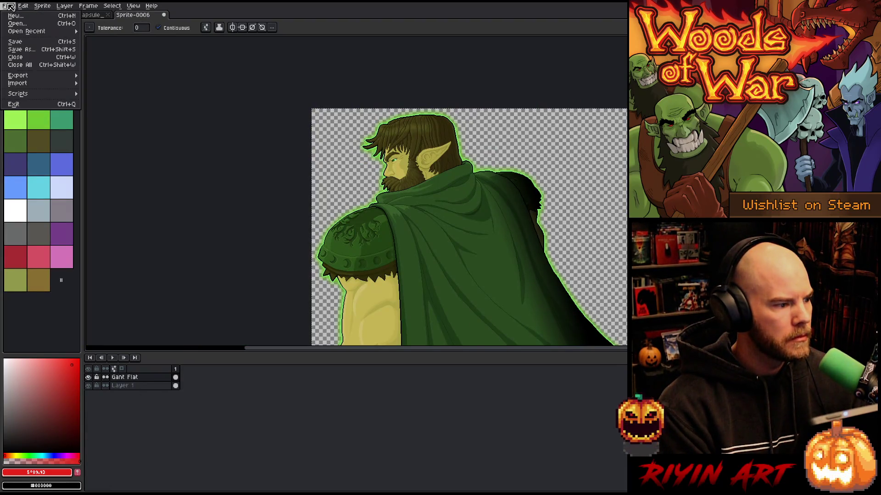
pyautogui.click(25, 50)
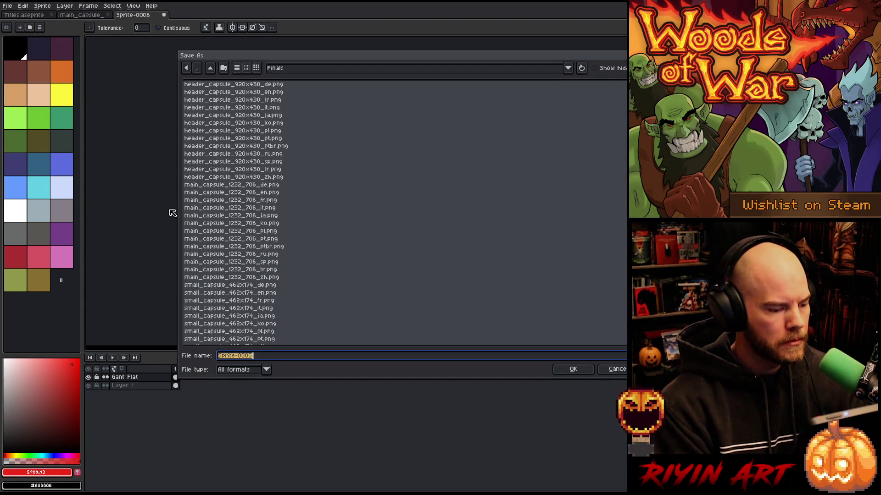
pyautogui.write('Gantx2')
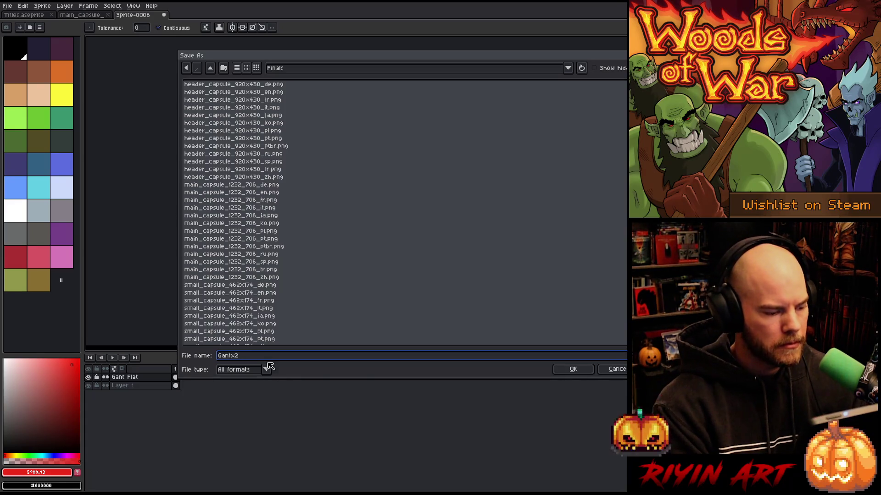
pyautogui.click(266, 370)
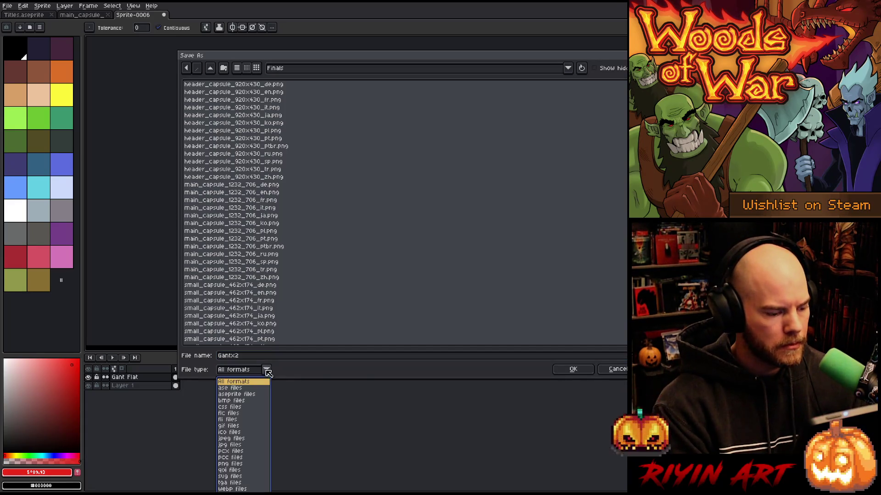
pyautogui.click(250, 395)
pyautogui.click(367, 73)
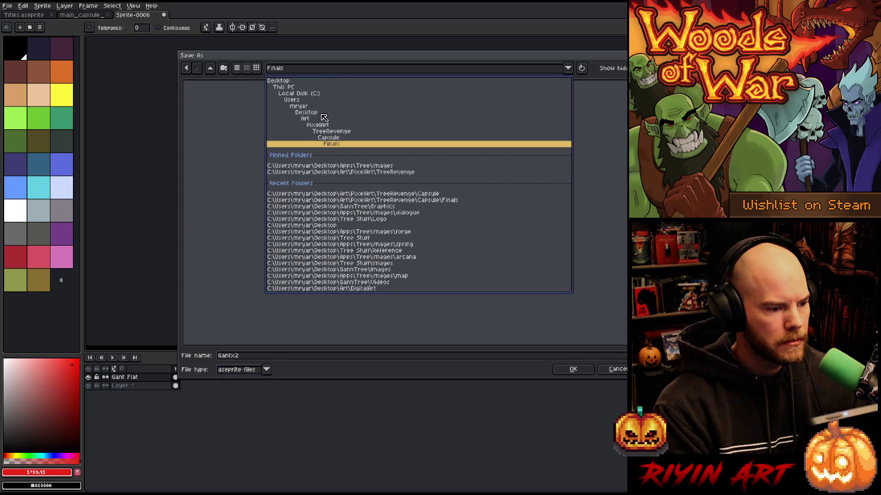
pyautogui.click(328, 138)
pyautogui.click(585, 373)
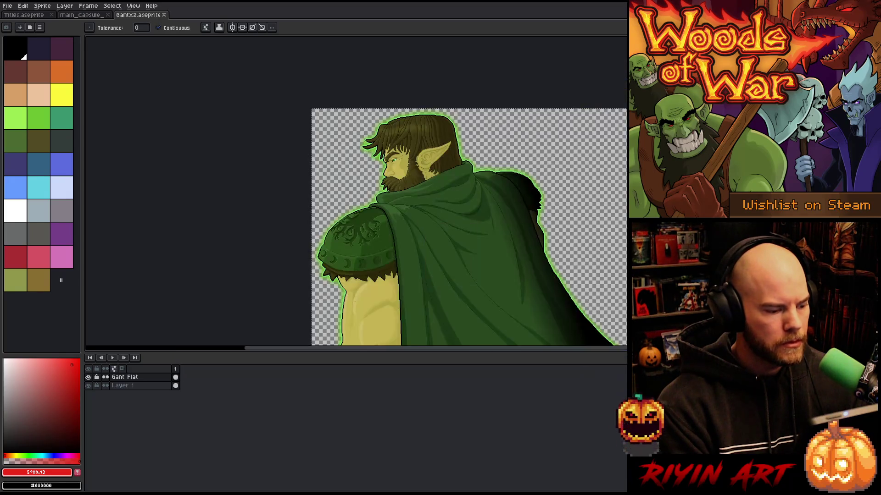
pyautogui.click(163, 15)
pyautogui.click(8, 5)
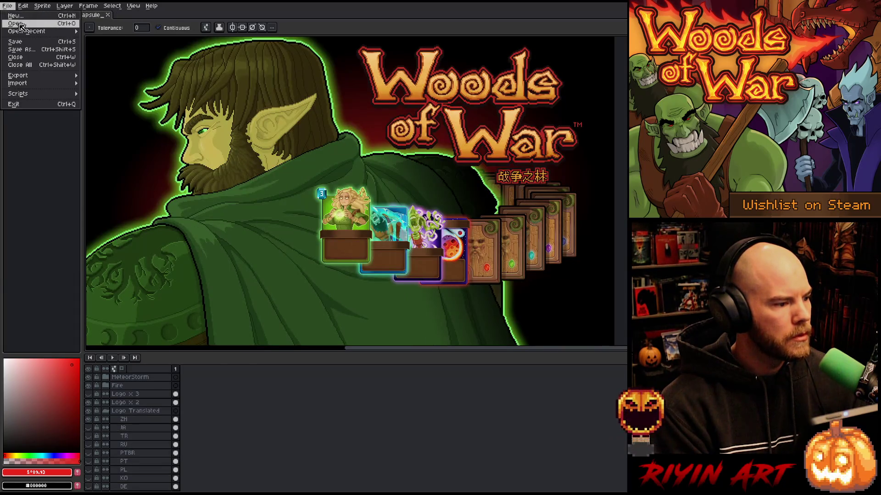
# - Open addPlayer_gant_v5_920x430_v4.aseprite
pyautogui.click(18, 23)
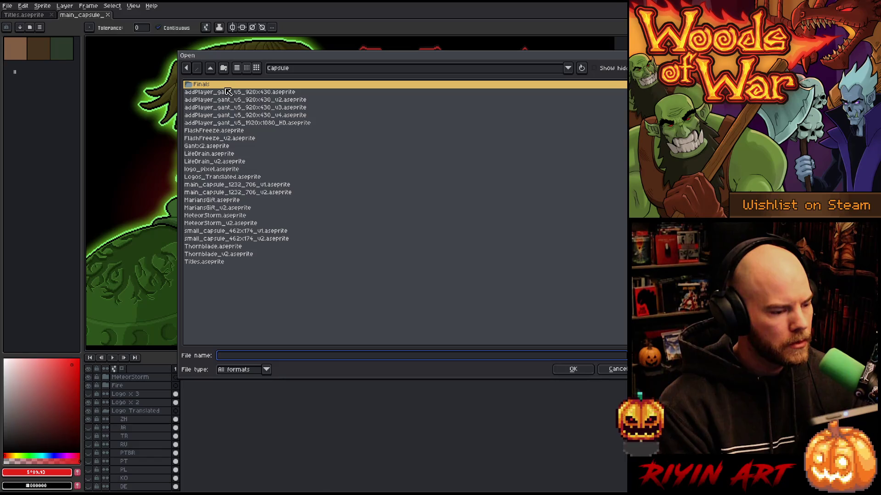
pyautogui.click(269, 116)
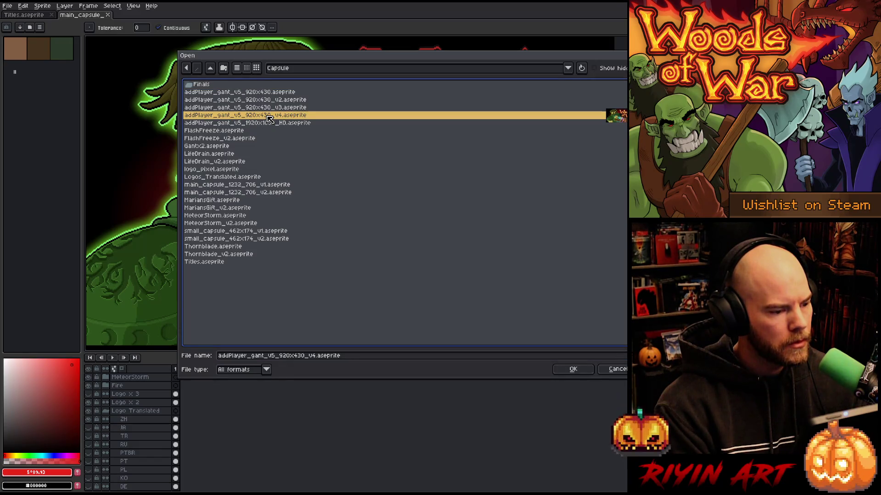
pyautogui.doubleClick(268, 116)
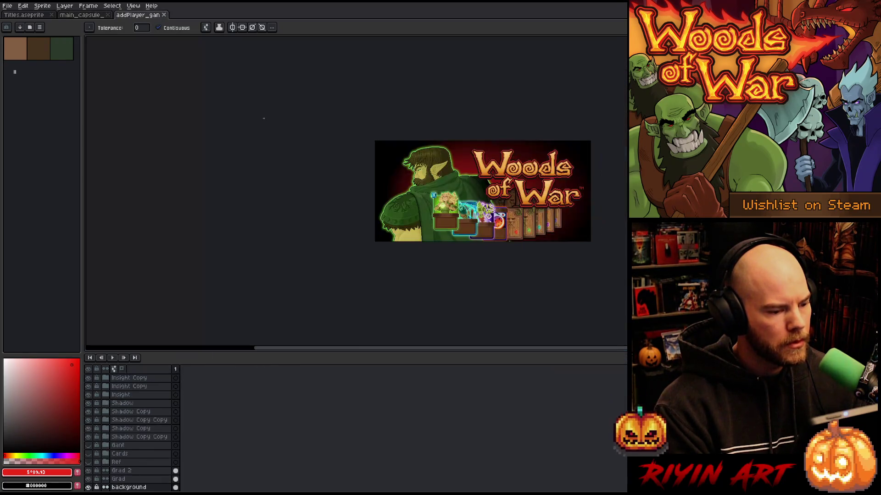
pyautogui.scroll(3, 535, 241)
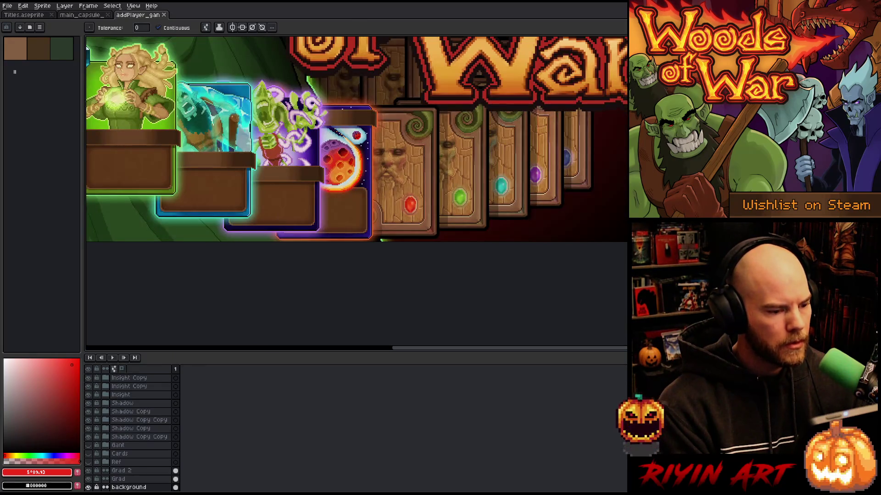
# - Switch to the main_capsule document and look over its card row
pyautogui.click(83, 16)
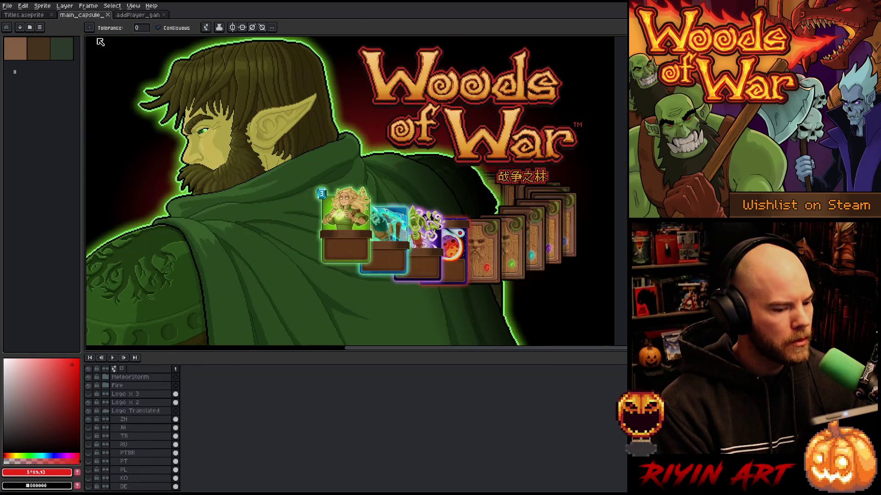
pyautogui.scroll(3, 491, 265)
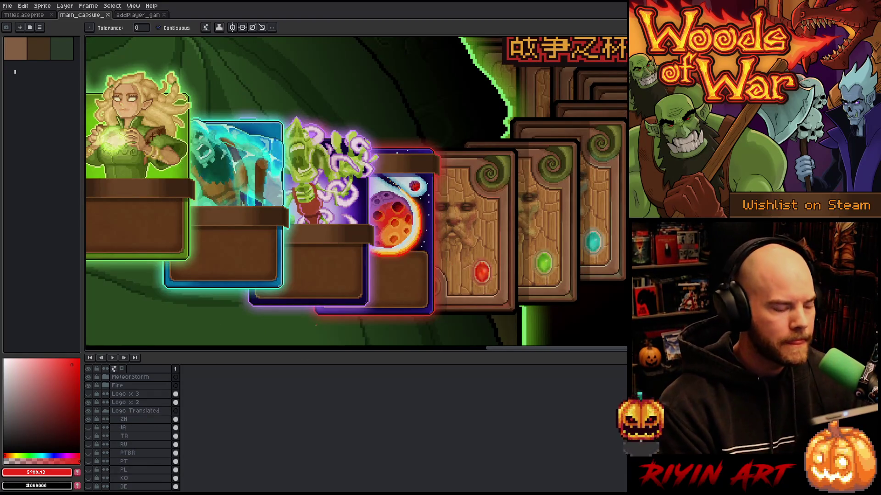
pyautogui.scroll(-2, 283, 285)
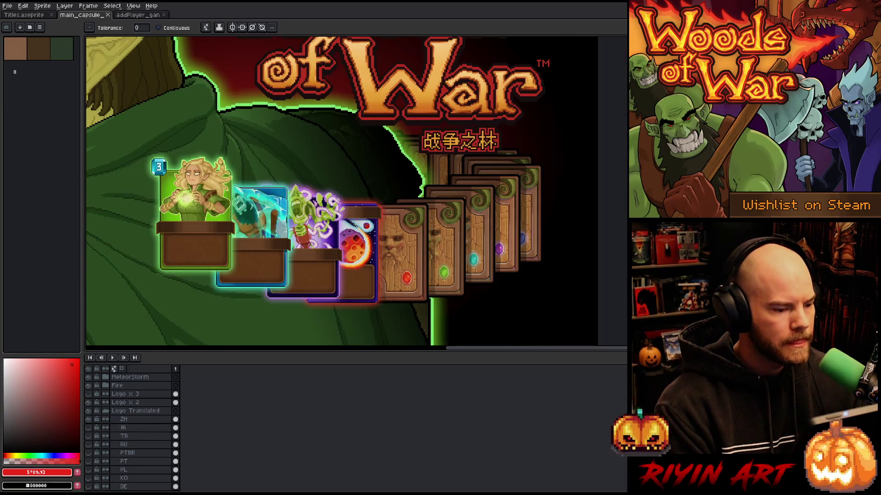
pyautogui.scroll(-2, 372, 276)
pyautogui.scroll(1, 372, 276)
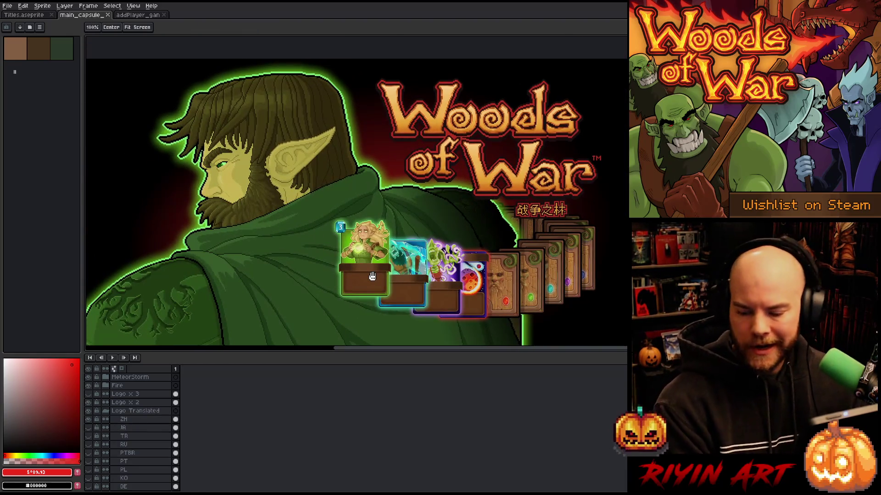
pyautogui.press('w')
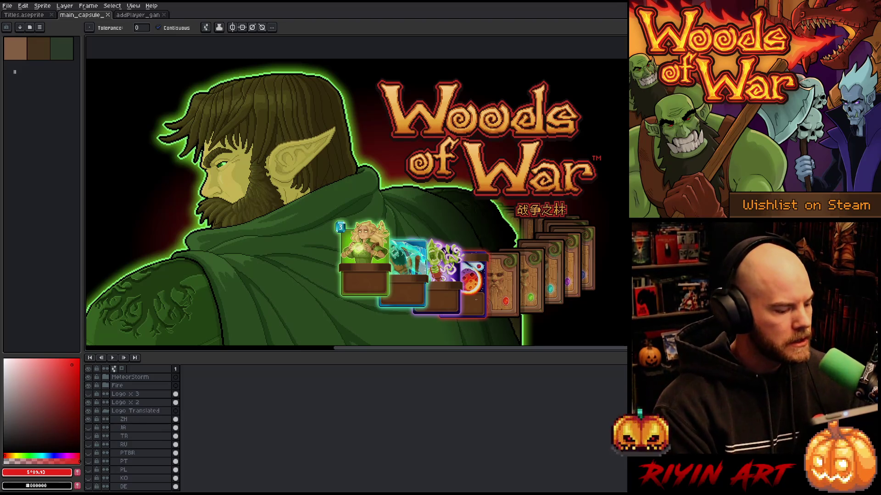
# - Select MeteorStorm's stroke and glow layers, then return to the addPlayer banner
pyautogui.scroll(5, 477, 275)
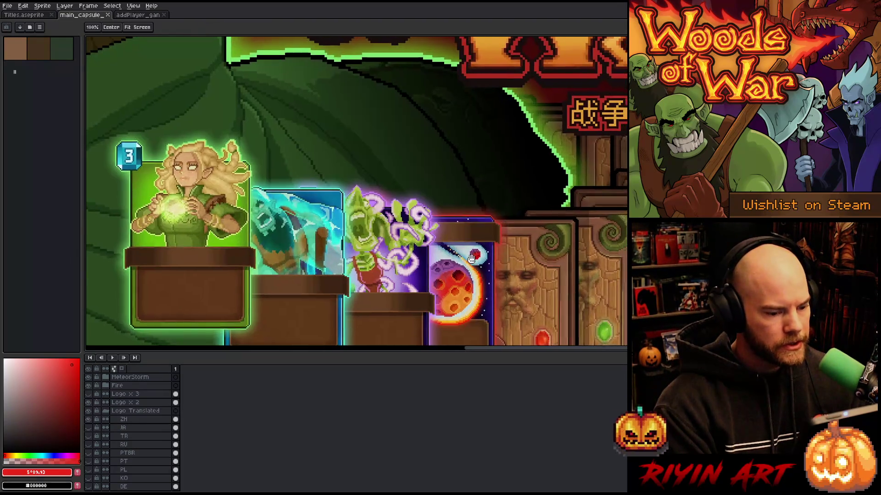
pyautogui.press('v')
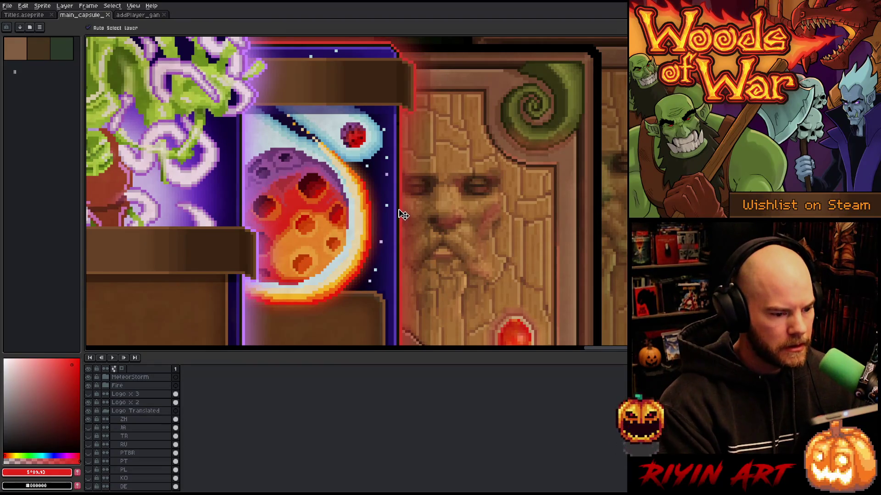
pyautogui.click(401, 211)
pyautogui.keyDown('shift'); pyautogui.click(137, 411); pyautogui.keyUp('shift')
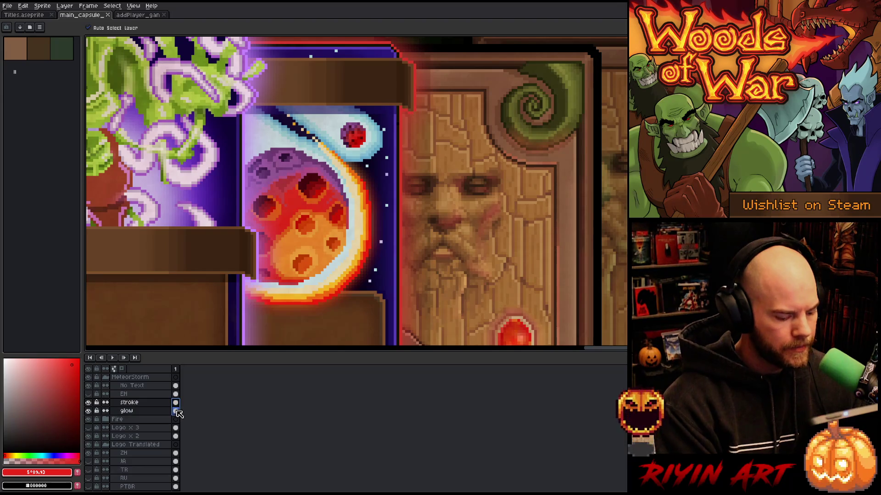
pyautogui.click(131, 16)
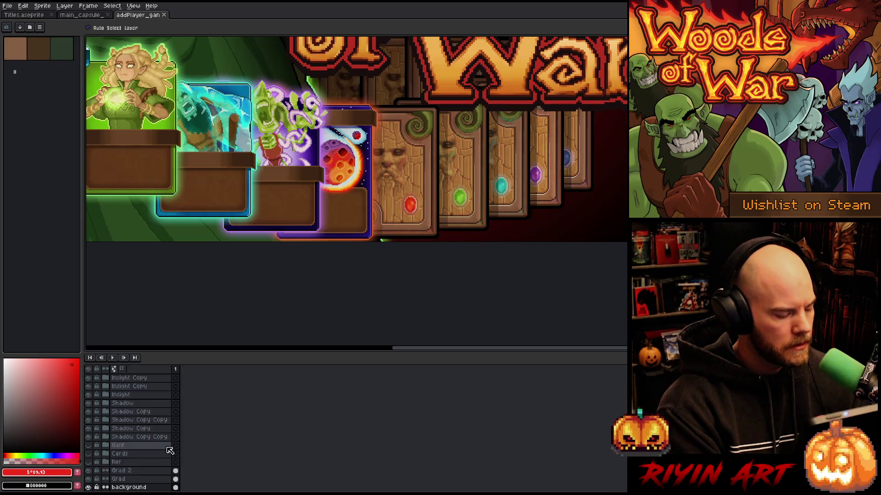
# - Expand the Fire and MeteorStorm layer groups and select the MeteorStorm glow layer
pyautogui.scroll(3, 162, 456)
pyautogui.scroll(4, 161, 455)
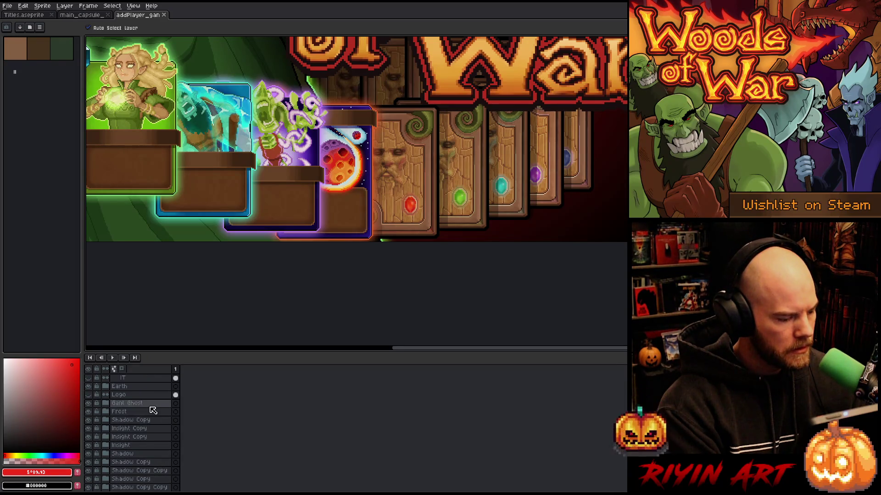
pyautogui.scroll(6, 150, 410)
pyautogui.scroll(1, 150, 411)
pyautogui.click(132, 396)
pyautogui.scroll(1, 127, 404)
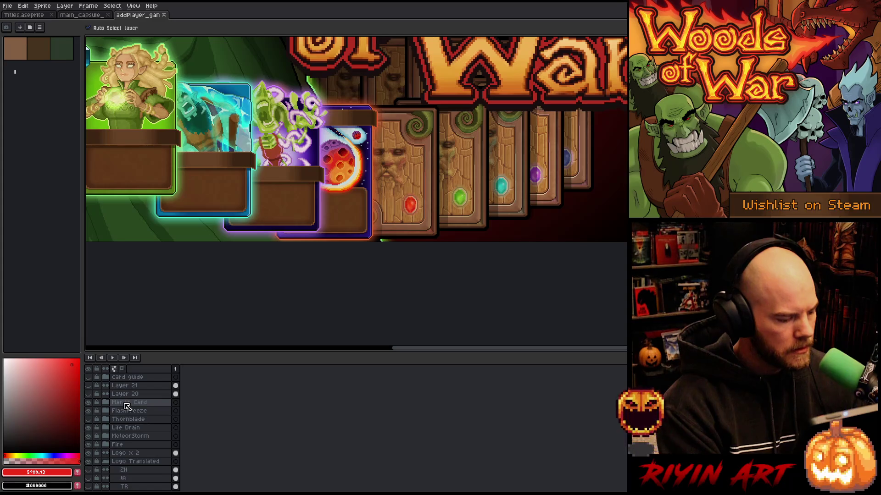
pyautogui.click(106, 444)
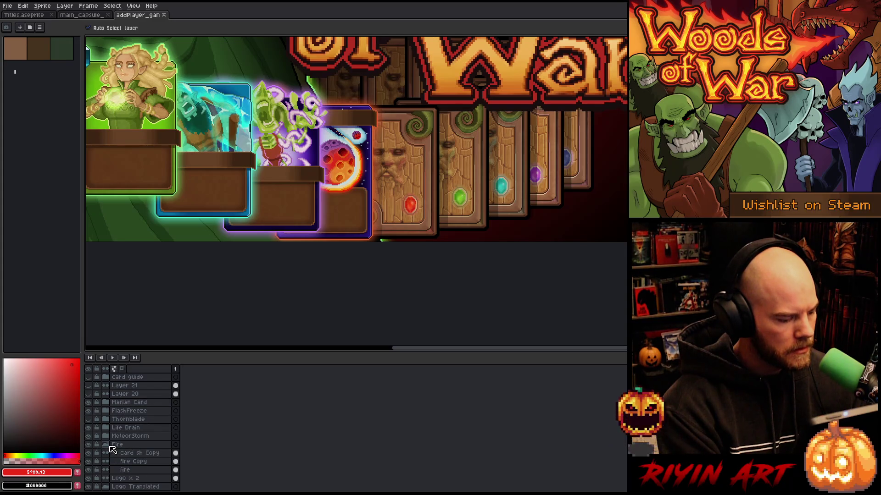
pyautogui.click(146, 470)
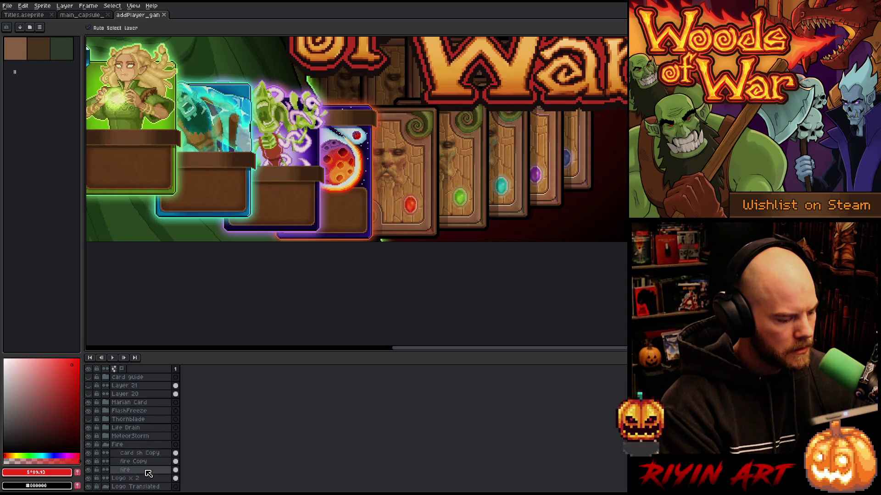
pyautogui.click(106, 436)
pyautogui.scroll(-1, 137, 445)
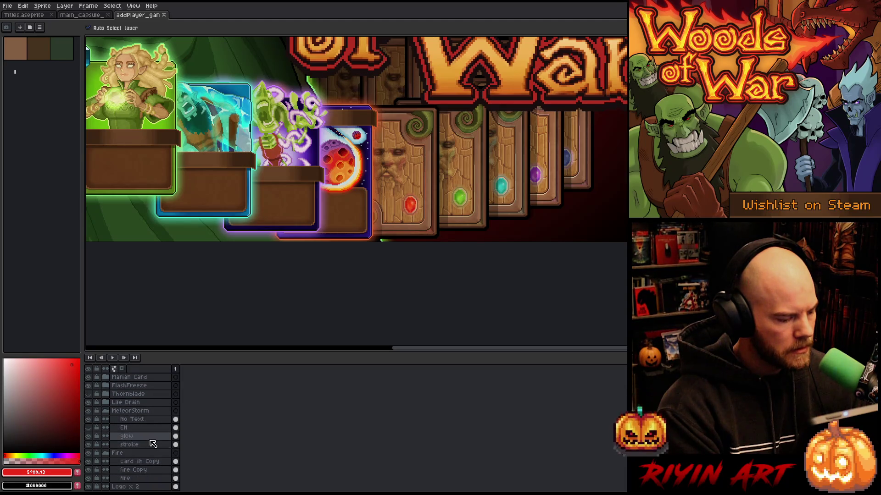
pyautogui.click(176, 436)
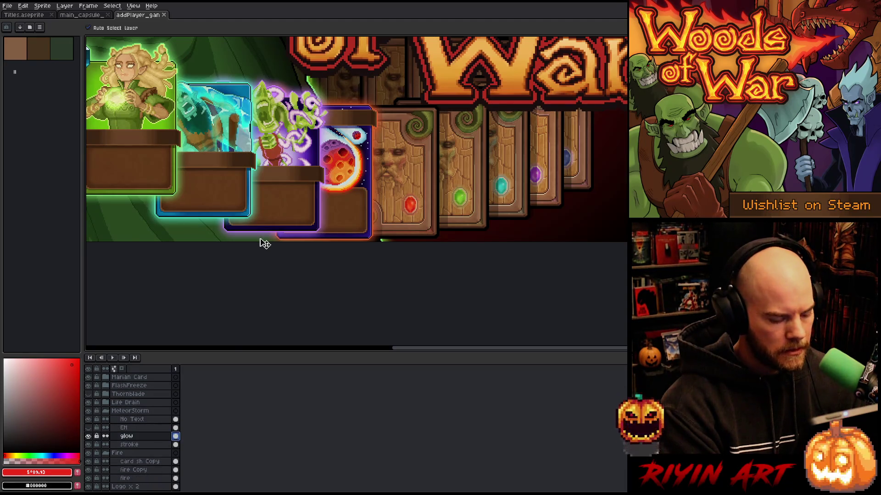
# - Nudge the meteor card's glow, undo the red shape's move, and select the glow and stroke cels
pyautogui.moveTo(261, 240); pyautogui.dragTo(271, 246)
pyautogui.moveTo(615, 223)
pyautogui.mouseDown()
pyautogui.moveTo(419, 144)
pyautogui.moveTo(344, 124)
pyautogui.mouseUp()
pyautogui.hotkey('ctrl', 'z')
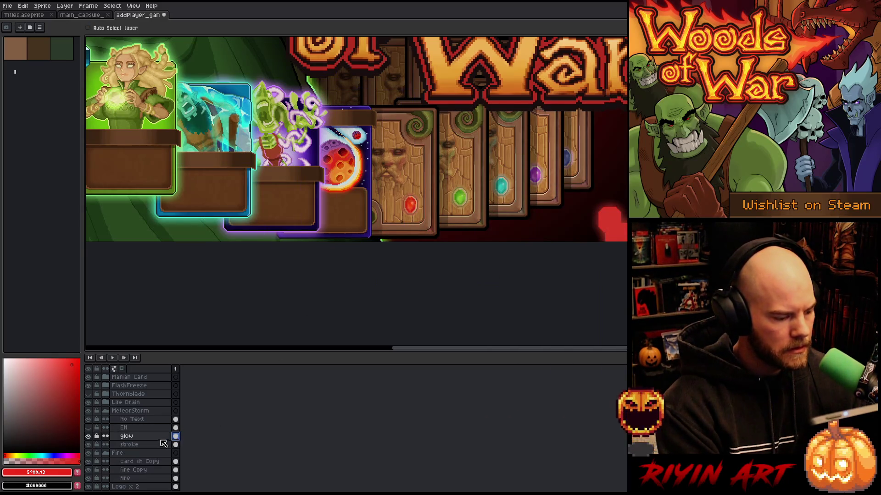
pyautogui.moveTo(176, 444)
pyautogui.mouseDown()
pyautogui.moveTo(176, 428)
pyautogui.moveTo(181, 439)
pyautogui.mouseUp()
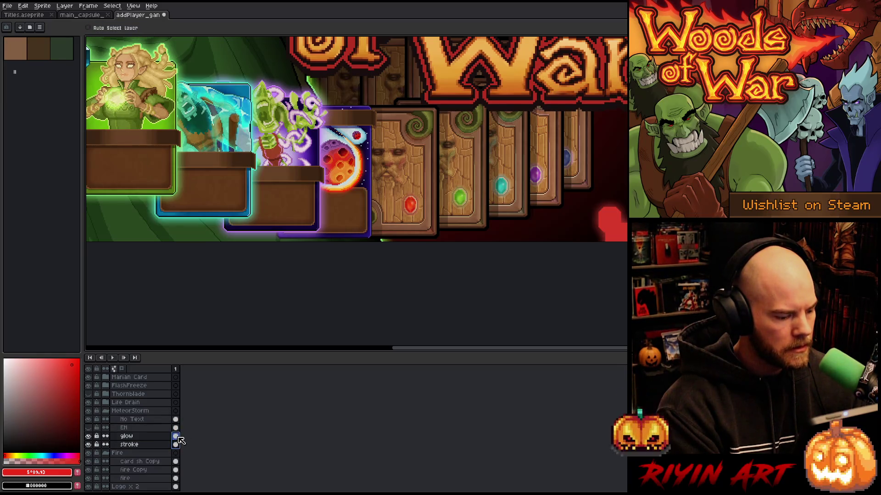
pyautogui.moveTo(620, 222)
pyautogui.mouseDown()
pyautogui.moveTo(606, 204)
pyautogui.moveTo(306, 115)
pyautogui.mouseUp()
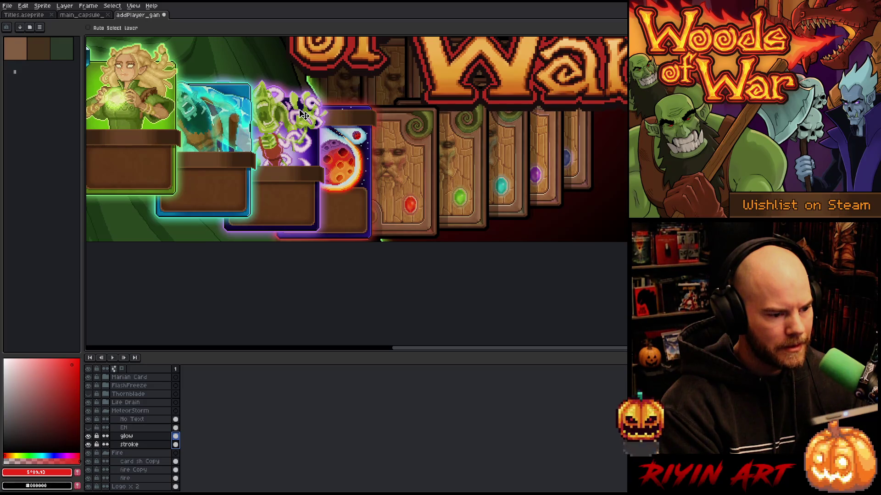
# - Zoom out and pan to view the whole Woods of War banner
pyautogui.scroll(2, 303, 114)
pyautogui.scroll(-3, 309, 112)
pyautogui.scroll(-2, 277, 119)
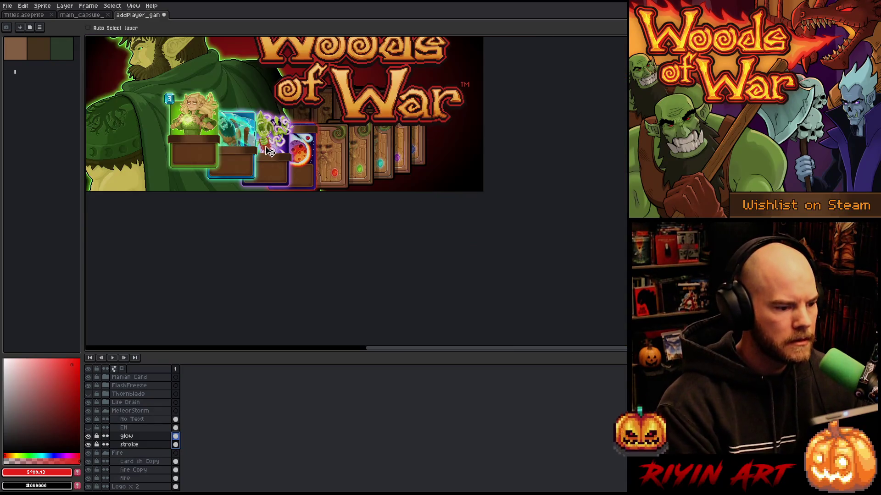
pyautogui.scroll(1, 277, 138)
pyautogui.moveTo(262, 168); pyautogui.dragTo(373, 223)
pyautogui.press('v')
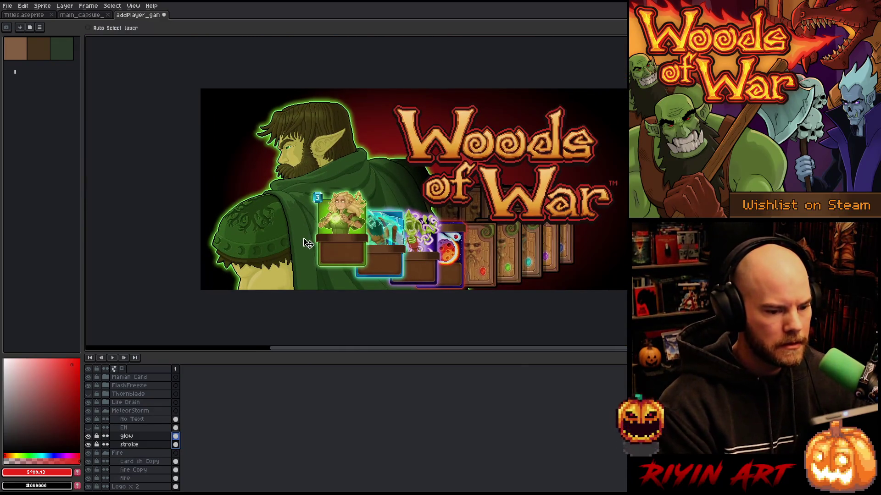
# - Start an Export As of the banner art and browse for the output file
pyautogui.click(8, 5)
pyautogui.moveTo(28, 75)
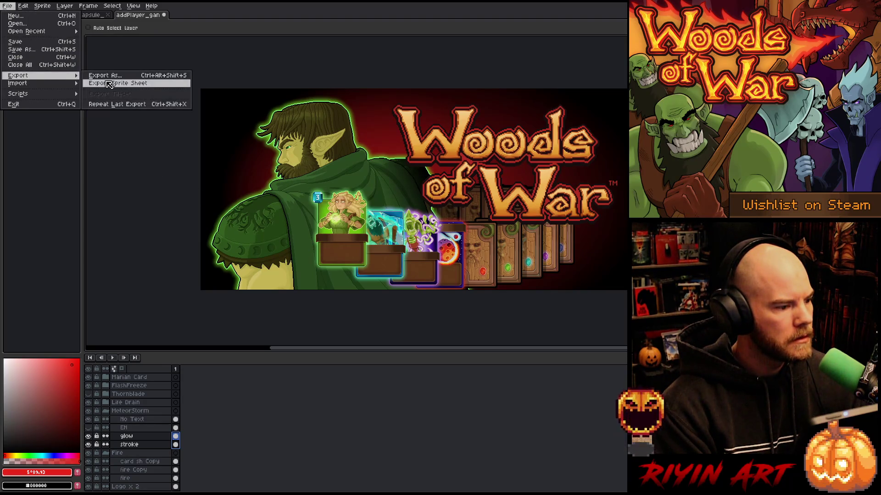
pyautogui.click(106, 79)
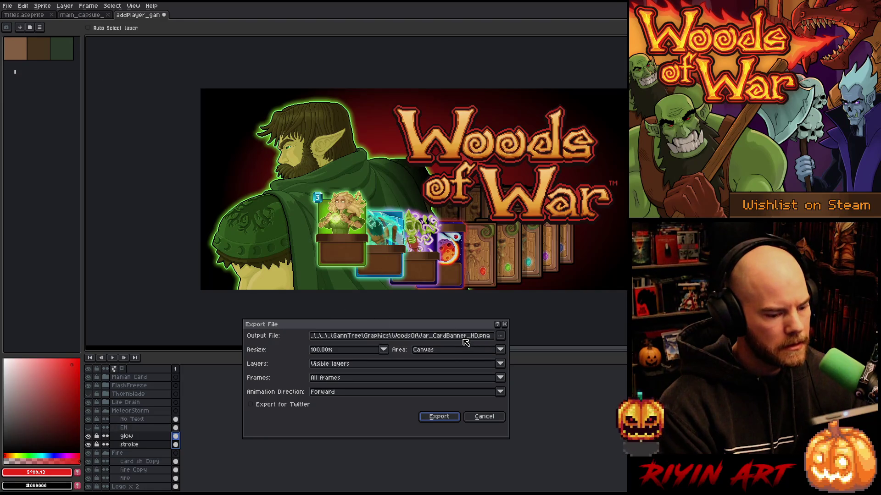
pyautogui.click(501, 338)
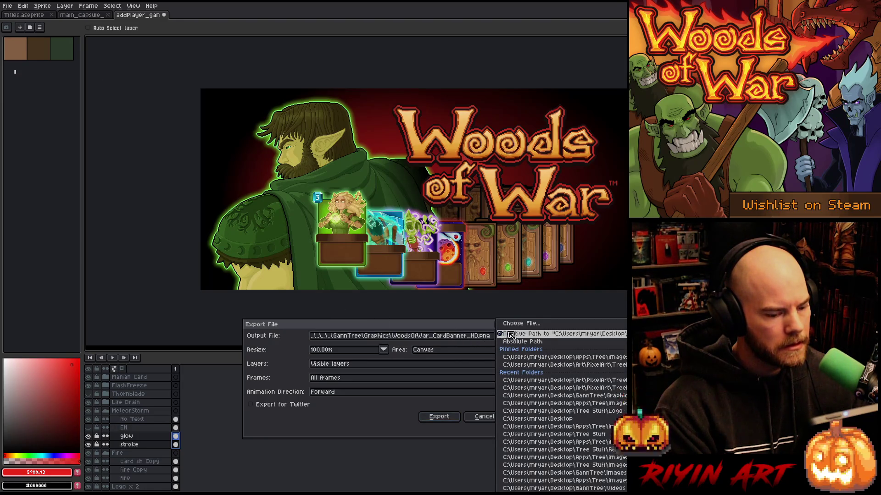
pyautogui.click(518, 325)
# - Navigate to Capsule\Finals and choose header_capsule_920x430_en.png as the target
pyautogui.click(289, 72)
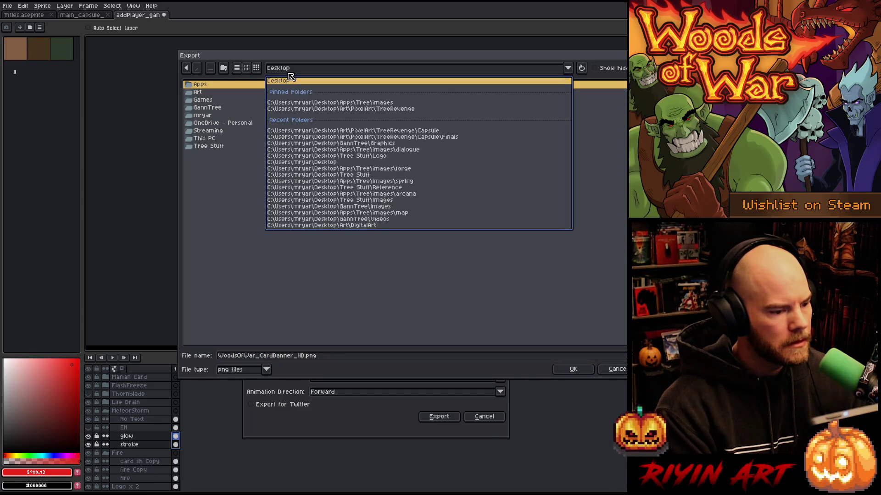
pyautogui.click(350, 104)
pyautogui.click(295, 73)
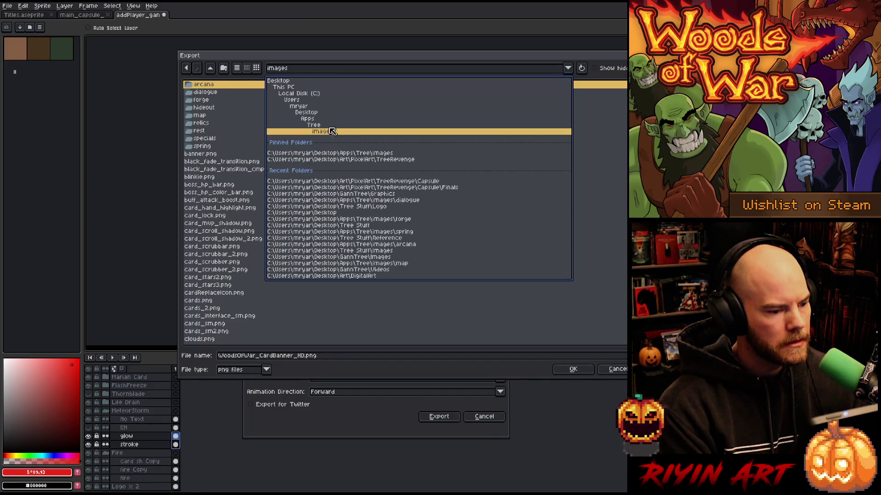
pyautogui.doubleClick(222, 88)
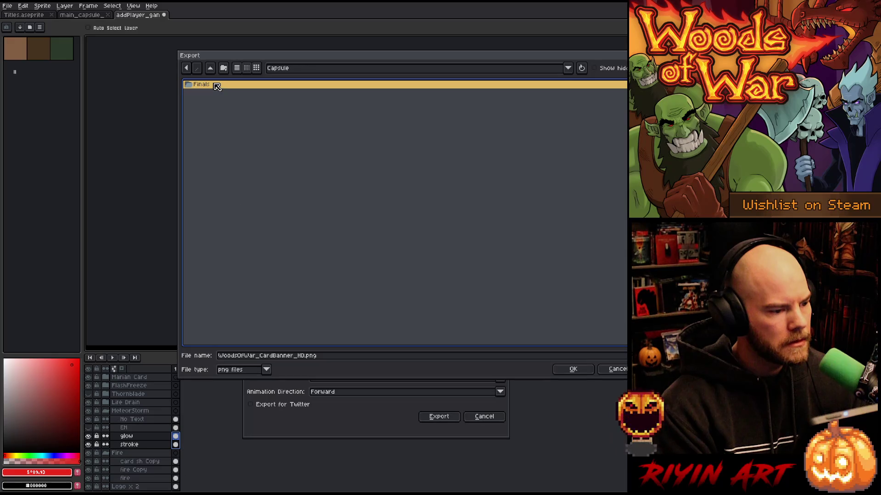
pyautogui.doubleClick(217, 87)
pyautogui.click(215, 85)
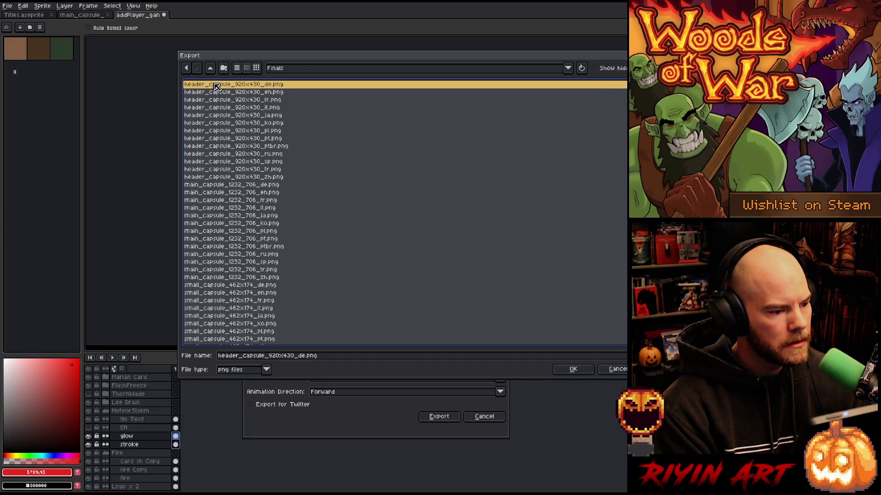
pyautogui.click(240, 93)
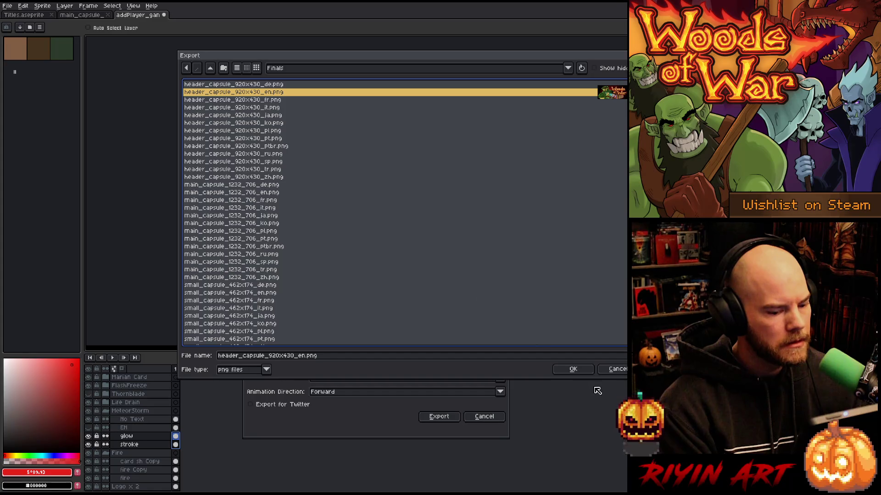
# - Confirm overwriting the English header, export it, and marquee-select the banner's left portion
pyautogui.click(573, 369)
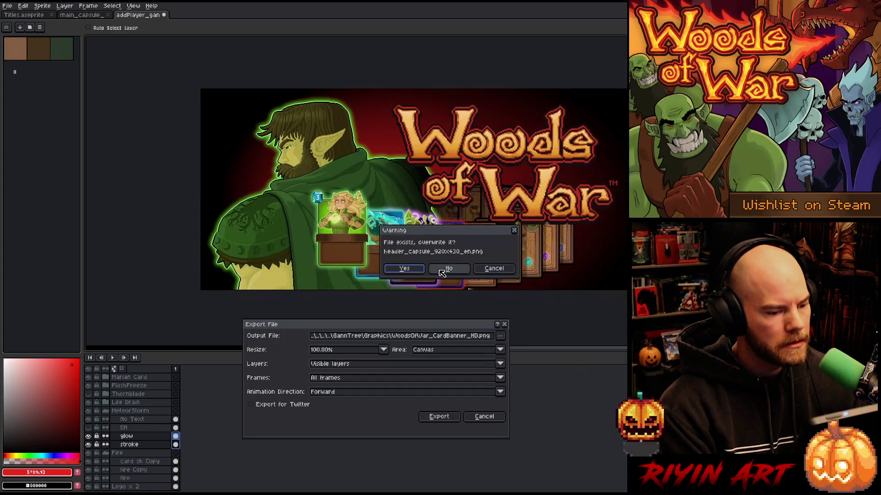
pyautogui.click(404, 268)
pyautogui.click(438, 417)
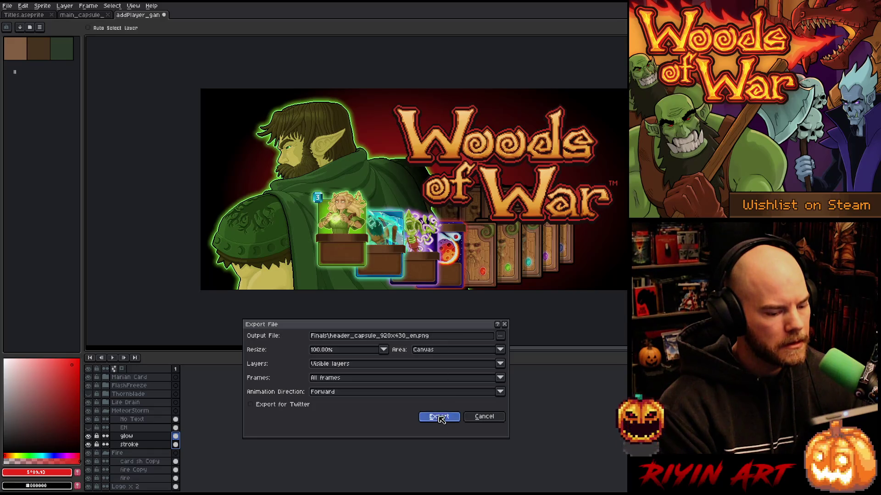
pyautogui.press('m')
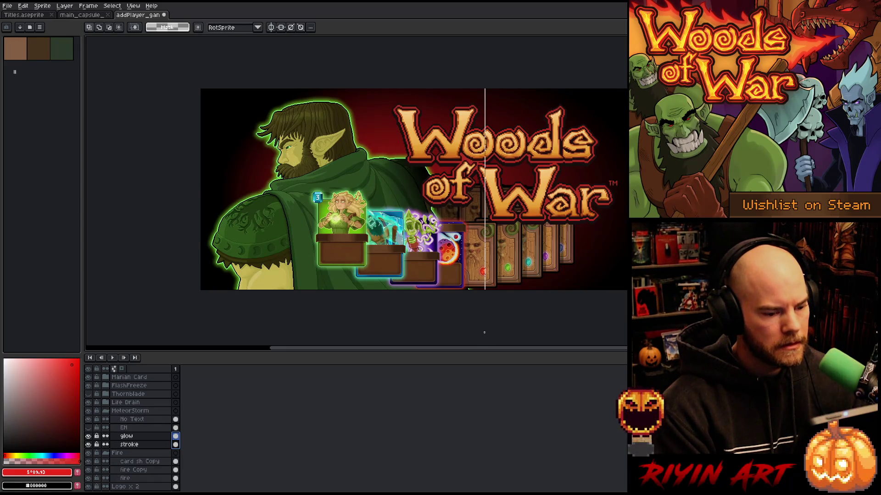
pyautogui.moveTo(484, 332); pyautogui.dragTo(484, 332)
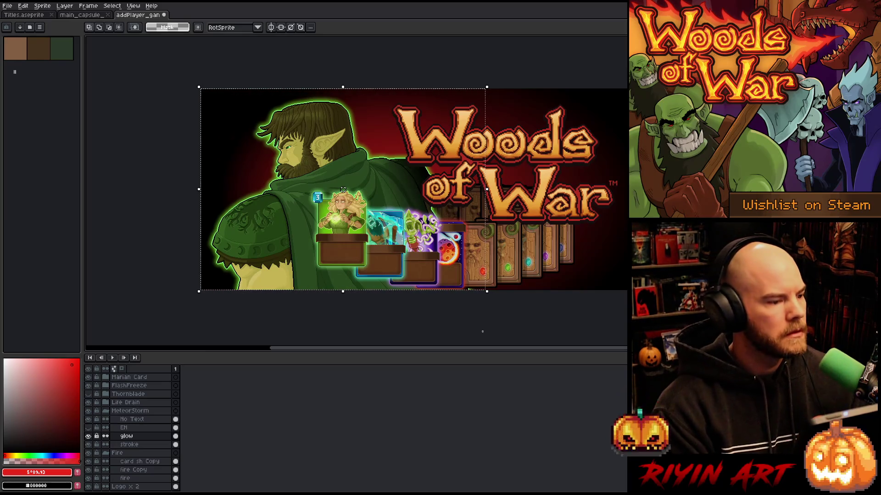
# - Open the de, zh and fr-through-tr header_capsule PNGs from the Finals folder
pyautogui.hotkey('ctrl', 'o')
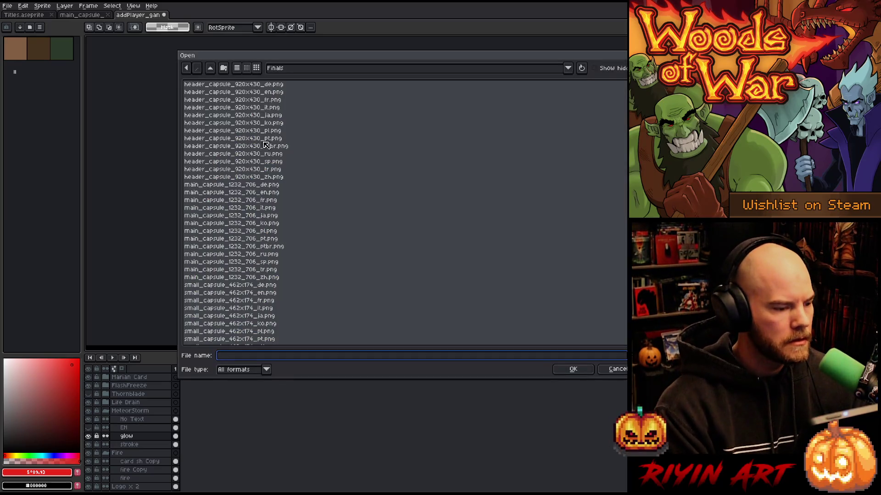
pyautogui.click(242, 87)
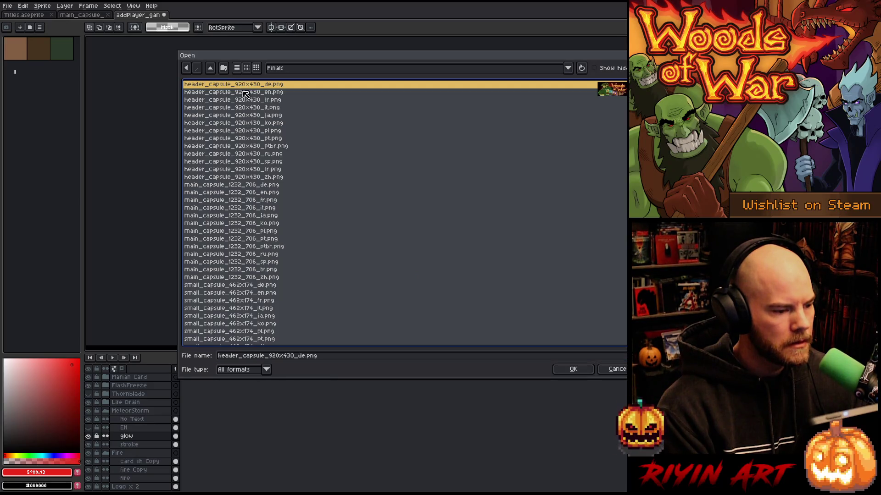
pyautogui.keyDown('ctrl'); pyautogui.click(255, 178); pyautogui.keyUp('ctrl')
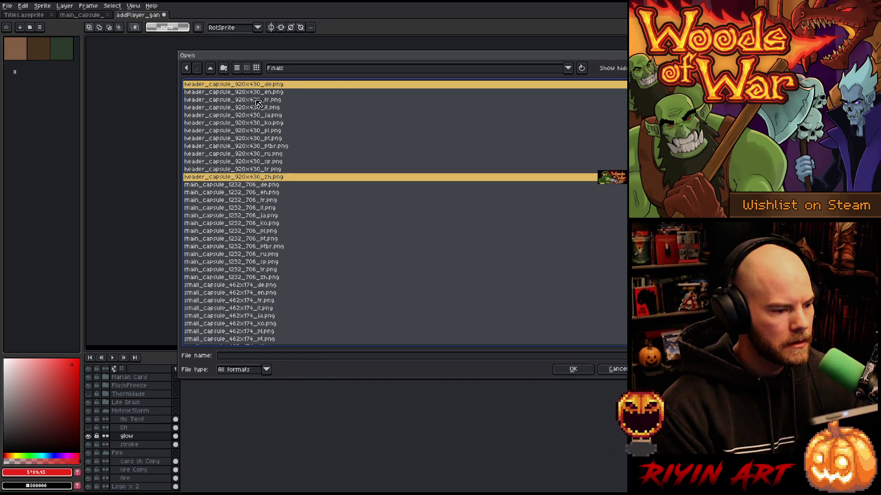
pyautogui.moveTo(256, 100); pyautogui.dragTo(256, 171)
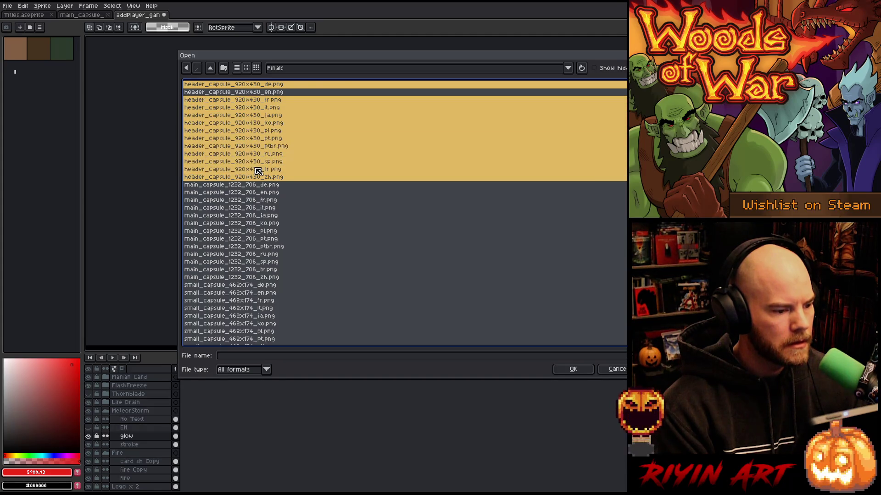
pyautogui.click(569, 372)
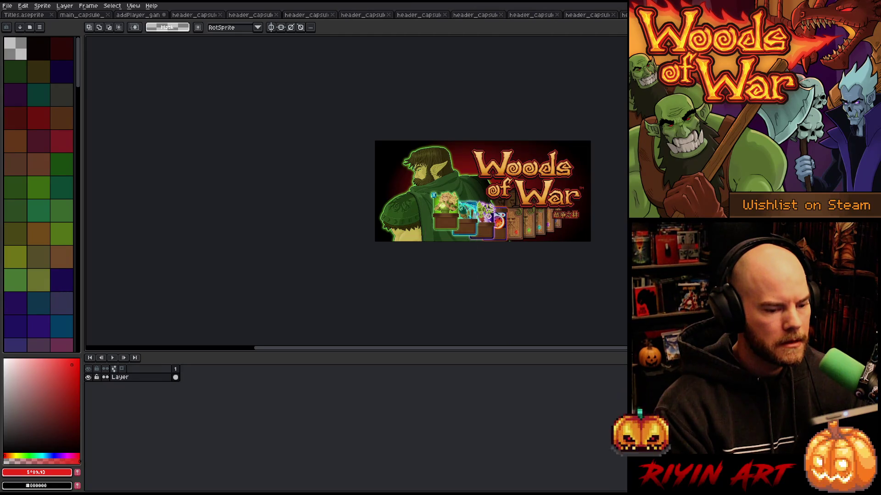
# - Paste the updated banner section onto the Turkish header capsule and commit it
pyautogui.scroll(1, 442, 208)
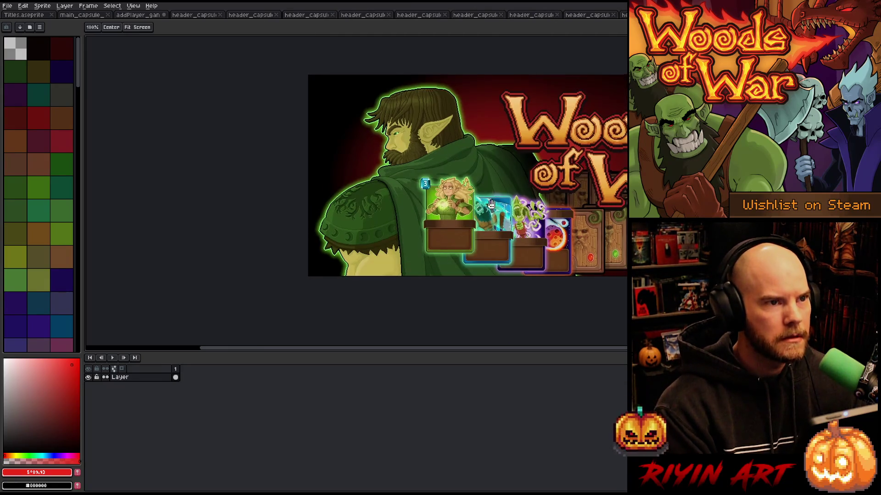
pyautogui.moveTo(497, 202); pyautogui.dragTo(336, 218)
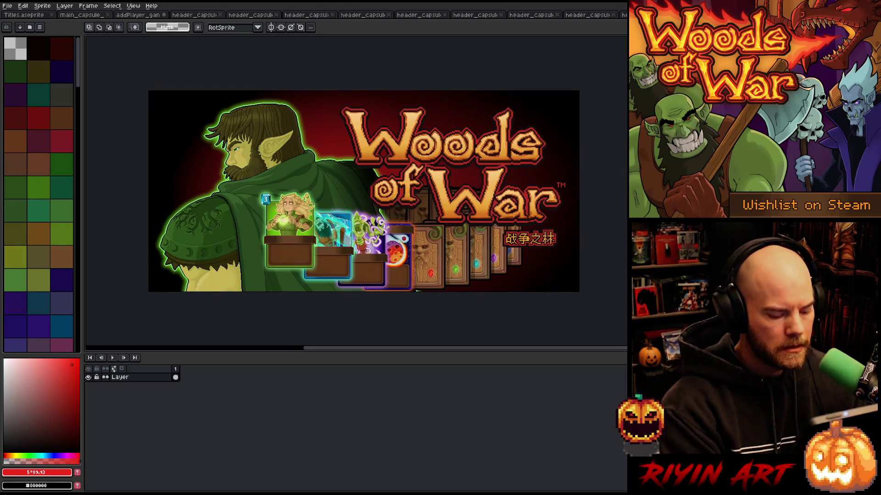
pyautogui.hotkey('ctrl', 'v')
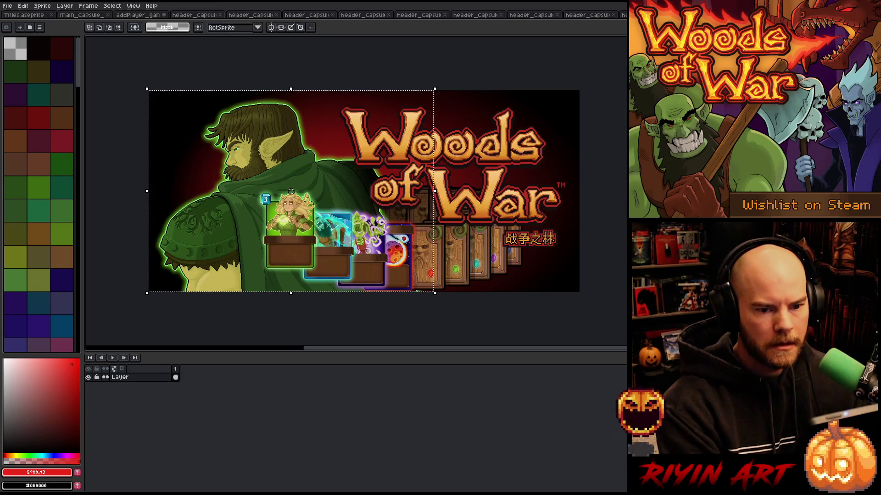
pyautogui.press('Escape')
pyautogui.scroll(3, 592, 203)
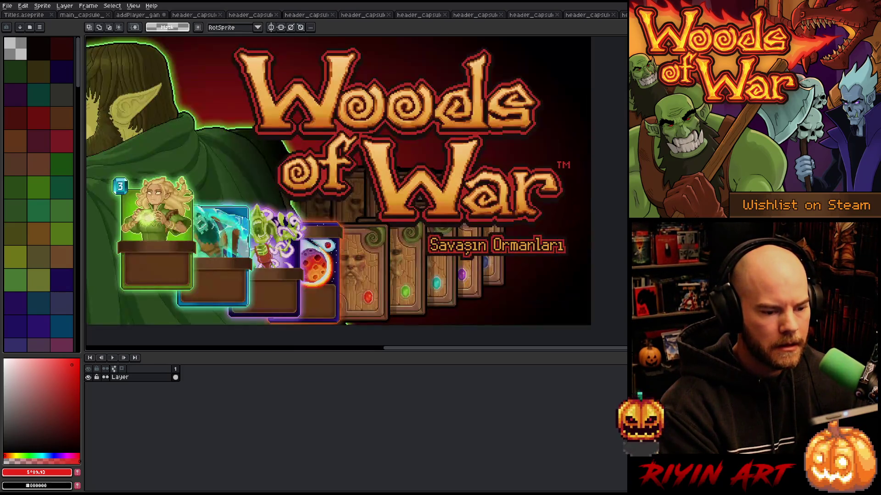
pyautogui.scroll(-1, 592, 203)
pyautogui.hotkey('ctrl', 'v')
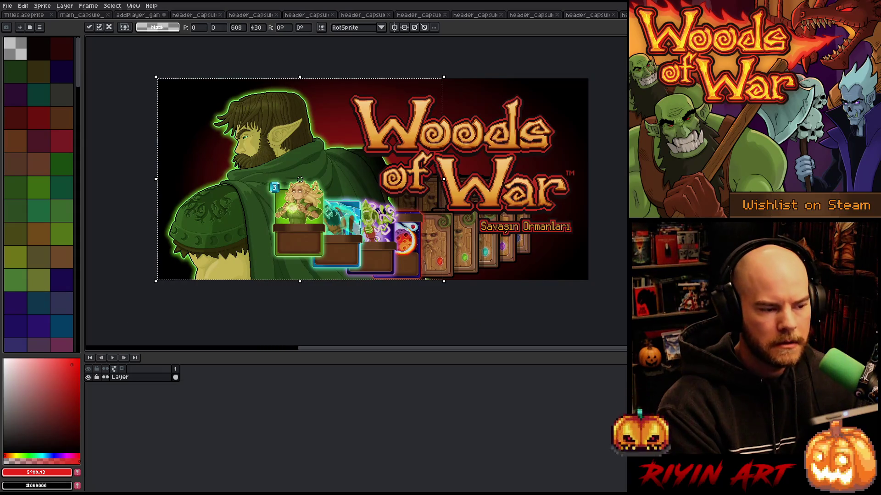
pyautogui.scroll(-2, 590, 200)
pyautogui.scroll(3, 558, 194)
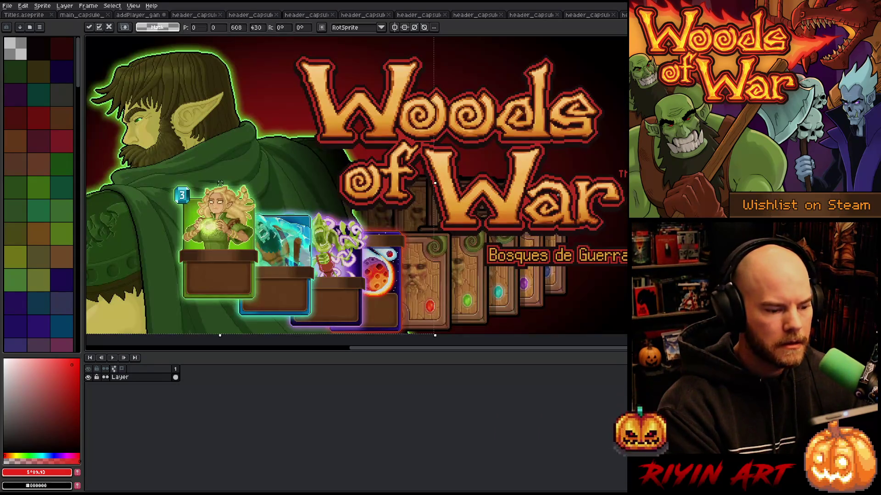
pyautogui.press('Return')
# - Step through the Russian and Portuguese header capsules, closing the Portuguese ones after checking
pyautogui.hotkey('ctrl', 'Tab')
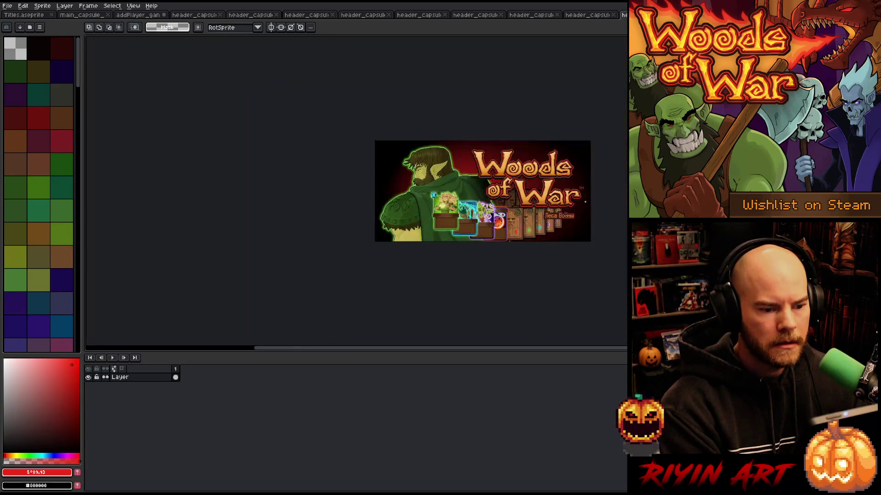
pyautogui.scroll(2, 578, 184)
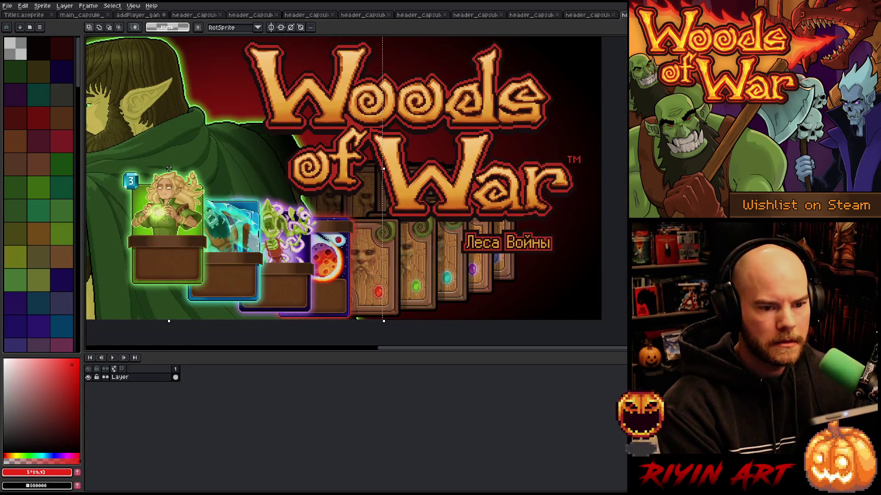
pyautogui.hotkey('ctrl', 'Tab')
pyautogui.scroll(2, 243, 217)
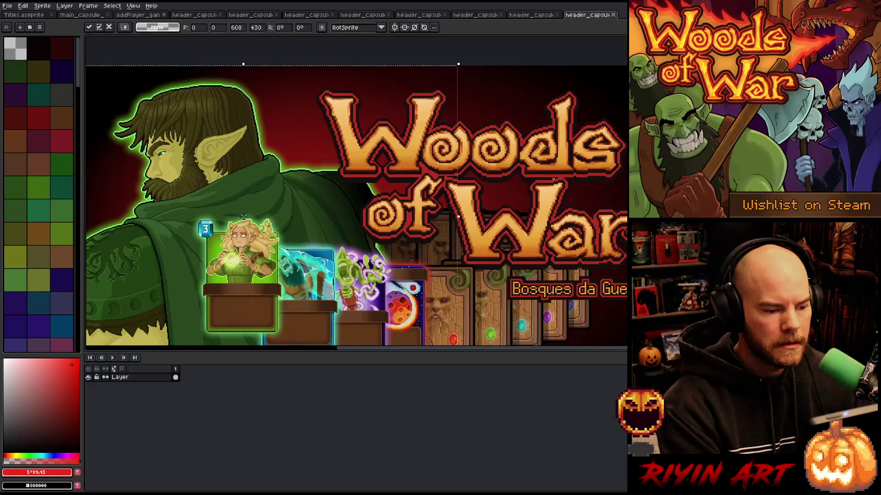
pyautogui.click(613, 15)
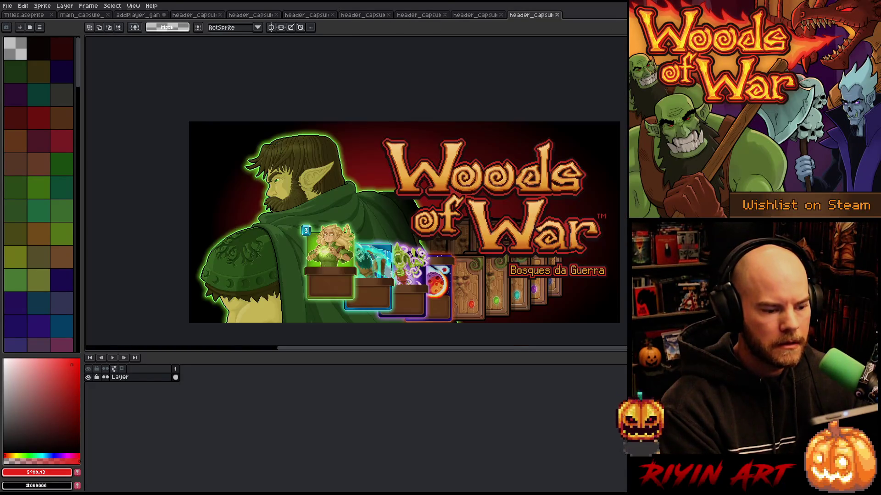
pyautogui.hotkey('ctrl', 'v')
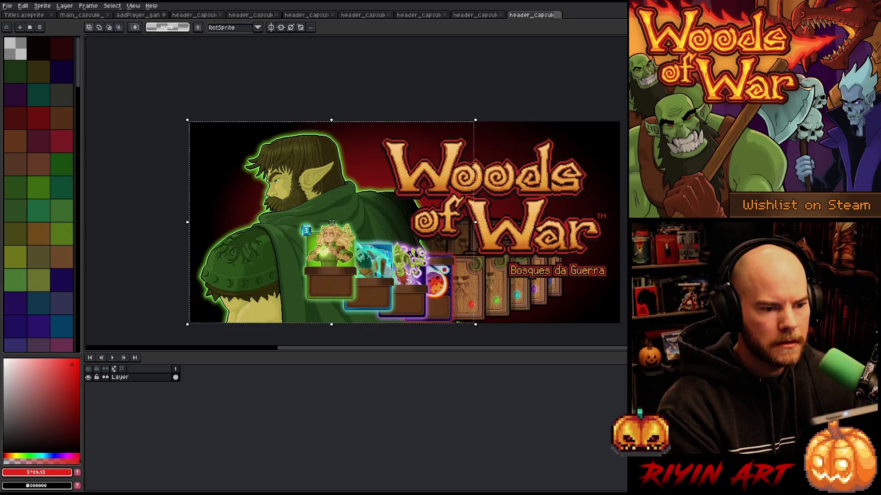
pyautogui.hotkey('ctrl', 'w')
pyautogui.hotkey('ctrl', 'v')
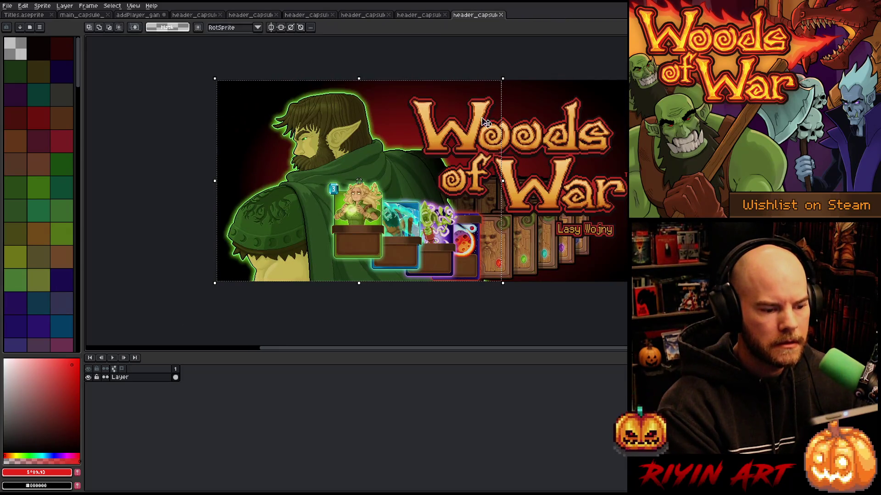
# - Check and close the Polish, Korean and next language capsules
pyautogui.click(501, 14)
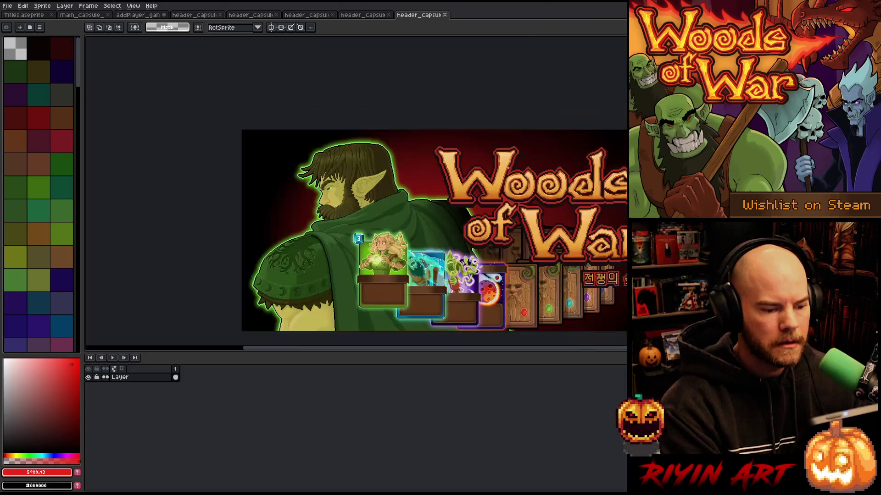
pyautogui.hotkey('ctrl', 'v')
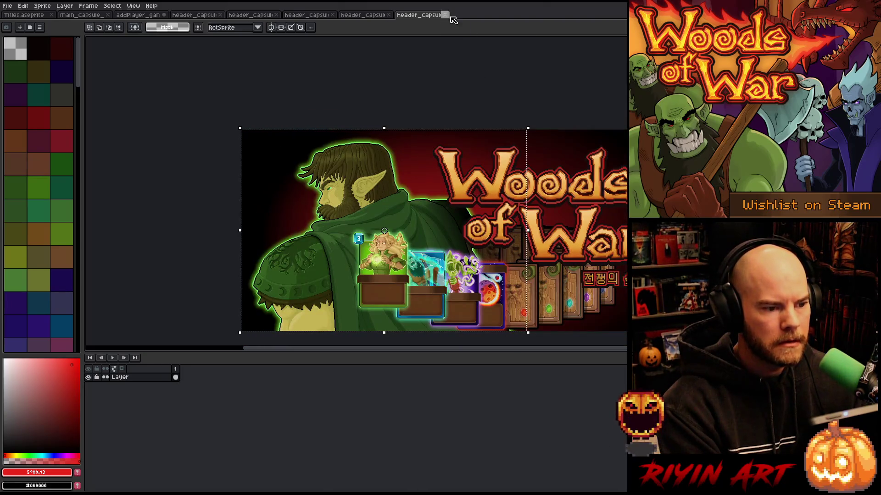
pyautogui.click(444, 15)
pyautogui.scroll(3, 486, 211)
pyautogui.hotkey('ctrl', 'v')
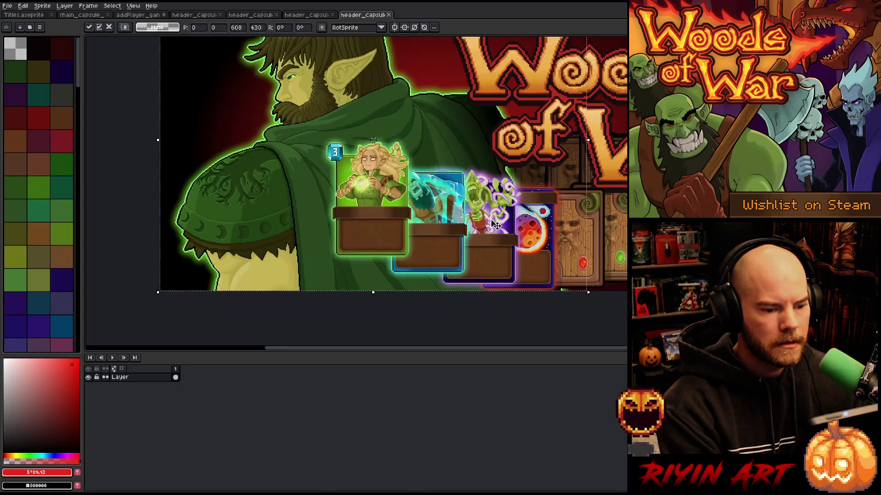
pyautogui.click(389, 15)
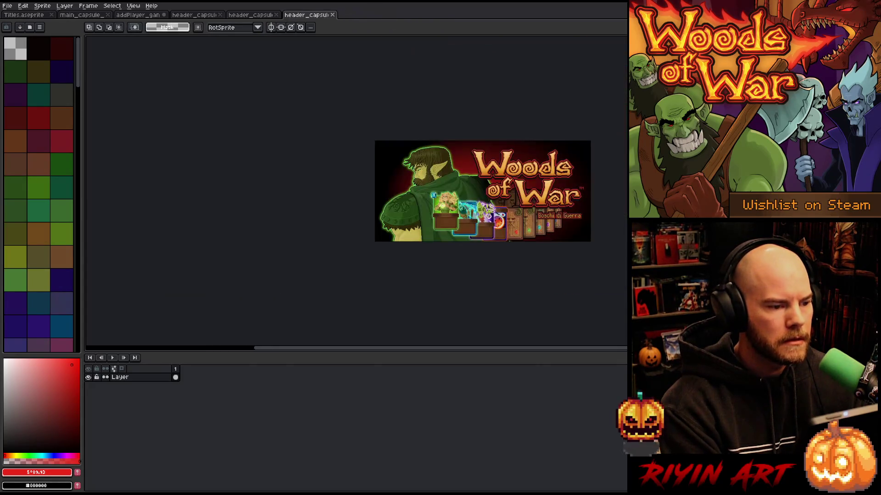
pyautogui.scroll(3, 591, 201)
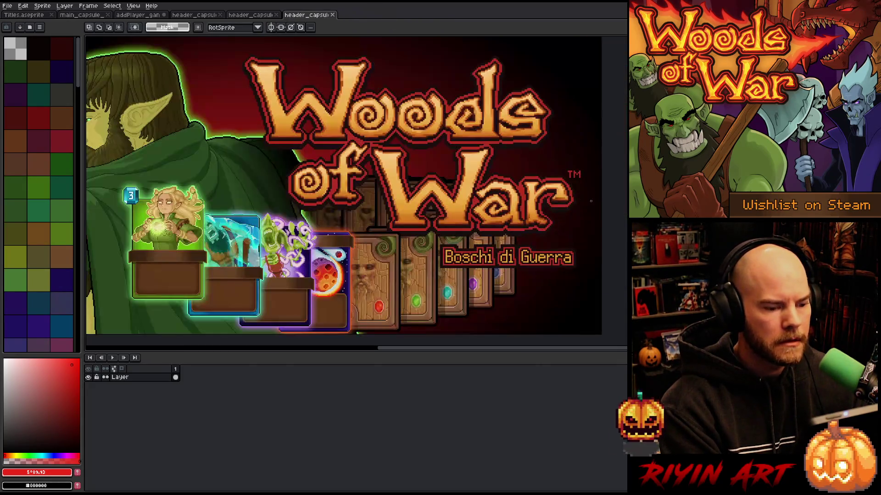
# - Close the Italian, French and German capsules, revealing the layered source
pyautogui.click(332, 15)
pyautogui.scroll(3, 590, 232)
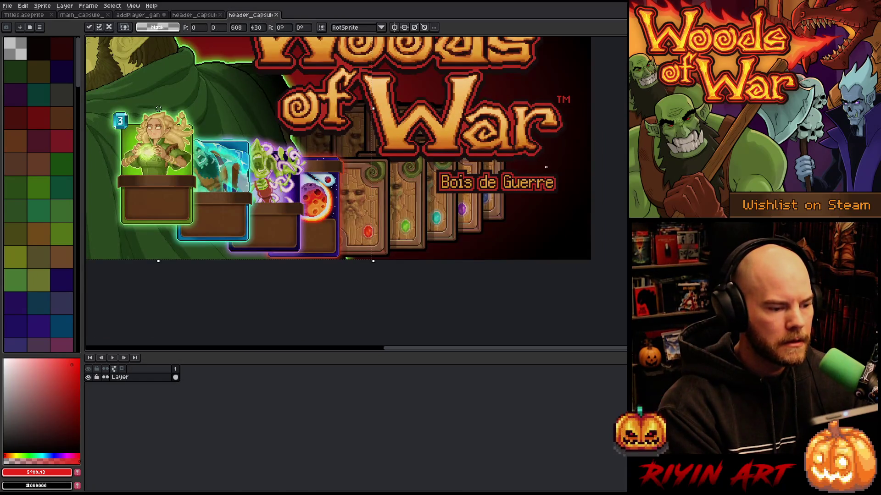
pyautogui.rightClick(424, 223)
pyautogui.click(276, 15)
pyautogui.scroll(3, 532, 209)
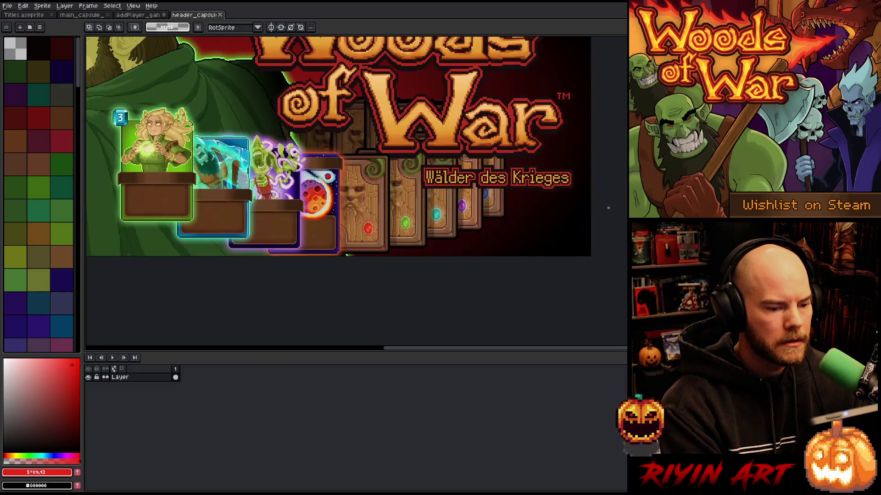
pyautogui.click(220, 15)
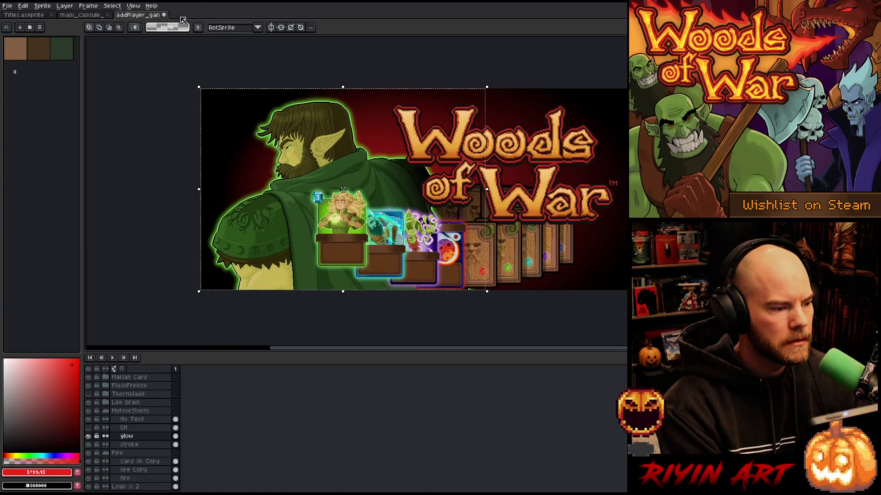
# - Close the addPlayer source and the Chinese main capsule documents
pyautogui.click(166, 16)
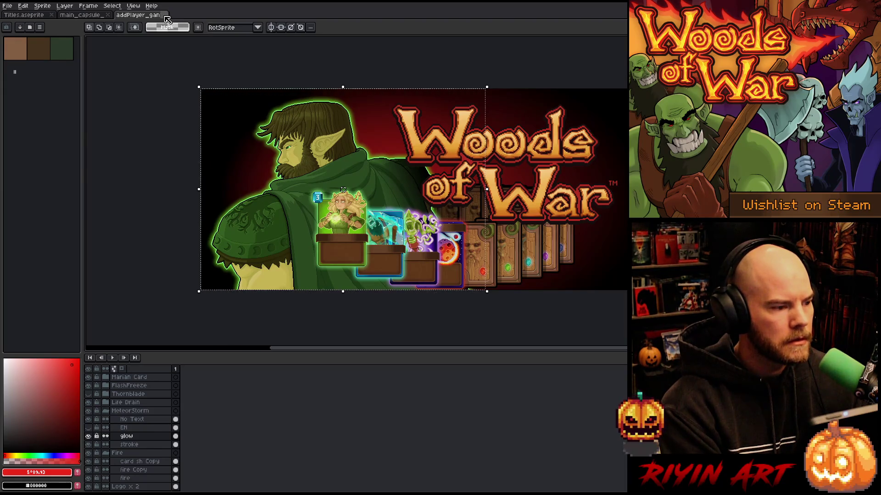
pyautogui.scroll(-5, 356, 193)
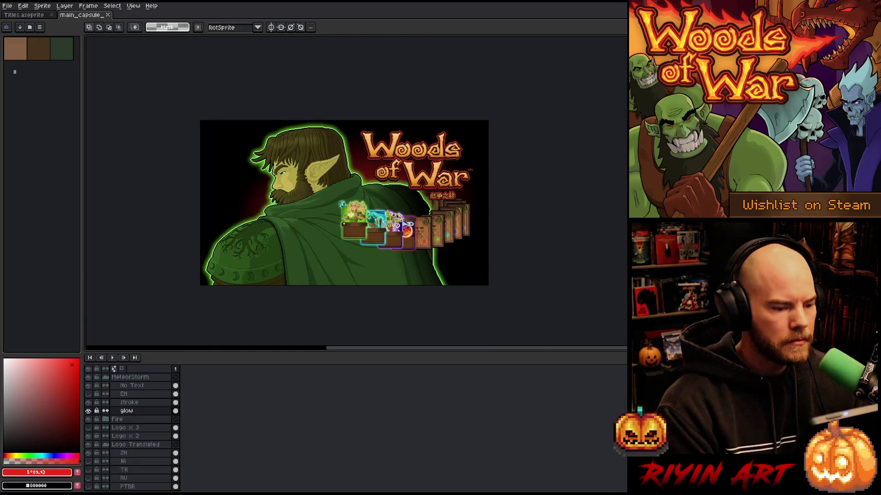
pyautogui.scroll(3, 387, 268)
pyautogui.scroll(1, 387, 268)
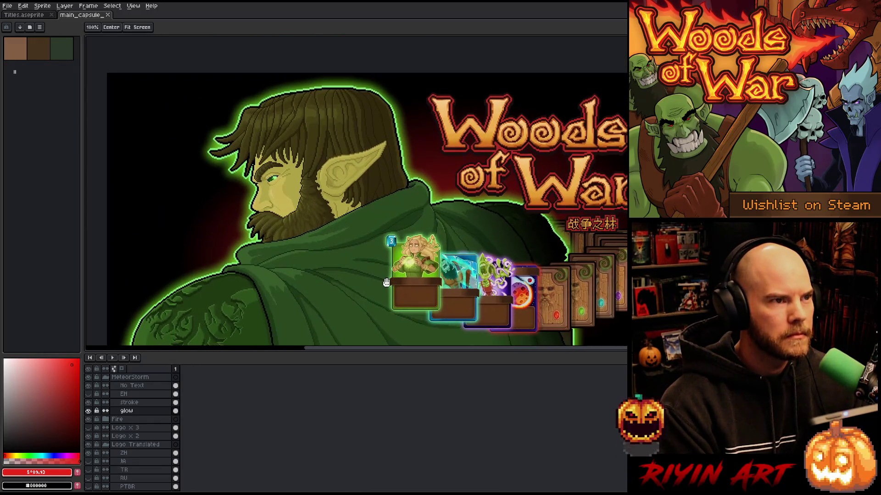
pyautogui.click(107, 17)
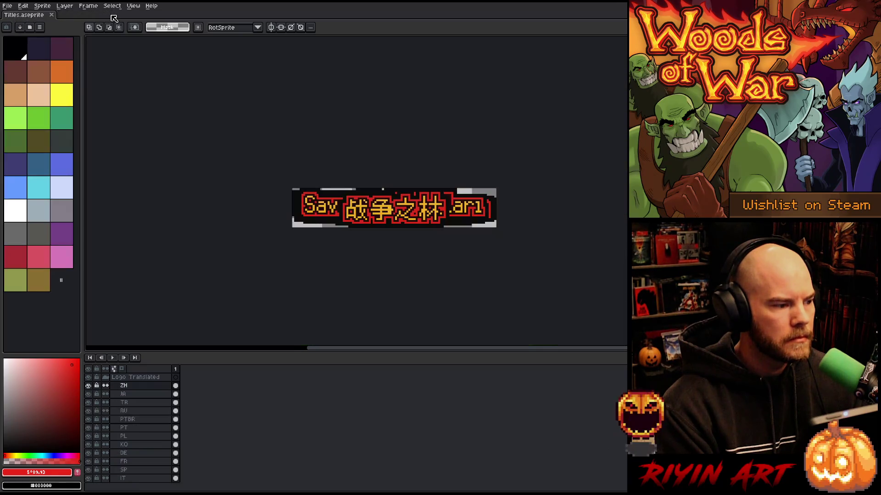
# - Open addPlayer_gant_v5_920x430_v2.aseprite from the Capsule folder, then show the recent files list
pyautogui.click(7, 5)
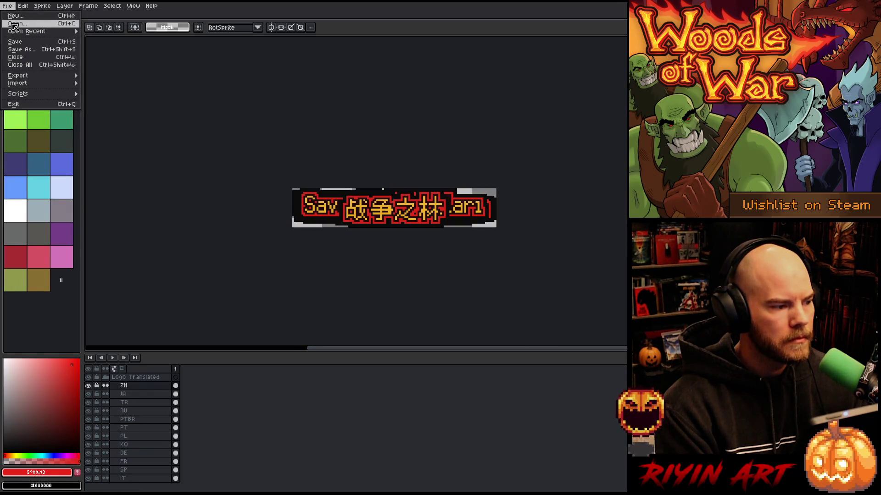
pyautogui.click(19, 24)
pyautogui.click(275, 68)
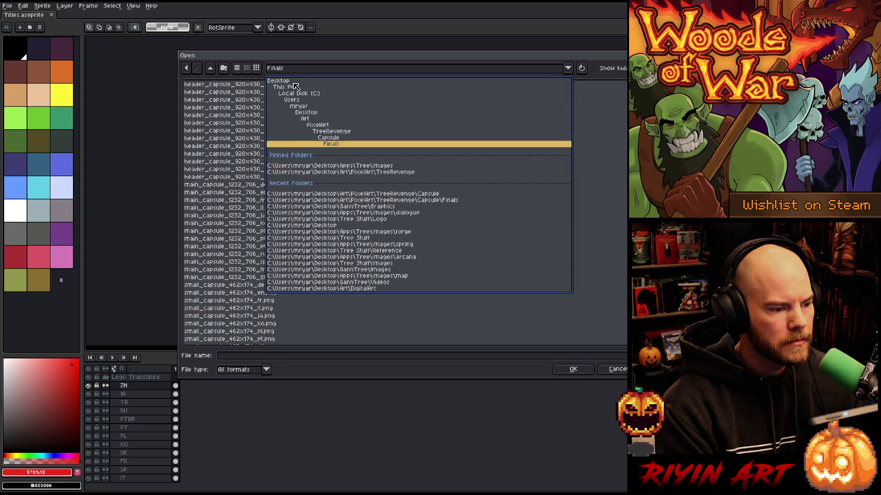
pyautogui.click(339, 137)
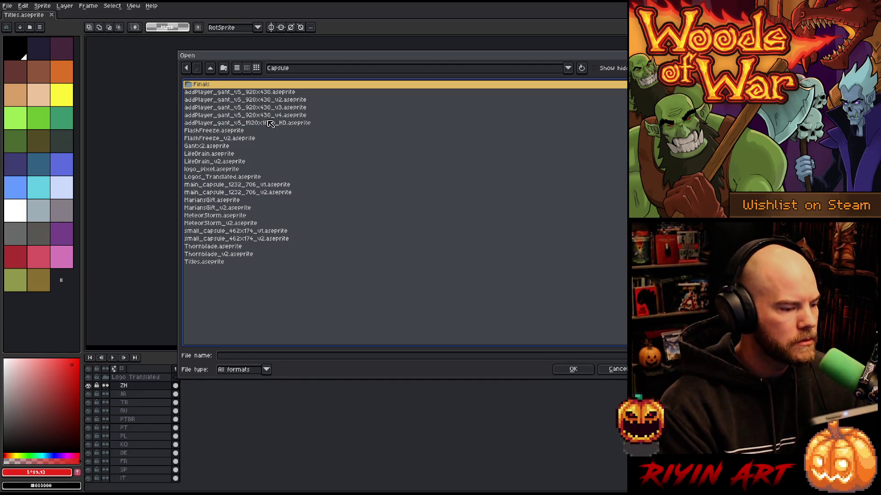
pyautogui.click(264, 101)
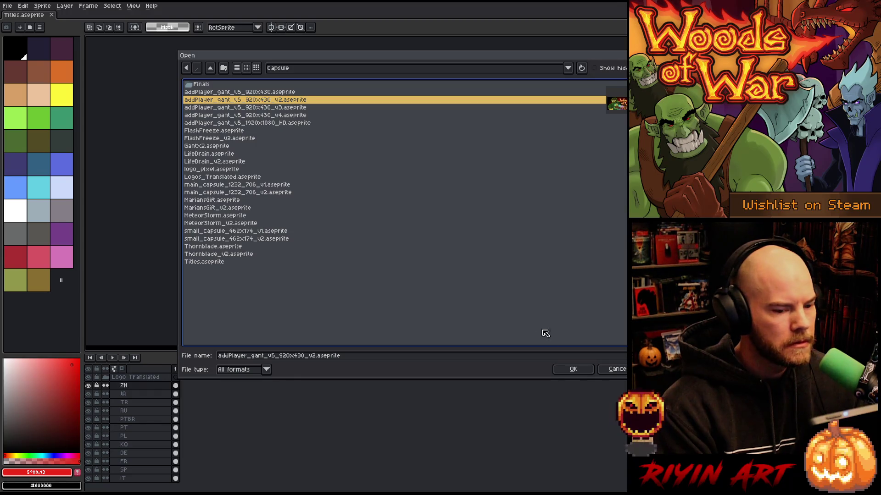
pyautogui.click(573, 370)
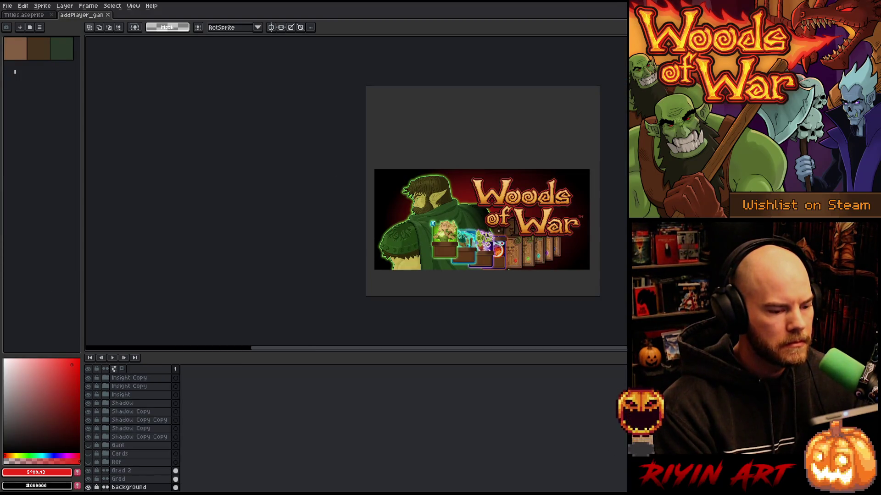
pyautogui.scroll(4, 416, 232)
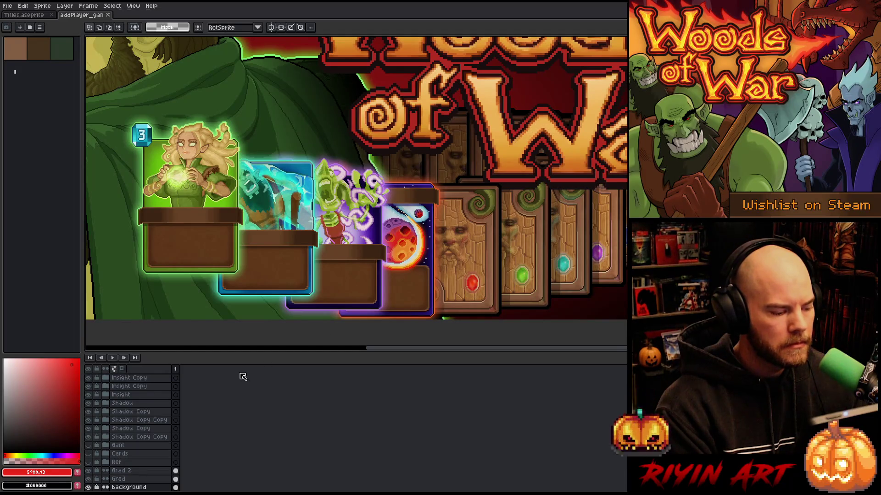
pyautogui.click(7, 6)
pyautogui.moveTo(27, 32)
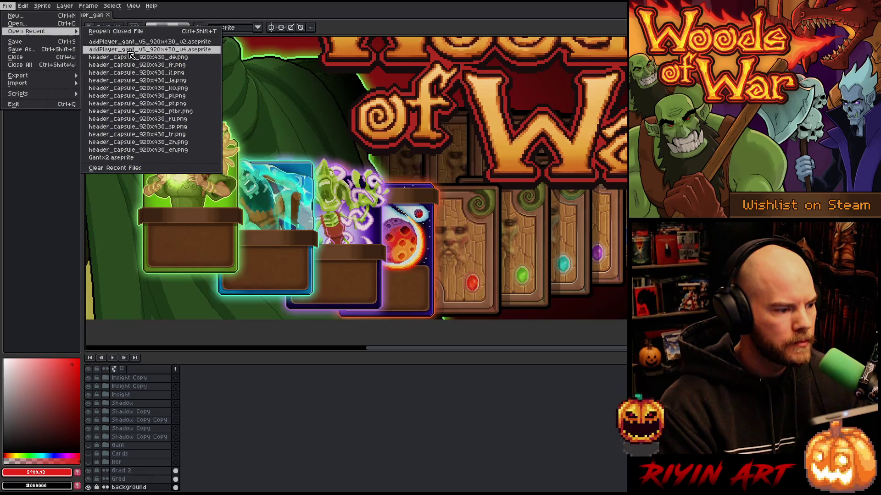
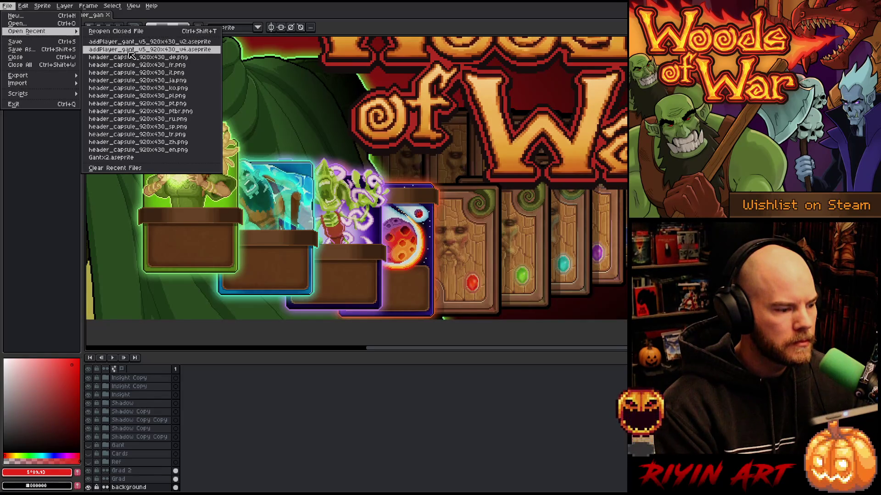
# - Open main_capsule_1232_706_v2, select its MeteorStorm stroke and glow layers, then return to the header
pyautogui.click(26, 24)
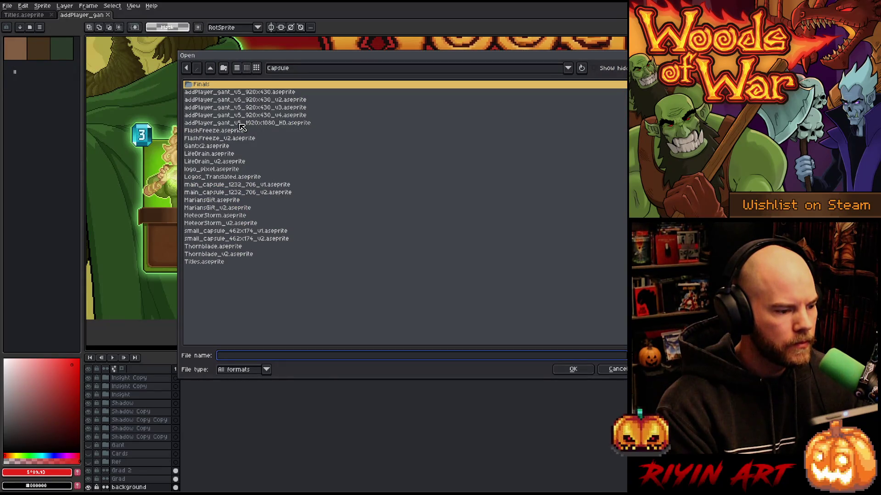
pyautogui.doubleClick(219, 193)
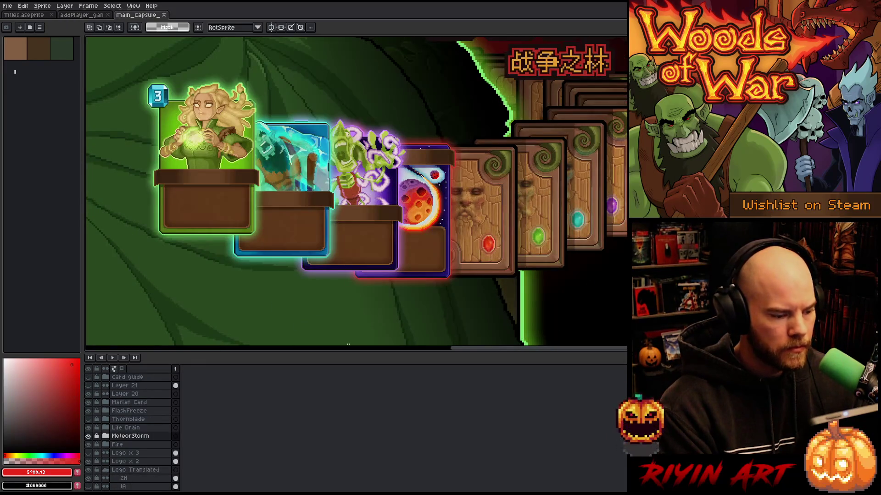
pyautogui.click(105, 436)
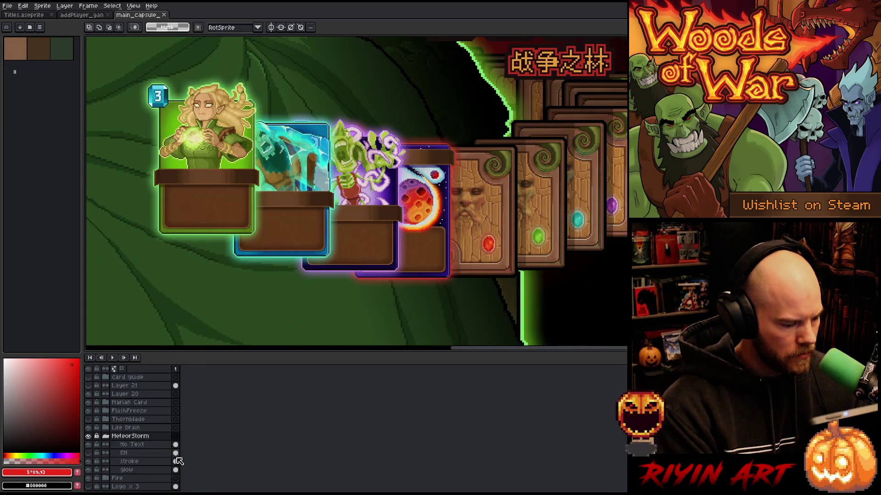
pyautogui.moveTo(176, 461); pyautogui.dragTo(176, 469)
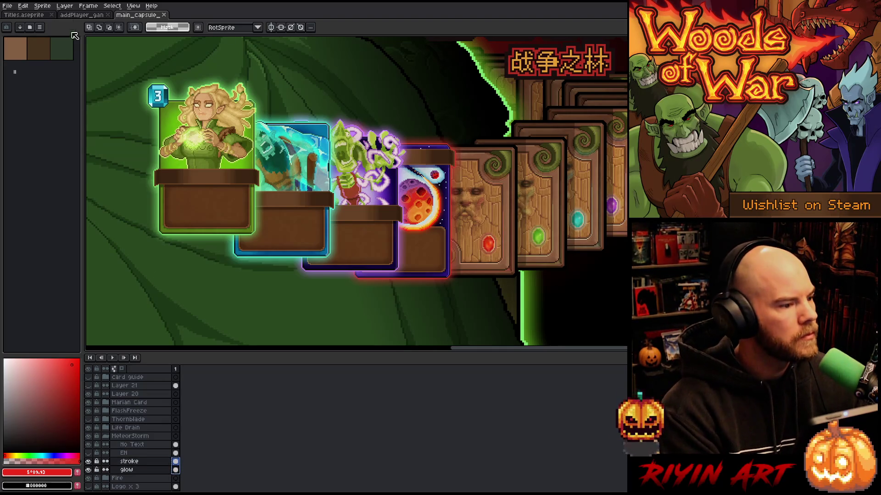
pyautogui.click(82, 16)
pyautogui.scroll(5, 131, 479)
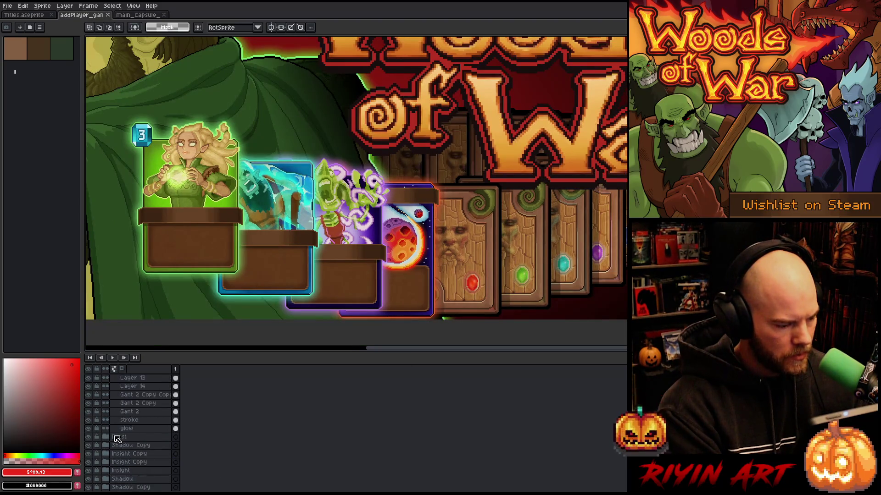
# - Select the header's MeteorStorm glow and stroke layers and drag the red glow onto the meteor card
pyautogui.scroll(10, 117, 439)
pyautogui.click(106, 420)
pyautogui.click(176, 446)
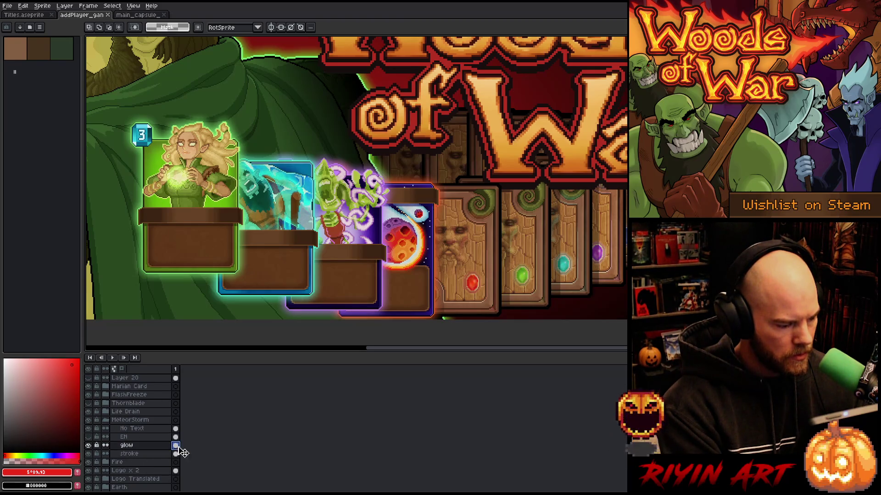
pyautogui.press('v')
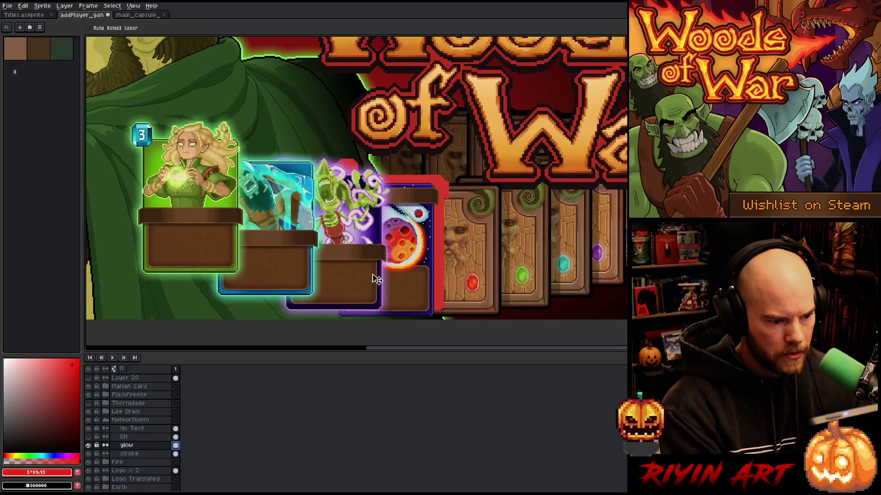
pyautogui.keyDown('shift'); pyautogui.click(176, 453); pyautogui.keyUp('shift')
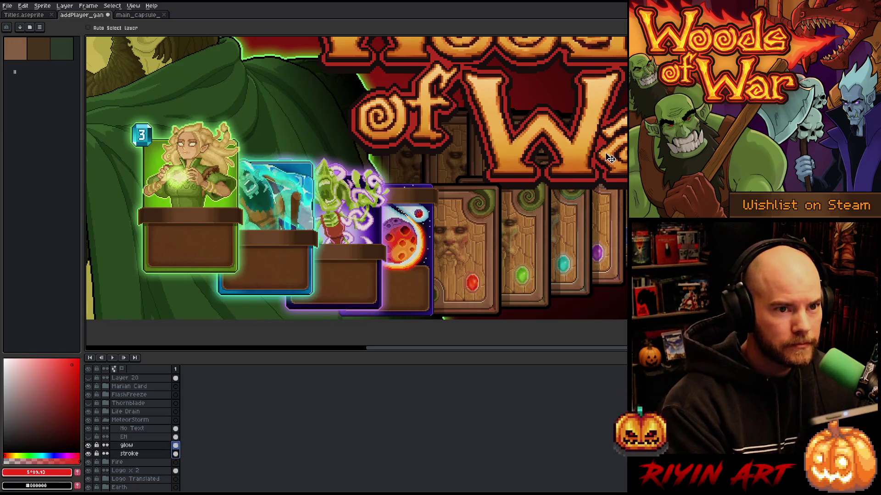
pyautogui.moveTo(504, 230)
pyautogui.mouseDown()
pyautogui.moveTo(415, 287)
pyautogui.moveTo(397, 289)
pyautogui.mouseUp()
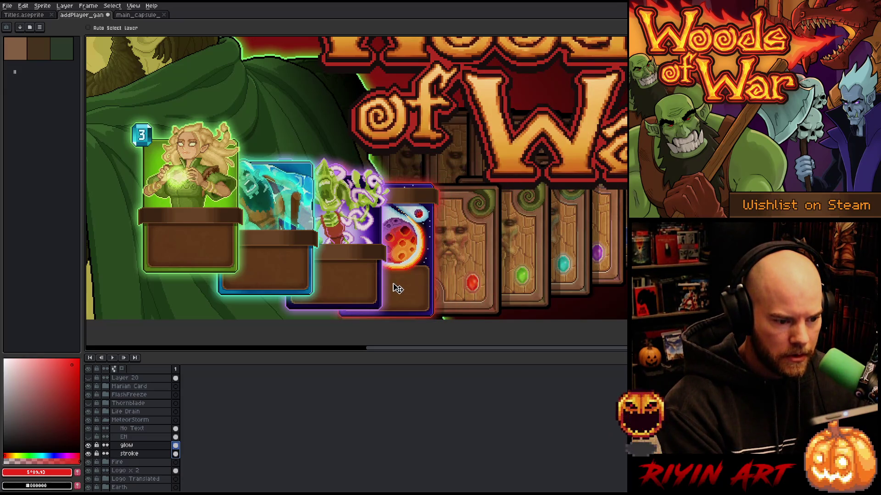
pyautogui.scroll(4, 428, 190)
pyautogui.scroll(-3, 428, 190)
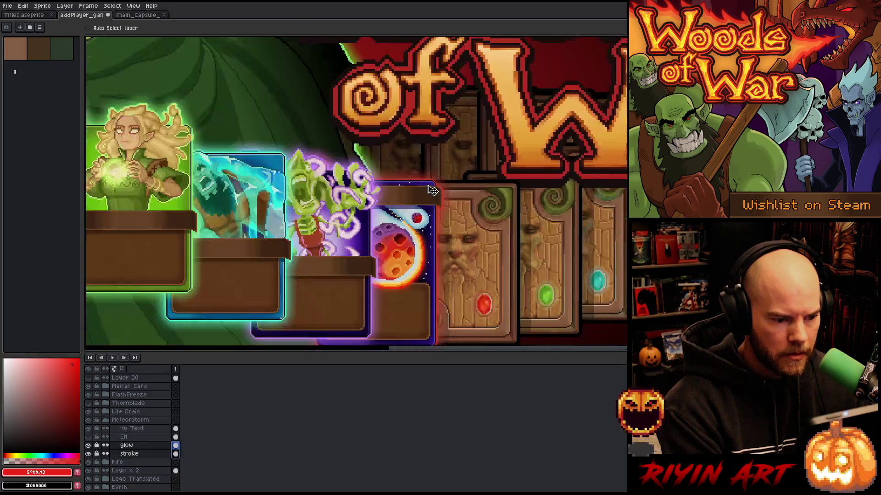
pyautogui.scroll(-2, 432, 191)
pyautogui.moveTo(350, 159); pyautogui.dragTo(351, 195)
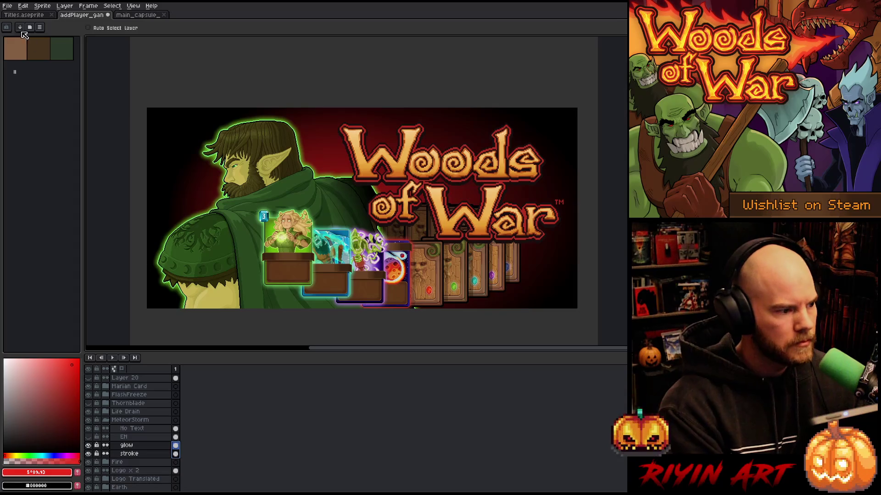
# - Save the header document with Ctrl+S
pyautogui.hotkey('ctrl', 's')
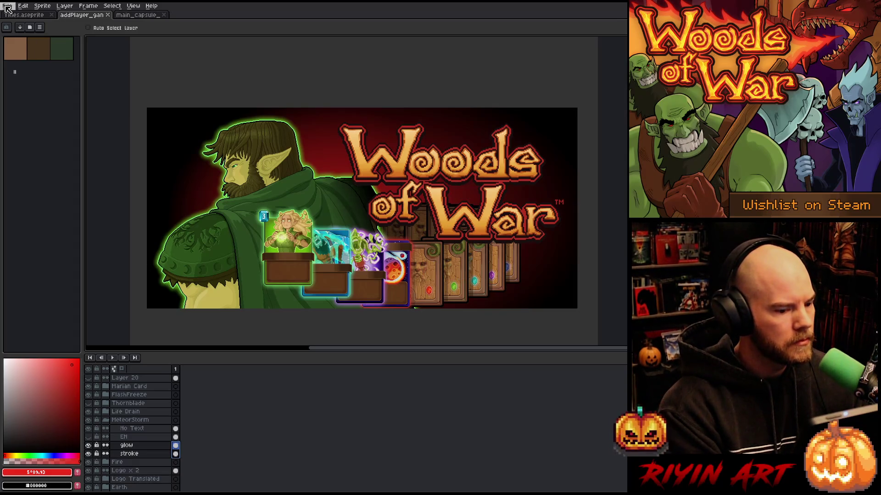
pyautogui.click(7, 6)
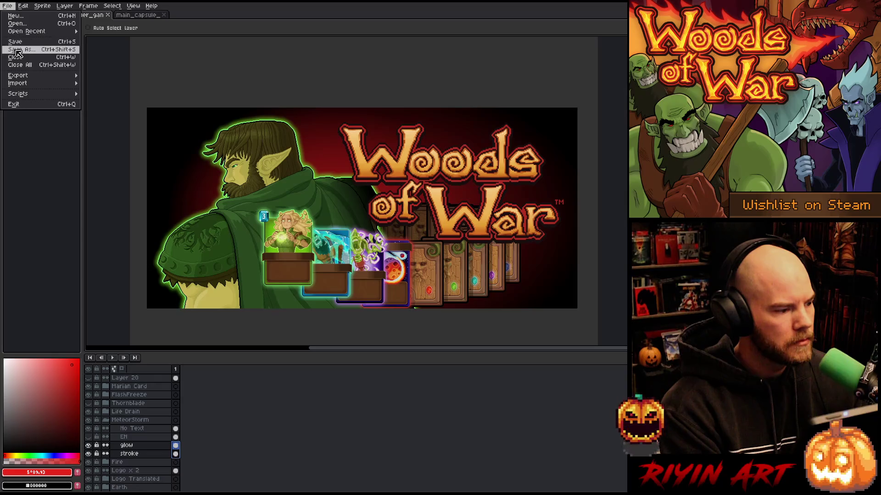
pyautogui.click(19, 49)
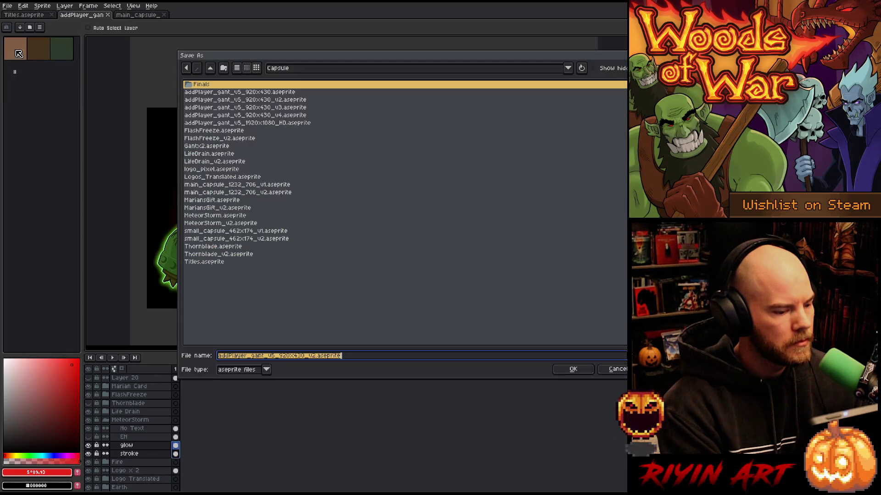
# - Save a copy named library_capsule_600x900_v1.aseprite in the Capsule folder
pyautogui.click(315, 357)
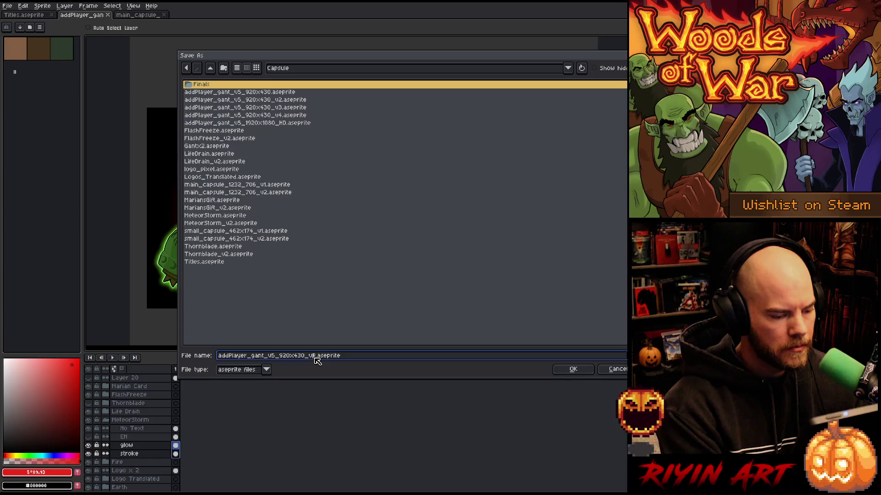
pyautogui.press('BackSpace')
pyautogui.write('1')
pyautogui.press('BackSpace')
pyautogui.press('BackSpace')
pyautogui.press('BackSpace')
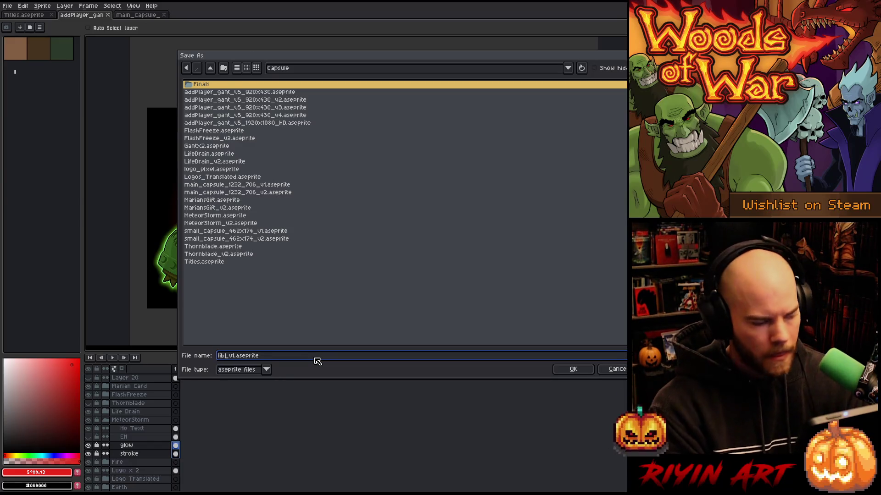
pyautogui.write('rary_')
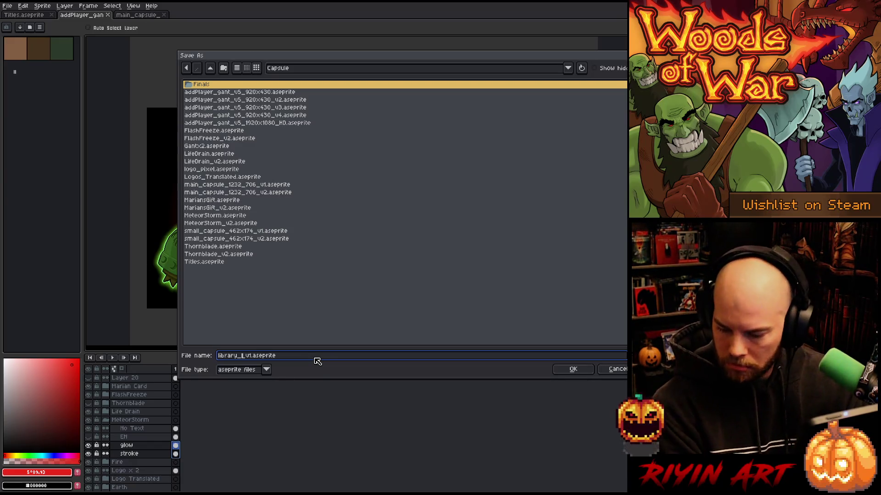
pyautogui.write('h')
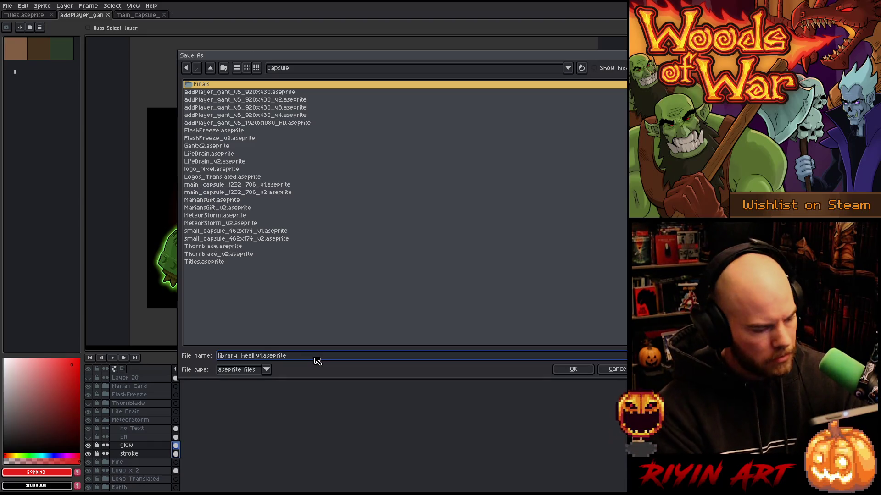
pyautogui.press('BackSpace')
pyautogui.write('cap')
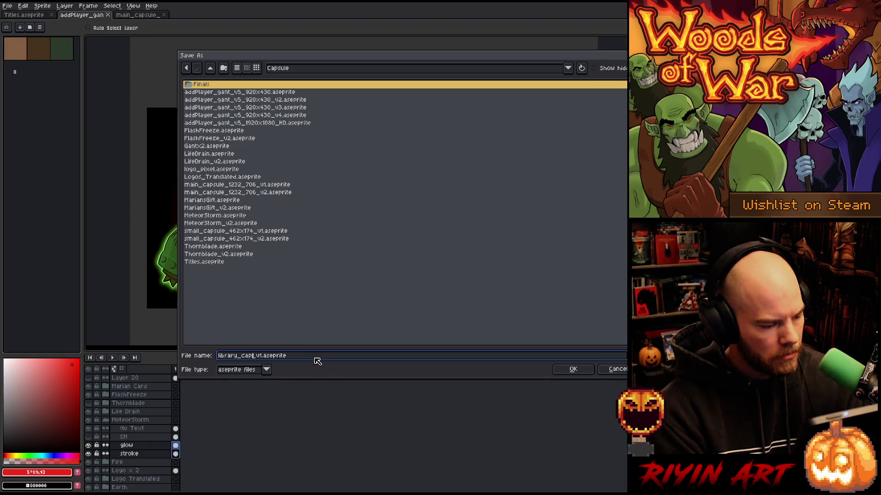
pyautogui.write('sule_6')
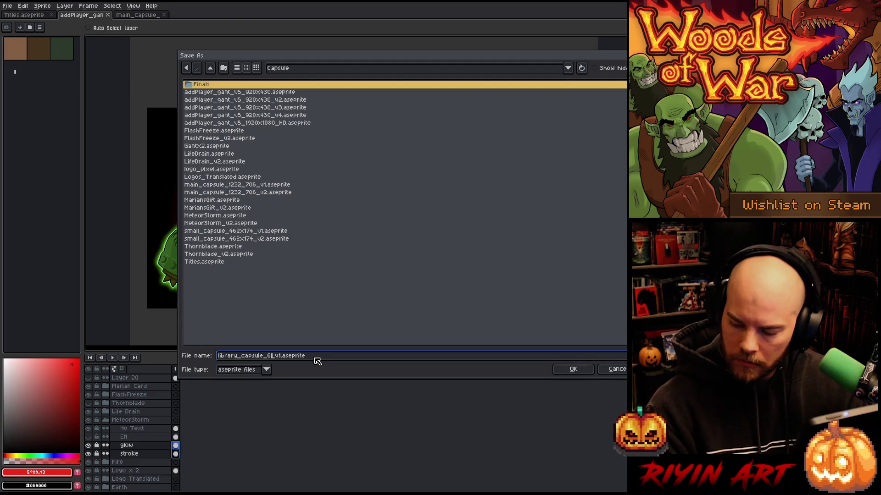
pyautogui.write('00x900')
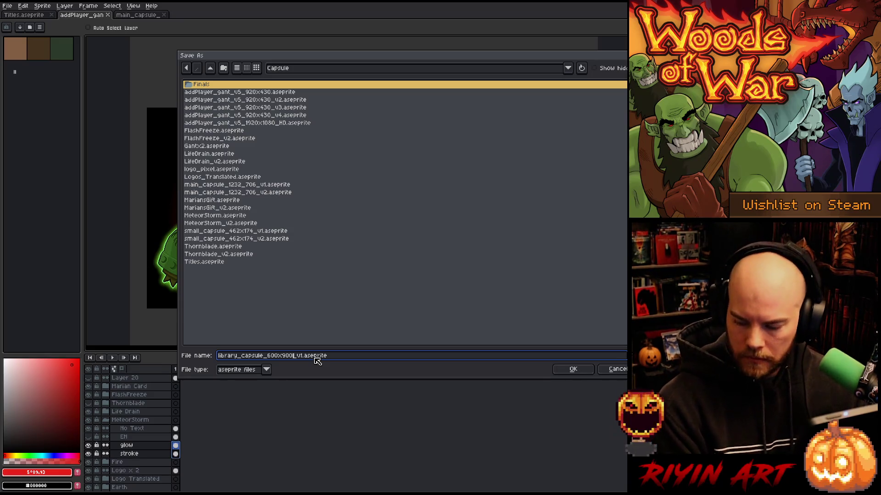
pyautogui.press('Return')
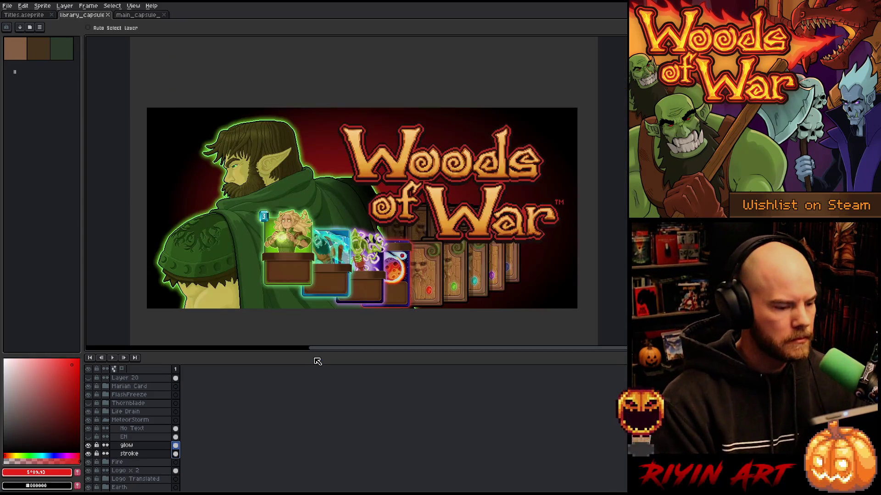
# - Close the main capsule document and create a new 600x900 sprite
pyautogui.click(164, 14)
pyautogui.click(8, 5)
pyautogui.click(21, 19)
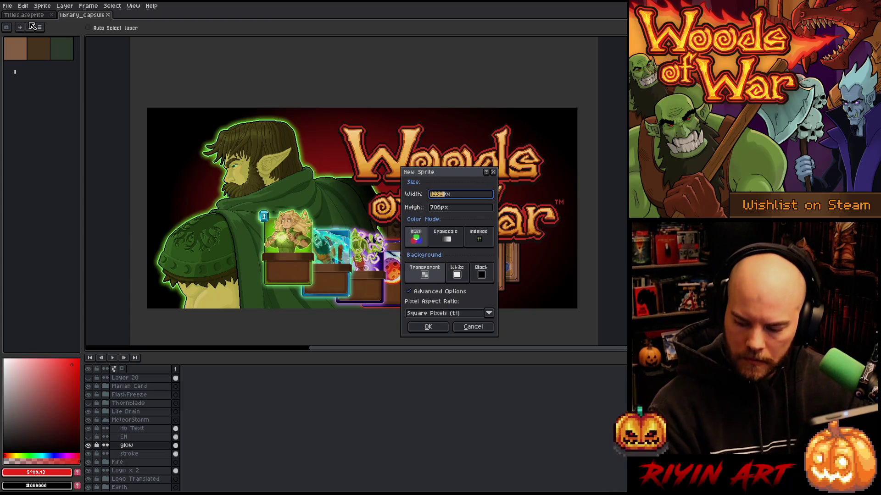
pyautogui.write('0')
pyautogui.press('Tab')
pyautogui.press('Return')
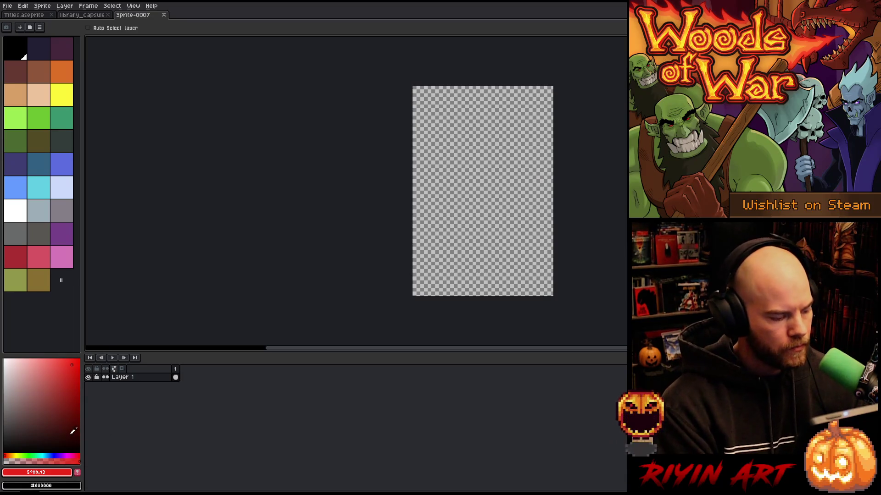
# - Fill the new sprite's canvas with dark grey and select all of it
pyautogui.click(4, 428)
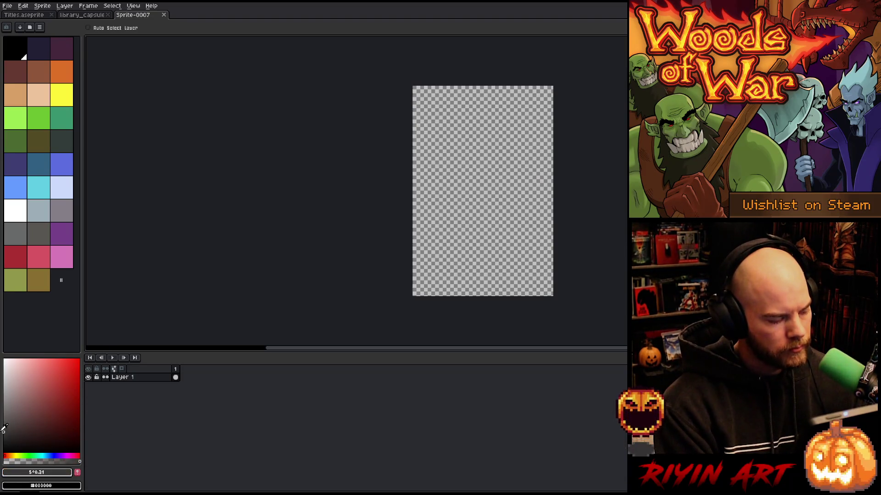
pyautogui.press('g')
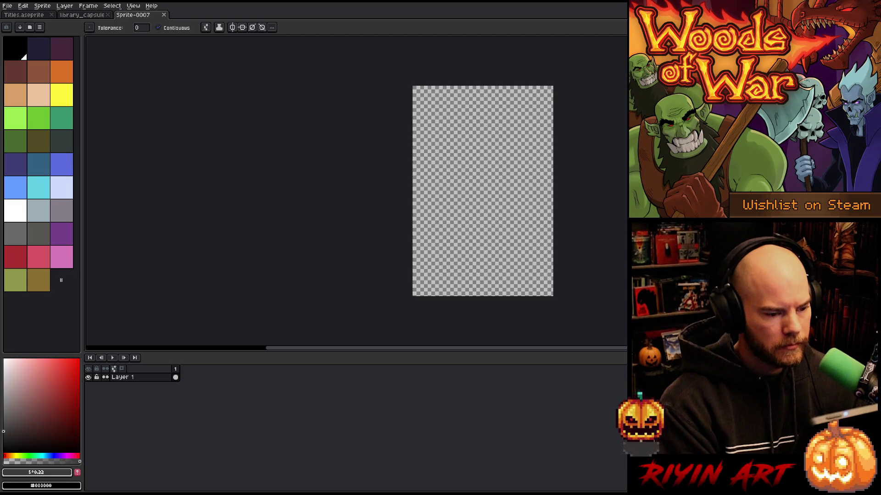
pyautogui.click(455, 189)
pyautogui.hotkey('ctrl', 'a')
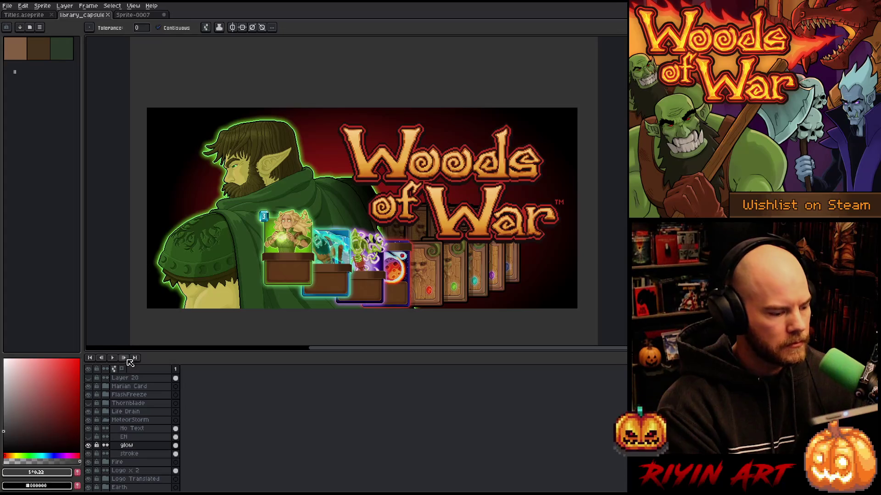
# - Show Layer 20 and clear its grey fill, then hide Layer 21
pyautogui.scroll(1, 137, 416)
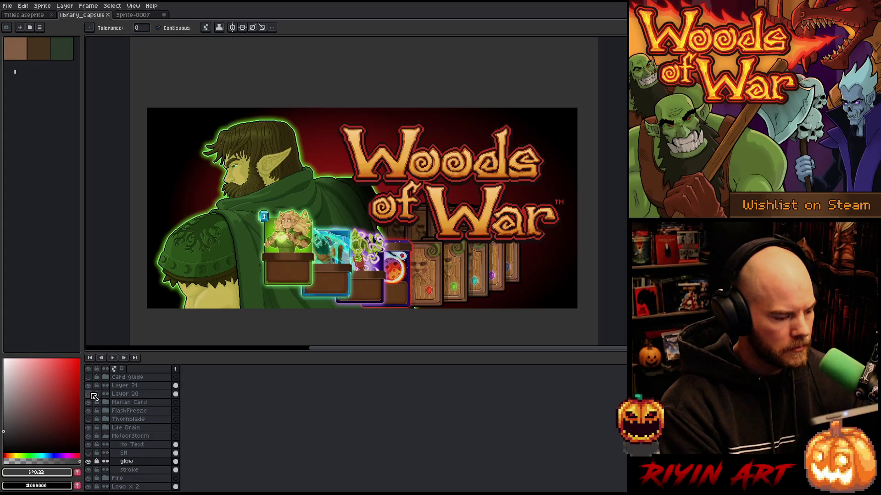
pyautogui.click(88, 394)
pyautogui.click(176, 394)
pyautogui.press('Delete')
pyautogui.click(88, 385)
# - Paste the 600x900 grey block into the library capsule and commit it
pyautogui.scroll(1, 345, 197)
pyautogui.press('v')
pyautogui.hotkey('ctrl', 'v')
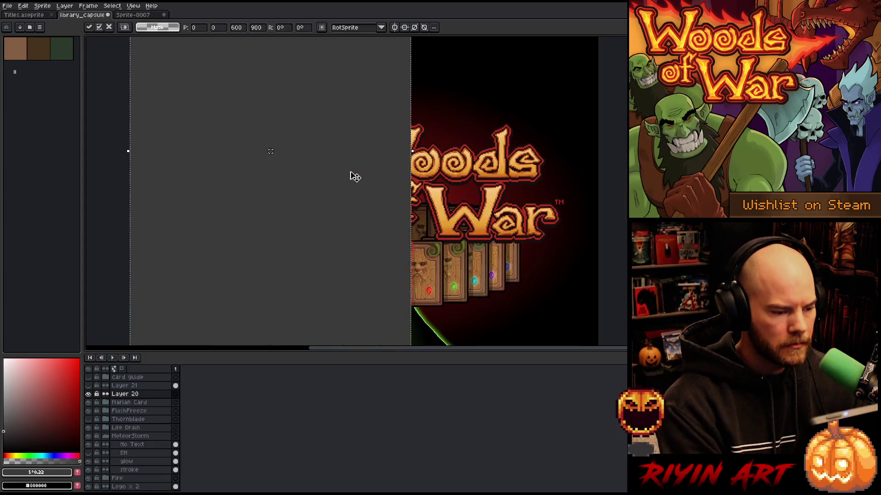
pyautogui.scroll(-2, 350, 175)
pyautogui.scroll(1, 350, 175)
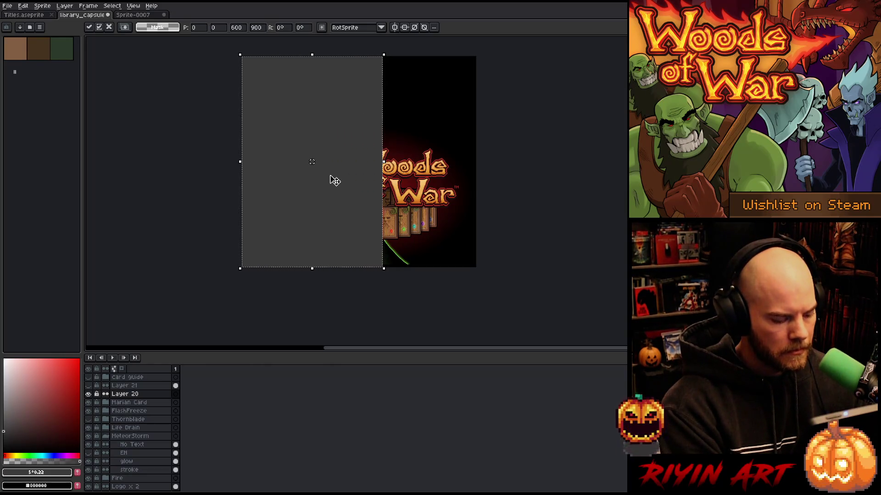
pyautogui.hotkey('ctrl', 'a')
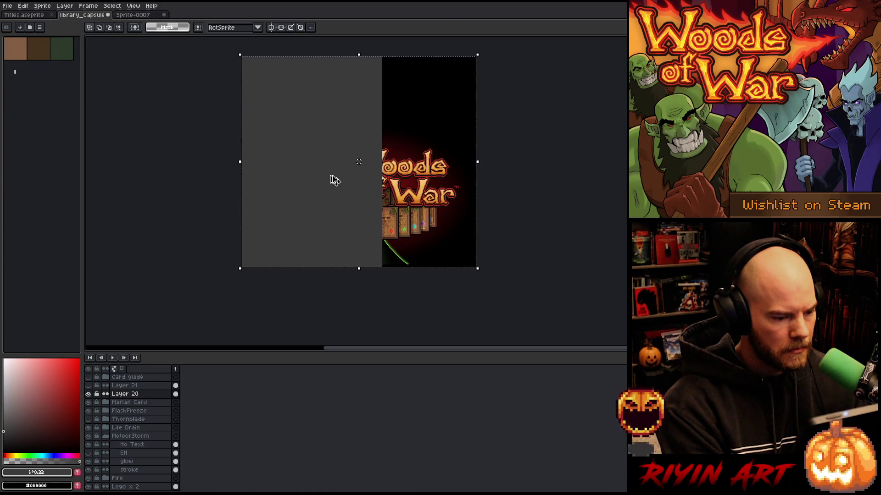
pyautogui.hotkey('ctrl', 'd')
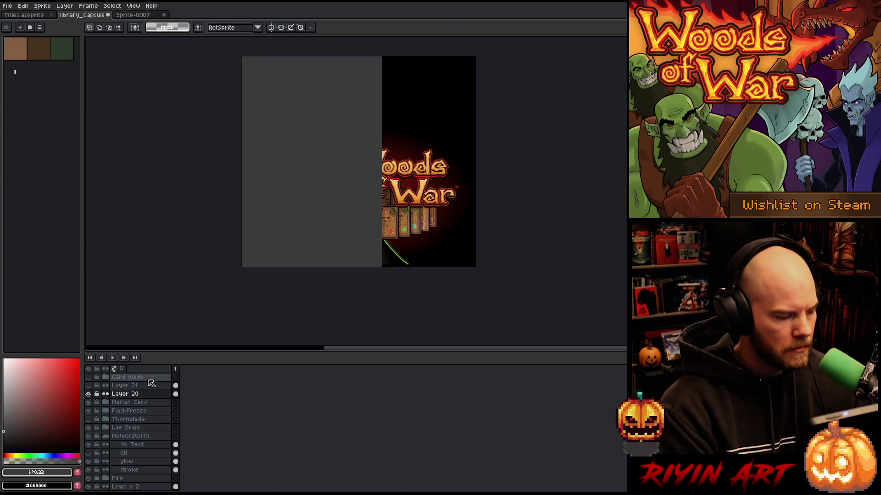
# - Move the grey block right to X 203 and close Sprite-0007
pyautogui.hotkey('ctrl', 't')
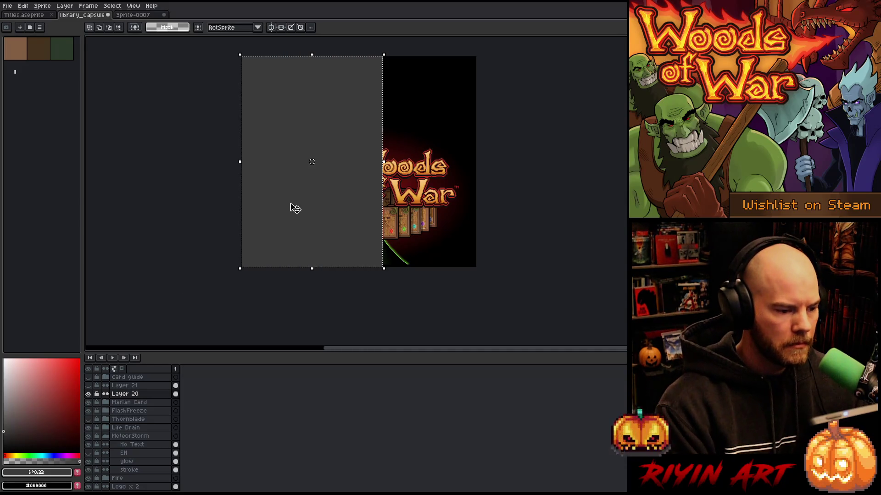
pyautogui.moveTo(307, 215)
pyautogui.mouseDown()
pyautogui.moveTo(350, 206)
pyautogui.moveTo(342, 205)
pyautogui.mouseUp()
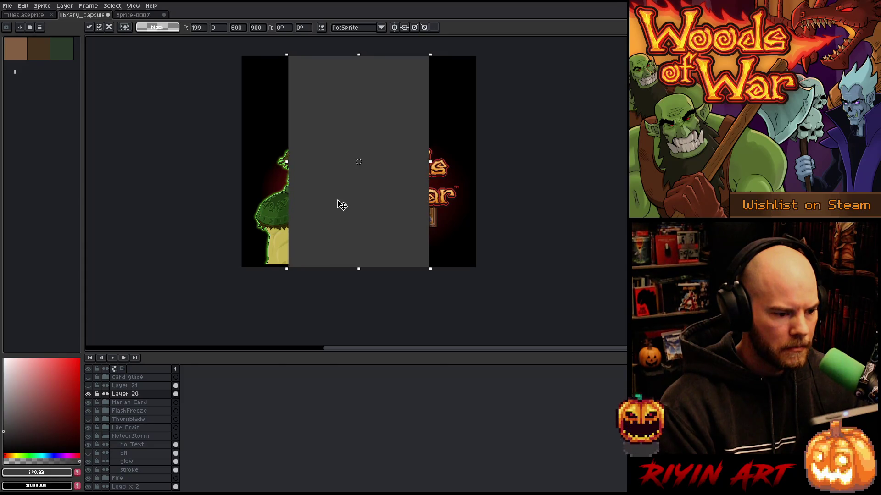
pyautogui.press('Right')
pyautogui.press('Right')
pyautogui.press('Right')
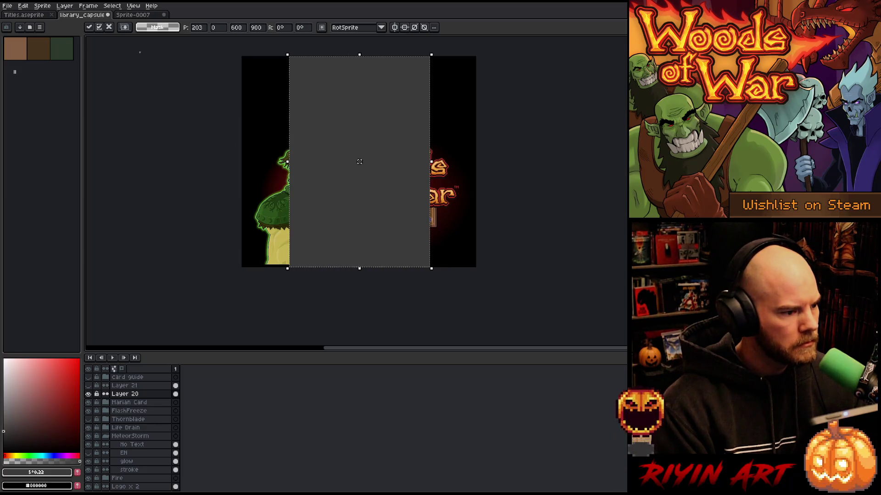
pyautogui.click(164, 15)
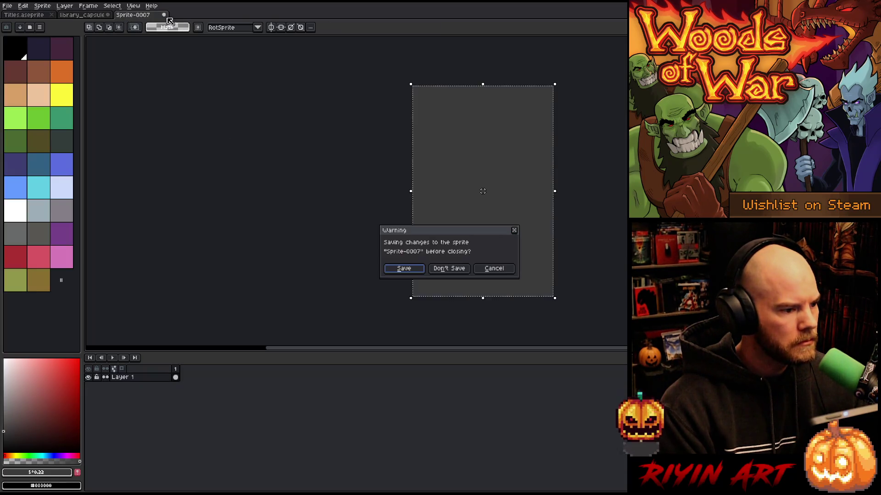
# - Discard Sprite-0007, open Gantx2.aseprite, and copy its artwork into the library capsule
pyautogui.press('Return')
pyautogui.click(7, 5)
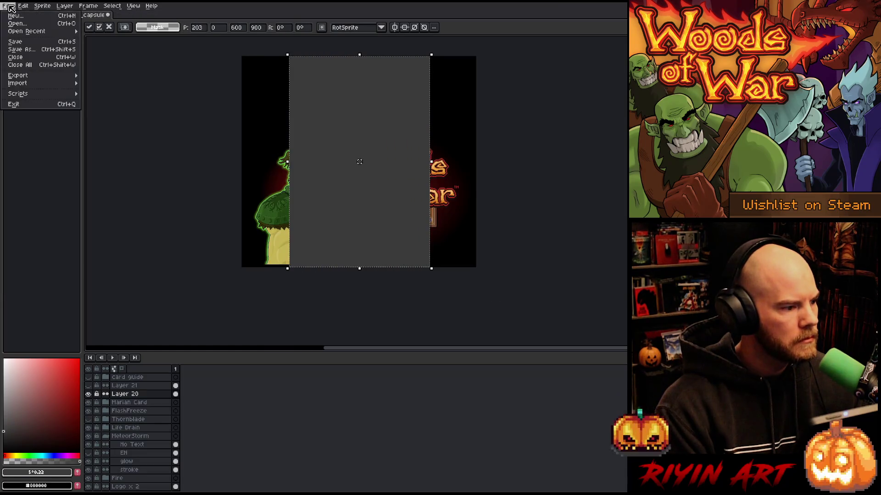
pyautogui.moveTo(29, 31)
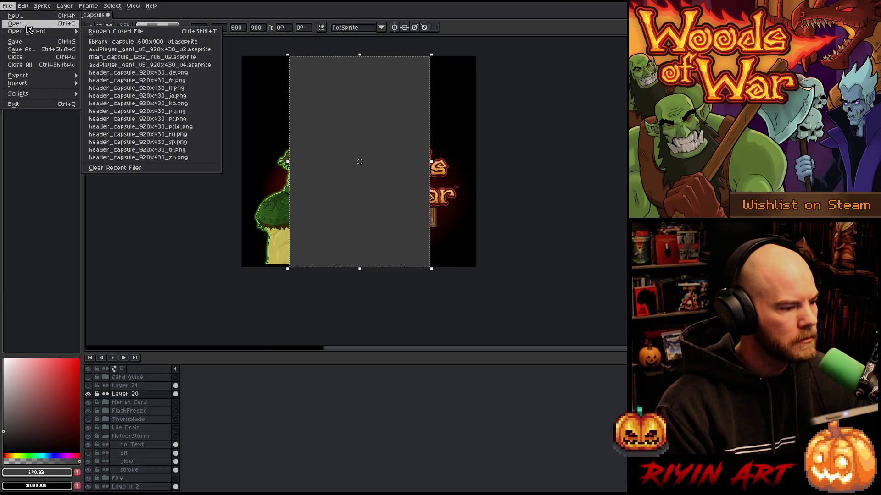
pyautogui.click(27, 26)
pyautogui.doubleClick(216, 146)
pyautogui.hotkey('ctrl', 'c')
pyautogui.hotkey('ctrl', 'Tab')
pyautogui.hotkey('ctrl', 'v')
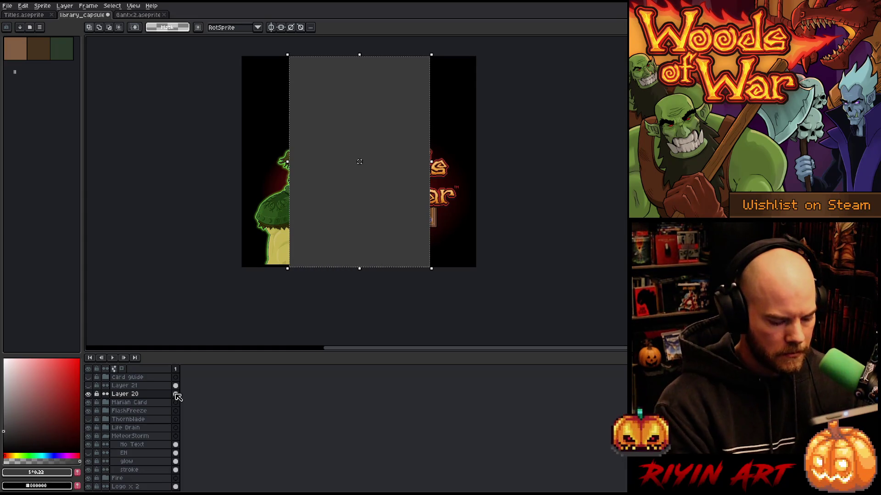
# - On Layer 21, fill the side strips with #333333 and clear the middle column
pyautogui.hotkey('ctrl', 'a')
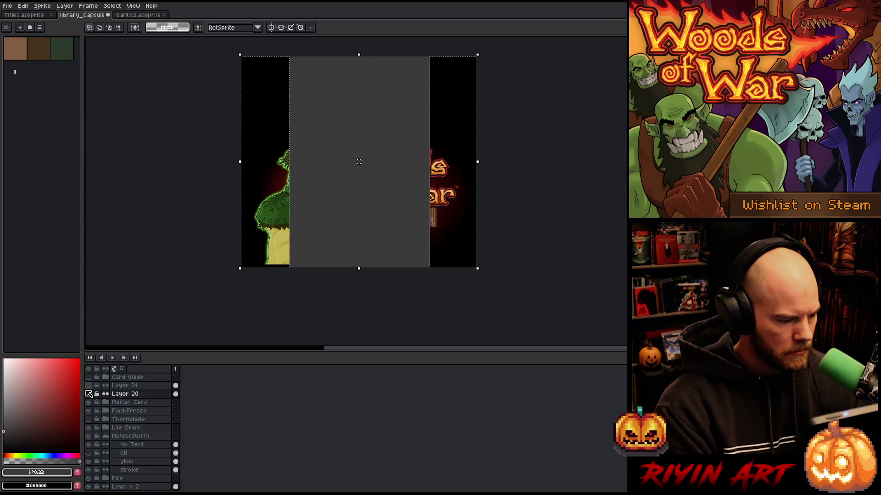
pyautogui.click(88, 385)
pyautogui.click(88, 394)
pyautogui.click(124, 385)
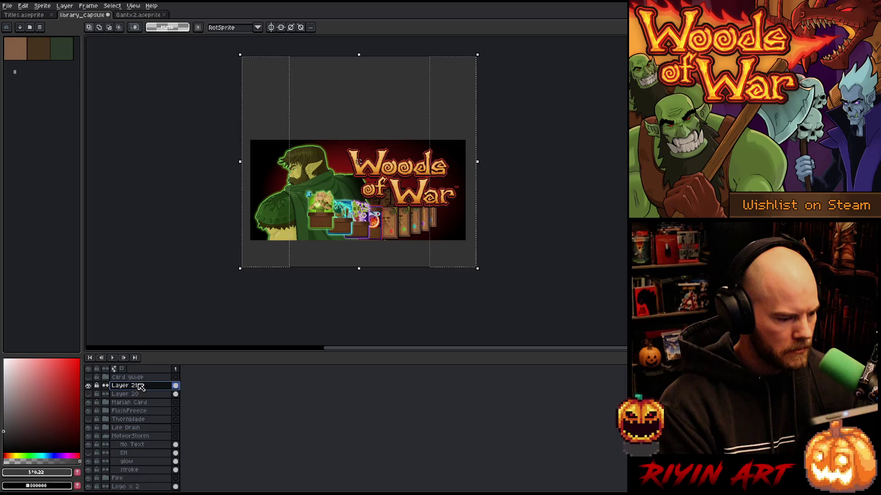
pyautogui.press('i')
pyautogui.click(275, 97)
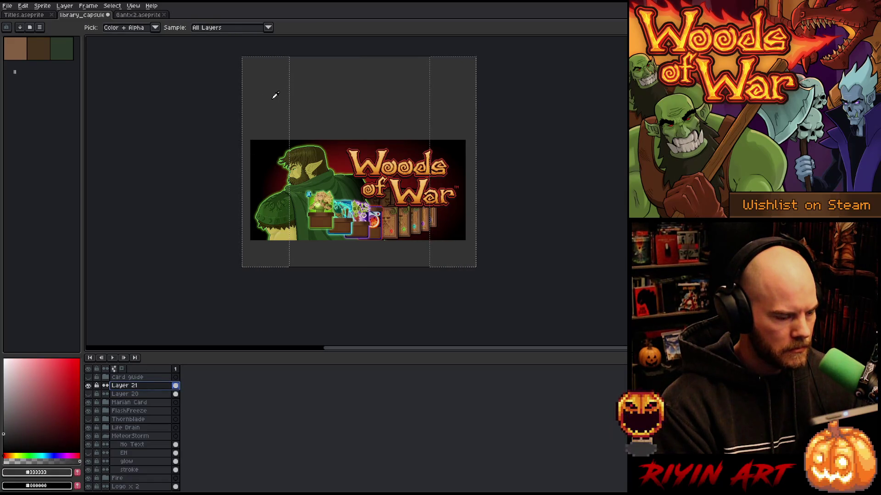
pyautogui.press('f')
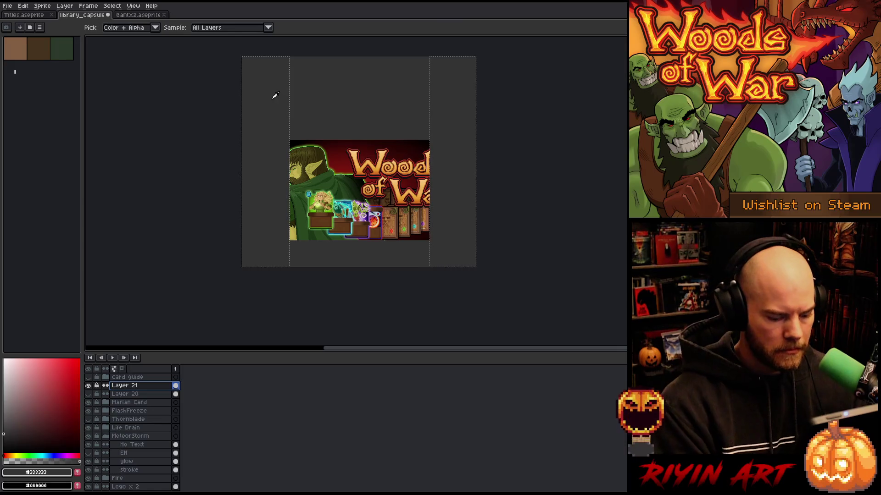
pyautogui.hotkey('ctrl', 'shift', 'i')
pyautogui.press('Delete')
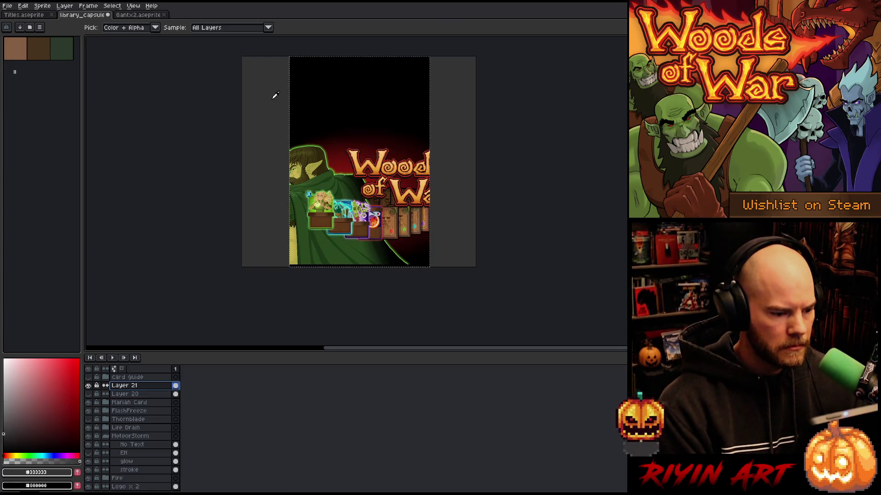
pyautogui.hotkey('ctrl', 'd')
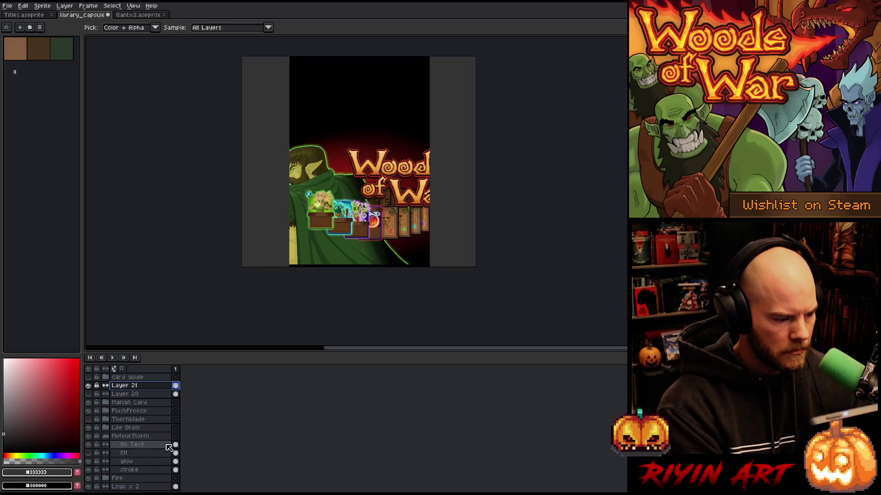
# - Hide the Gant Ghost layer and paste the Gant character onto a new layer above it
pyautogui.scroll(-4, 137, 462)
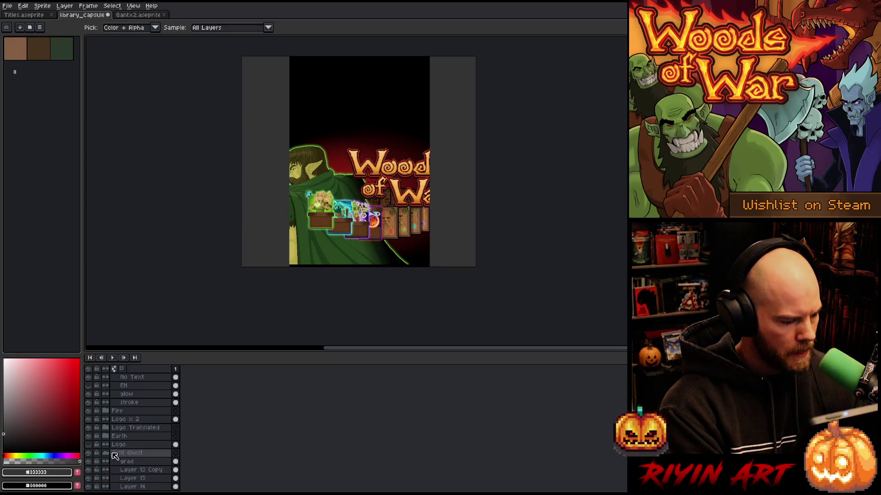
pyautogui.click(88, 453)
pyautogui.click(128, 455)
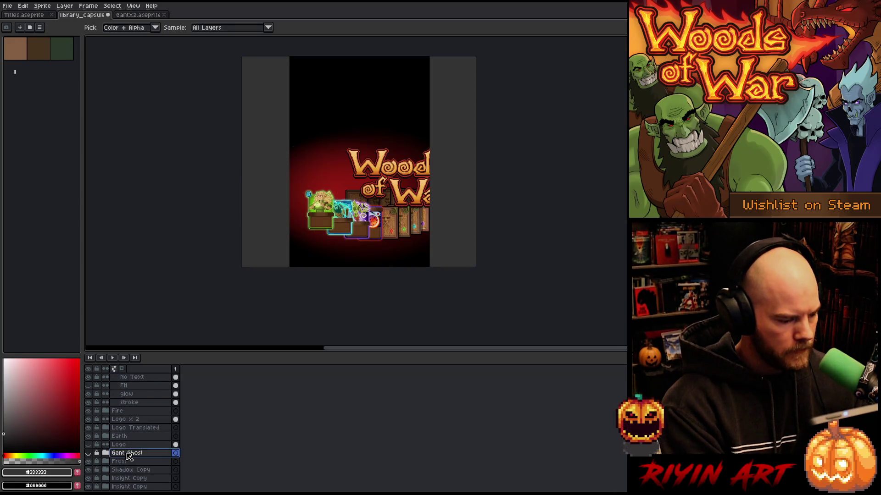
pyautogui.hotkey('shift', 'n')
pyautogui.hotkey('ctrl', 'v')
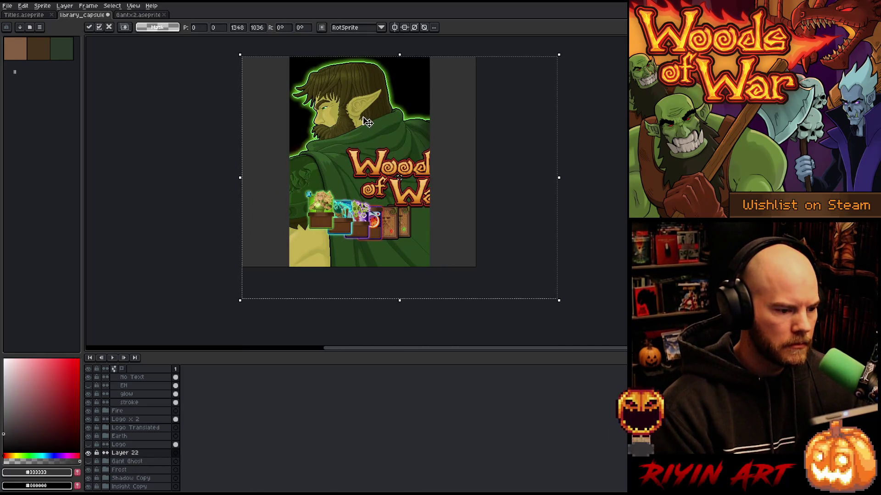
# - Drag the pasted Gant right into the middle column, fine-tune his height, and commit the placement
pyautogui.moveTo(365, 122)
pyautogui.mouseDown()
pyautogui.moveTo(422, 119)
pyautogui.moveTo(367, 123)
pyautogui.moveTo(370, 159)
pyautogui.moveTo(384, 173)
pyautogui.moveTo(398, 169)
pyautogui.moveTo(372, 171)
pyautogui.mouseUp()
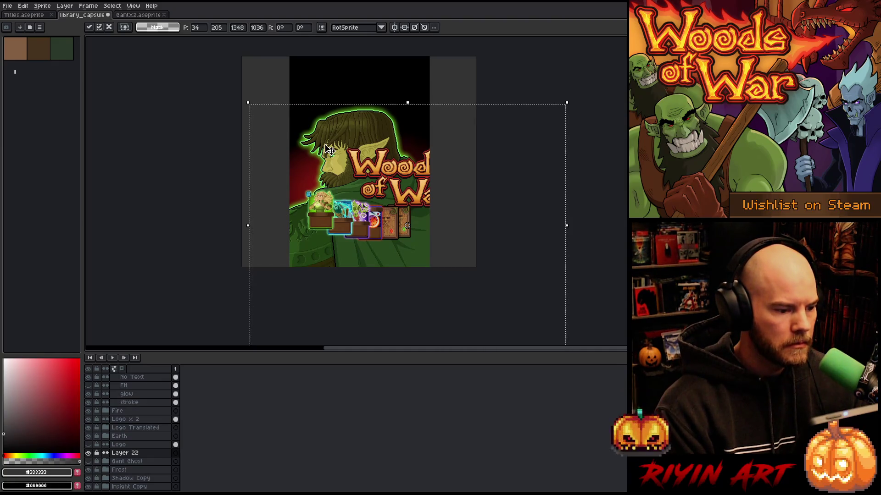
pyautogui.moveTo(407, 225); pyautogui.dragTo(407, 225)
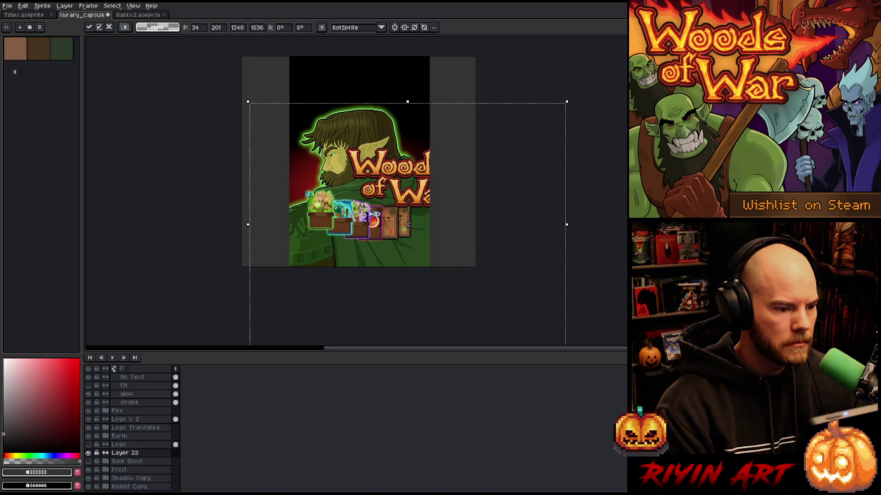
pyautogui.moveTo(407, 224); pyautogui.dragTo(407, 226)
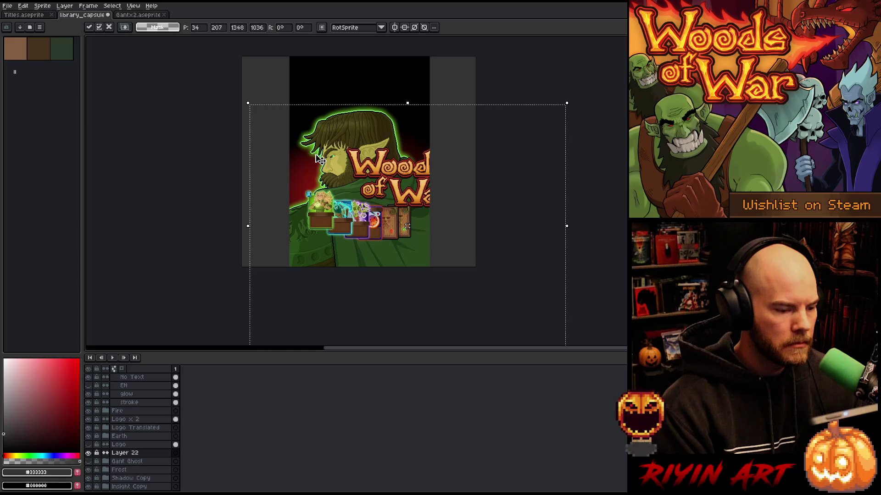
pyautogui.click(145, 423)
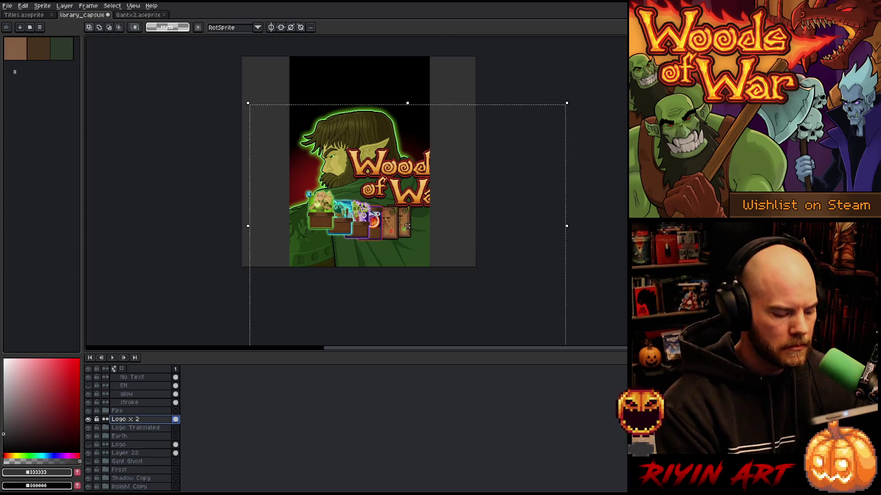
# - Move the Logo x 2 and Logo Translated layers to the top and centre the logo horizontally
pyautogui.keyDown('shift'); pyautogui.click(138, 428); pyautogui.keyUp('shift')
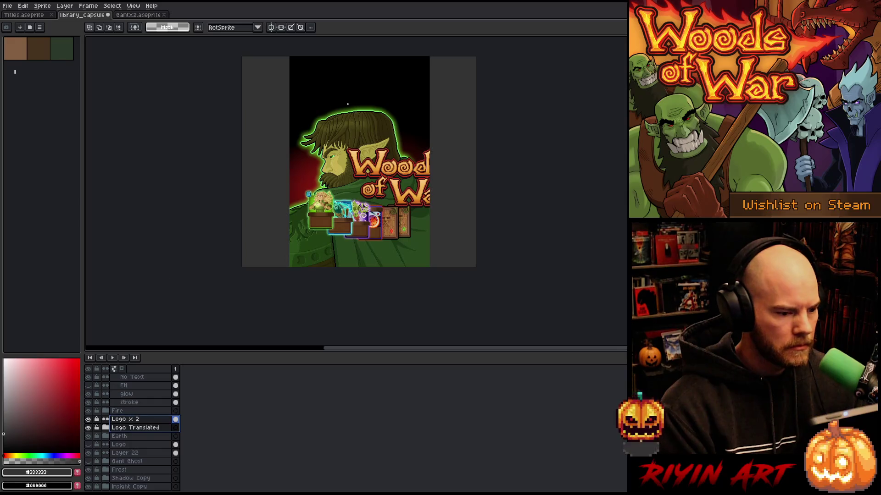
pyautogui.press('v')
pyautogui.moveTo(385, 165); pyautogui.dragTo(345, 93)
pyautogui.press('Up')
pyautogui.press('Up')
pyautogui.press('Up')
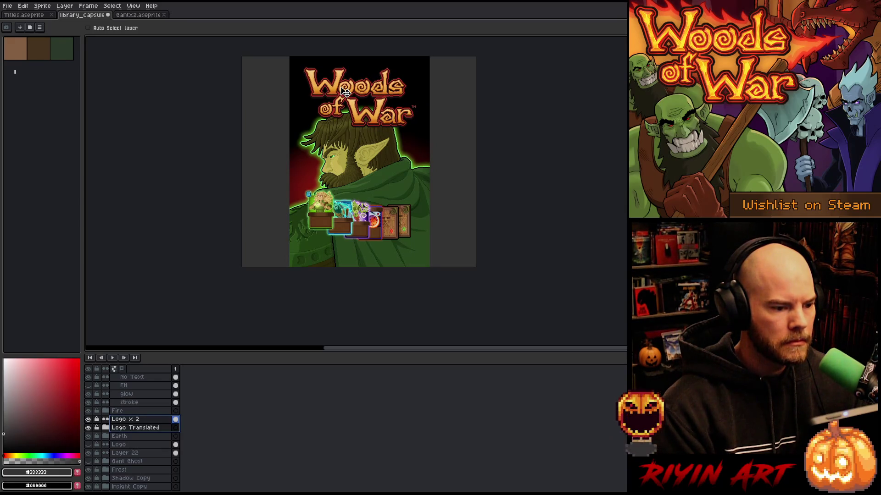
pyautogui.click(23, 5)
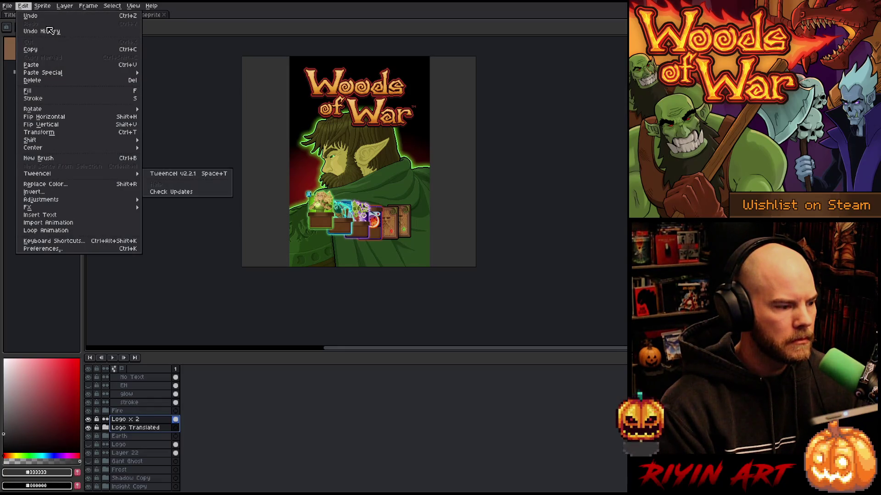
pyautogui.moveTo(58, 140)
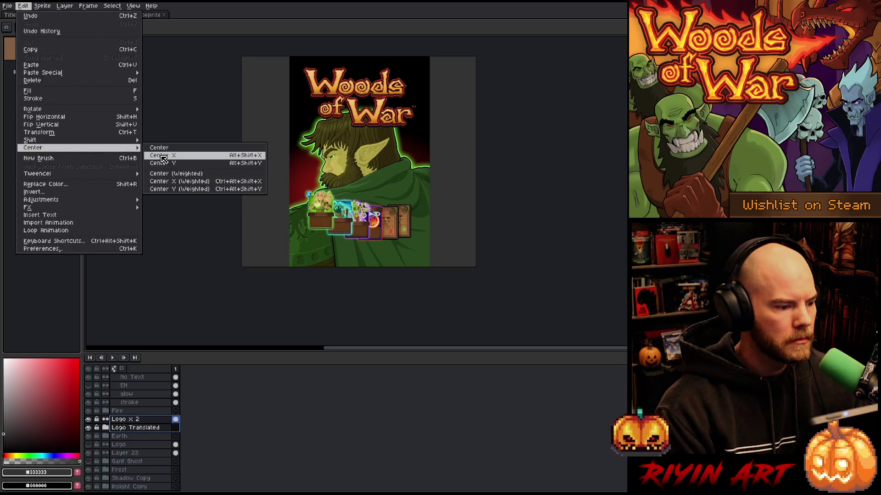
pyautogui.click(162, 153)
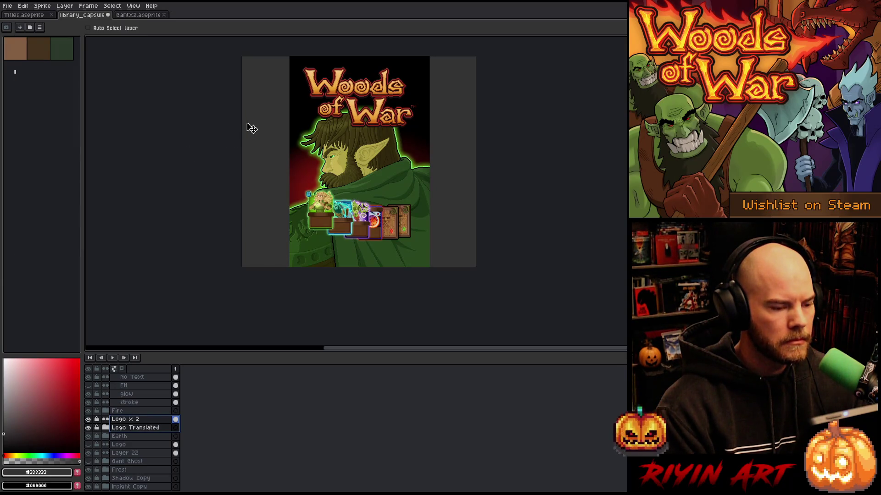
pyautogui.hotkey('ctrl', 't')
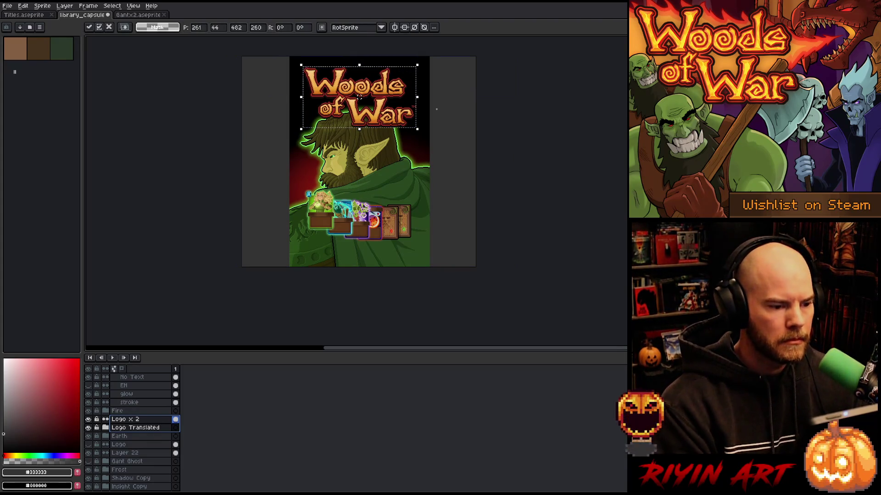
pyautogui.press('Return')
pyautogui.scroll(5, 423, 108)
pyautogui.scroll(2, 308, 207)
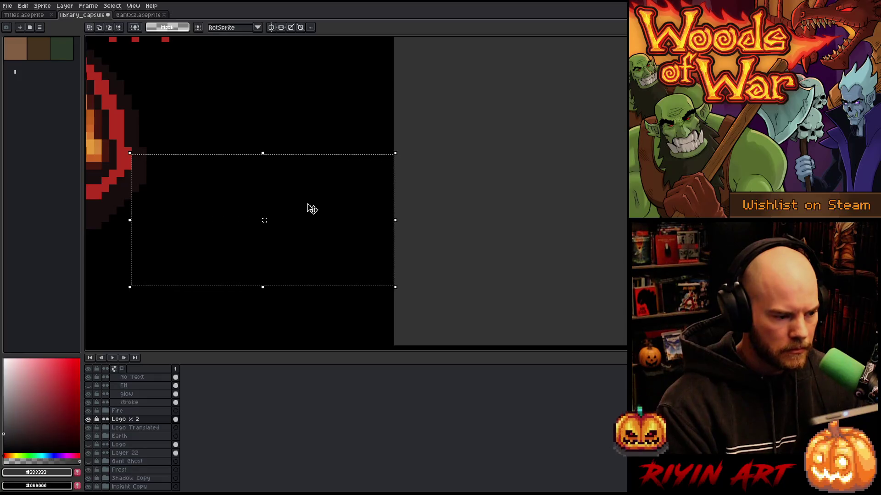
pyautogui.scroll(-2, 311, 205)
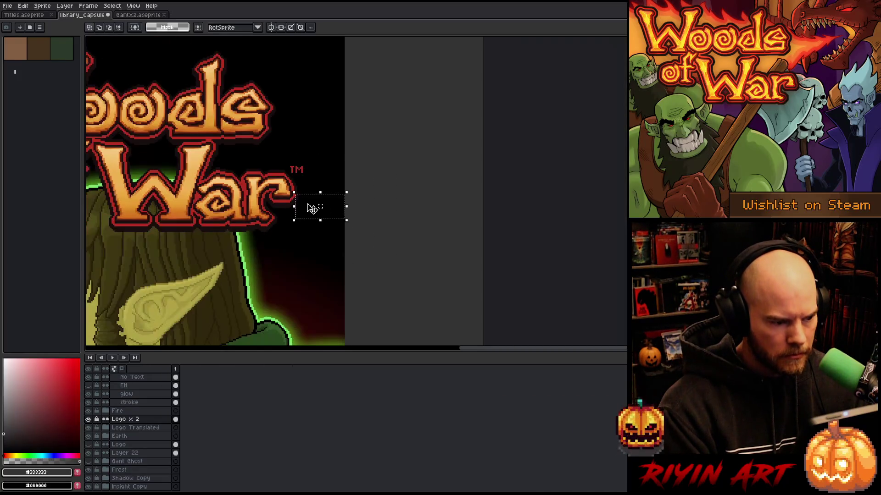
pyautogui.scroll(4, 414, 109)
pyautogui.scroll(1, 413, 109)
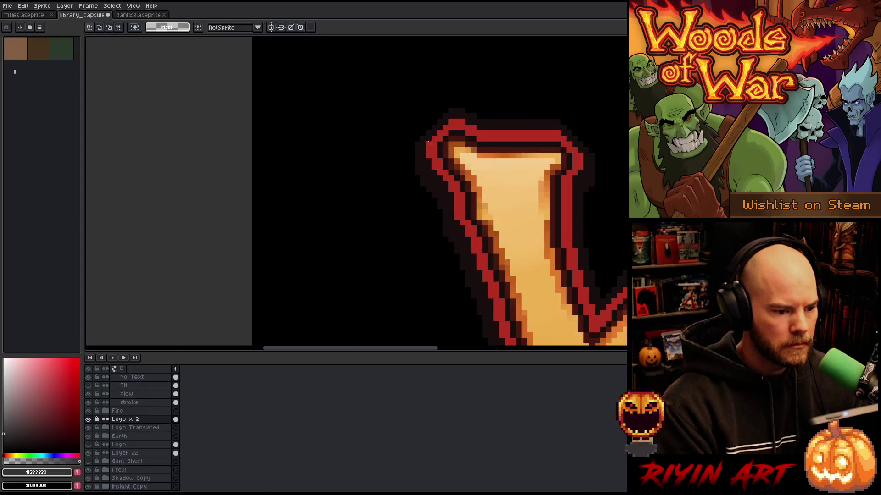
pyautogui.moveTo(424, 148)
pyautogui.mouseDown()
pyautogui.moveTo(309, 198)
pyautogui.moveTo(255, 210)
pyautogui.moveTo(260, 216)
pyautogui.mouseUp()
pyautogui.scroll(1, 256, 213)
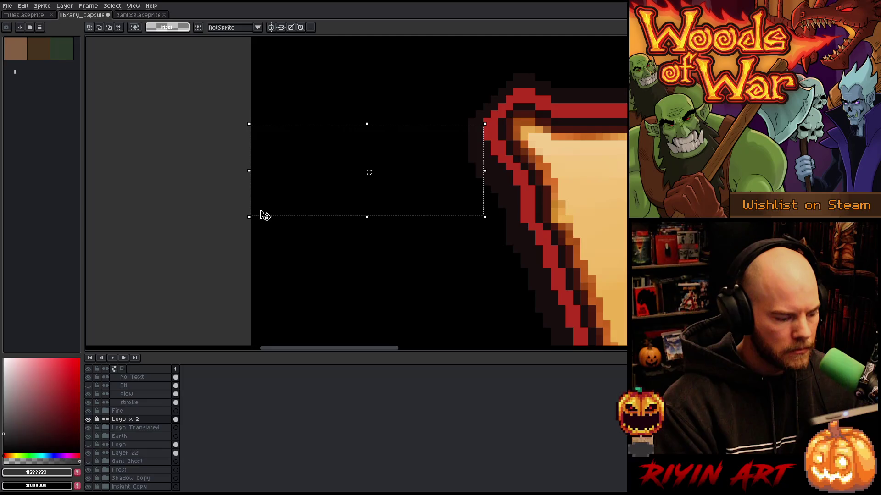
pyautogui.scroll(-5, 260, 216)
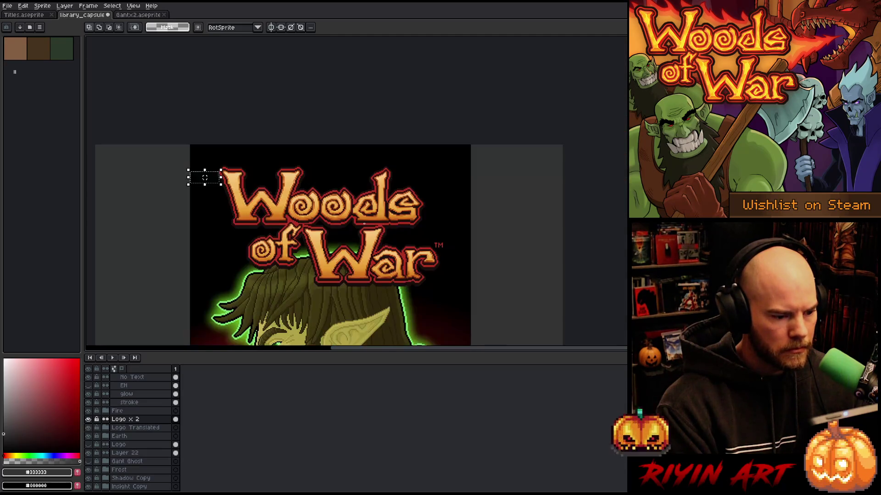
pyautogui.hotkey('ctrl', 'd')
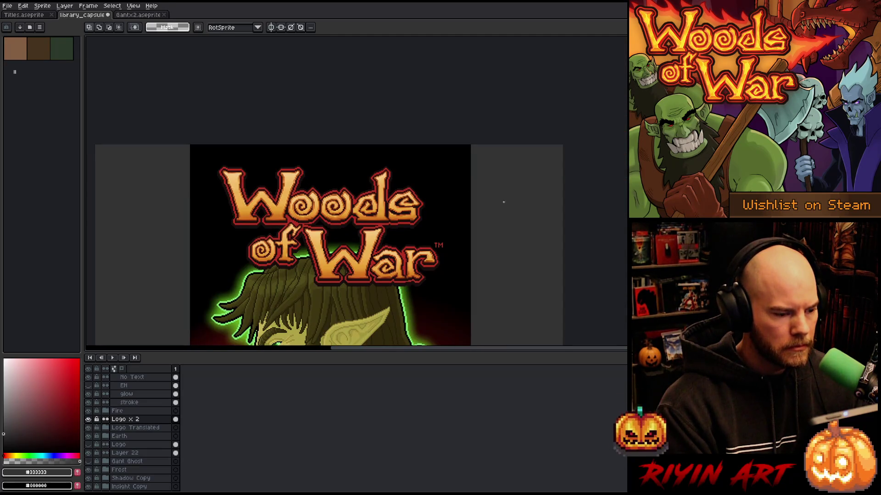
pyautogui.hotkey('ctrl', 't')
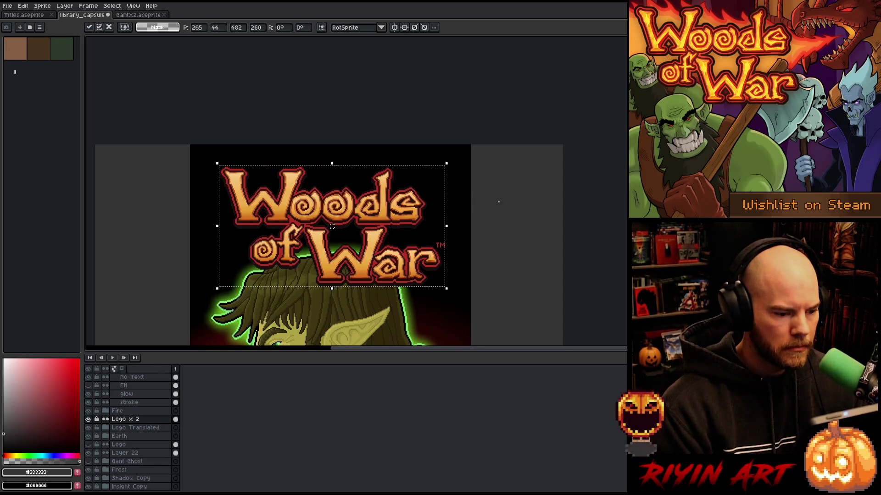
pyautogui.press('Return')
pyautogui.scroll(3, 198, 167)
pyautogui.scroll(2, 275, 174)
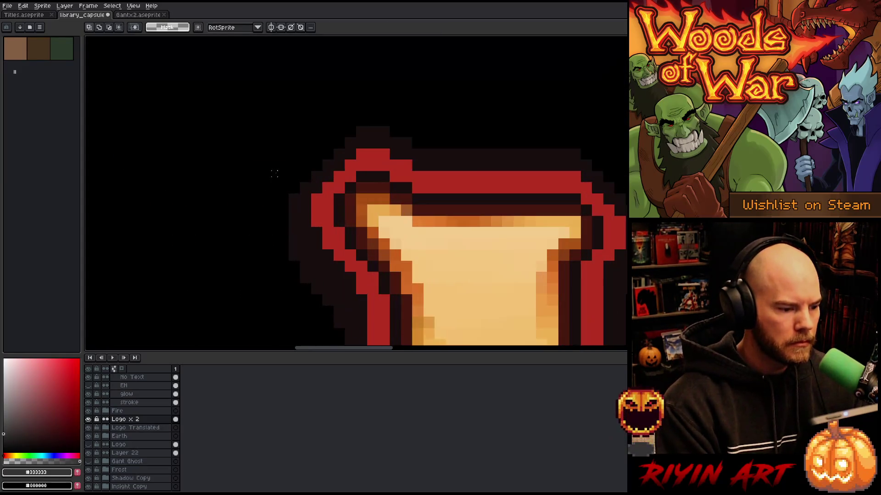
pyautogui.hscroll(-5, 287, 214)
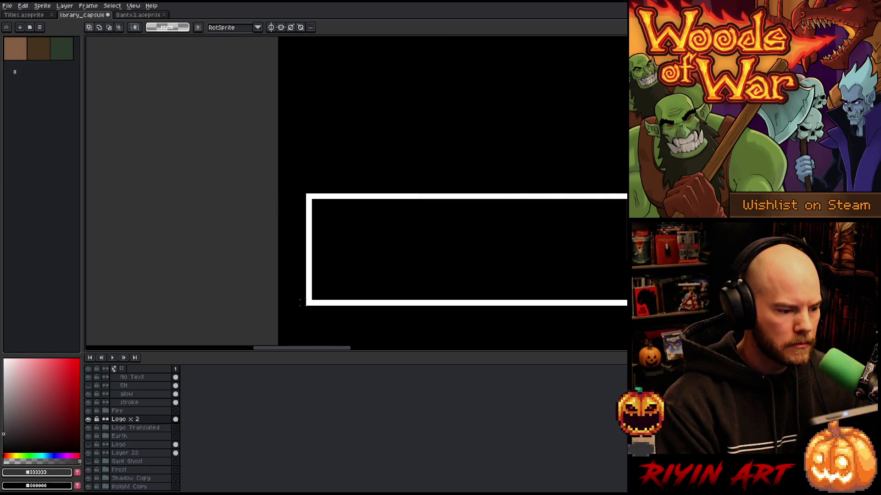
pyautogui.scroll(-1, 302, 288)
pyautogui.scroll(-3, 421, 253)
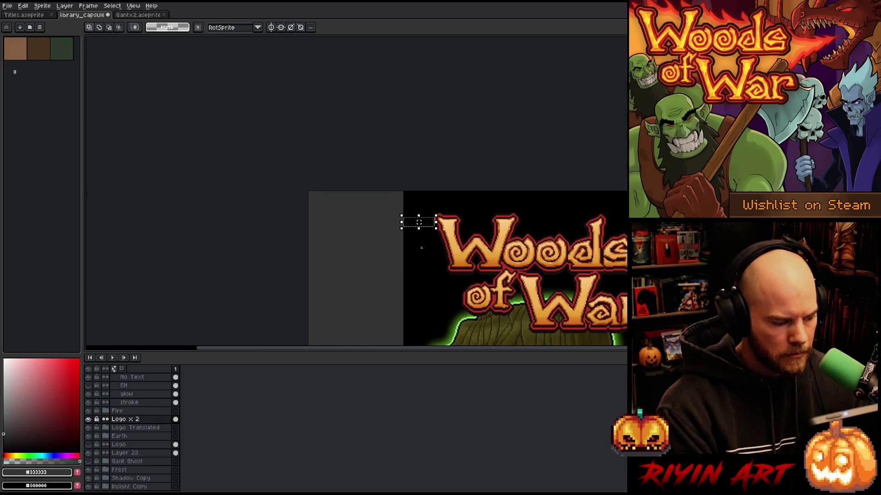
pyautogui.scroll(4, 422, 224)
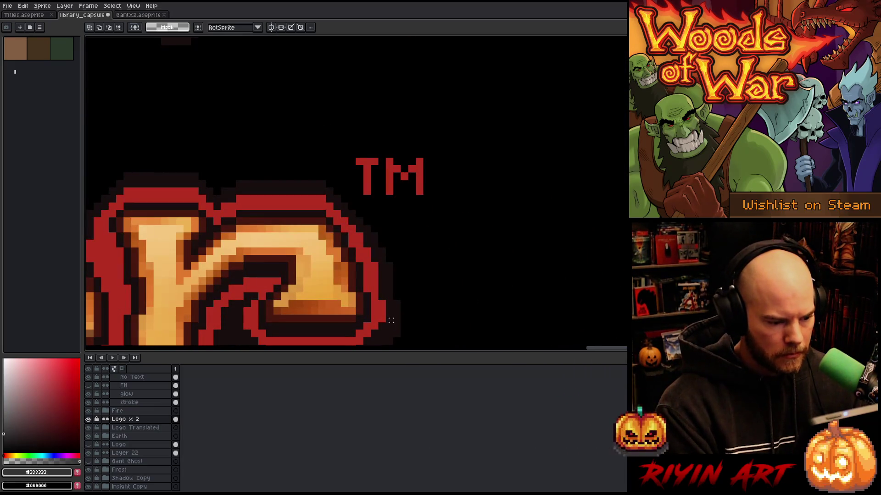
pyautogui.moveTo(390, 322); pyautogui.dragTo(628, 224)
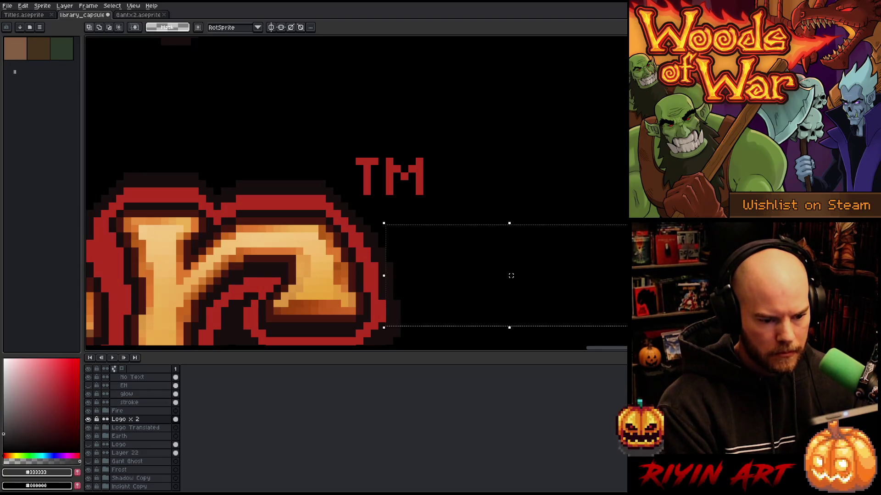
pyautogui.scroll(-5, 542, 267)
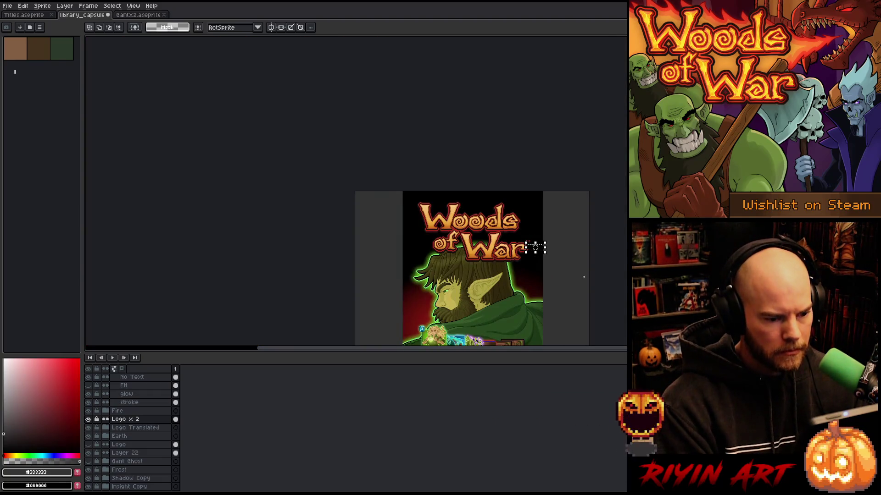
pyautogui.click(583, 277)
pyautogui.moveTo(462, 256)
pyautogui.mouseDown()
pyautogui.moveTo(388, 183)
pyautogui.moveTo(379, 158)
pyautogui.mouseUp()
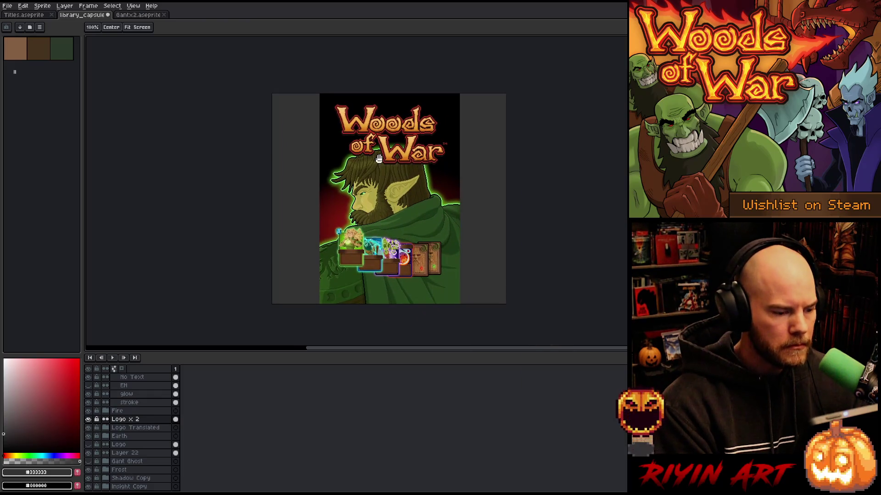
# - Rename Layer 22 to 'gant x 2' and drag the Gant portrait upward
pyautogui.press('m')
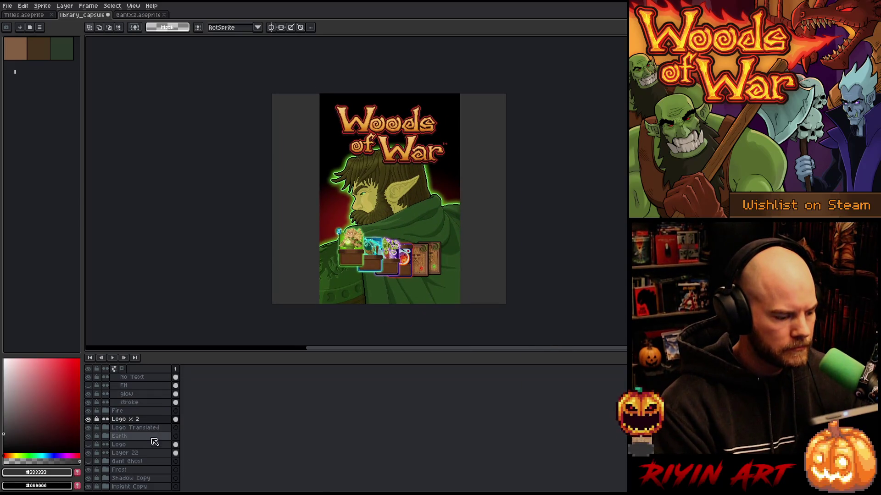
pyautogui.click(136, 455)
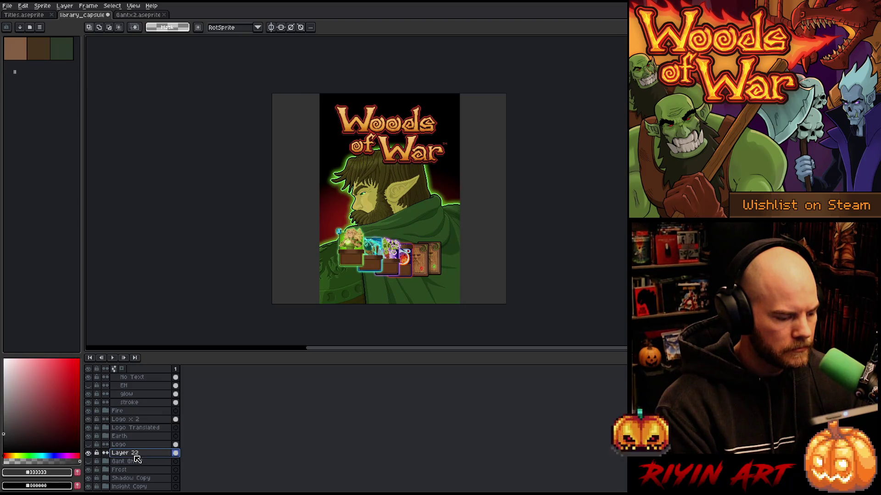
pyautogui.doubleClick(136, 454)
pyautogui.write('gant ')
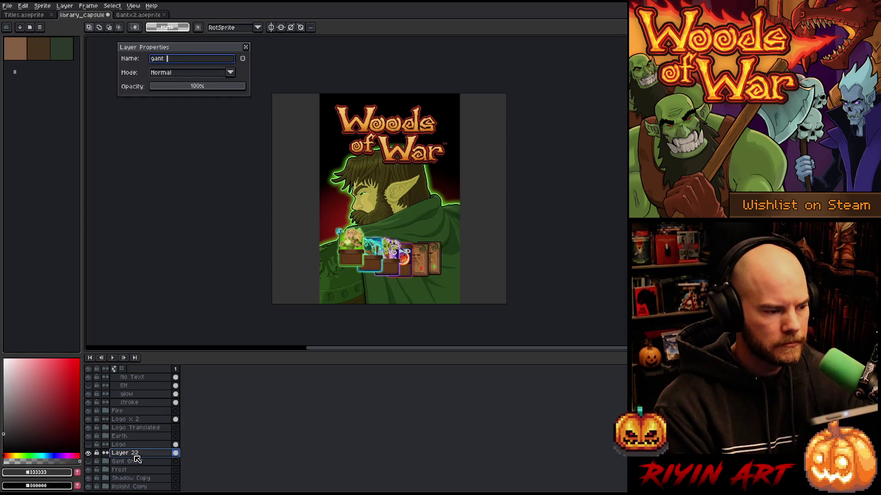
pyautogui.write('x 2')
pyautogui.press('Return')
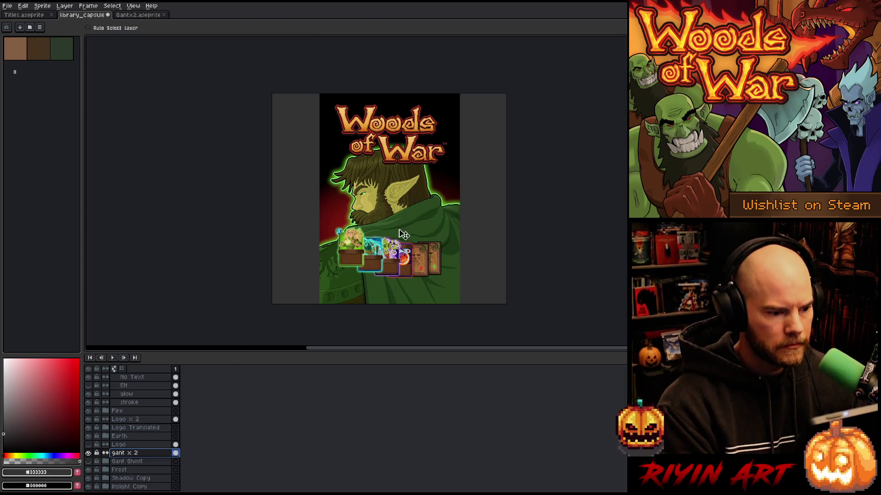
pyautogui.moveTo(402, 210)
pyautogui.mouseDown()
pyautogui.moveTo(402, 162)
pyautogui.moveTo(404, 230)
pyautogui.mouseUp()
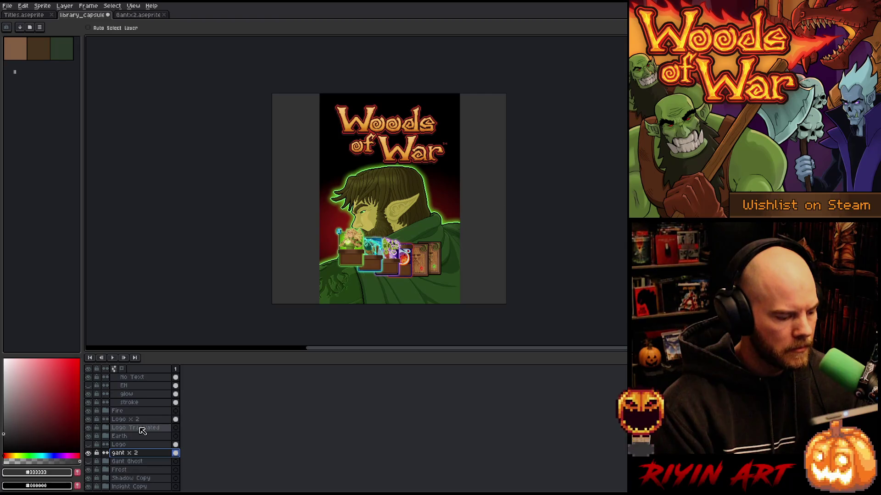
# - Nudge the gant x 2 portrait up and about 20 px right, then hide MeteorStorm and Life Drain
pyautogui.scroll(3, 137, 427)
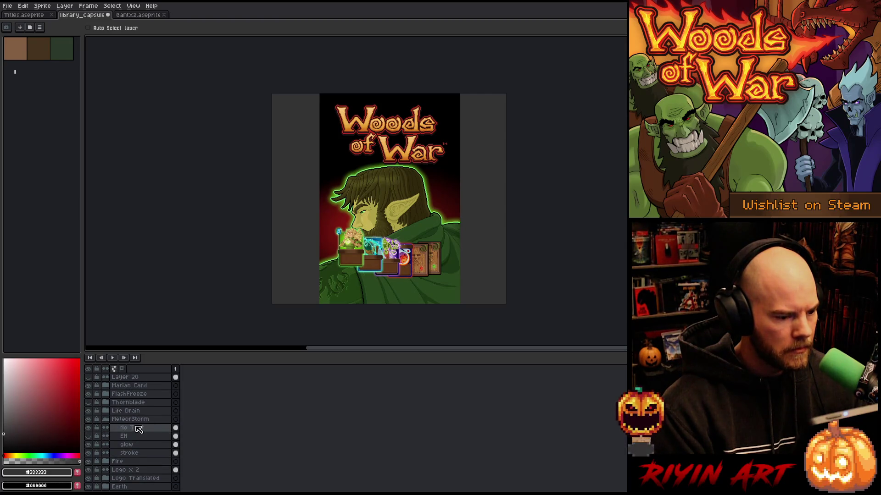
pyautogui.moveTo(421, 204); pyautogui.dragTo(420, 197)
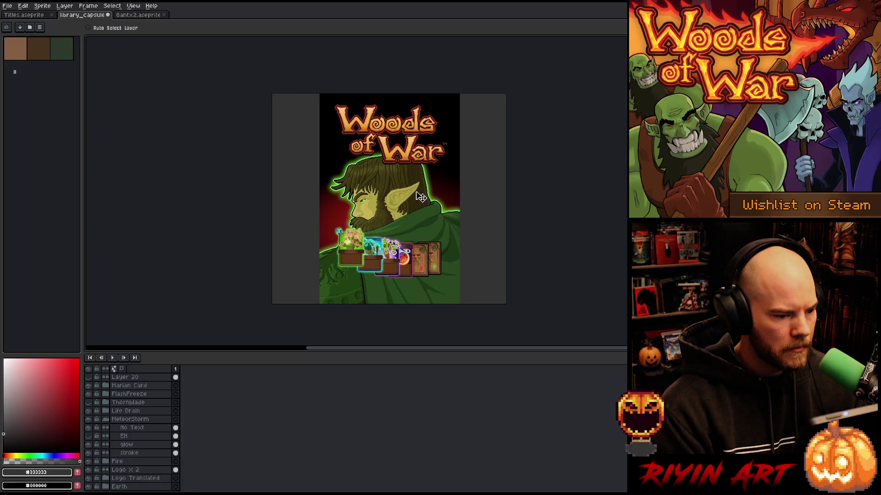
pyautogui.moveTo(421, 196); pyautogui.dragTo(421, 197)
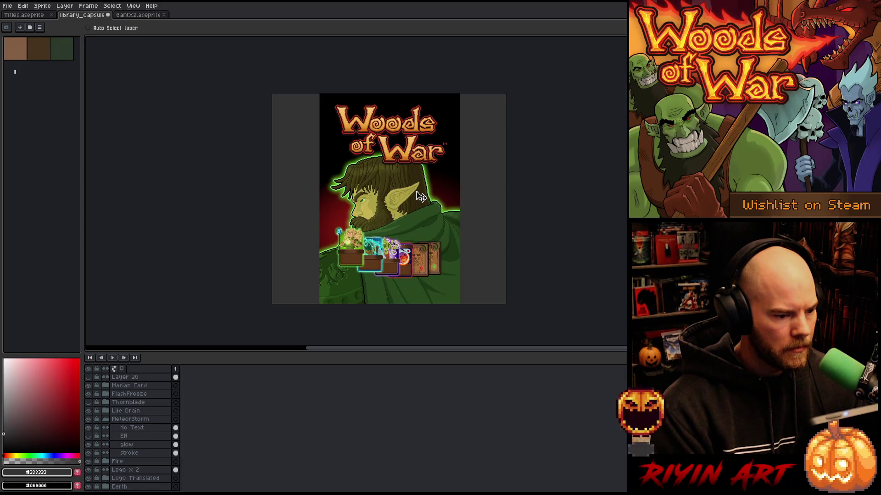
pyautogui.scroll(4, 421, 197)
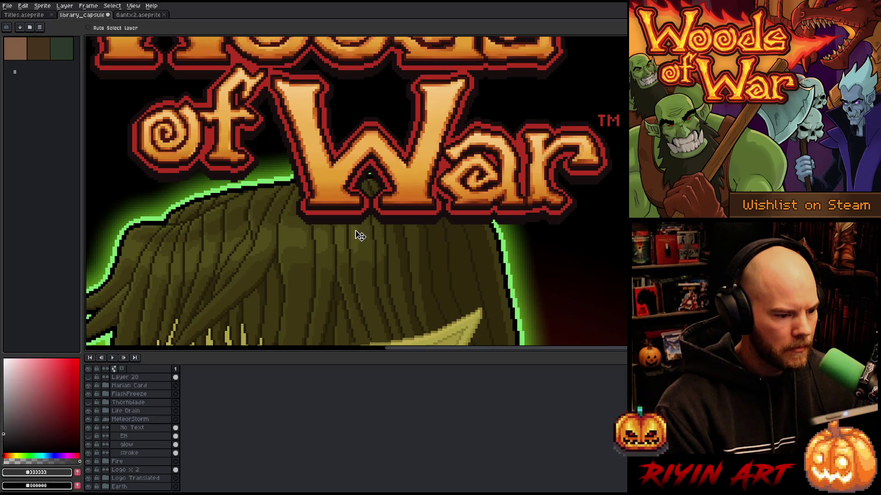
pyautogui.moveTo(359, 236)
pyautogui.mouseDown()
pyautogui.moveTo(372, 231)
pyautogui.moveTo(366, 224)
pyautogui.moveTo(371, 233)
pyautogui.mouseUp()
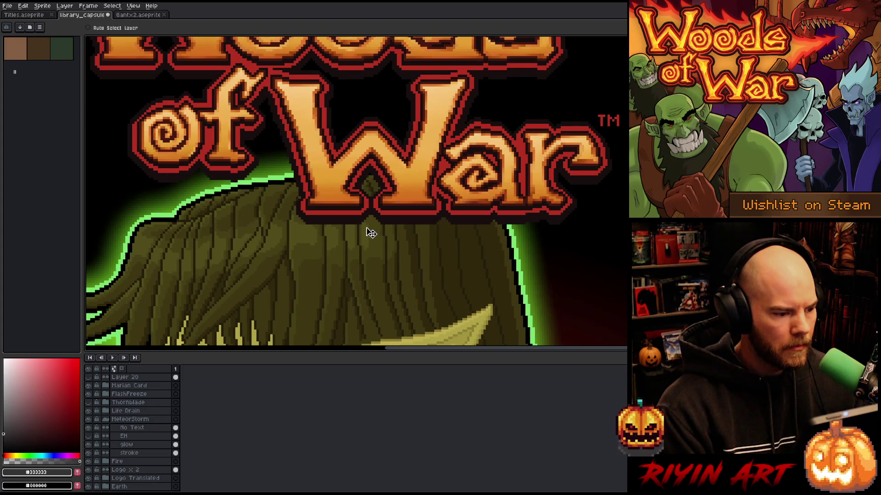
pyautogui.scroll(-5, 369, 233)
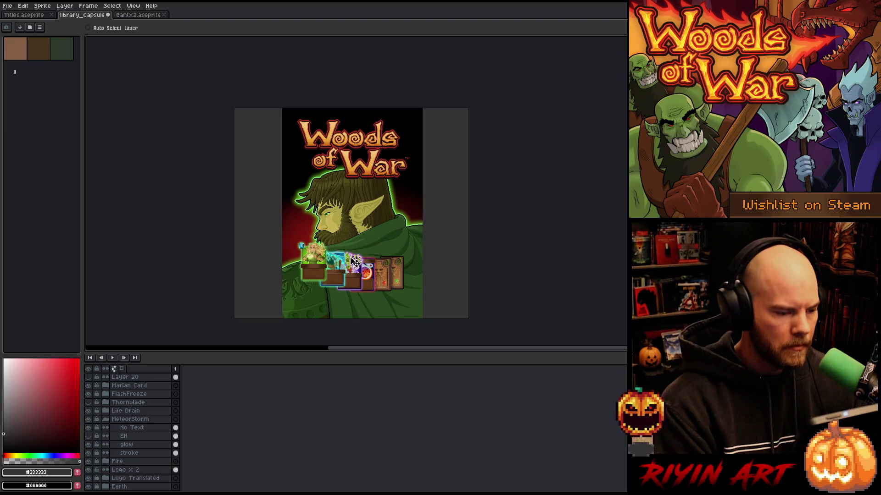
pyautogui.scroll(1, 357, 199)
pyautogui.scroll(-1, 359, 201)
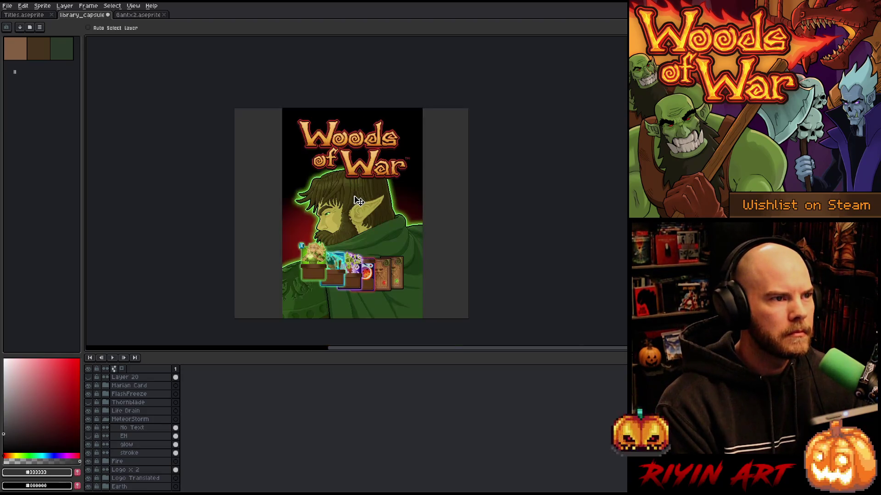
pyautogui.scroll(1, 142, 433)
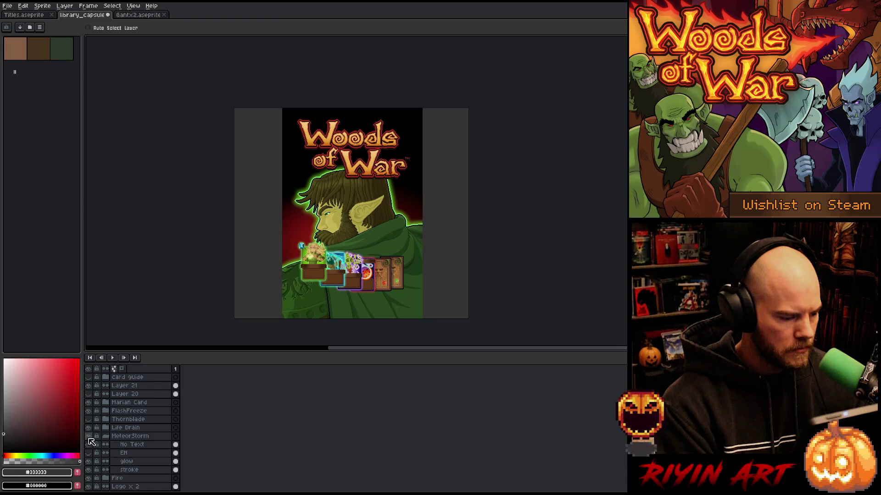
pyautogui.moveTo(89, 437); pyautogui.dragTo(91, 407)
# - Hide the Marian Card, FlashFreeze, Fire and Earth card layers and the Shadow Copy layers
pyautogui.click(105, 436)
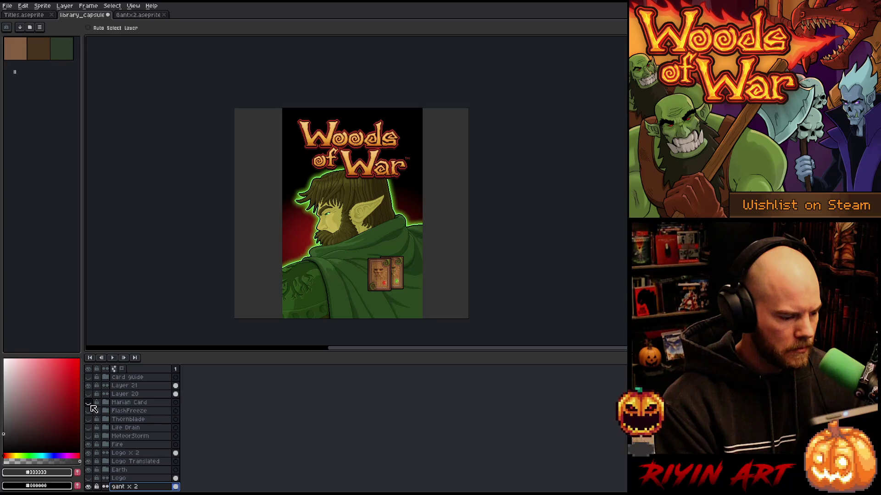
pyautogui.scroll(-3, 95, 413)
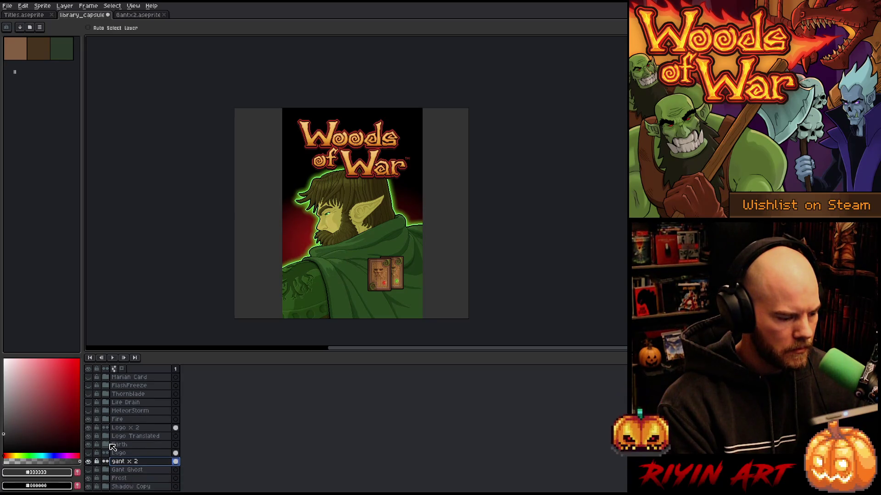
pyautogui.click(90, 420)
pyautogui.click(89, 445)
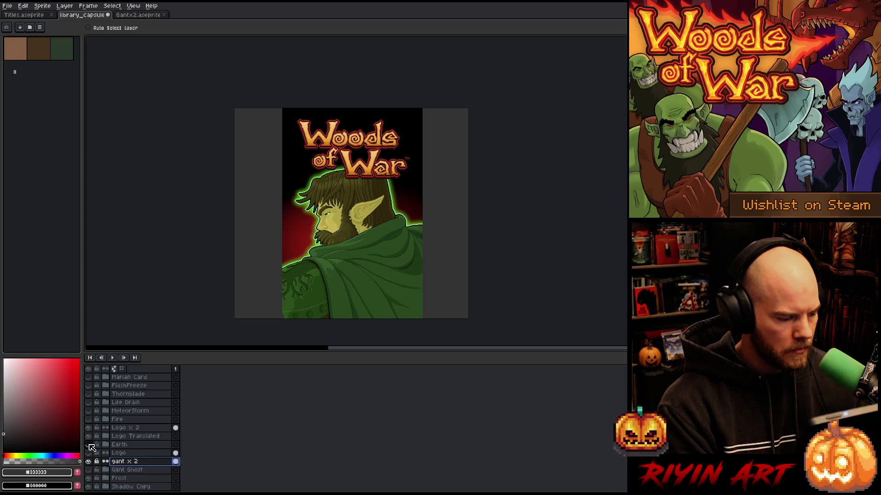
pyautogui.scroll(-11, 94, 447)
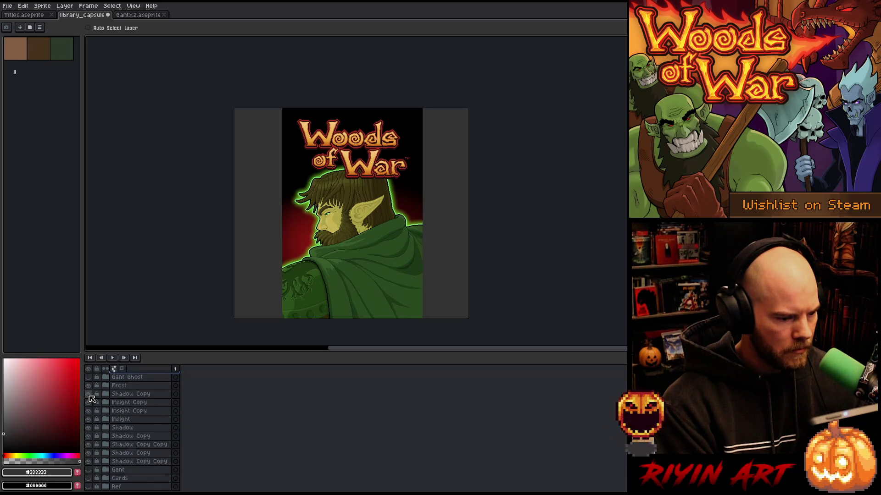
pyautogui.moveTo(90, 396); pyautogui.dragTo(90, 461)
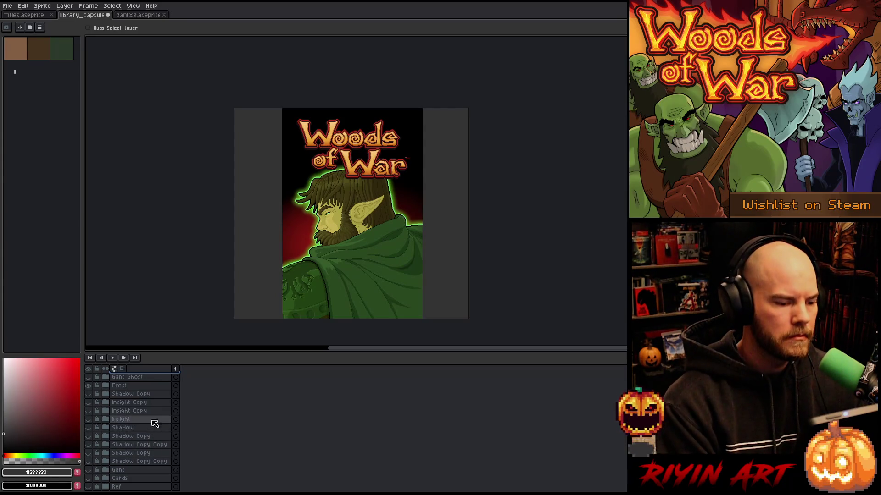
pyautogui.scroll(1, 365, 221)
pyautogui.scroll(-1, 363, 220)
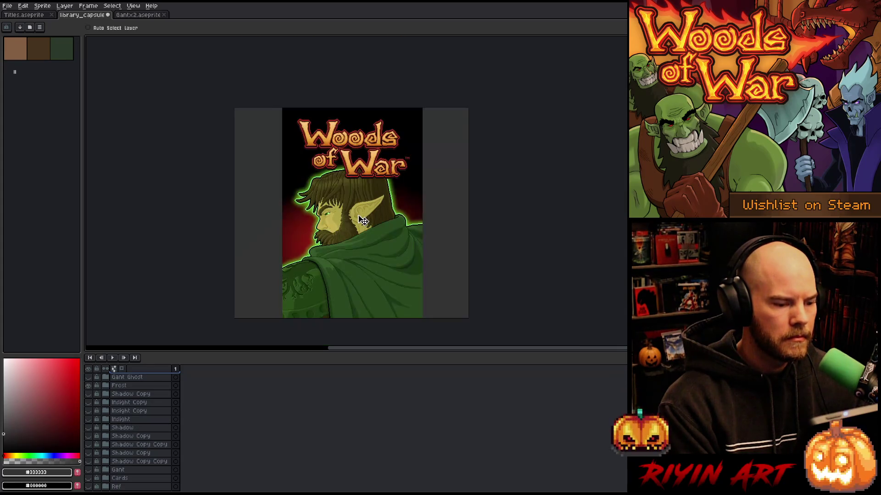
# - Save the library capsule .aseprite file
pyautogui.hotkey('ctrl', 's')
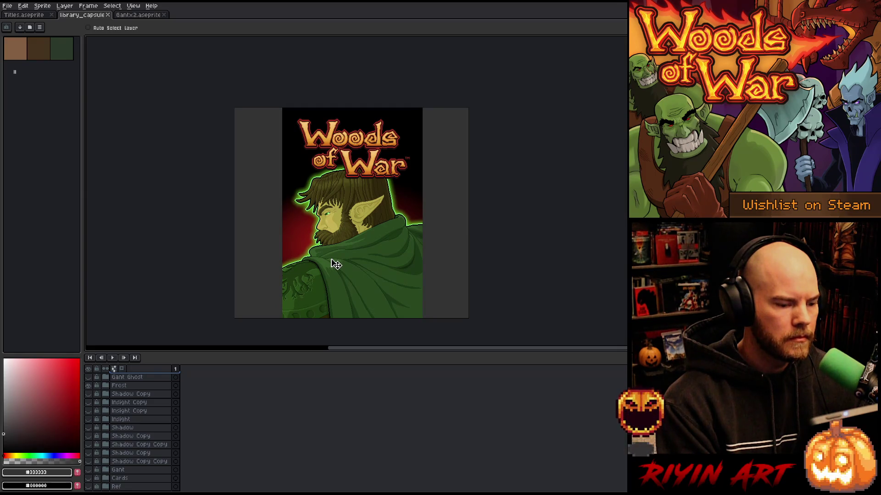
pyautogui.scroll(1, 335, 264)
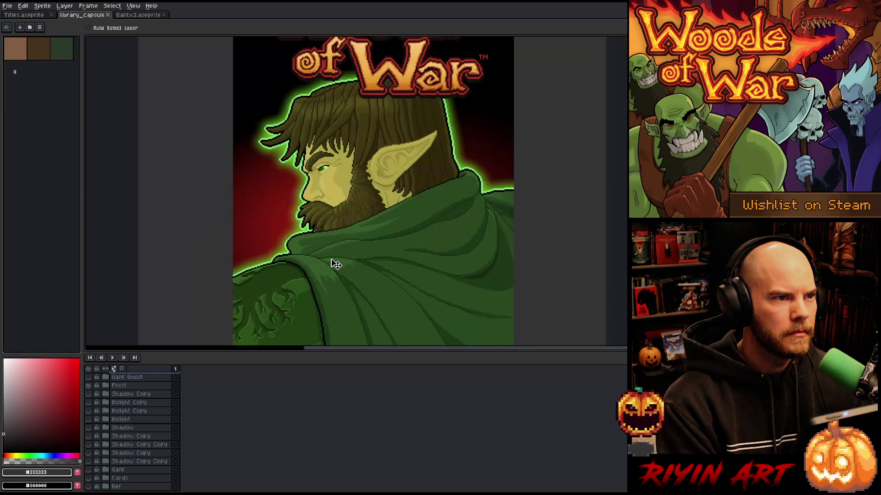
pyautogui.scroll(-1, 336, 257)
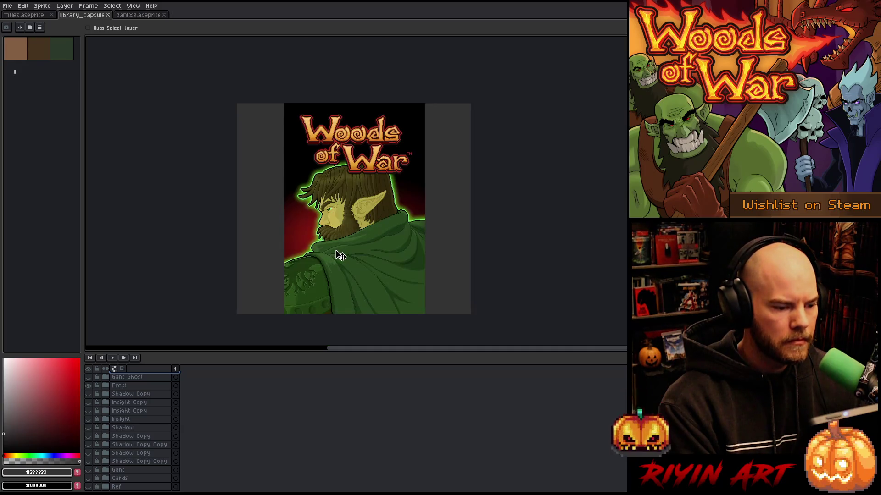
pyautogui.scroll(3, 146, 438)
pyautogui.rightClick(137, 413)
# - Duplicate the gant x 2 elf layer and shift the copy about 89 px left
pyautogui.click(154, 451)
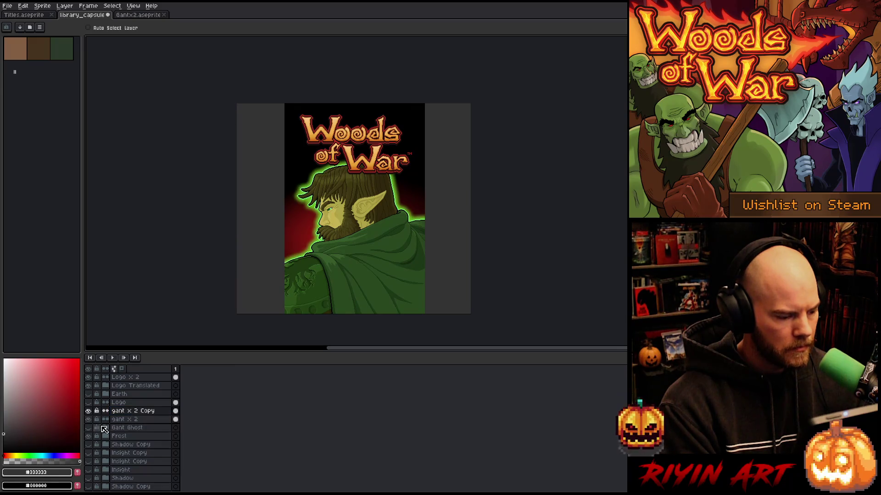
pyautogui.moveTo(338, 280)
pyautogui.mouseDown()
pyautogui.moveTo(373, 283)
pyautogui.moveTo(363, 283)
pyautogui.mouseUp()
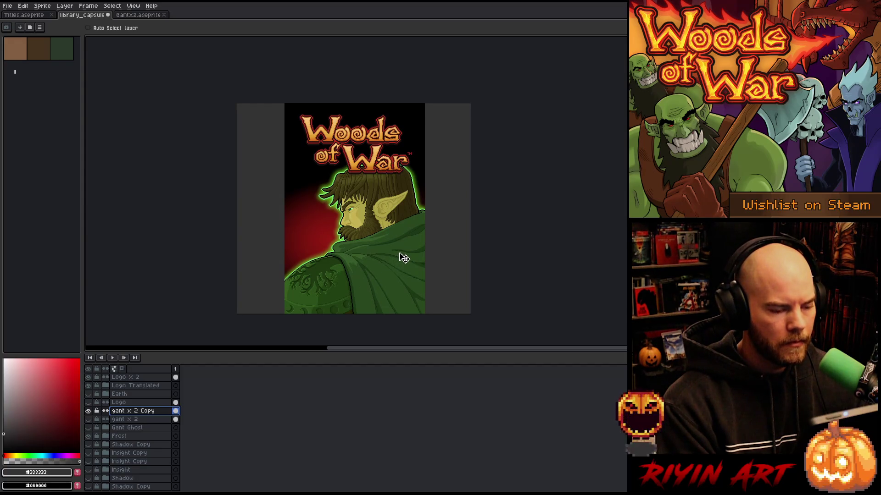
pyautogui.moveTo(402, 259)
pyautogui.mouseDown()
pyautogui.moveTo(343, 259)
pyautogui.moveTo(377, 259)
pyautogui.mouseUp()
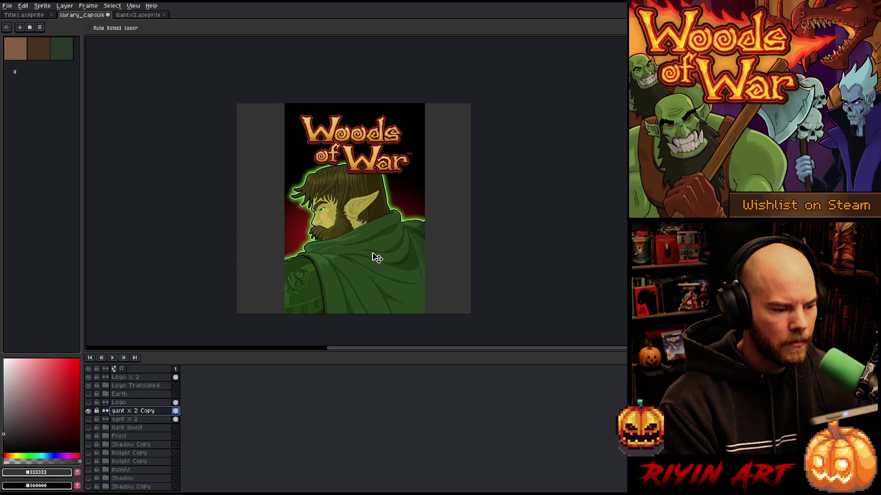
# - Toggle the copied and original elf layers to compare, ending with only the original gant x 2 visible
pyautogui.click(88, 420)
pyautogui.click(88, 411)
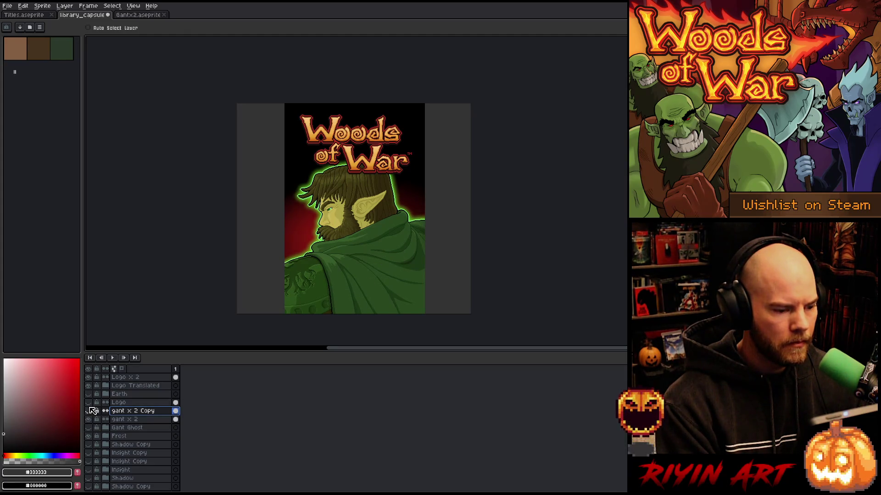
pyautogui.click(89, 411)
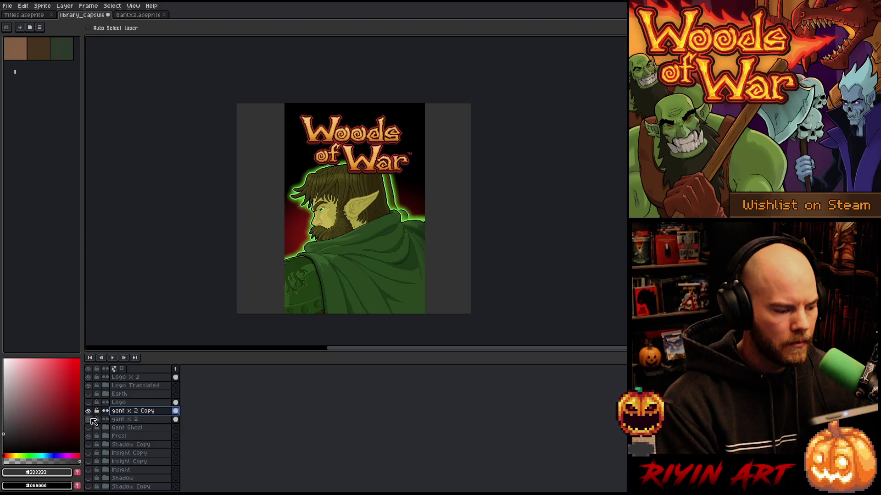
pyautogui.click(89, 411)
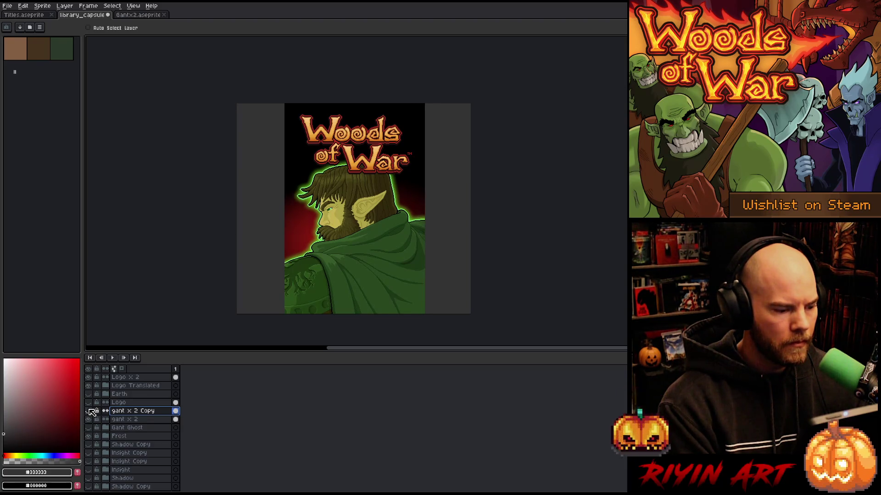
pyautogui.click(89, 411)
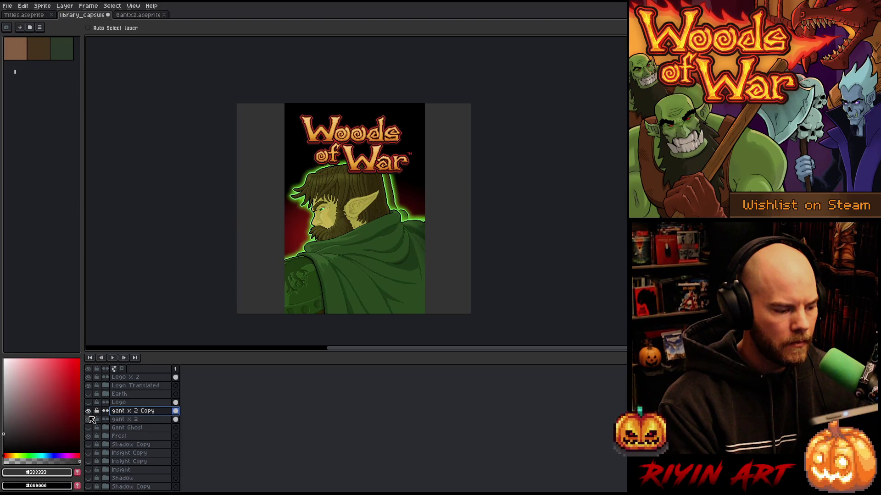
pyautogui.click(89, 419)
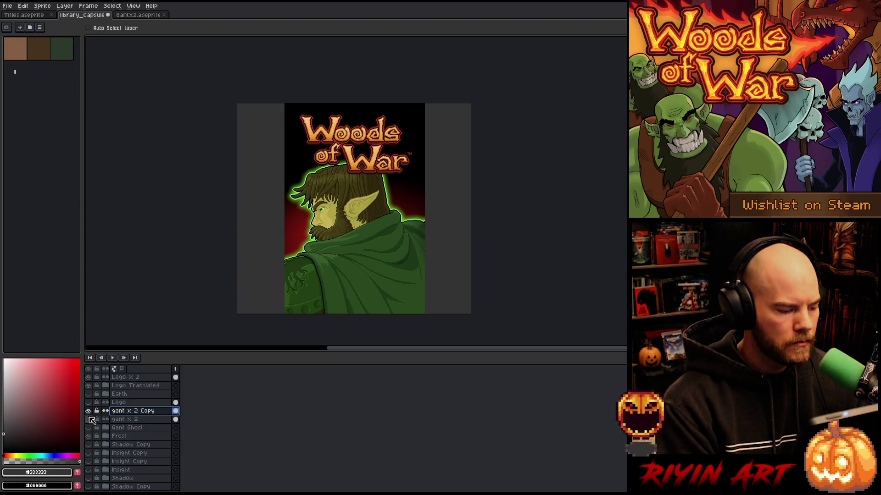
pyautogui.click(89, 411)
pyautogui.click(89, 419)
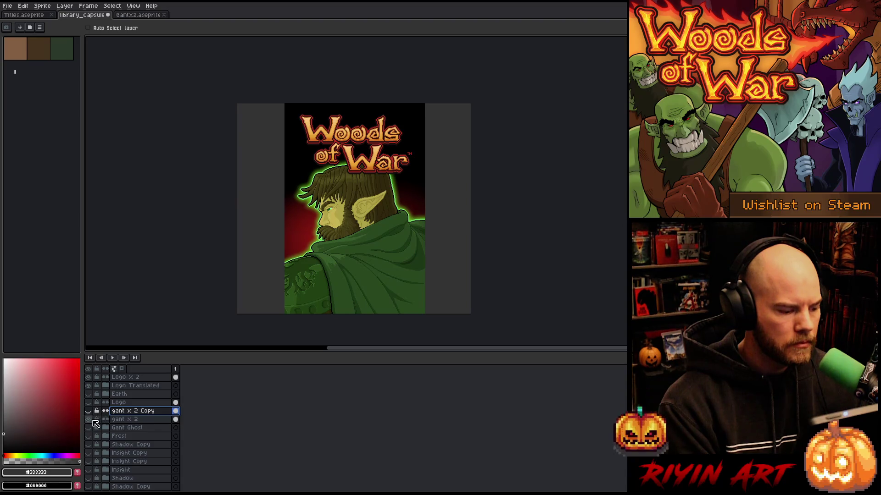
# - Select the gant x 2 layer and nudge its elf artwork slightly left, right and up
pyautogui.click(156, 420)
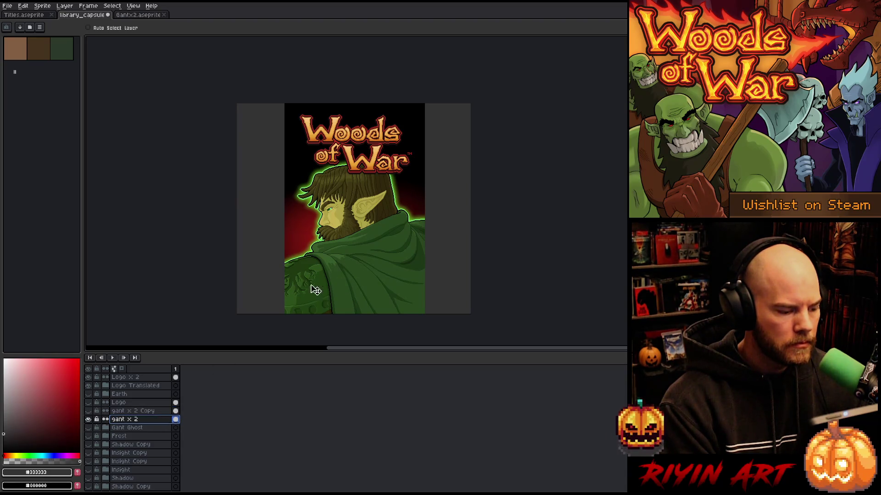
pyautogui.moveTo(380, 263); pyautogui.dragTo(376, 268)
pyautogui.press('Right')
pyautogui.press('Right')
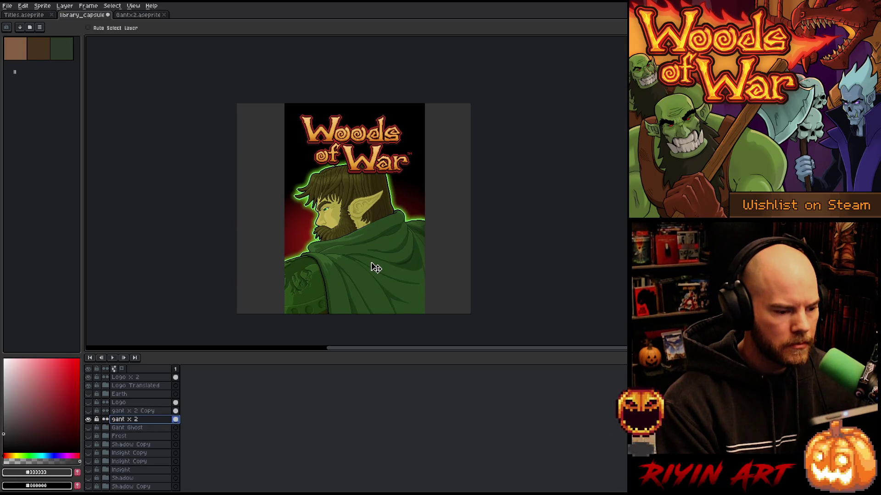
pyautogui.press('Up')
pyautogui.press('Up')
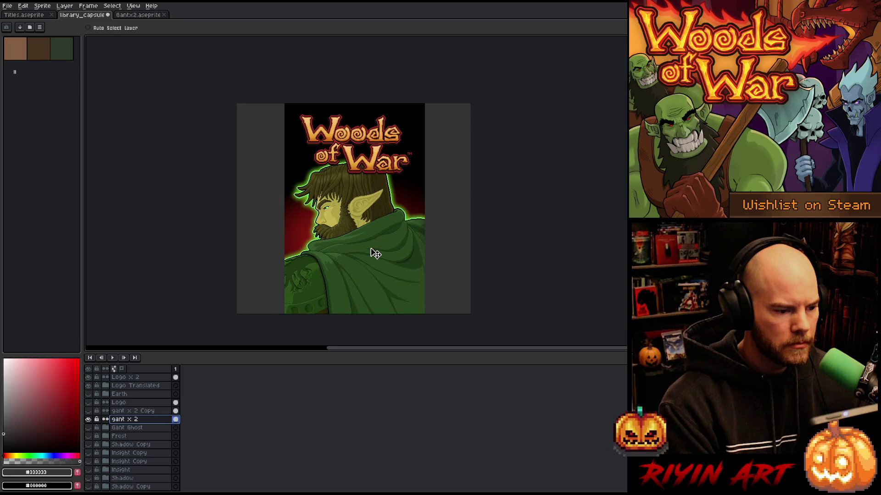
pyautogui.press('Up')
pyautogui.press('Up')
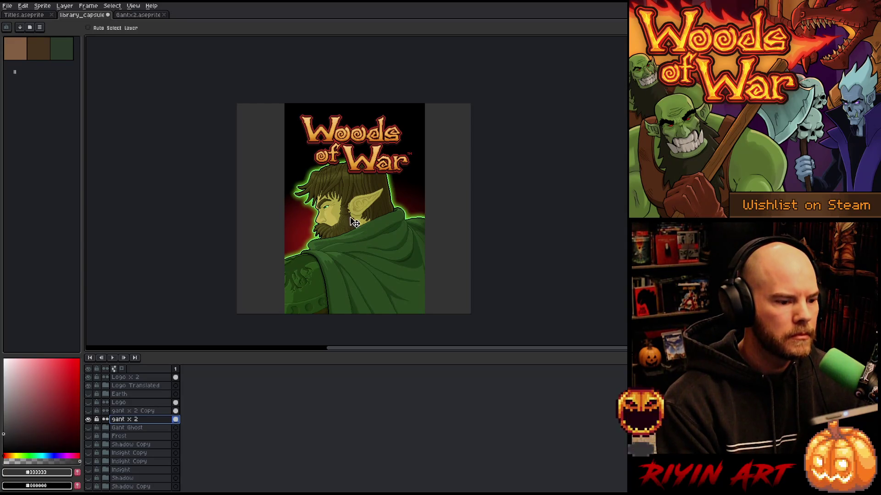
# - Fine-tune the elf's vertical position with a few more pixel nudges, zooming to check
pyautogui.press('Down')
pyautogui.press('Down')
pyautogui.press('Down')
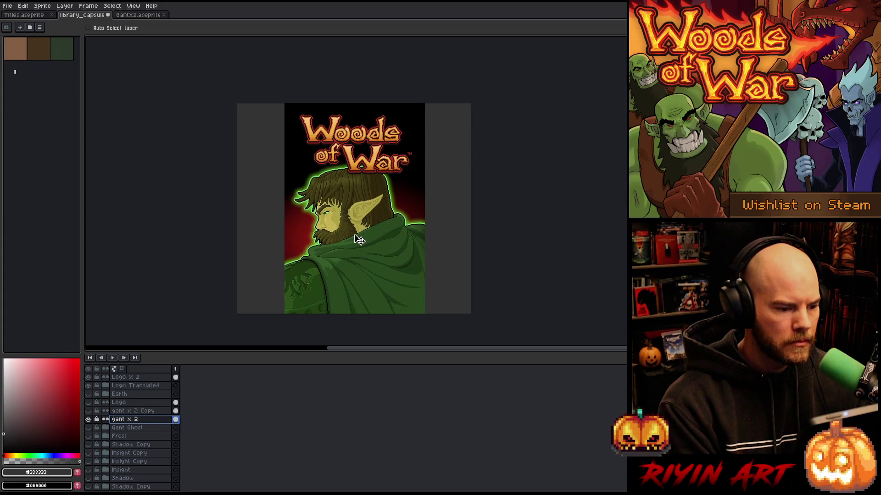
pyautogui.press('Up')
pyautogui.press('Up')
pyautogui.press('Up')
pyautogui.press('Up')
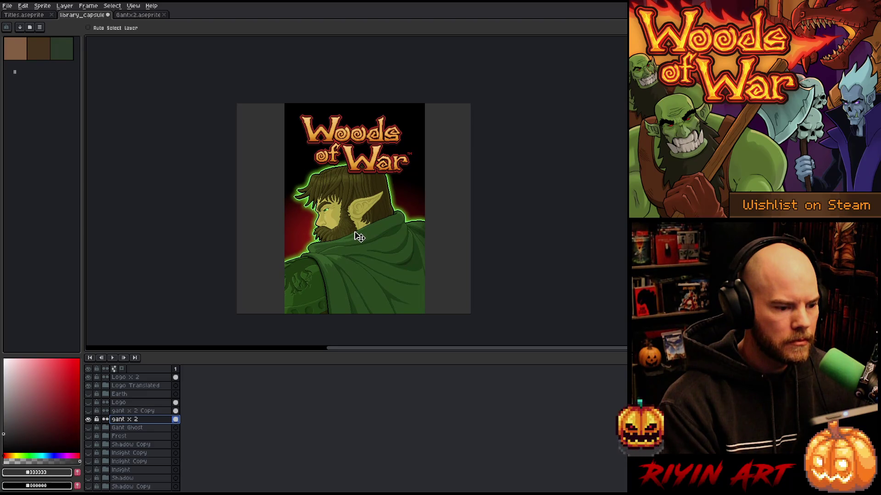
pyautogui.press('Up')
pyautogui.press('Up')
pyautogui.press('Up')
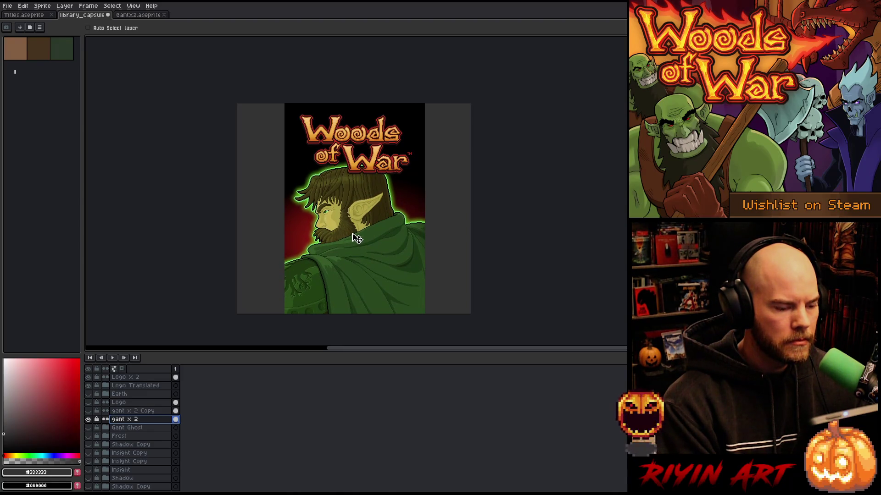
pyautogui.scroll(5, 344, 211)
pyautogui.press('Up')
pyautogui.press('Up')
pyautogui.press('Up')
pyautogui.press('Up')
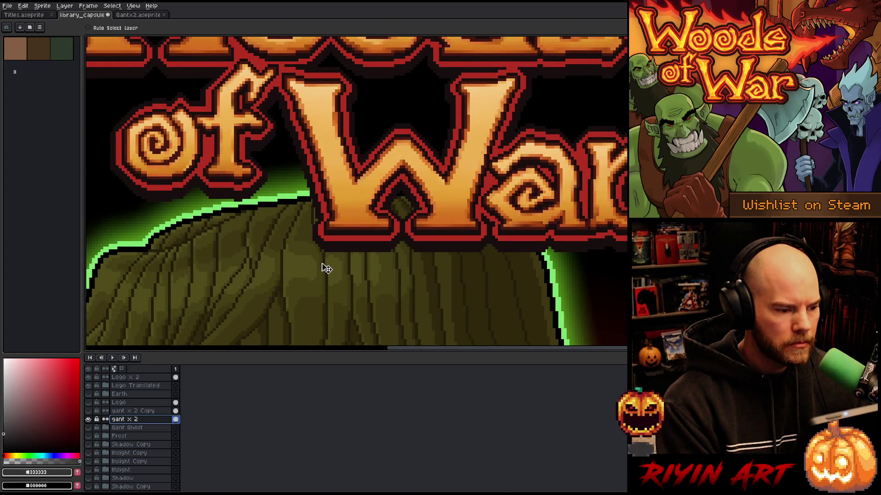
pyautogui.scroll(-6, 327, 268)
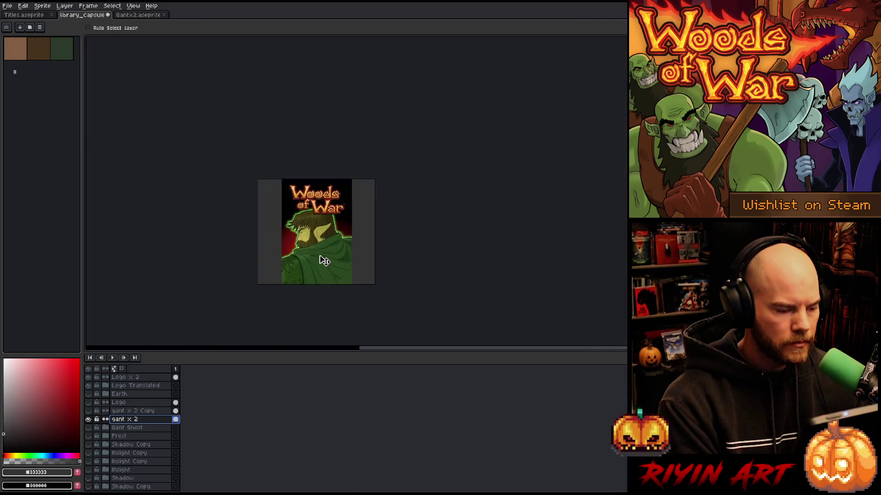
pyautogui.scroll(2, 312, 257)
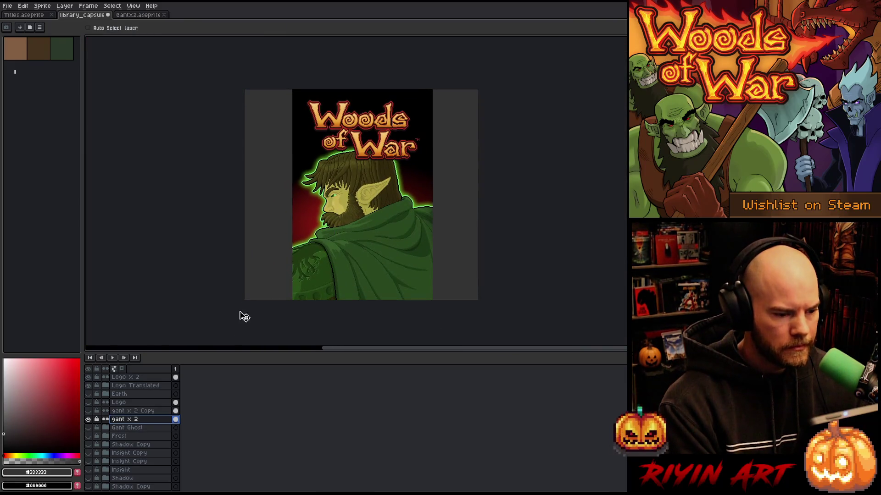
pyautogui.scroll(-5, 117, 457)
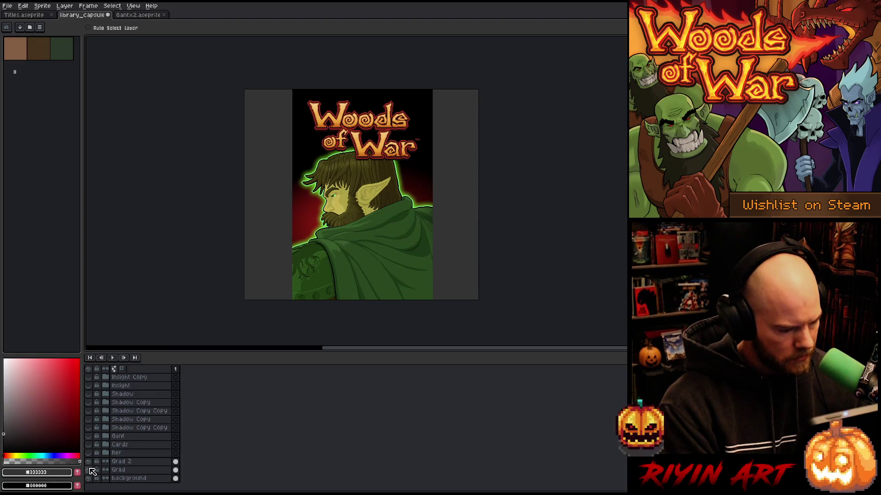
pyautogui.click(90, 464)
pyautogui.click(89, 469)
pyautogui.click(90, 462)
pyautogui.click(91, 462)
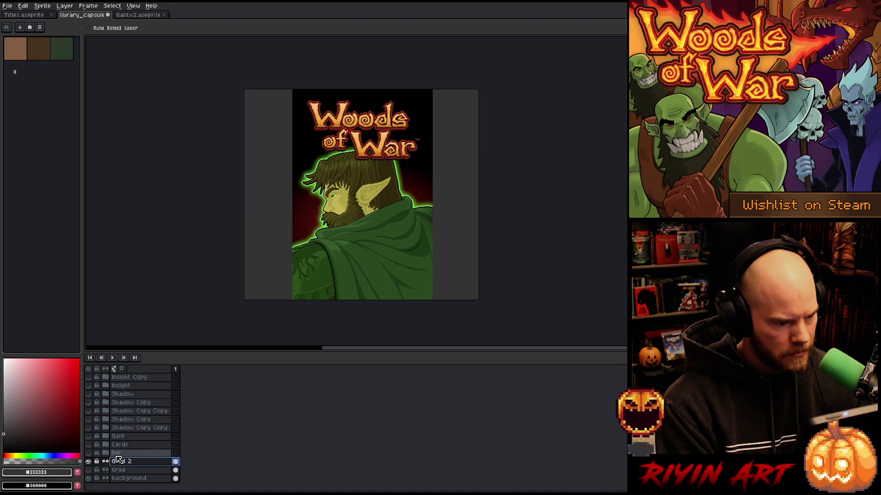
pyautogui.click(88, 470)
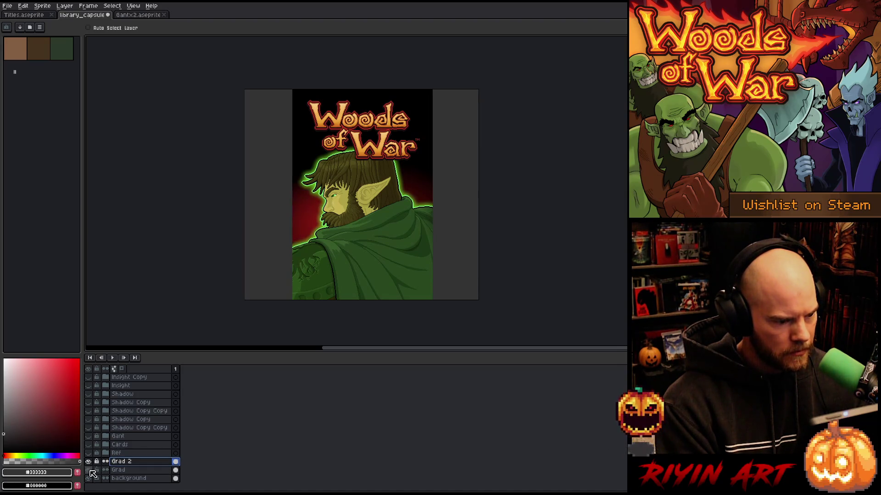
pyautogui.click(130, 470)
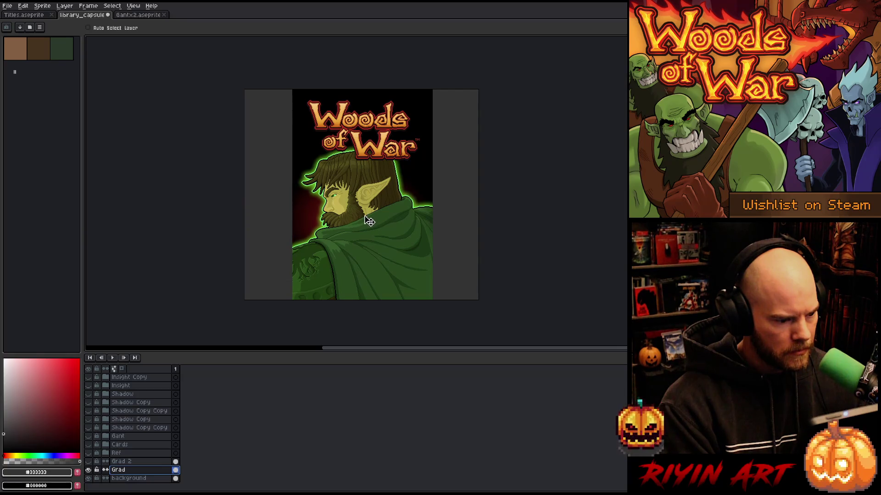
pyautogui.click(90, 462)
pyautogui.click(125, 462)
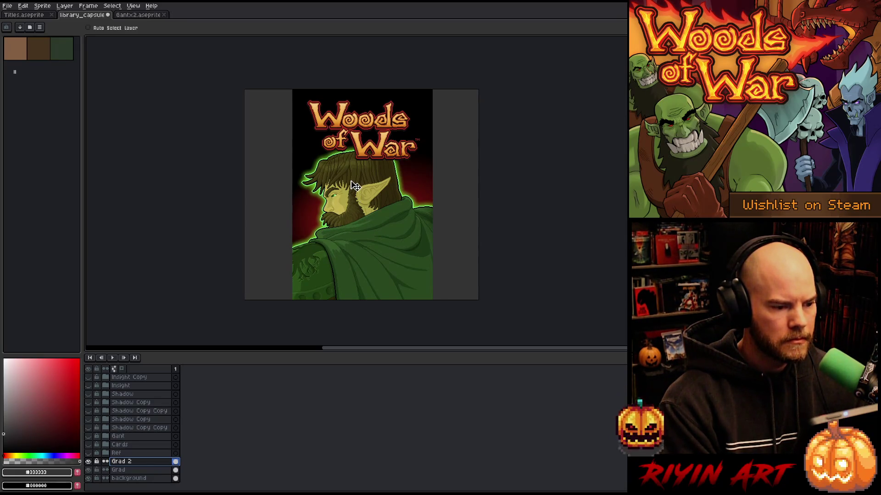
pyautogui.scroll(-1, 369, 147)
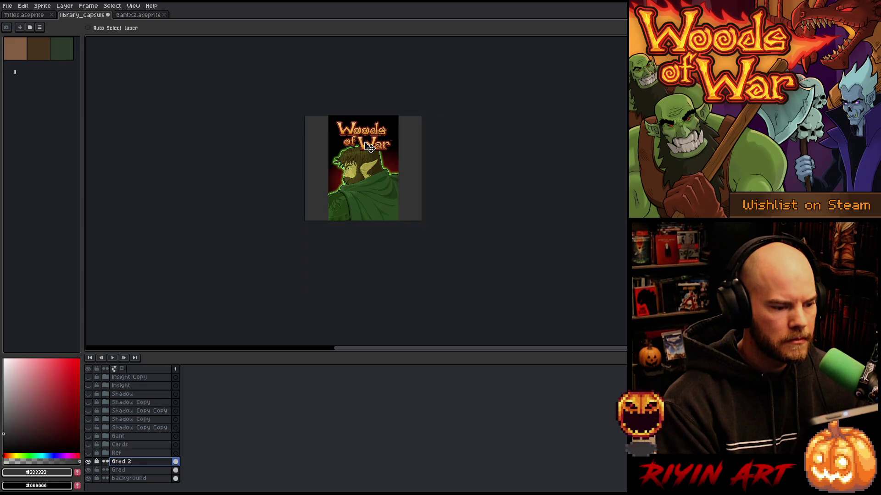
# - Zoom into the eye and fill its light-green pixel with sampled mid-green
pyautogui.scroll(3, 370, 147)
pyautogui.scroll(-1, 371, 148)
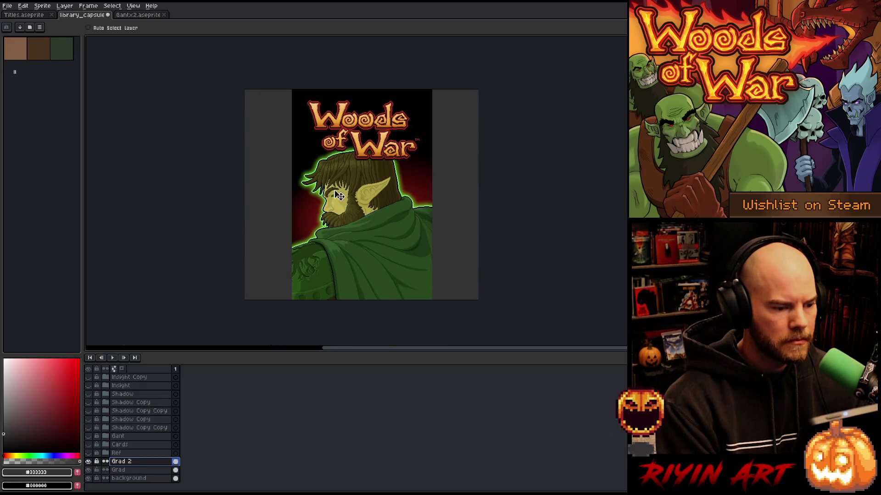
pyautogui.scroll(4, 342, 200)
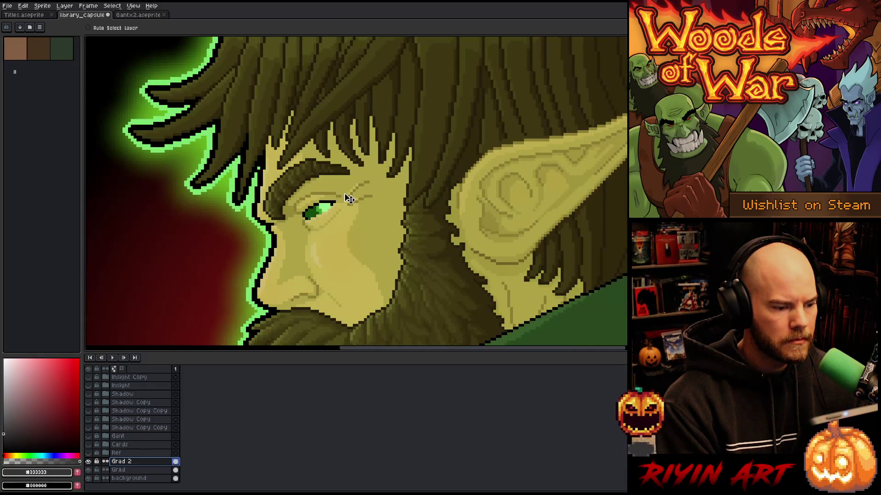
pyautogui.scroll(1, 375, 236)
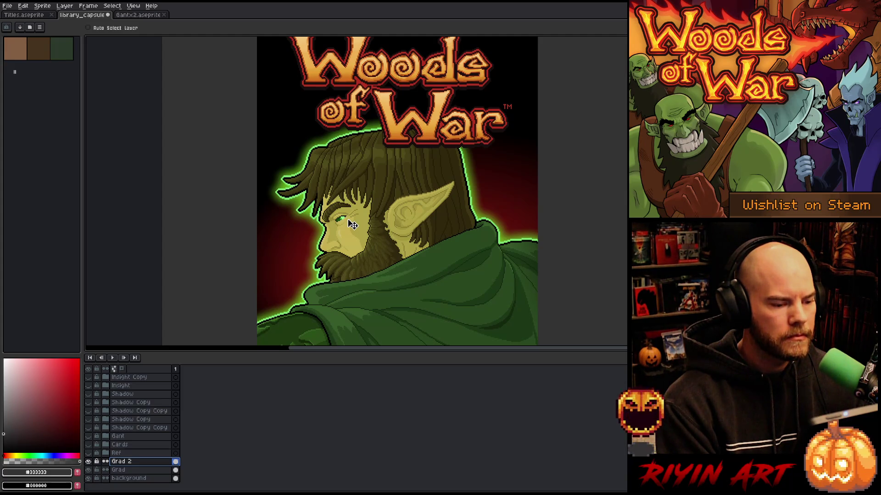
pyautogui.scroll(2, 352, 225)
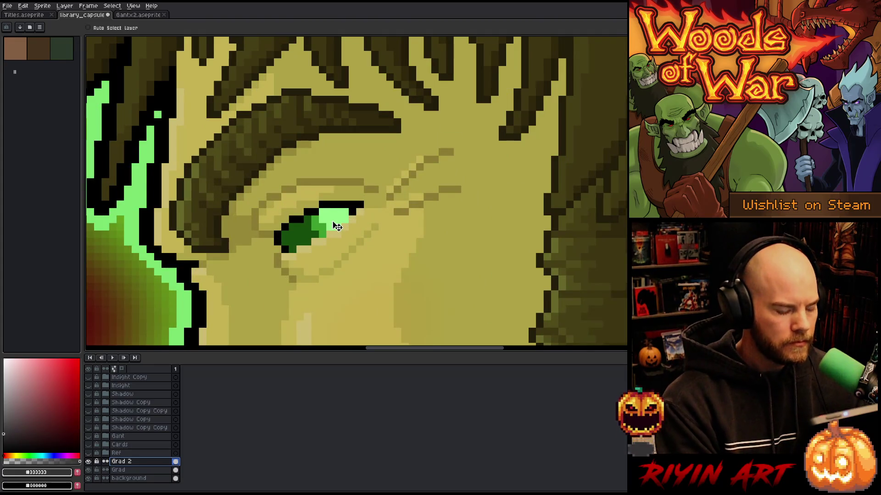
pyautogui.press('i')
pyautogui.click(319, 222)
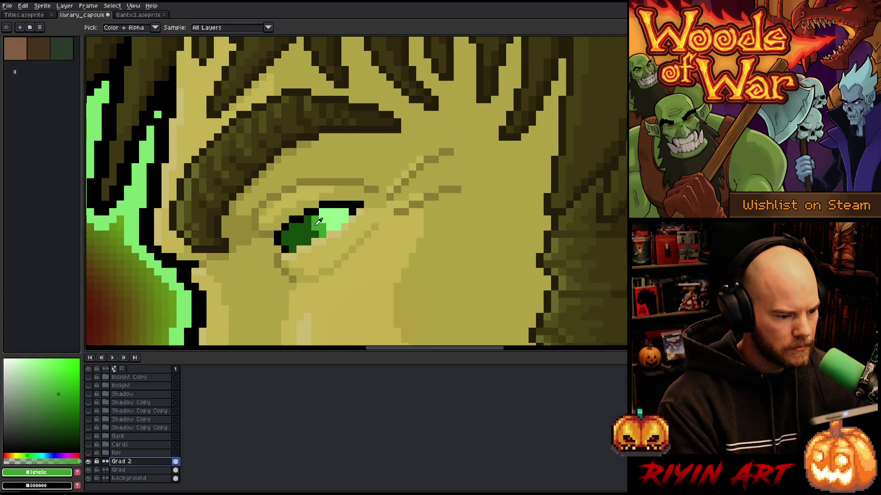
pyautogui.press('g')
pyautogui.click(317, 222)
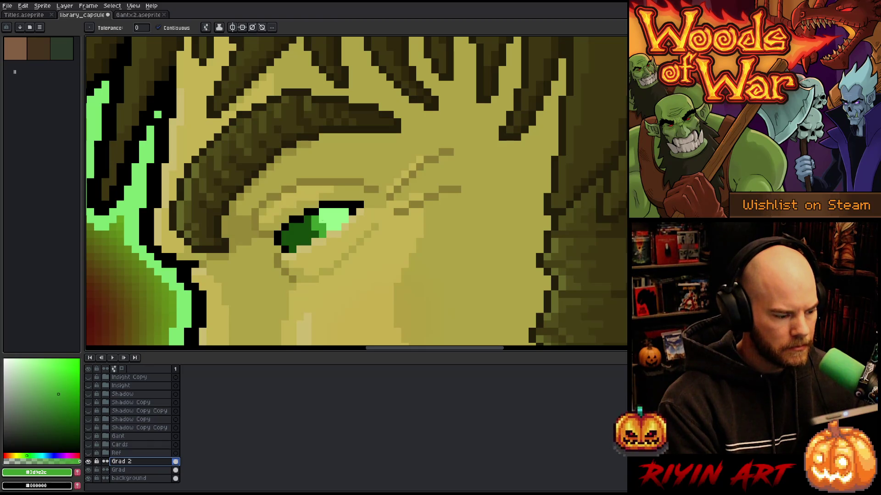
# - Select the gant x 2 layer from the artwork and add a new empty layer above it
pyautogui.scroll(1, 252, 332)
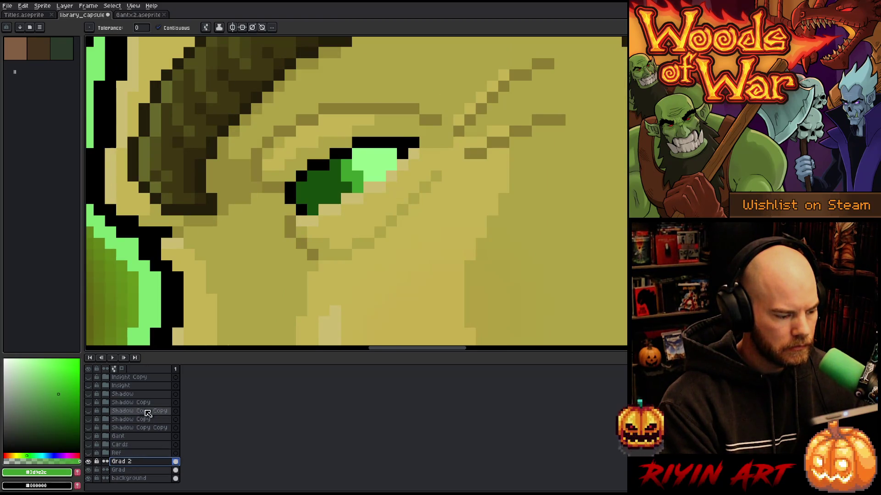
pyautogui.press('v')
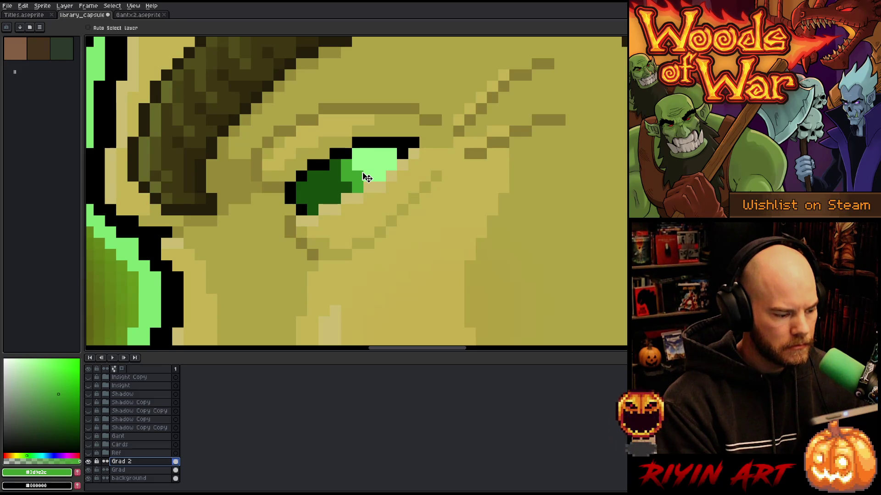
pyautogui.click(88, 27)
pyautogui.click(348, 166)
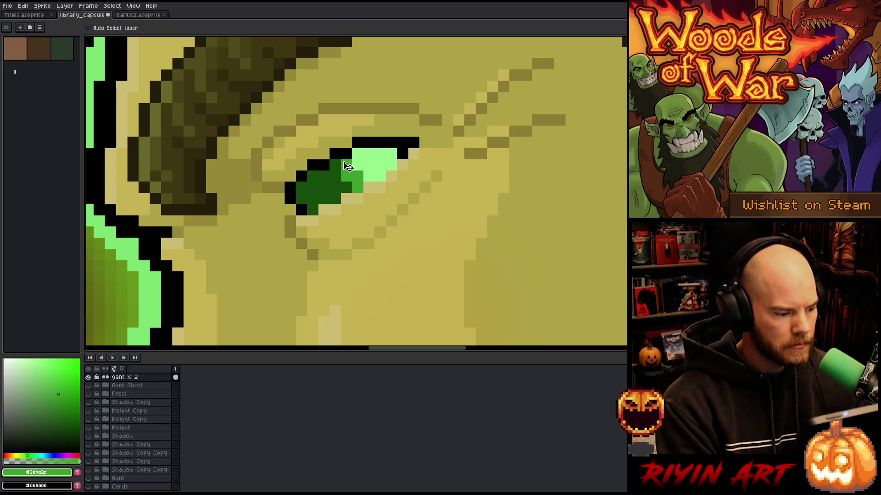
pyautogui.hotkey('shift', 'n')
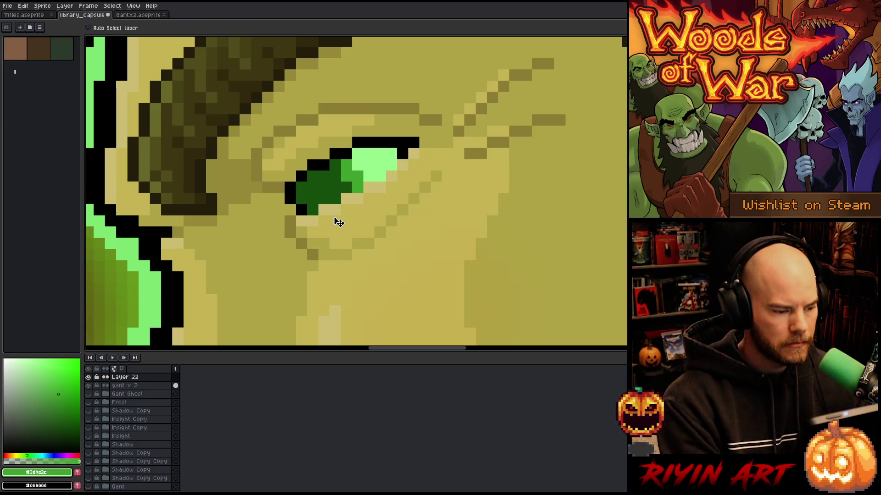
# - On the new layer, paint the eye's upper highlight dark green
pyautogui.press('i')
pyautogui.click(334, 179)
pyautogui.press('b')
pyautogui.moveTo(354, 150)
pyautogui.mouseDown()
pyautogui.moveTo(393, 150)
pyautogui.moveTo(393, 168)
pyautogui.mouseUp()
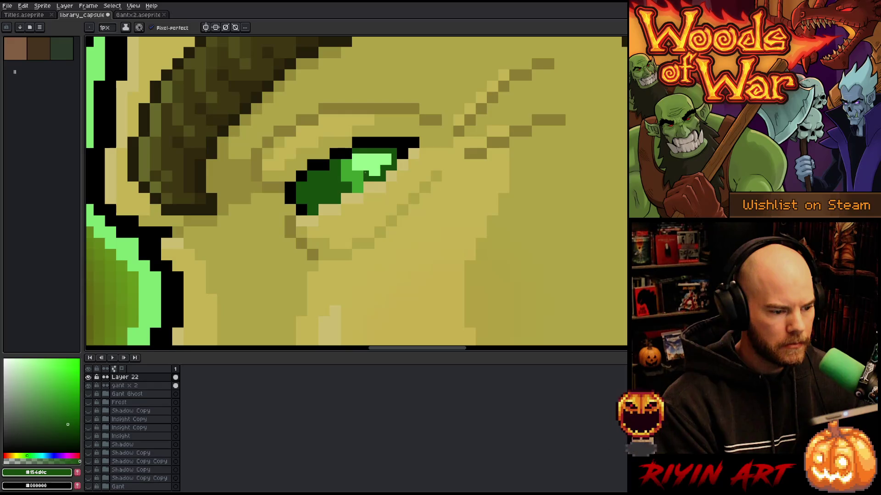
pyautogui.moveTo(355, 165); pyautogui.dragTo(354, 153)
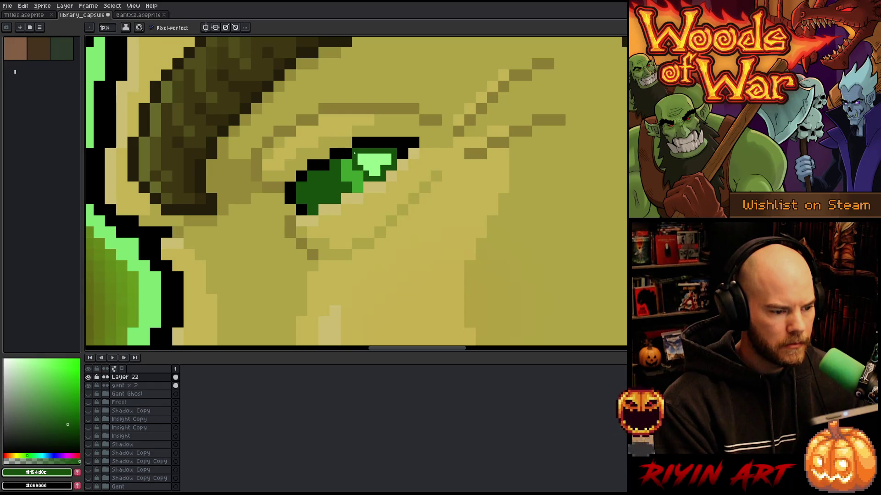
pyautogui.press('g')
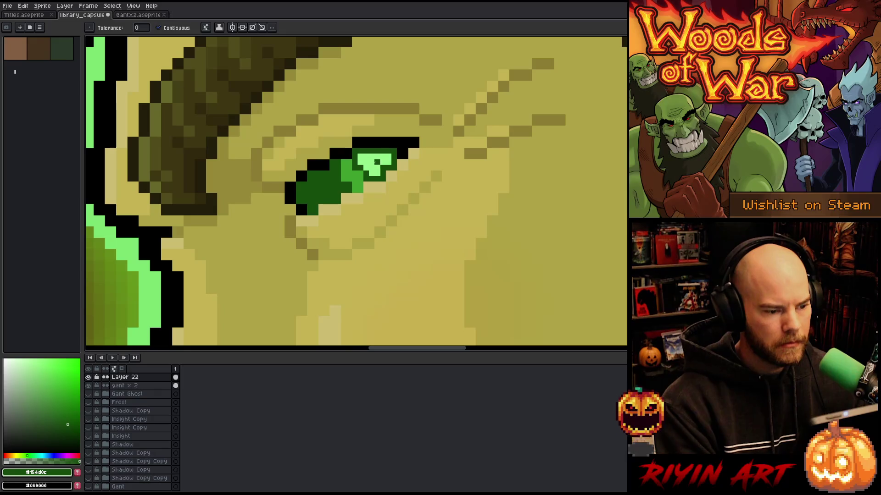
pyautogui.click(374, 162)
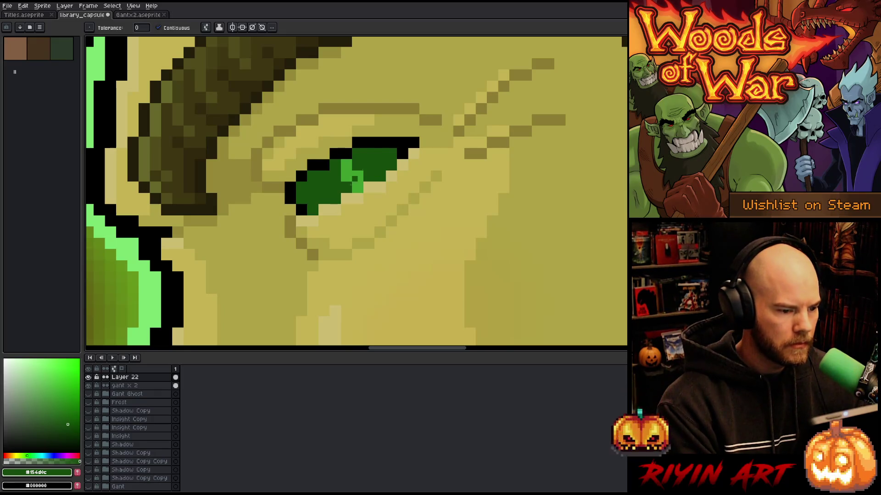
# - Sample the eye's light green and outline the lower eye with light-green lines on Layer 22
pyautogui.click(88, 377)
pyautogui.press('b')
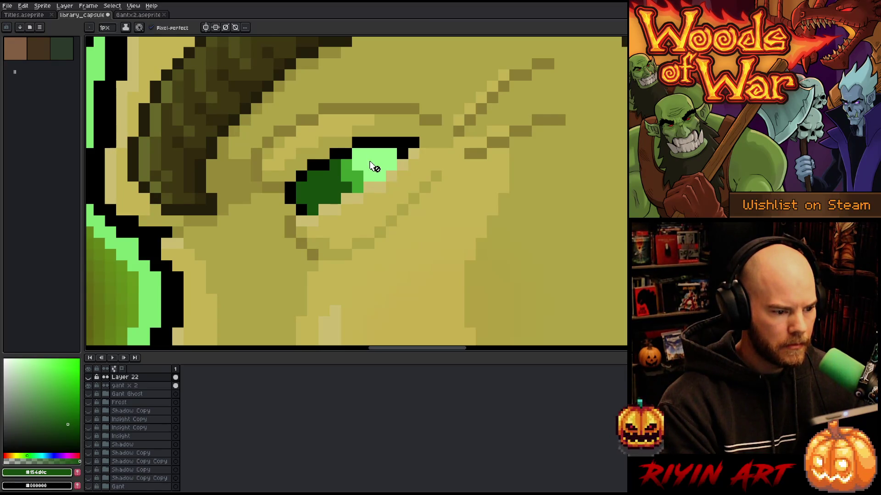
pyautogui.keyDown('alt'); pyautogui.click(374, 166); pyautogui.keyUp('alt')
pyautogui.click(88, 377)
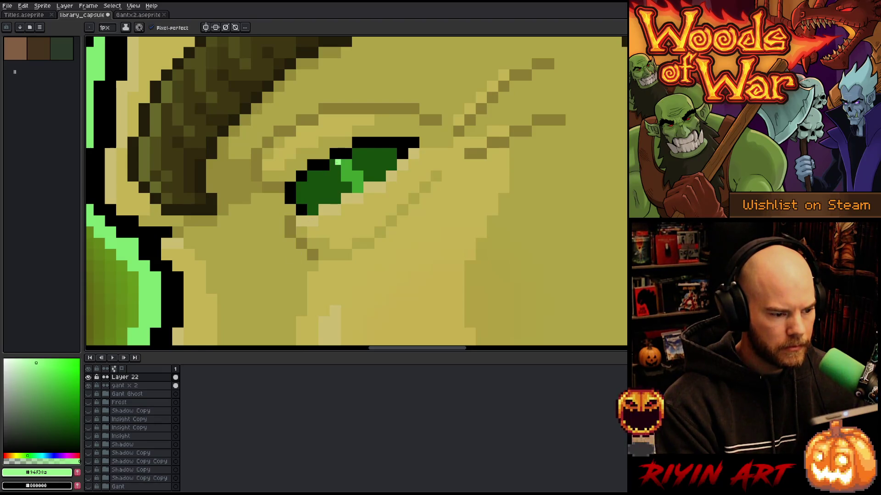
pyautogui.keyDown('shift'); pyautogui.click(338, 202); pyautogui.keyUp('shift')
pyautogui.moveTo(338, 202)
pyautogui.mouseDown()
pyautogui.moveTo(303, 202)
pyautogui.moveTo(314, 185)
pyautogui.moveTo(335, 185)
pyautogui.moveTo(308, 177)
pyautogui.mouseUp()
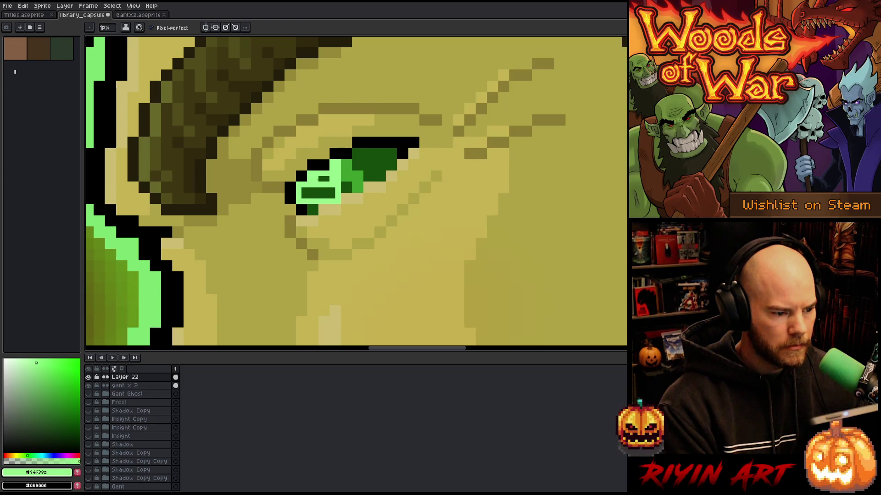
# - Fill the enclosed lower eye area and leftover dark-green gaps light green
pyautogui.press('g')
pyautogui.click(318, 179)
pyautogui.click(316, 190)
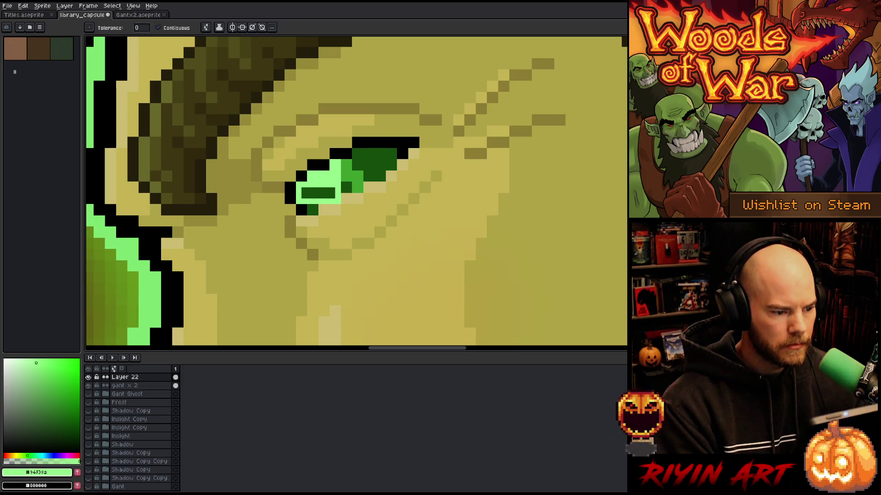
pyautogui.click(314, 193)
pyautogui.press('b')
pyautogui.click(310, 212)
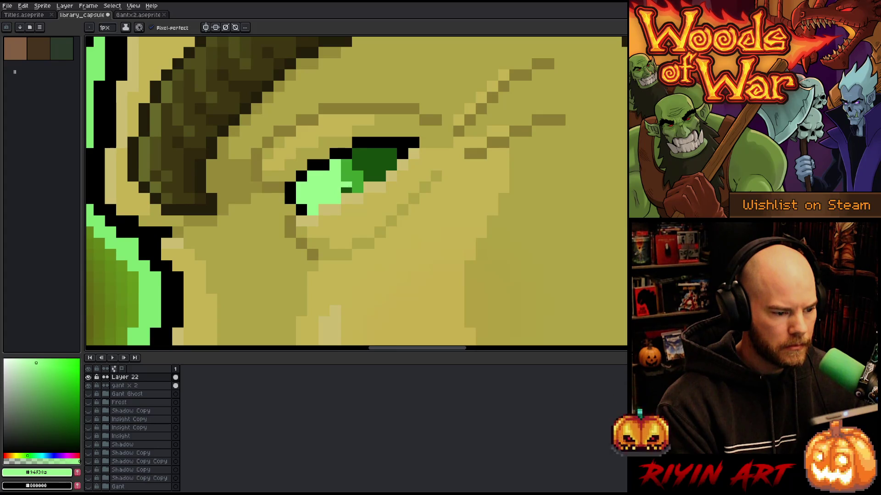
# - Zoom in and fill the dark-green upper eye with sampled mid-green
pyautogui.scroll(-5, 344, 189)
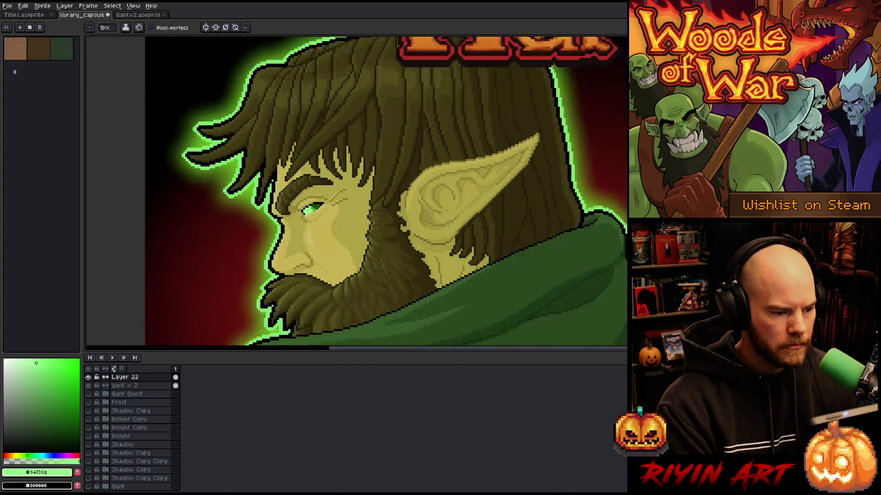
pyautogui.scroll(5, 303, 220)
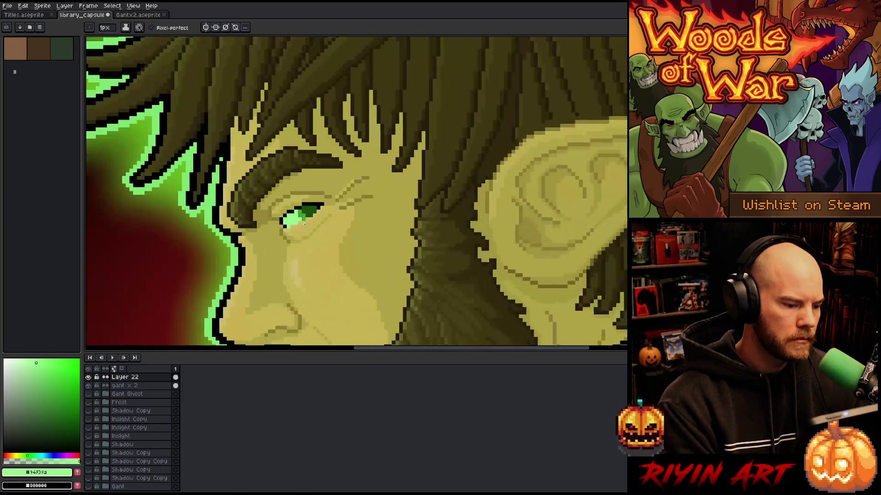
pyautogui.scroll(2, 299, 221)
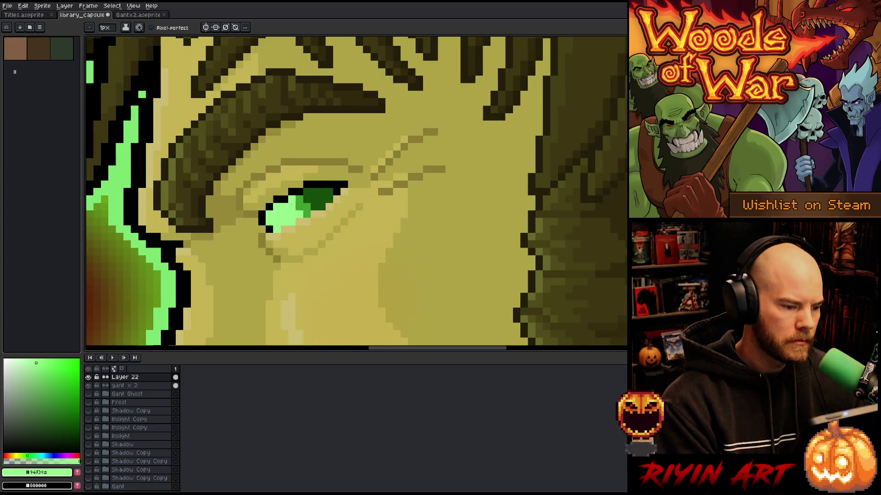
pyautogui.scroll(2, 306, 207)
pyautogui.press('alt')
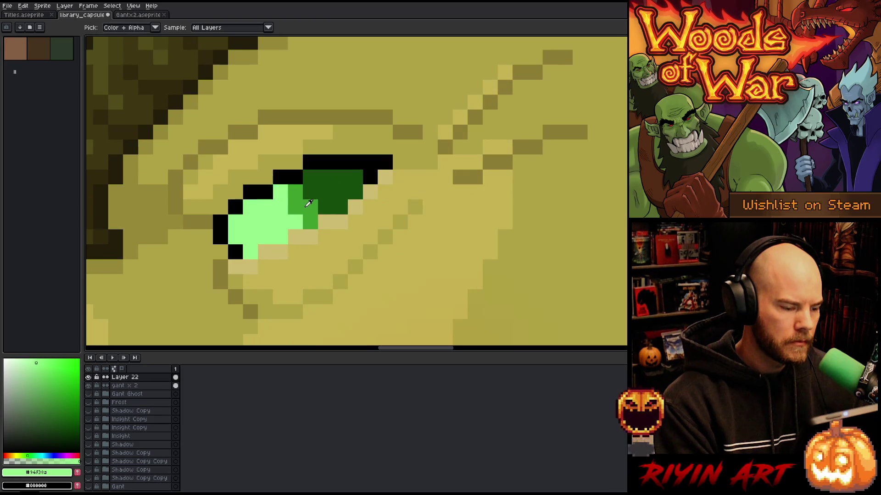
pyautogui.keyDown('alt'); pyautogui.click(305, 209); pyautogui.keyUp('alt')
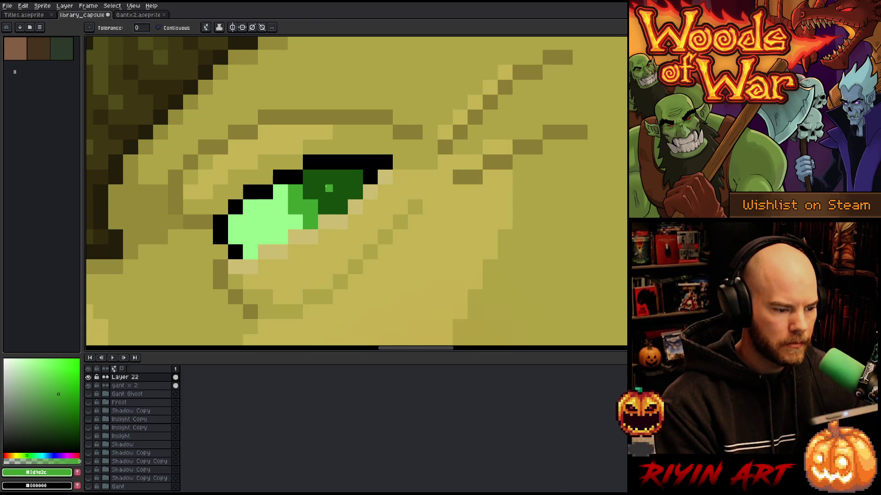
pyautogui.click(326, 187)
# - Repaint the remaining darker eye pixels light green, undoing an accidental whole-canvas fill
pyautogui.scroll(-5, 284, 226)
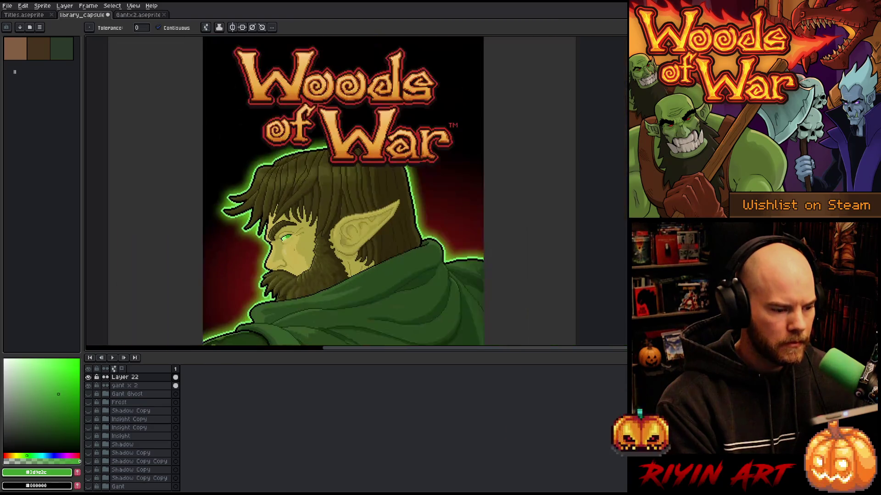
pyautogui.scroll(-4, 298, 202)
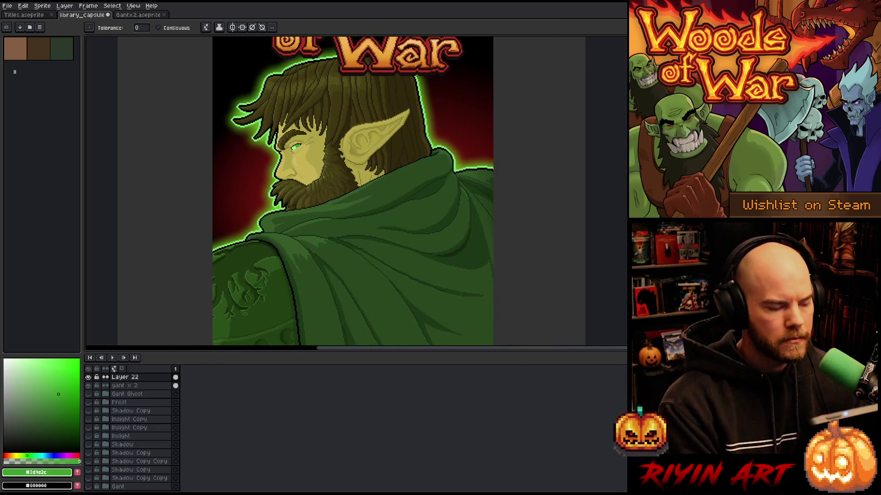
pyautogui.scroll(-1, 327, 154)
pyautogui.scroll(5, 321, 156)
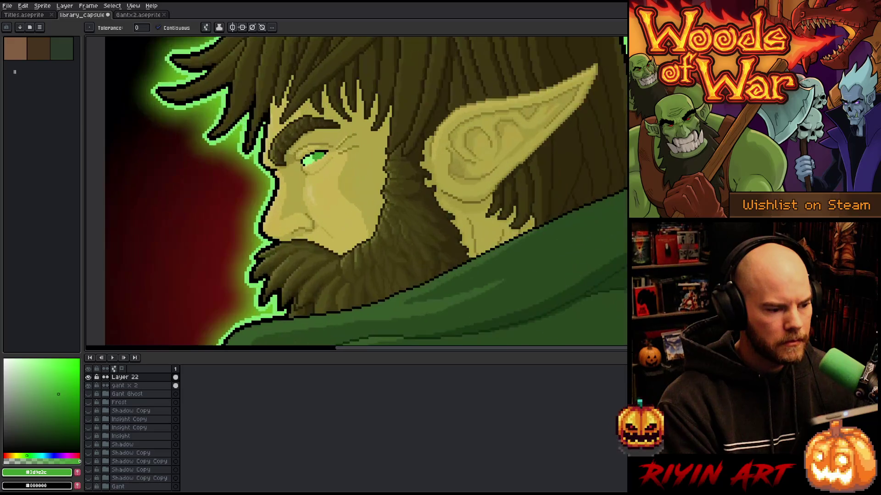
pyautogui.keyDown('alt'); pyautogui.click(329, 172); pyautogui.keyUp('alt')
pyautogui.click(339, 171)
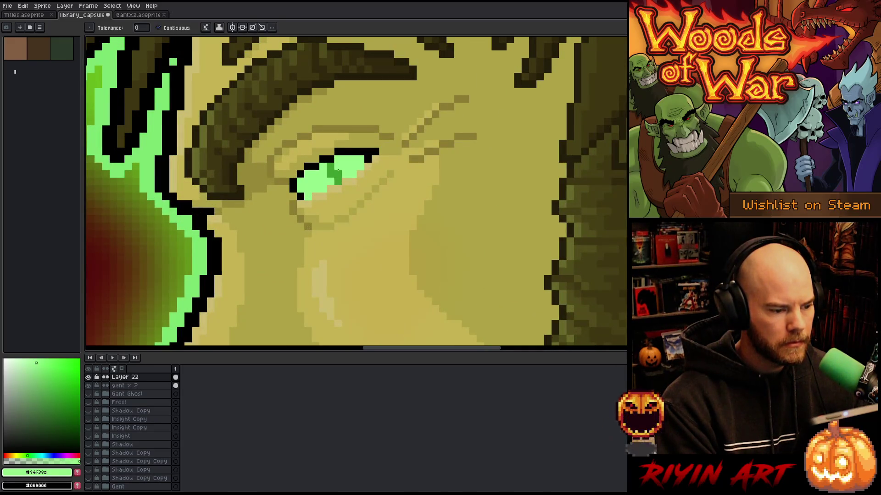
pyautogui.click(334, 174)
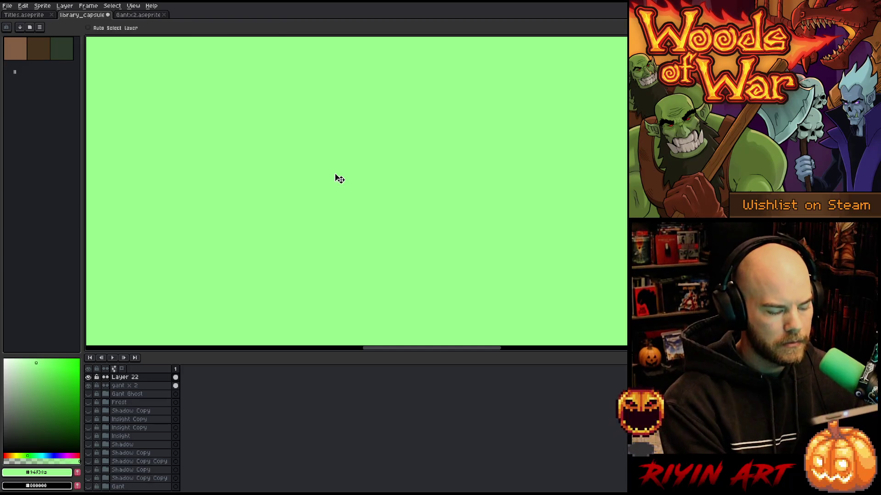
pyautogui.hotkey('ctrl', 'z')
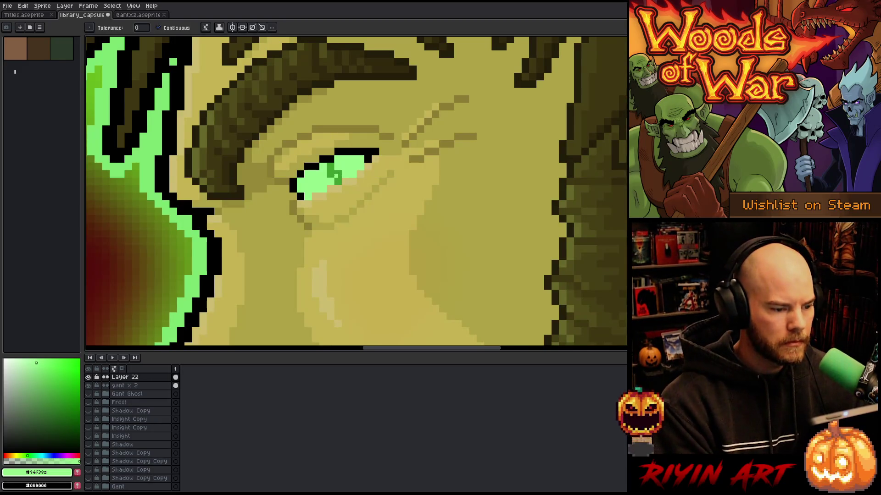
pyautogui.press('b')
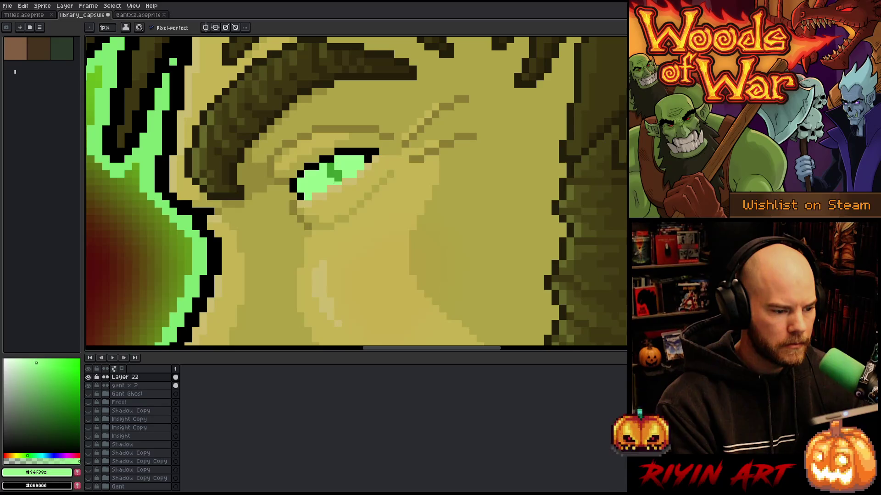
pyautogui.moveTo(335, 174); pyautogui.dragTo(329, 176)
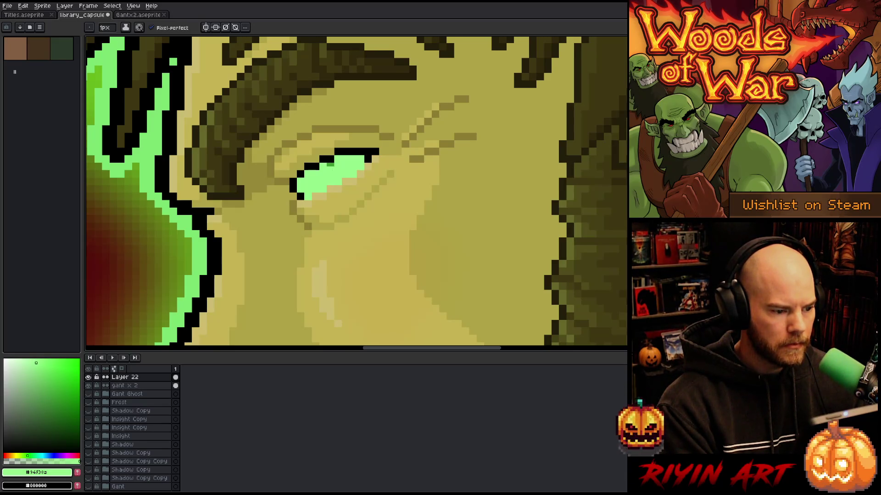
pyautogui.scroll(-5, 335, 184)
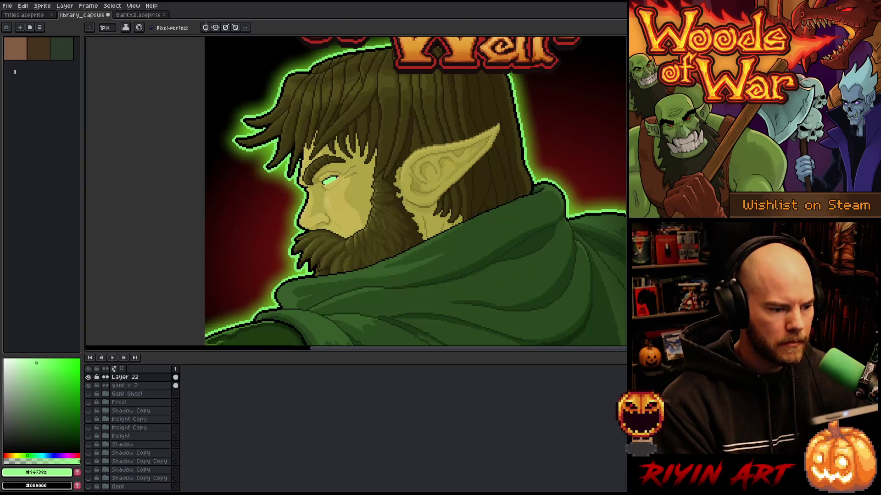
# - Show Layer 22's glowing eye paint and fit the whole capsule in view
pyautogui.scroll(-2, 440, 244)
pyautogui.scroll(2, 441, 244)
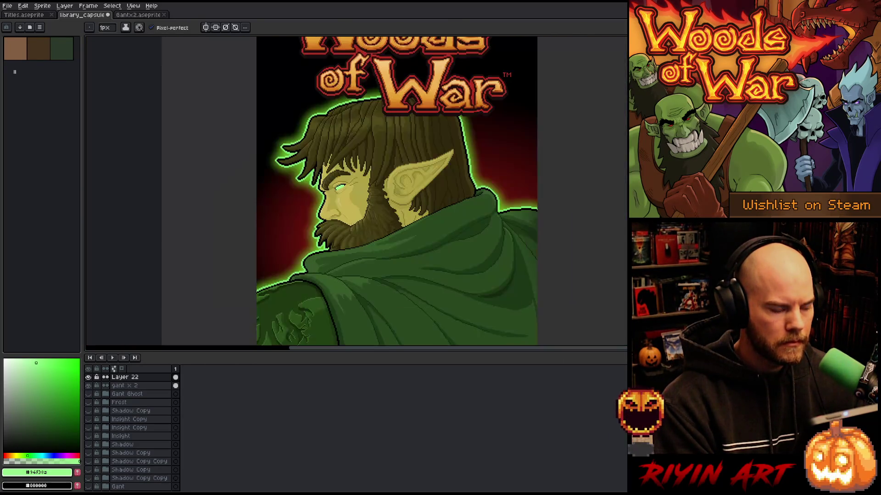
pyautogui.scroll(-2, 381, 171)
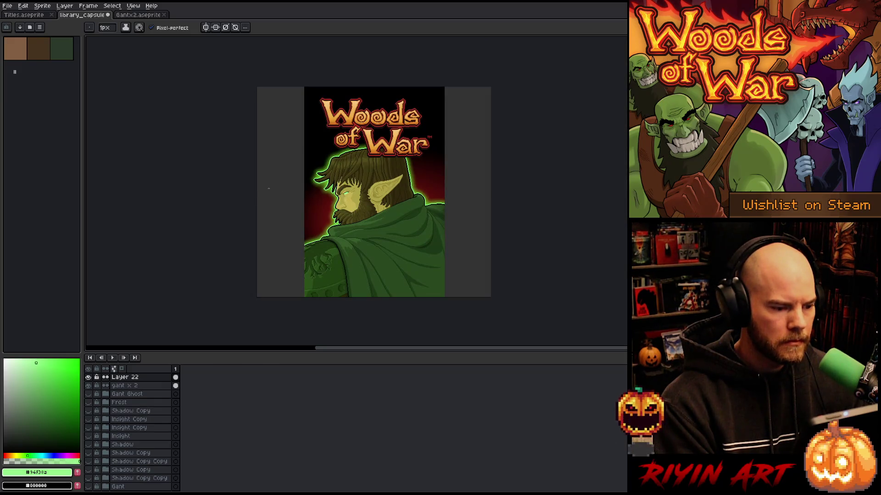
pyautogui.scroll(2, 390, 170)
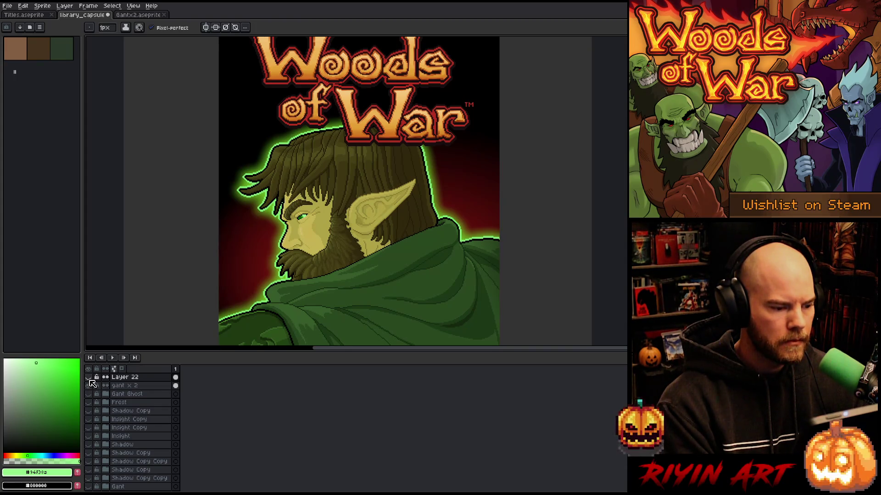
pyautogui.click(89, 380)
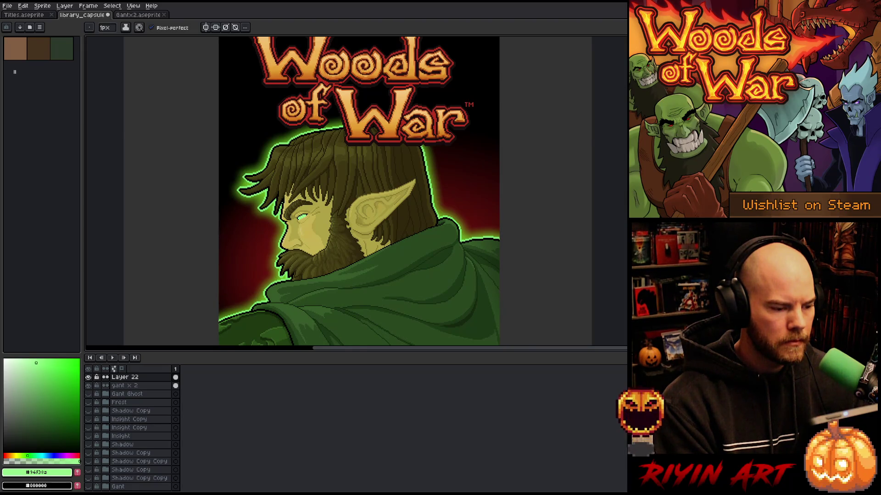
pyautogui.press('-')
pyautogui.press('z')
pyautogui.press('b')
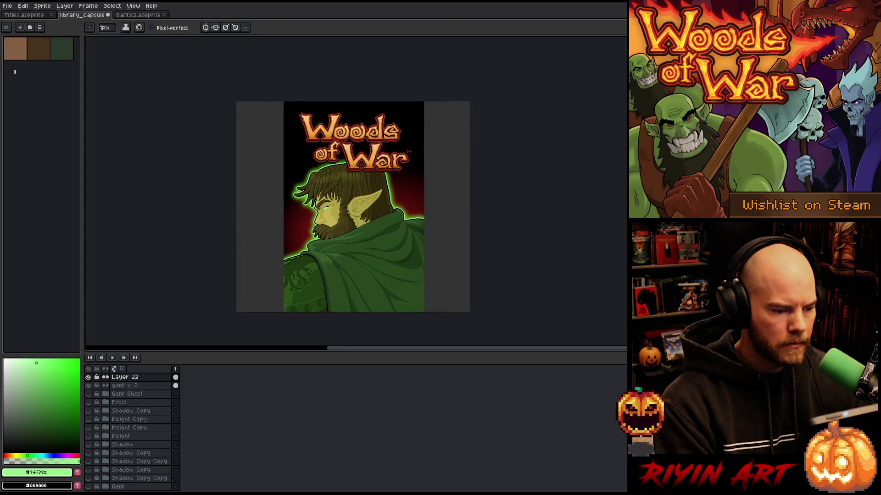
# - Pan onto Gant's face and hide Layer 22 to compare with the original dark eye
pyautogui.scroll(3, 323, 201)
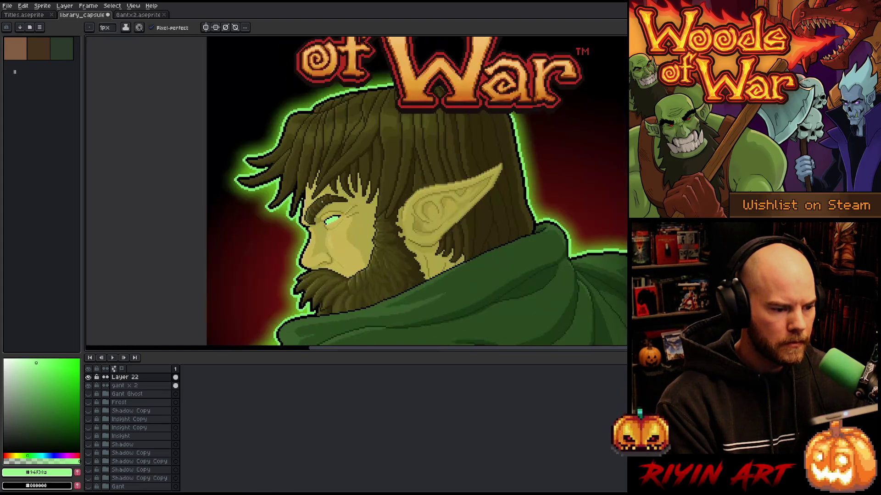
pyautogui.scroll(-2, 323, 201)
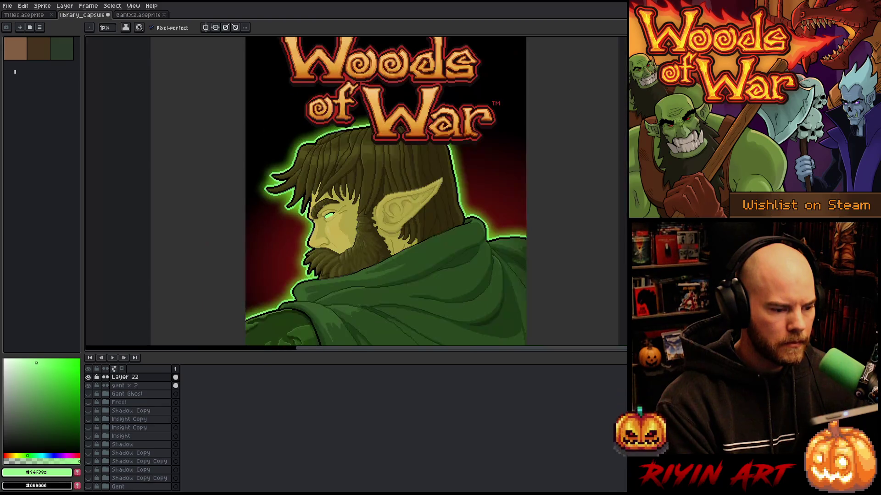
pyautogui.scroll(-1, 323, 201)
pyautogui.scroll(1, 323, 201)
pyautogui.moveTo(351, 238); pyautogui.dragTo(330, 184)
pyautogui.press('space')
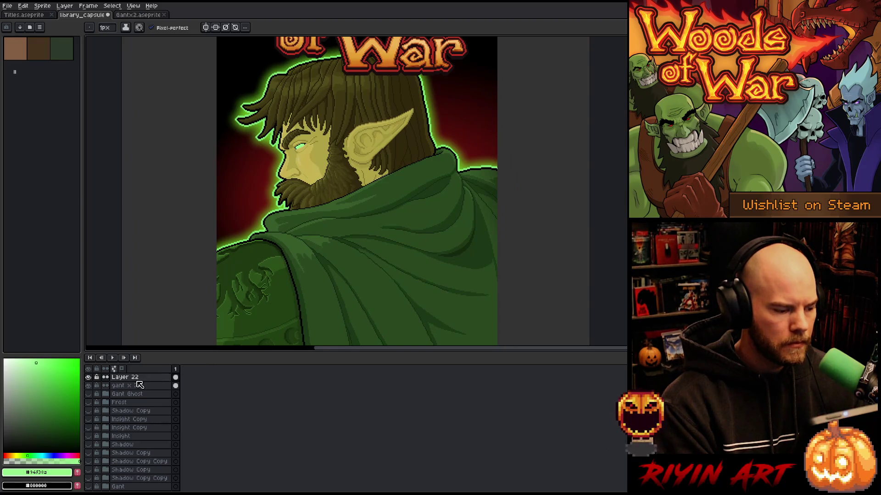
pyautogui.click(89, 377)
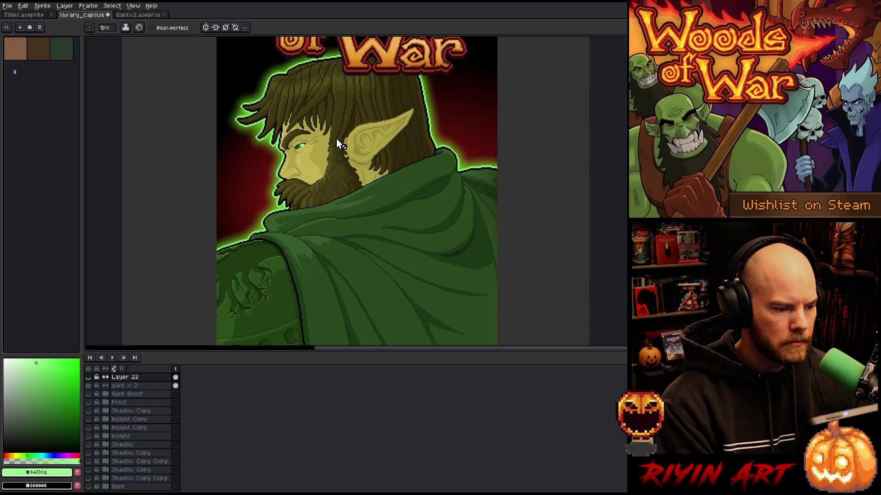
pyautogui.scroll(5, 337, 138)
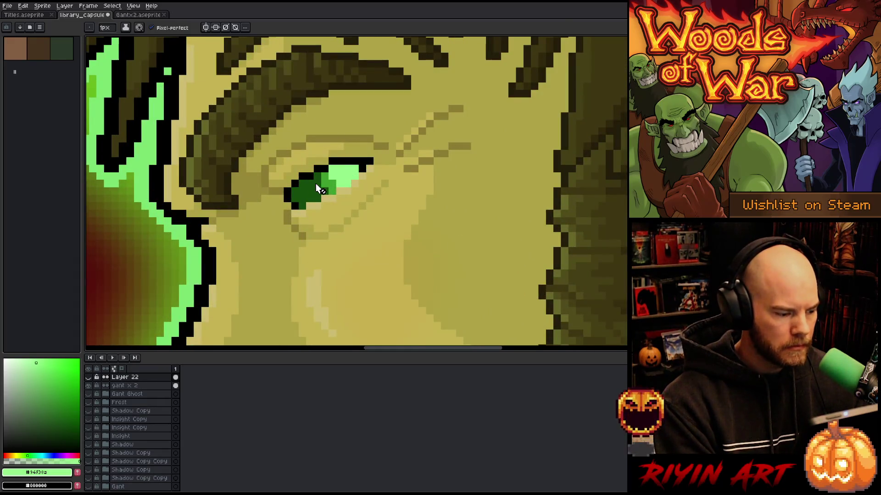
# - Show Layer 22's glowing eye again and add a new empty Layer 23
pyautogui.click(89, 377)
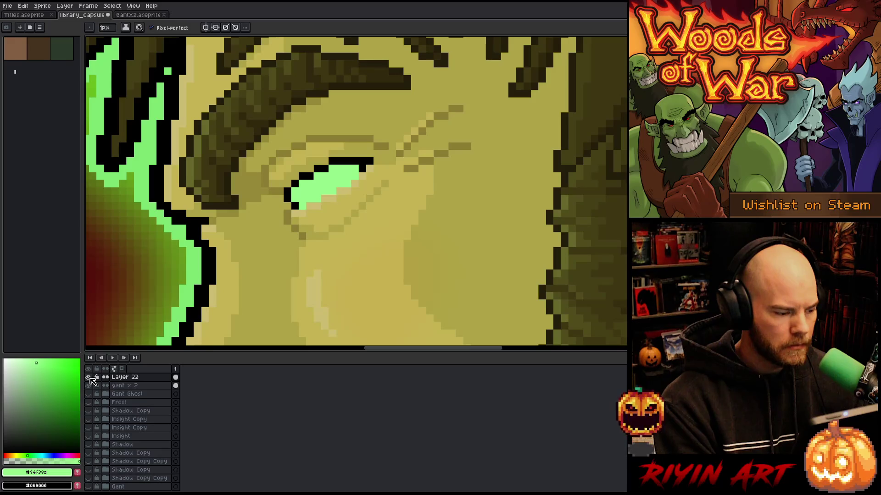
pyautogui.click(90, 378)
pyautogui.hotkey('ctrl', '0')
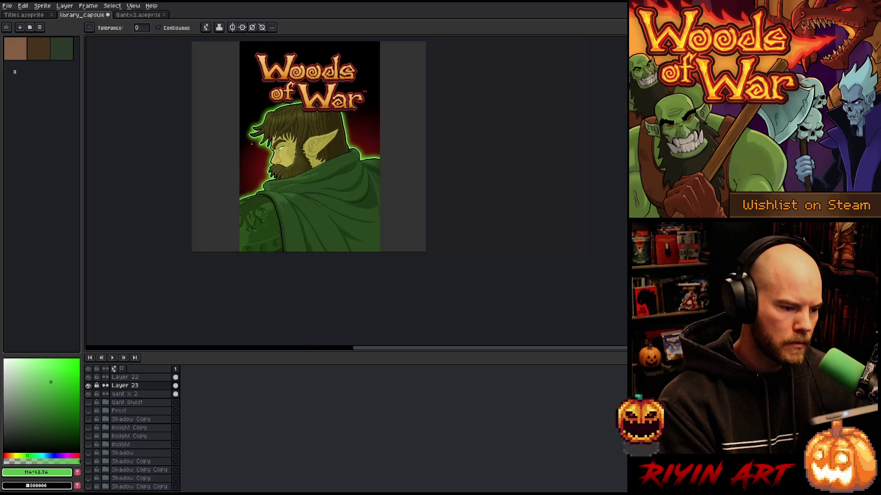
pyautogui.hotkey('shift', 'n')
pyautogui.press('g')
pyautogui.moveTo(259, 111); pyautogui.dragTo(296, 149)
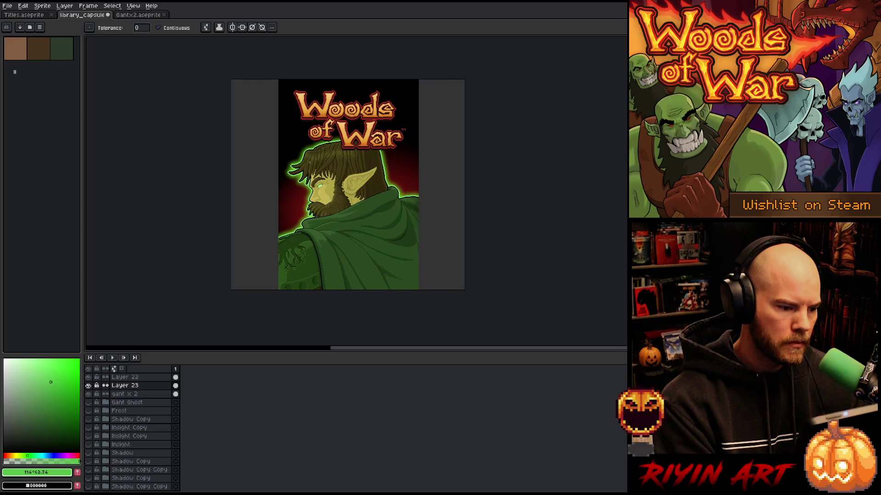
# - Save the library capsule file
pyautogui.scroll(1, 305, 145)
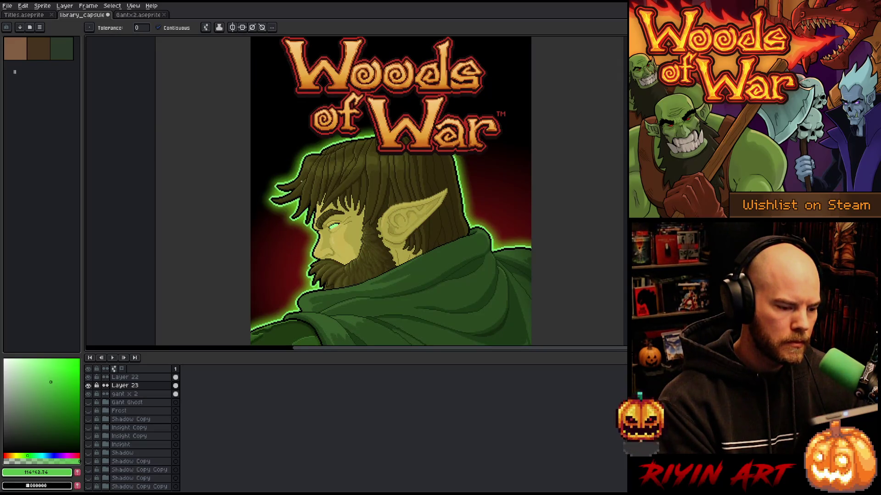
pyautogui.scroll(-1, 301, 181)
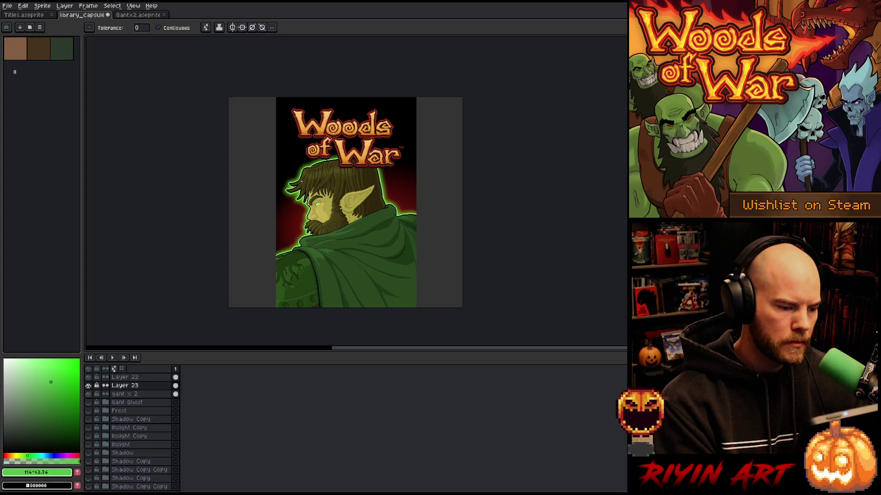
pyautogui.hotkey('ctrl', 's')
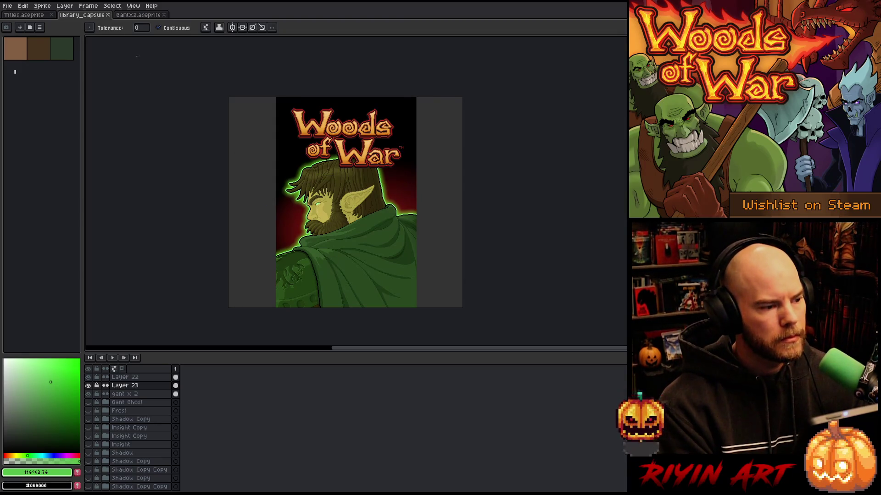
# - Bring up the Open dialog and enter the Finals folder
pyautogui.click(7, 6)
pyautogui.click(15, 23)
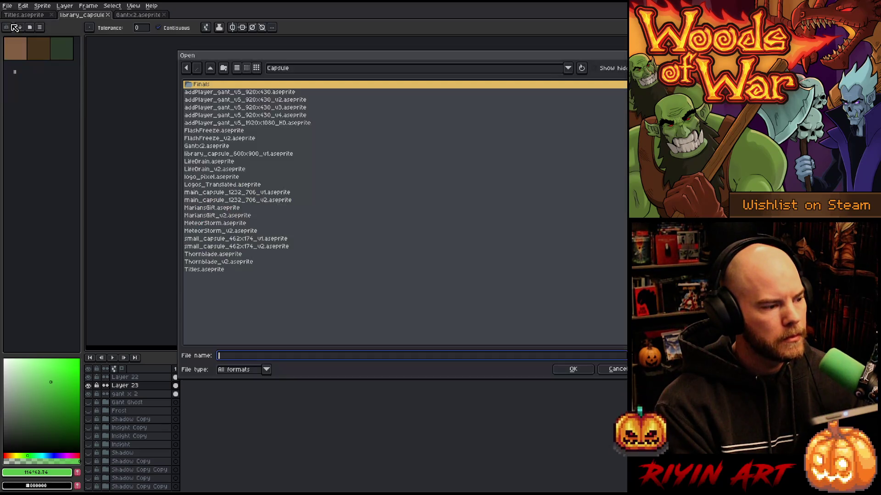
pyautogui.click(215, 90)
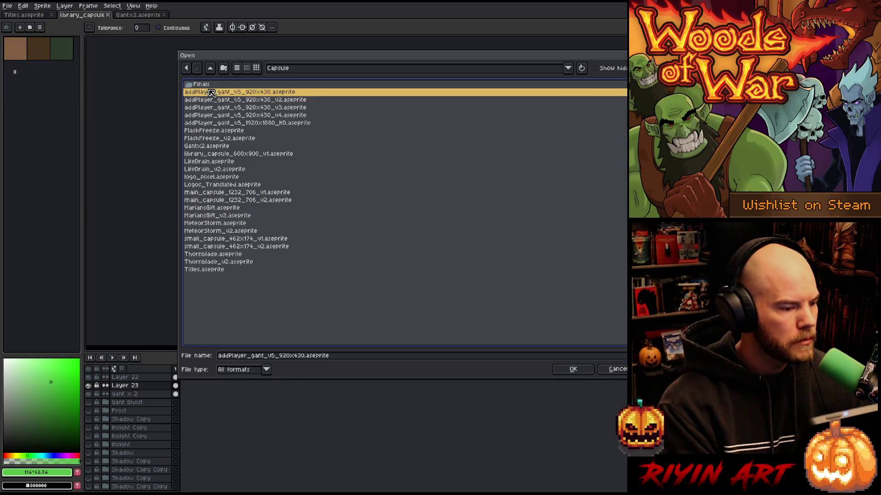
pyautogui.doubleClick(211, 84)
# - Select capsule PNGs including small_capsule_462x174_sp, tr and zh
pyautogui.click(233, 85)
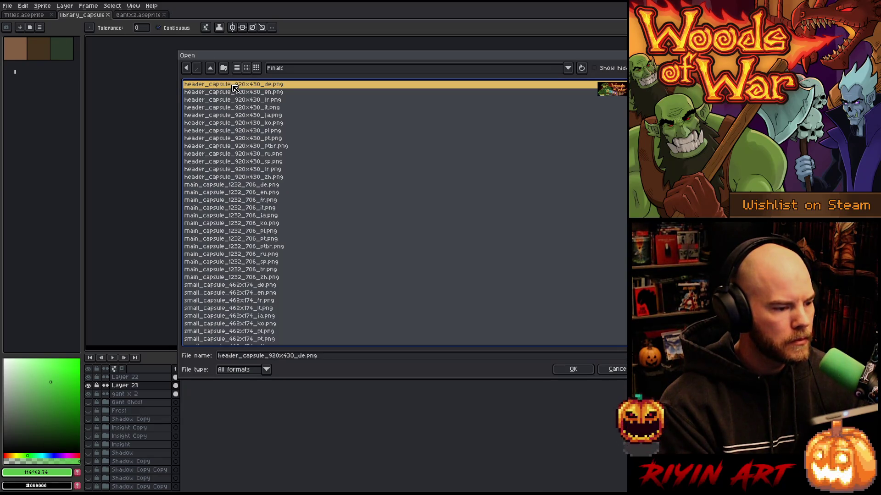
pyautogui.scroll(-2, 235, 90)
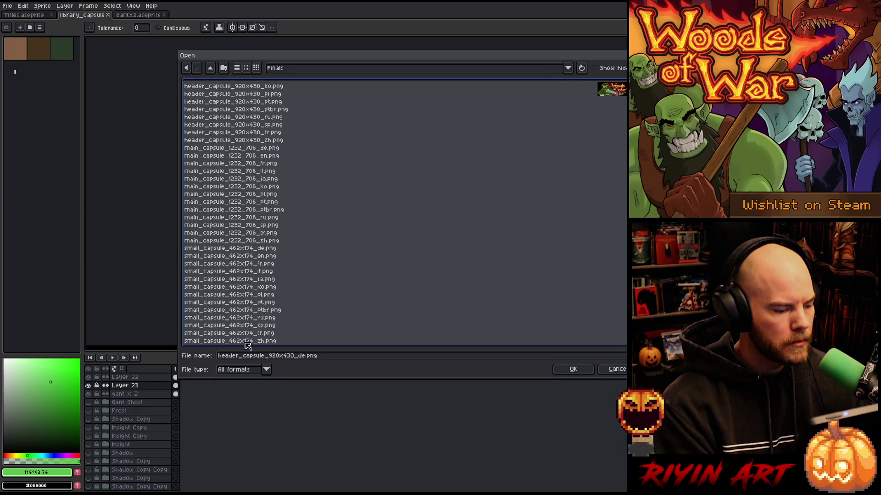
pyautogui.click(245, 328)
pyautogui.moveTo(245, 334)
pyautogui.mouseDown()
pyautogui.moveTo(257, 84)
pyautogui.moveTo(263, 331)
pyautogui.mouseUp()
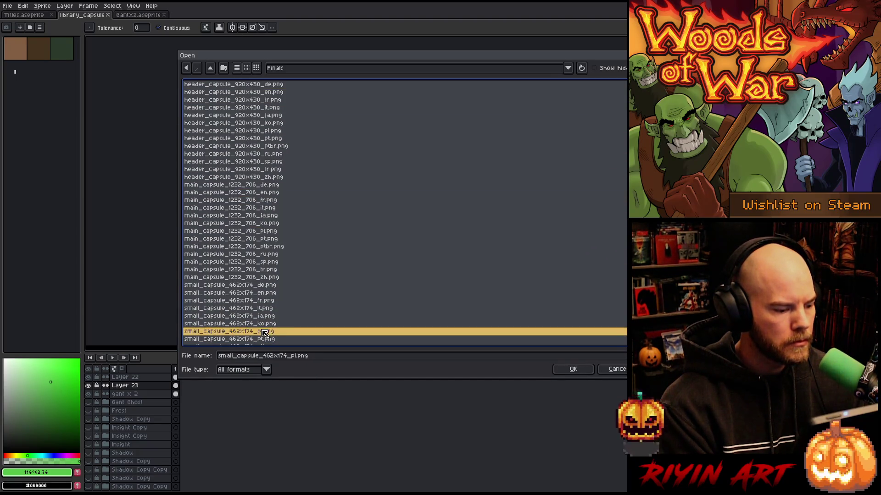
pyautogui.scroll(-2, 259, 328)
pyautogui.click(240, 334)
pyautogui.click(240, 341)
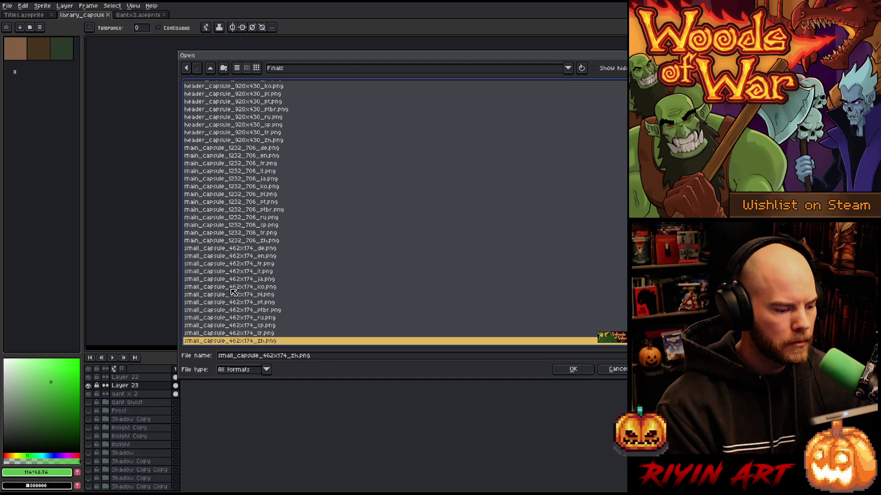
# - Add the main_capsule_1232_706 PNGs, then select every Finals file and open them
pyautogui.keyDown('ctrl'); pyautogui.click(233, 210); pyautogui.keyUp('ctrl')
pyautogui.moveTo(246, 335); pyautogui.dragTo(234, 166)
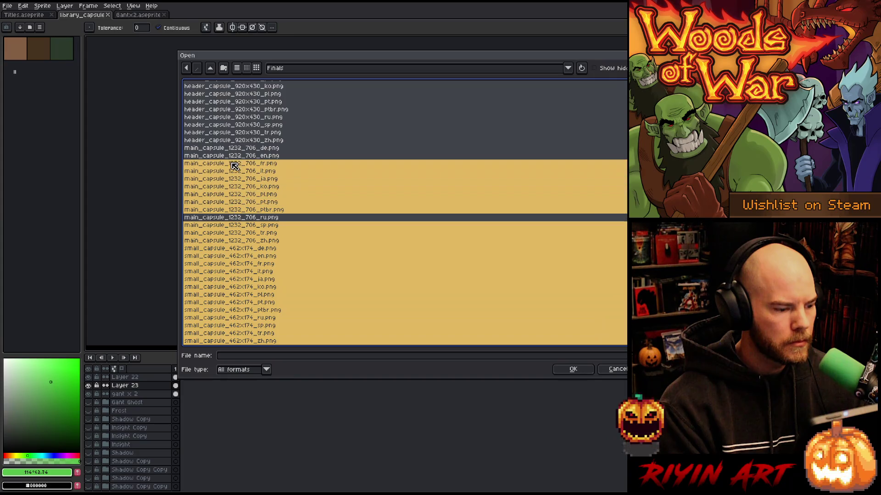
pyautogui.keyDown('ctrl'); pyautogui.click(247, 217); pyautogui.keyUp('ctrl')
pyautogui.keyDown('ctrl'); pyautogui.click(239, 158); pyautogui.keyUp('ctrl')
pyautogui.hotkey('ctrl', 'a')
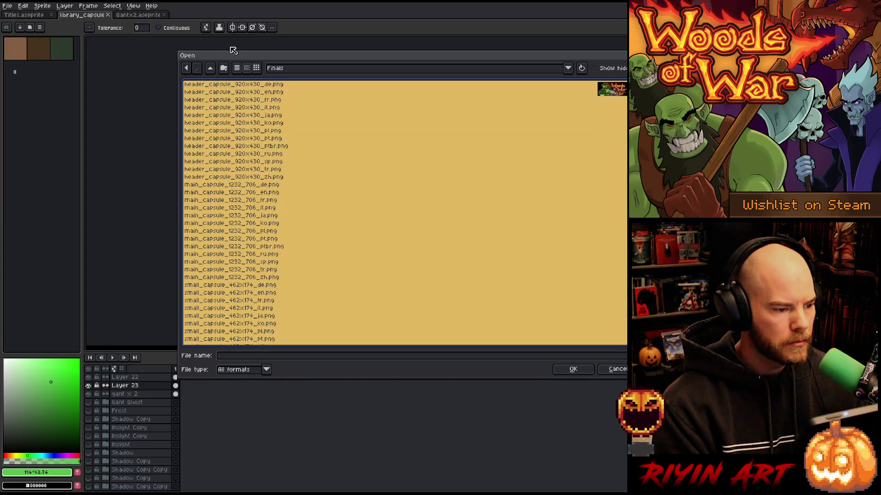
pyautogui.press('Return')
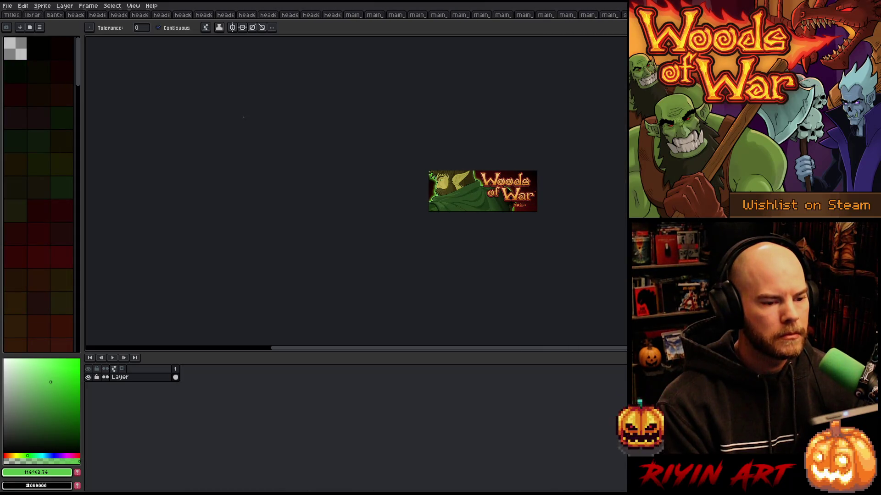
# - Sample the glowing light green from the eye, undo the stray stroke, and shrink the pencil to 1px
pyautogui.scroll(5, 475, 212)
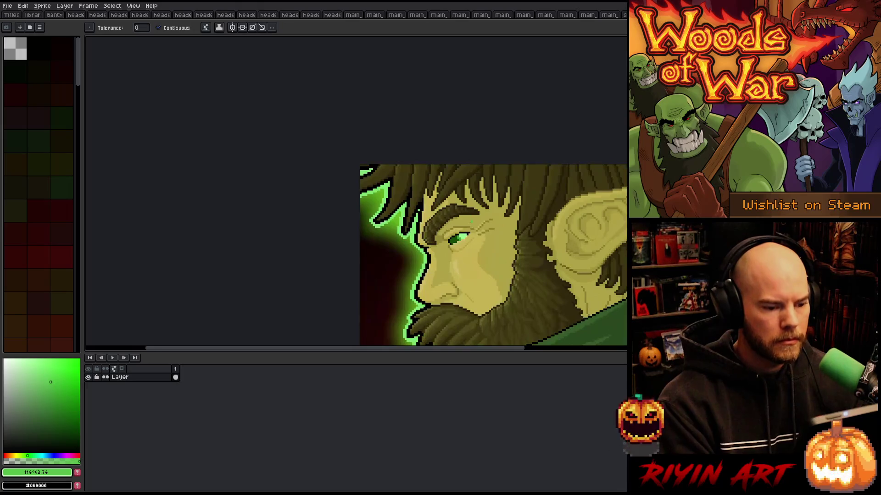
pyautogui.scroll(2, 454, 241)
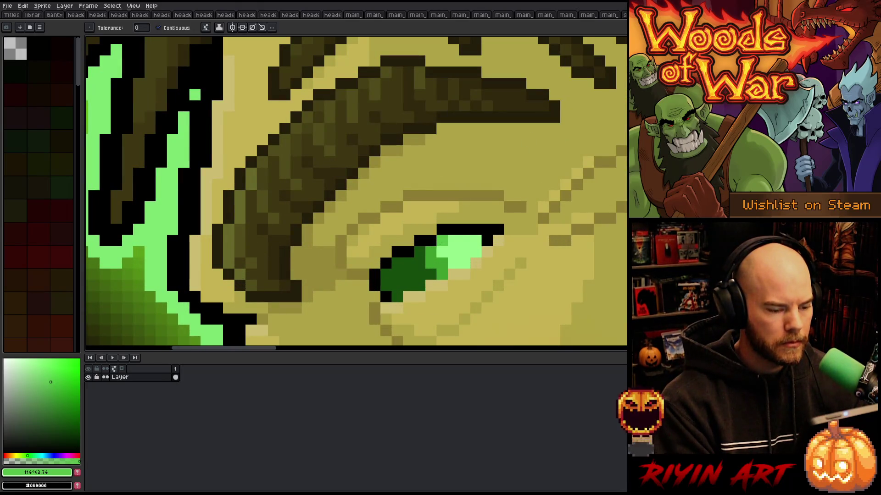
pyautogui.keyDown('alt'); pyautogui.click(454, 241); pyautogui.keyUp('alt')
pyautogui.click(425, 257)
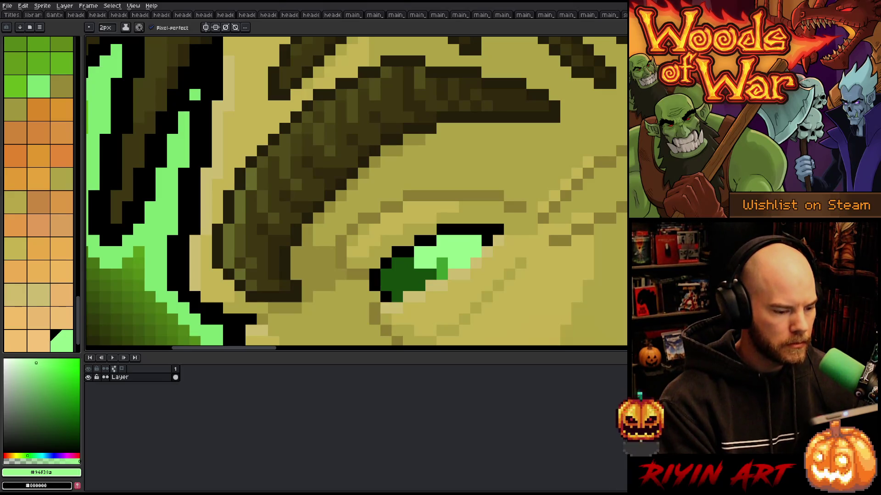
pyautogui.hotkey('ctrl', 'z')
pyautogui.click(106, 30)
pyautogui.moveTo(107, 35); pyautogui.dragTo(69, 38)
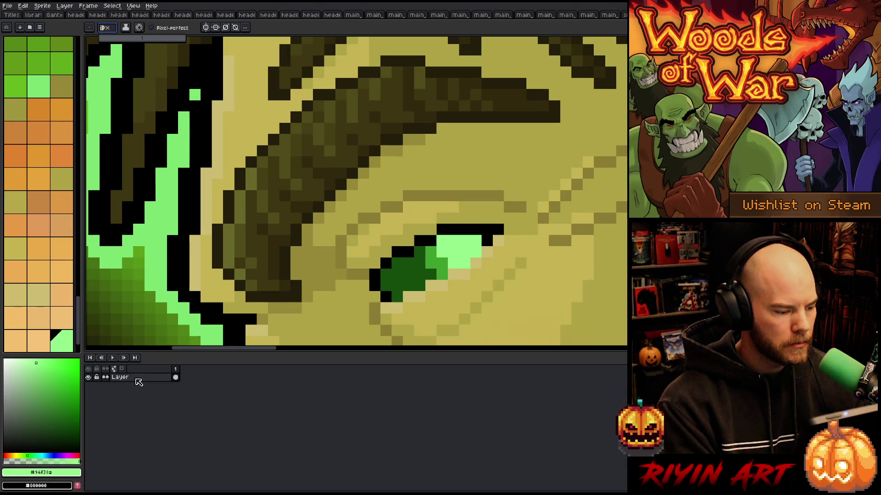
# - Add a new layer above the artwork and start painting single eye pixels light green
pyautogui.hotkey('shift', 'n')
pyautogui.click(431, 274)
pyautogui.hotkey('ctrl', 'z')
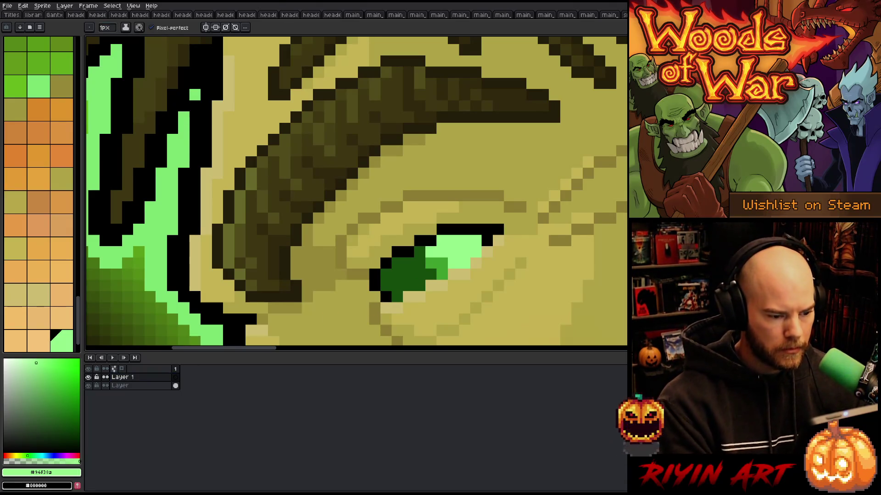
pyautogui.click(419, 251)
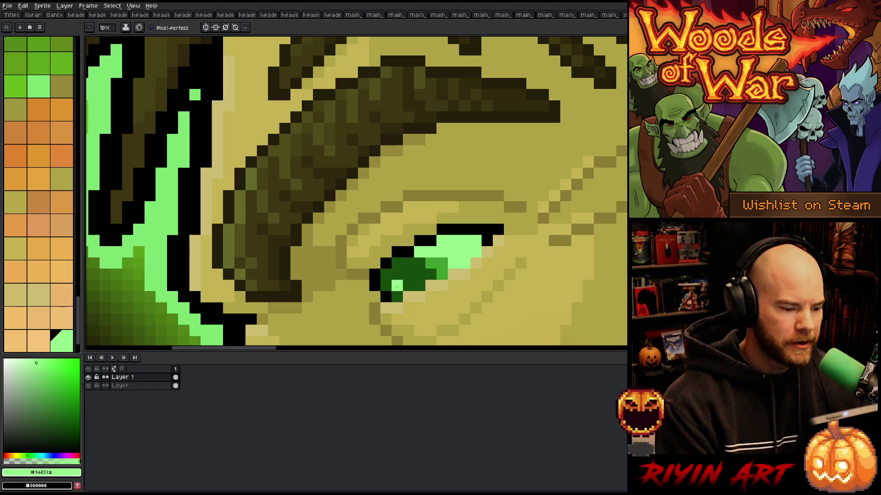
pyautogui.click(398, 262)
# - Paint the top, middle and lower eye rows light green, then zoom out to check
pyautogui.moveTo(397, 263); pyautogui.dragTo(436, 263)
pyautogui.click(442, 275)
pyautogui.keyDown('shift'); pyautogui.click(386, 274); pyautogui.keyUp('shift')
pyautogui.moveTo(385, 285); pyautogui.dragTo(419, 285)
pyautogui.click(396, 296)
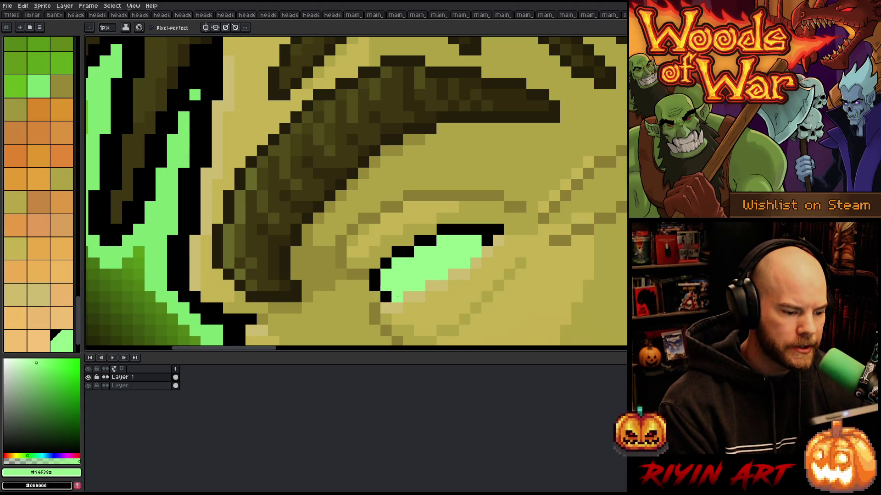
pyautogui.scroll(-5, 397, 297)
pyautogui.scroll(3, 422, 276)
pyautogui.scroll(-3, 434, 287)
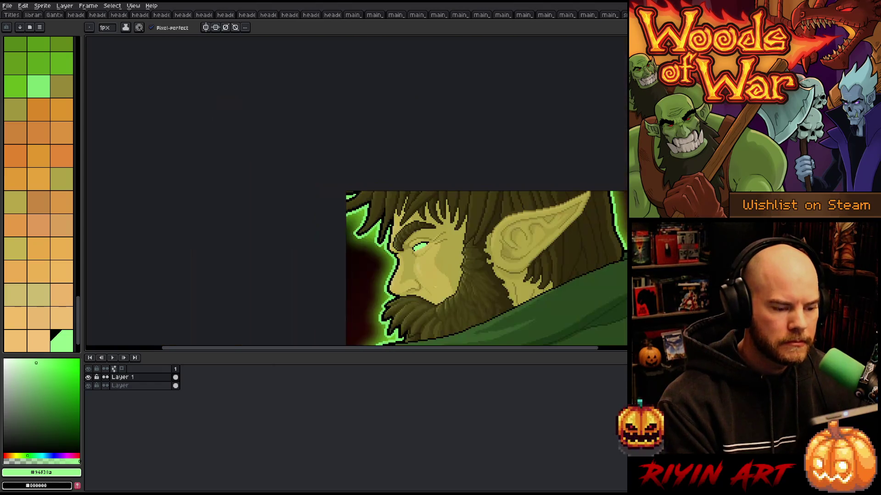
pyautogui.scroll(3, 435, 287)
pyautogui.scroll(-3, 435, 288)
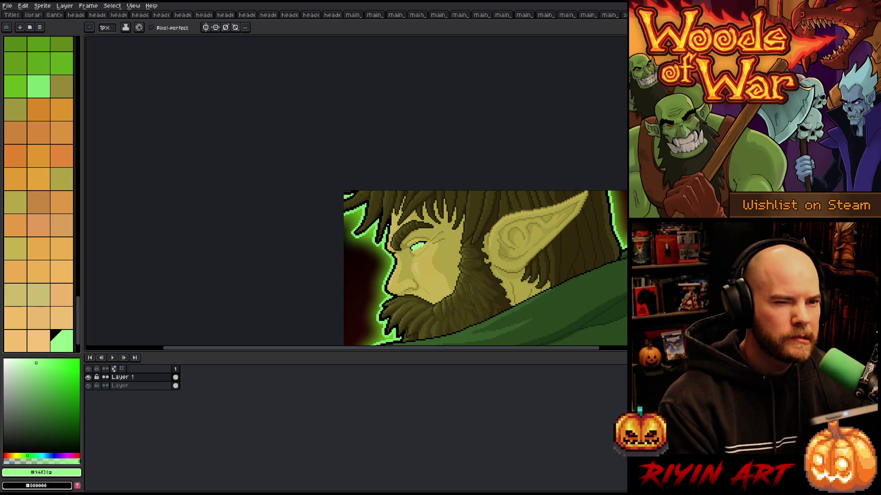
pyautogui.scroll(3, 430, 246)
pyautogui.scroll(1, 431, 246)
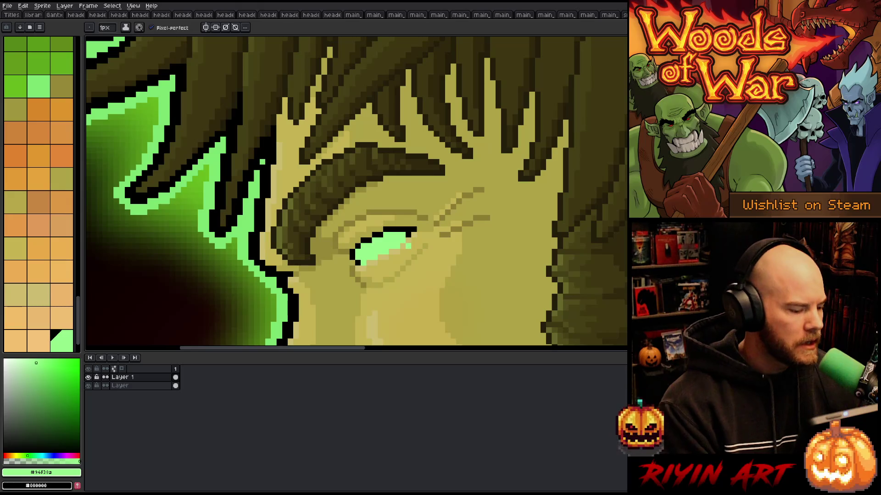
# - Marquee-select a rectangle around the eye and merge the green paint down into the banner layer
pyautogui.press('m')
pyautogui.moveTo(417, 198); pyautogui.dragTo(337, 300)
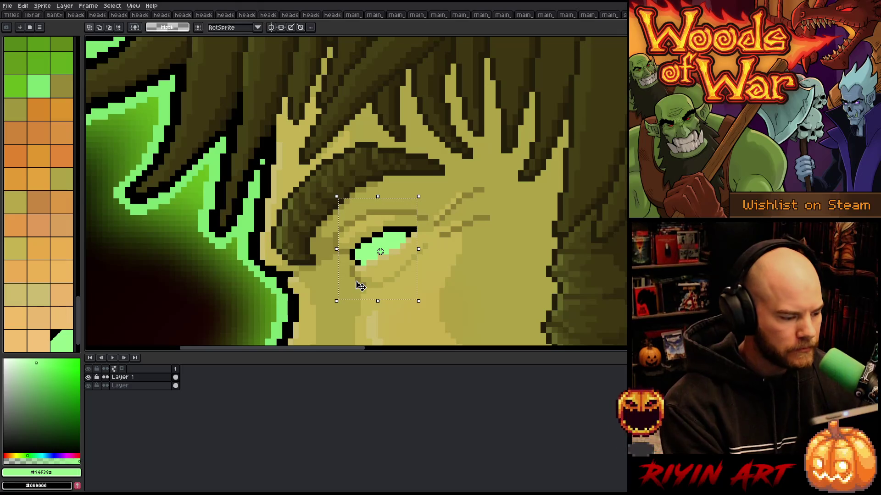
pyautogui.scroll(-4, 360, 287)
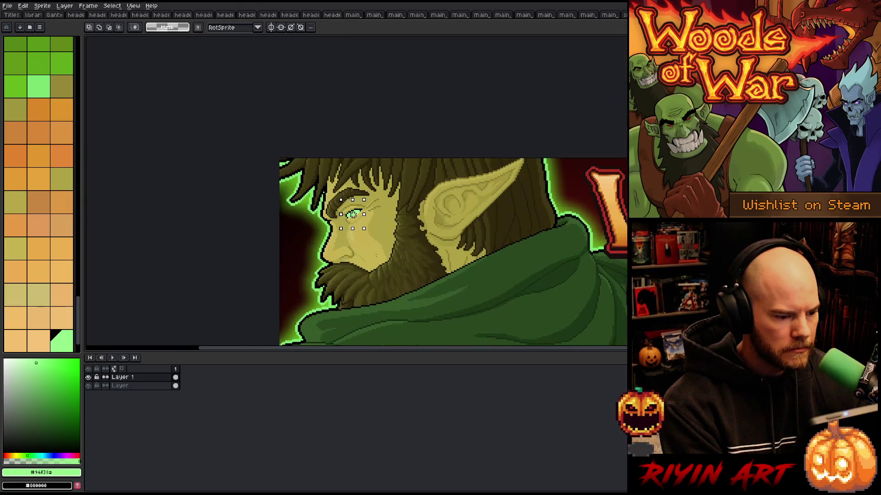
pyautogui.scroll(-3, 351, 214)
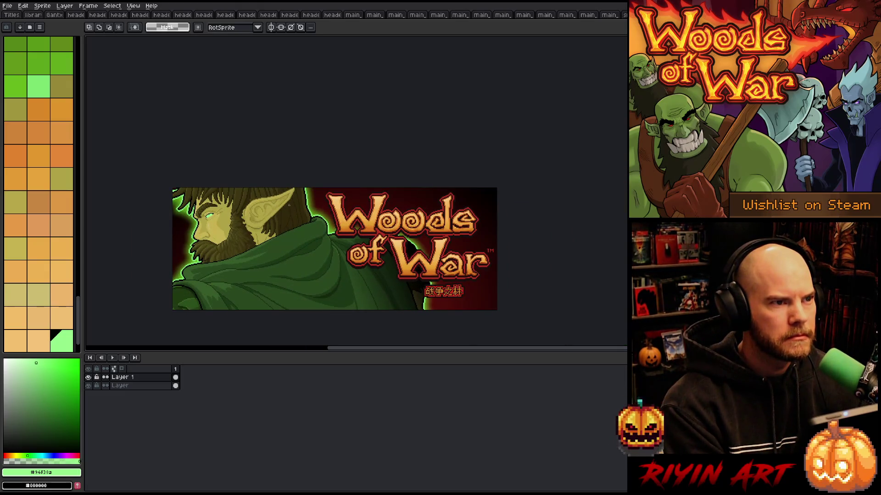
pyautogui.scroll(1, 289, 205)
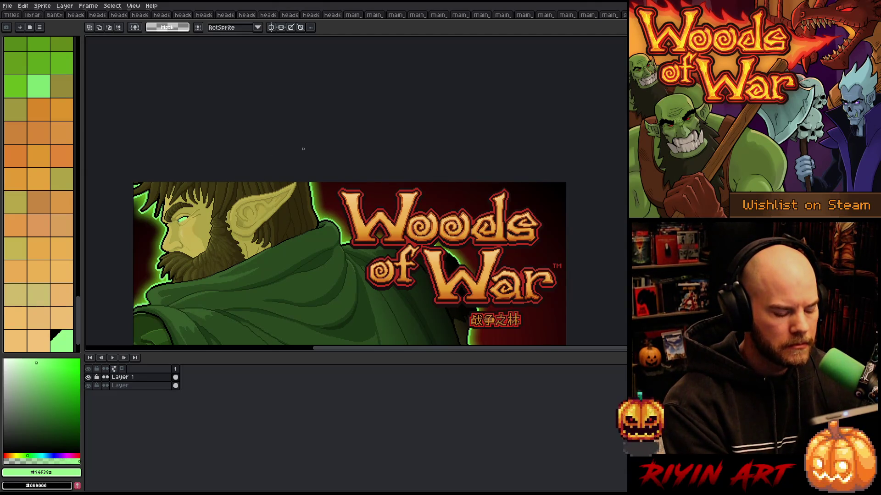
pyautogui.hotkey('ctrl', 'z')
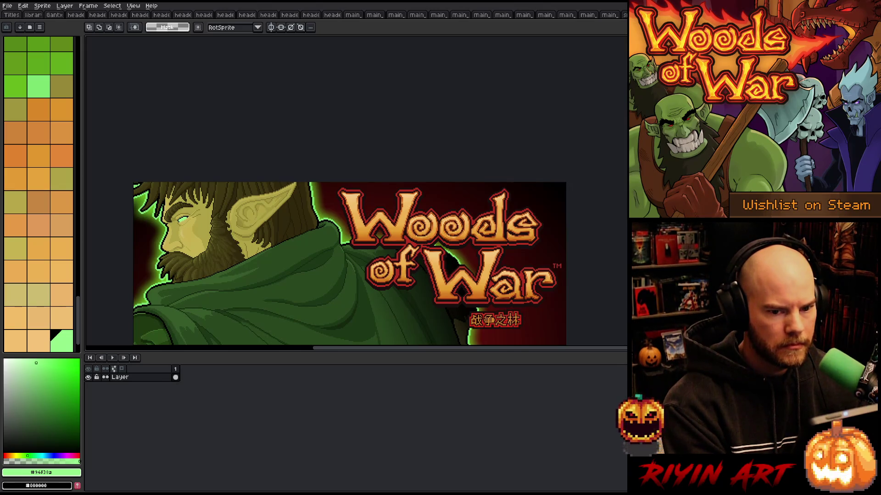
# - Place the green eye over the elf's eye on the first header banner and commit it
pyautogui.scroll(-3, 448, 183)
pyautogui.scroll(4, 448, 183)
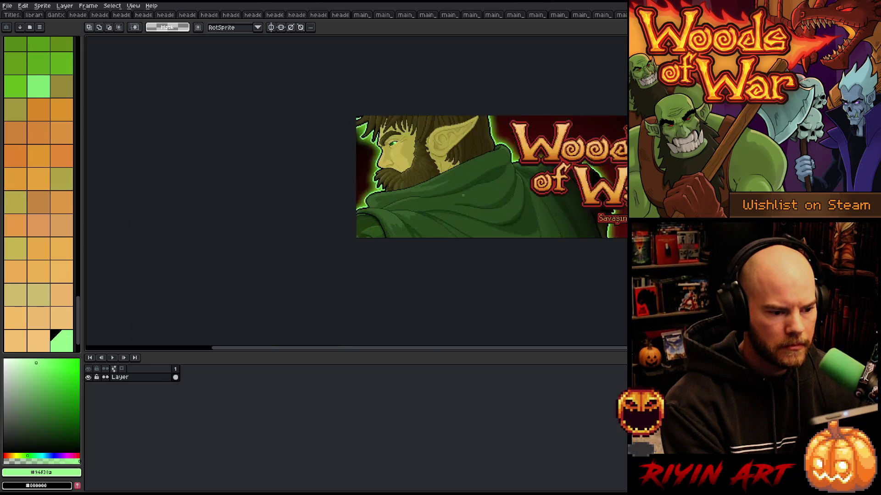
pyautogui.moveTo(343, 110); pyautogui.dragTo(363, 136)
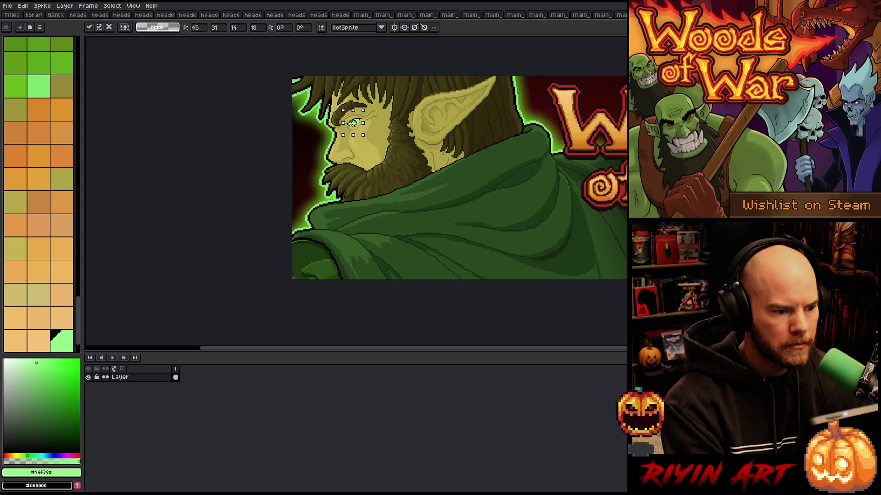
pyautogui.click(485, 143)
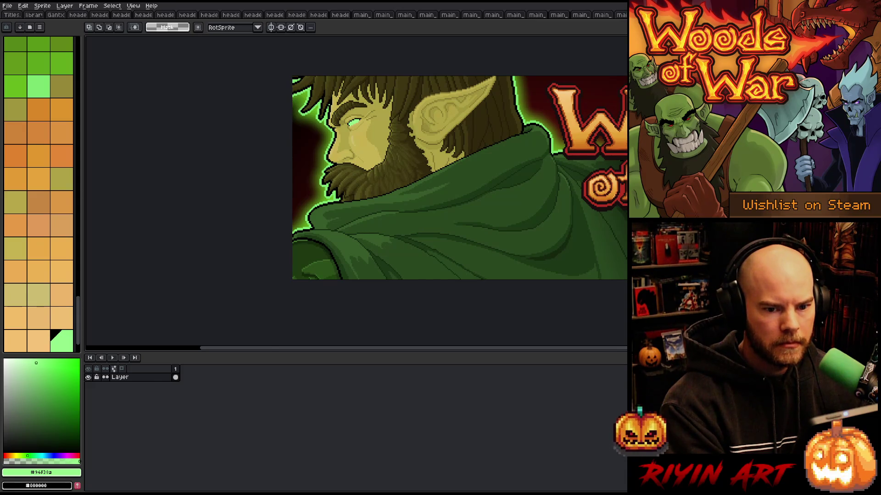
pyautogui.scroll(-3, 488, 206)
pyautogui.scroll(2, 570, 181)
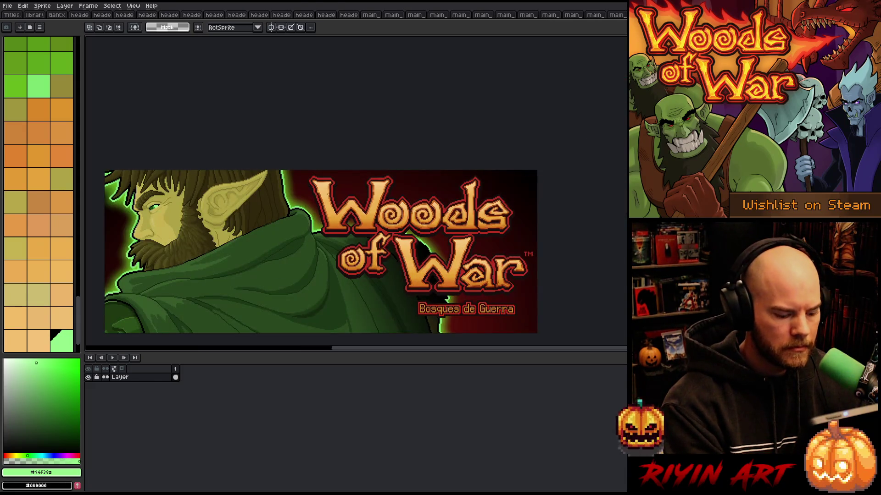
pyautogui.hotkey('ctrl', 'z')
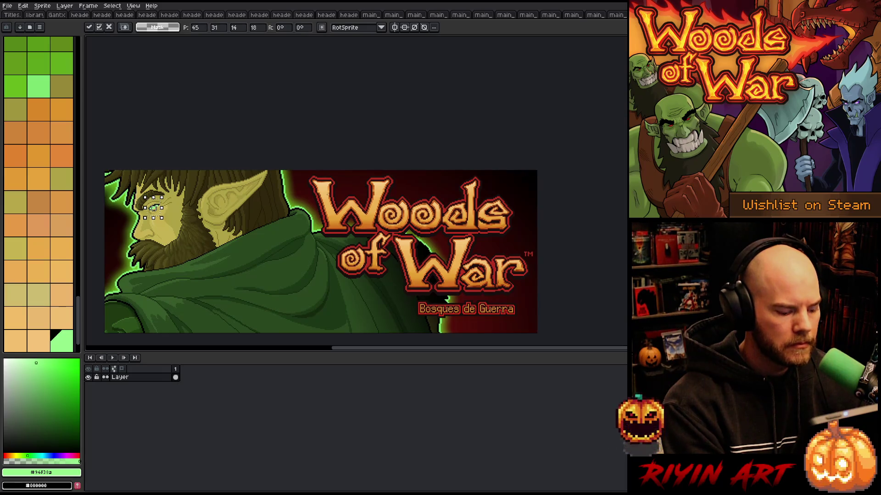
pyautogui.press('Return')
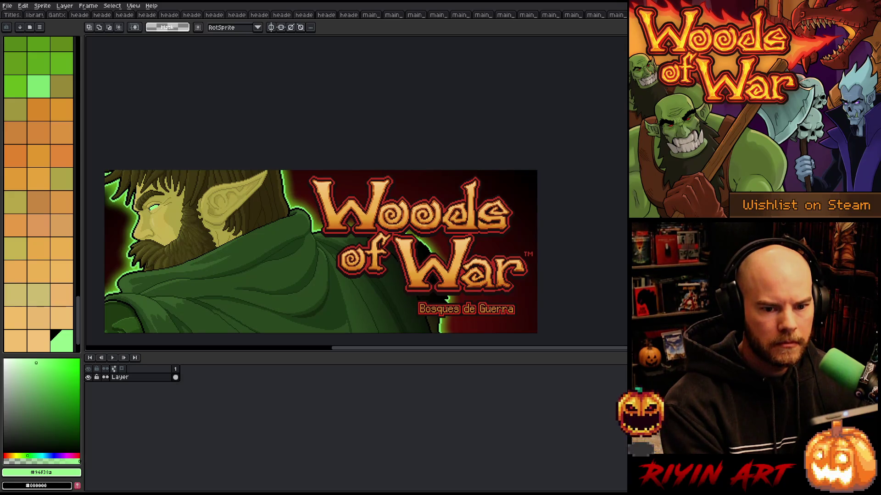
# - Paste the green eye onto the next banner and finish placing it
pyautogui.scroll(-2, 537, 171)
pyautogui.scroll(2, 418, 169)
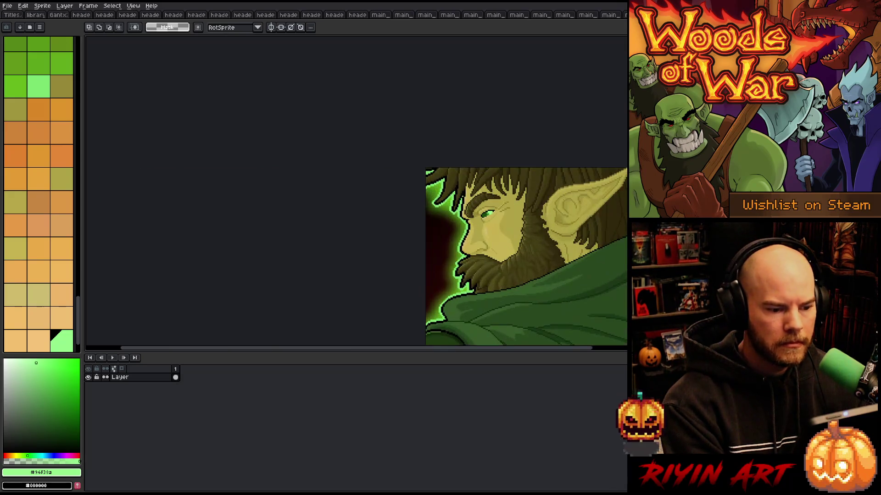
pyautogui.scroll(1, 612, 202)
pyautogui.hotkey('ctrl', 't')
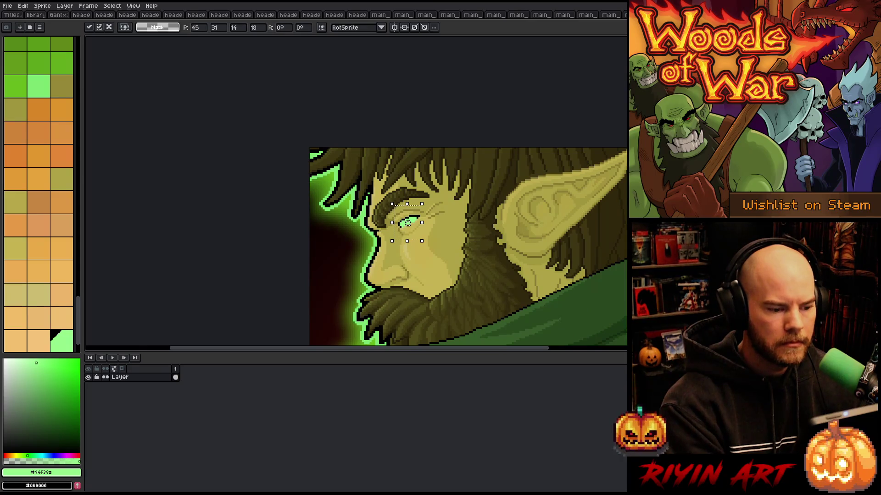
pyautogui.rightClick(424, 224)
pyautogui.press('Escape')
# - Paste and commit the green eye on two more header banners
pyautogui.scroll(-1, 567, 218)
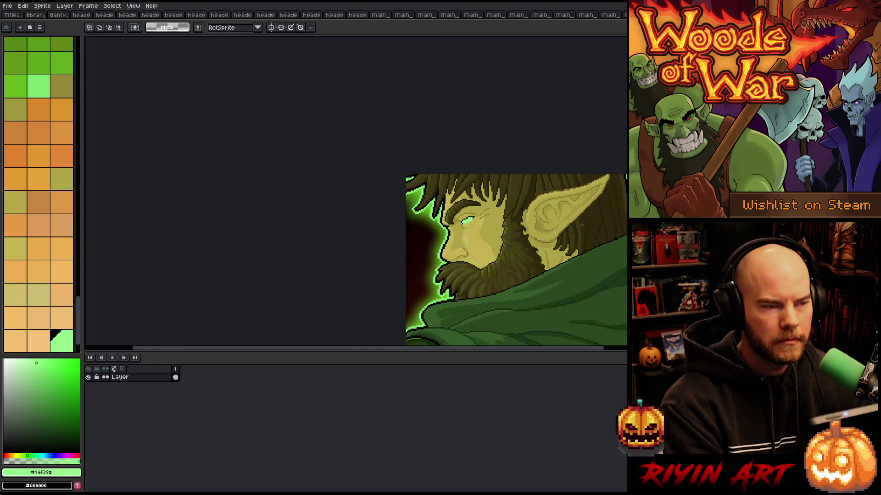
pyautogui.scroll(-3, 588, 215)
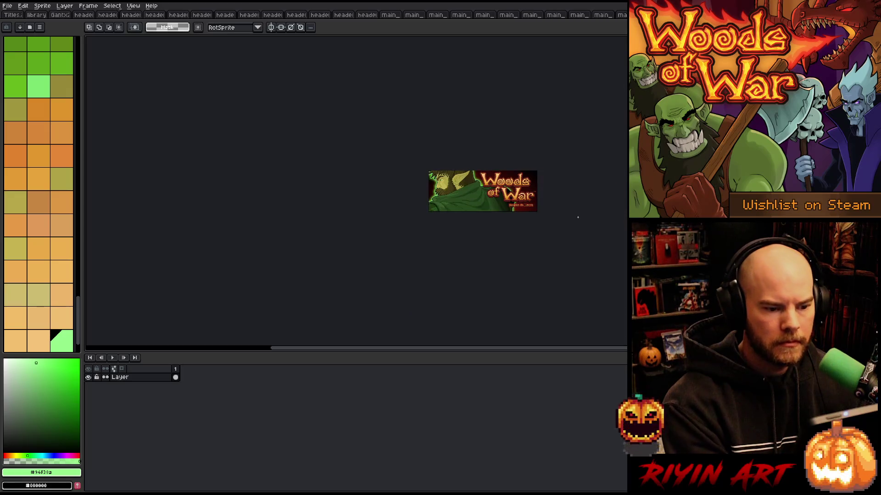
pyautogui.scroll(2, 506, 165)
pyautogui.hotkey('ctrl', 't')
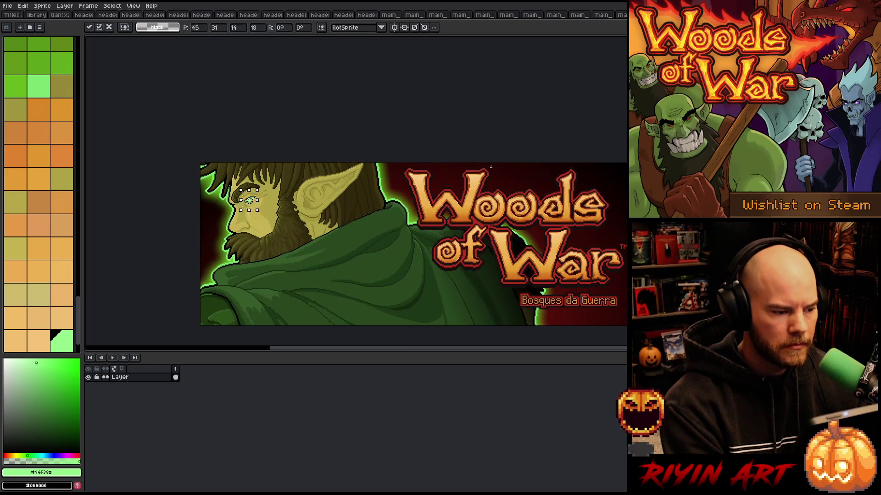
pyautogui.press('Return')
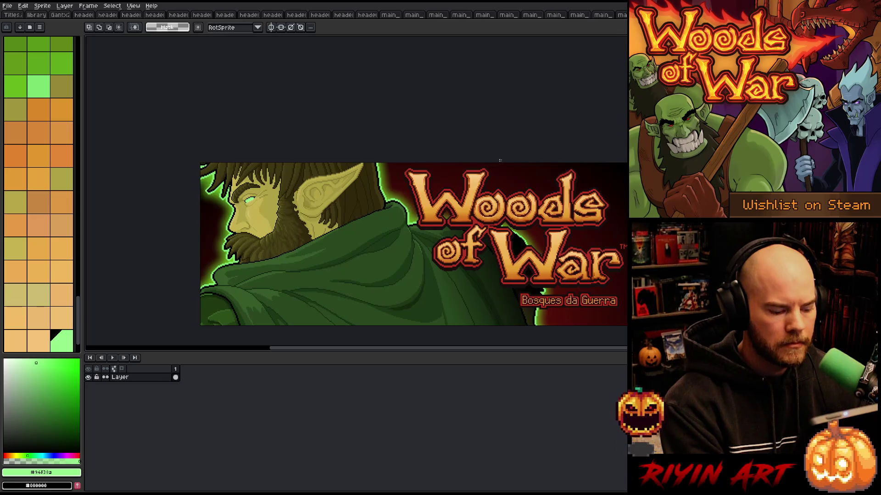
pyautogui.scroll(-3, 500, 160)
pyautogui.scroll(3, 521, 162)
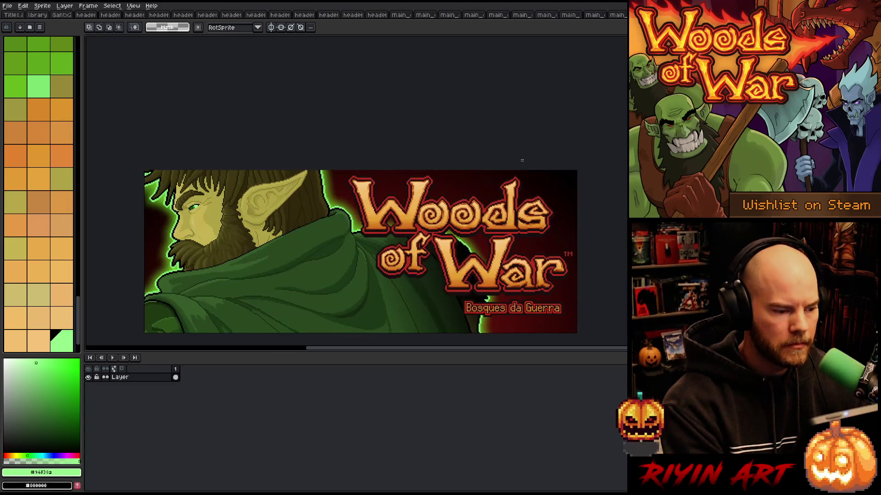
pyautogui.hotkey('ctrl', 't')
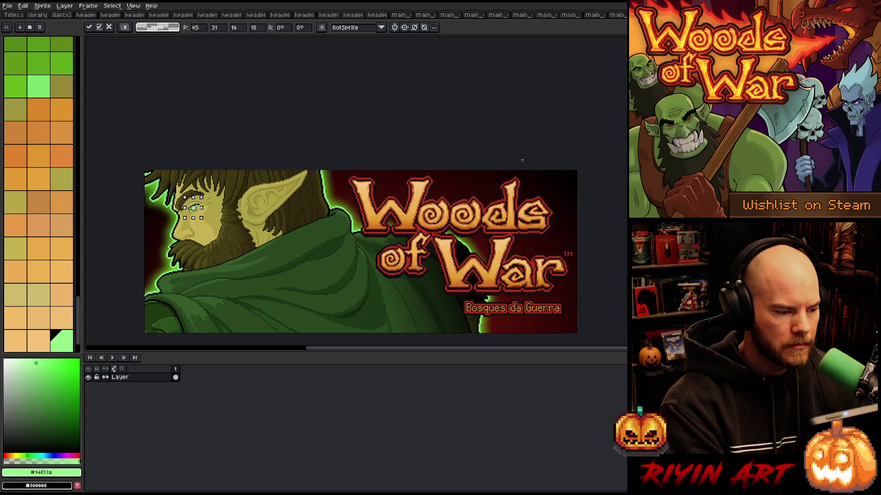
pyautogui.press('Return')
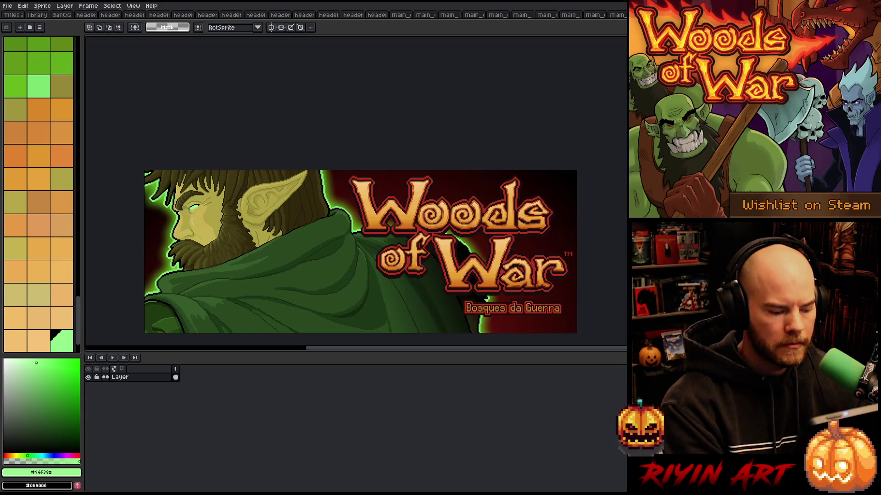
# - Paste the glowing eye again, check its fit up close, and commit it
pyautogui.scroll(-2, 483, 176)
pyautogui.scroll(4, 483, 176)
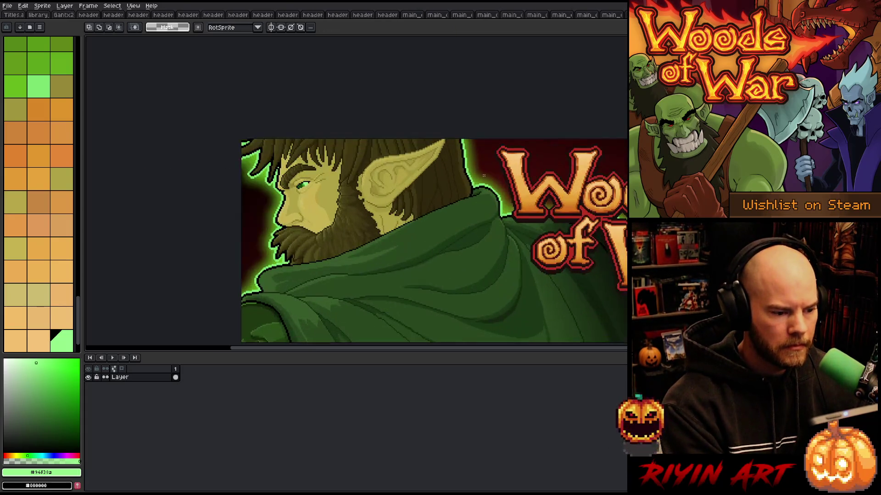
pyautogui.hotkey('ctrl', 't')
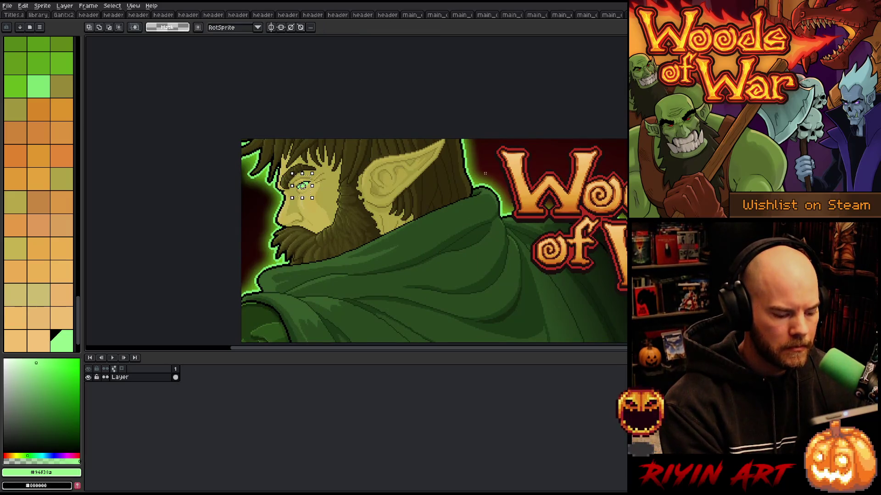
pyautogui.scroll(-3, 485, 174)
pyautogui.scroll(3, 485, 177)
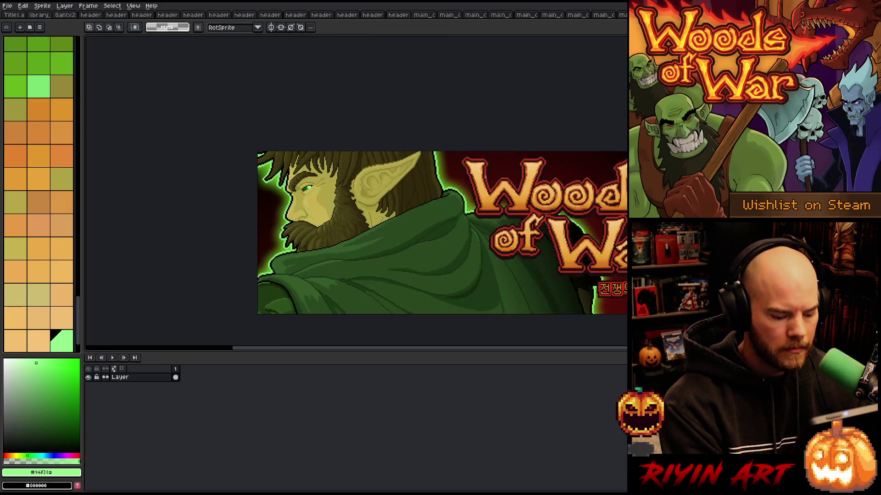
pyautogui.hotkey('ctrl', 't')
pyautogui.scroll(-3, 485, 177)
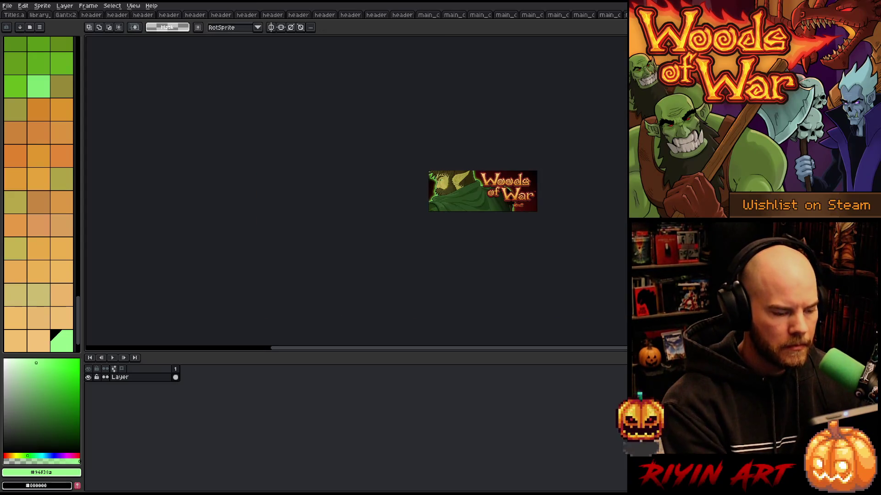
pyautogui.scroll(3, 508, 188)
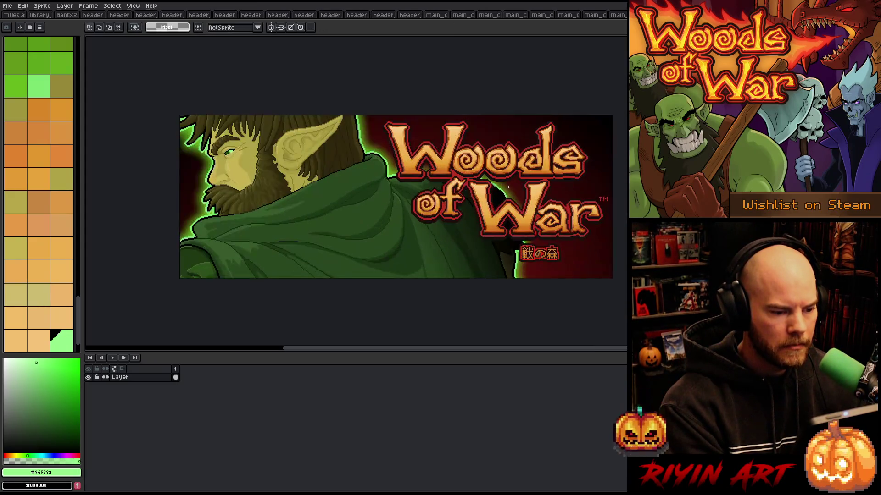
pyautogui.scroll(-3, 507, 187)
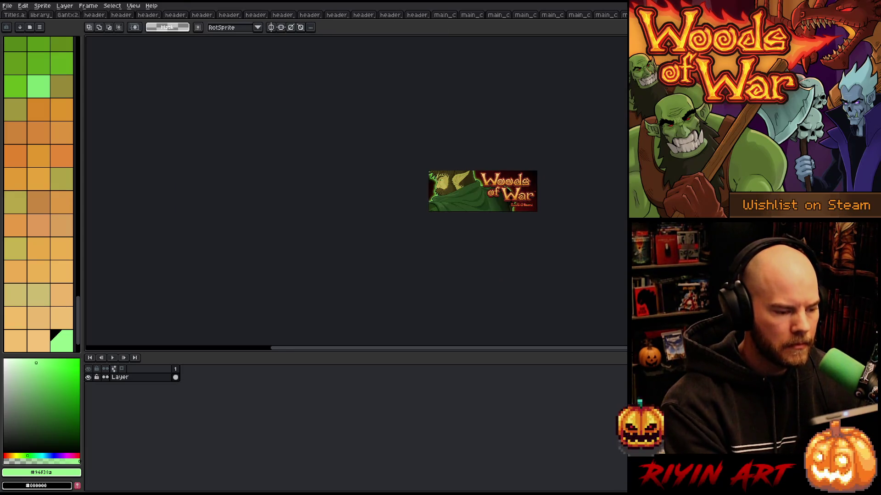
pyautogui.scroll(3, 506, 187)
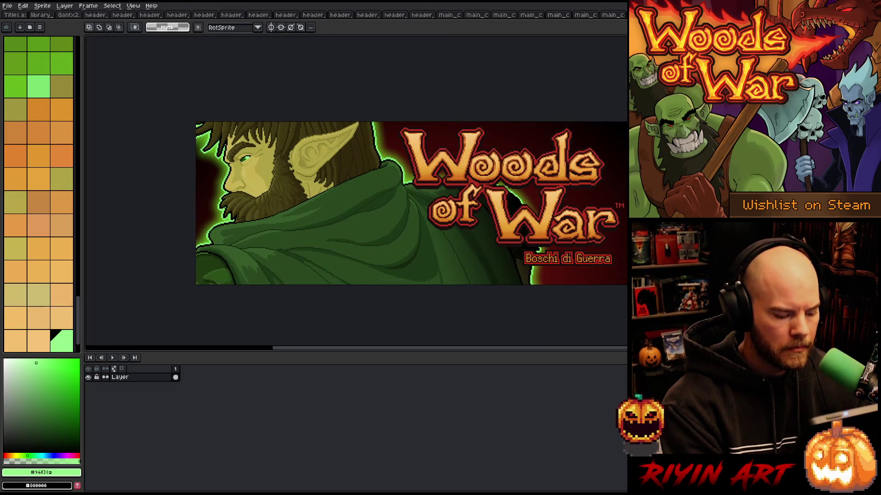
pyautogui.press('Return')
# - Paste and commit the glowing eye over Gant's eye in the French header
pyautogui.hotkey('ctrl', 'Tab')
pyautogui.scroll(3, 508, 189)
pyautogui.hotkey('ctrl', 'v')
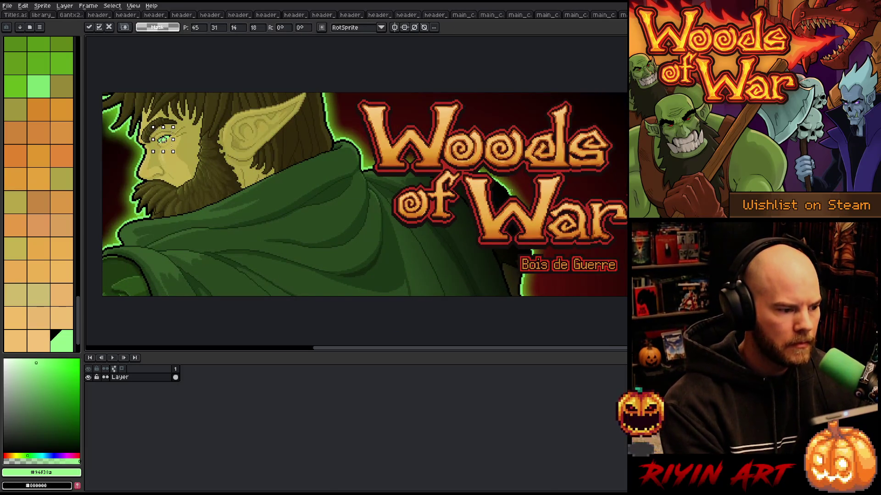
pyautogui.press('Return')
pyautogui.scroll(-5, 510, 190)
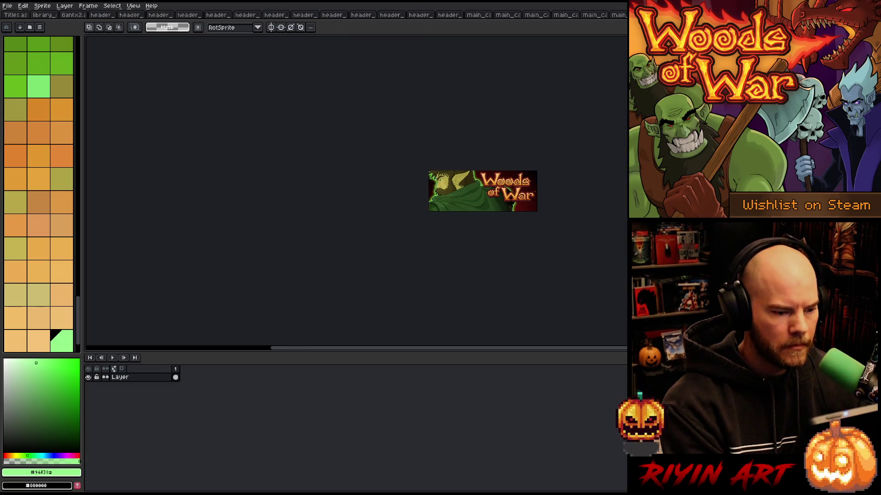
pyautogui.scroll(5, 514, 178)
pyautogui.hotkey('ctrl', 'v')
pyautogui.press('Return')
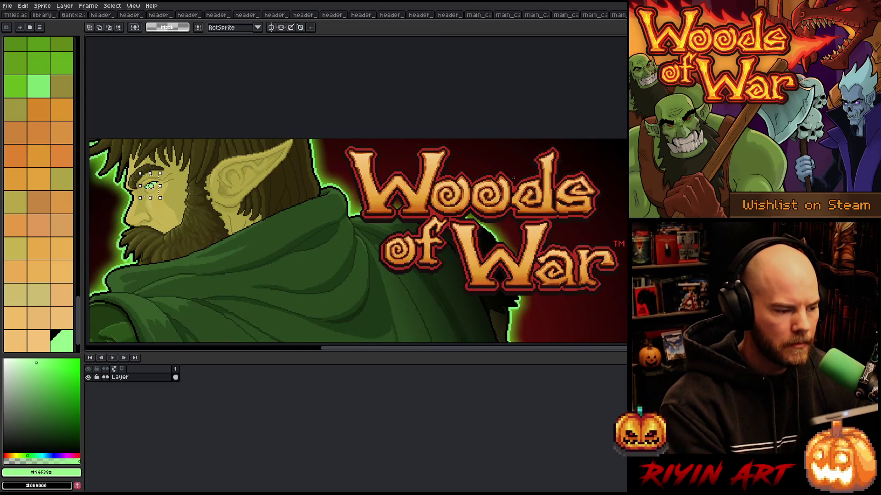
# - Move past the German header on to the Chinese main capsule
pyautogui.hotkey('ctrl', 'Tab')
pyautogui.scroll(4, 510, 179)
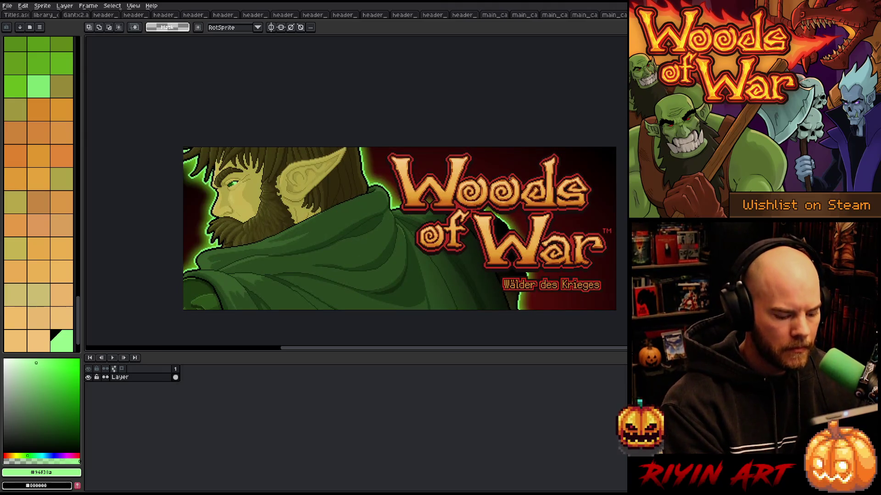
pyautogui.hotkey('ctrl', 'Tab')
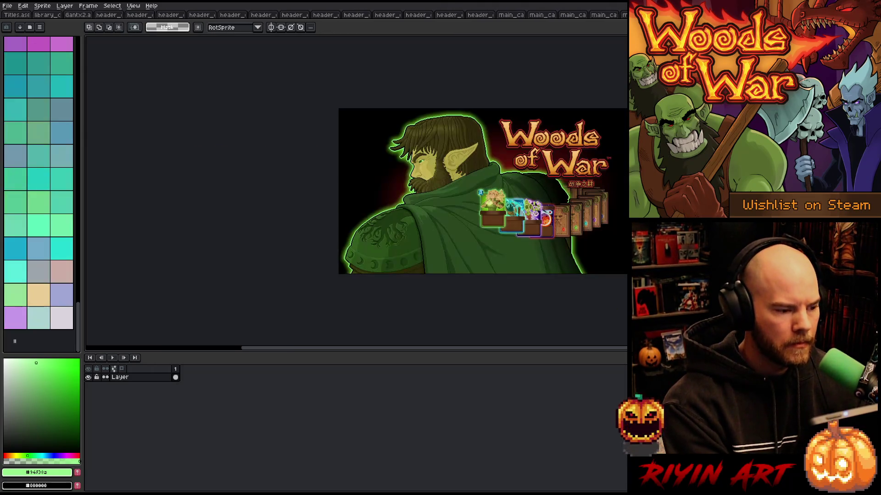
# - On a new layer, paste the glowing eye and position it over Gant's eye
pyautogui.scroll(2, 492, 158)
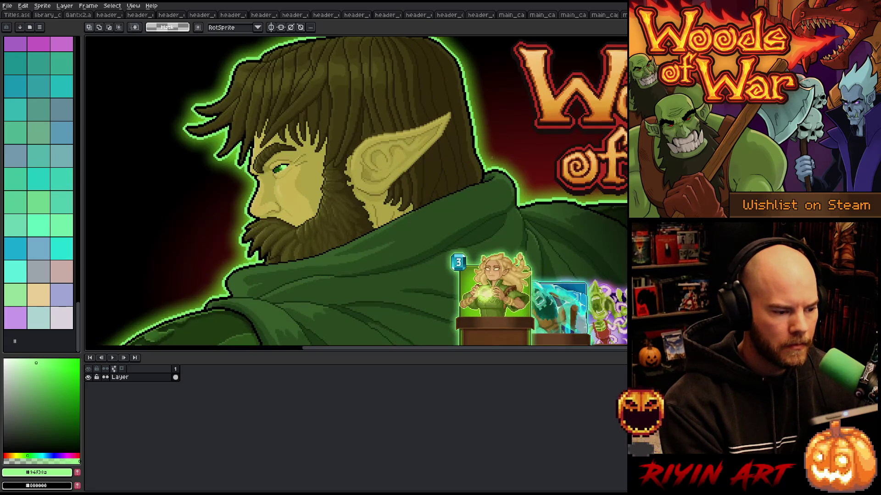
pyautogui.hotkey('ctrl', 'v')
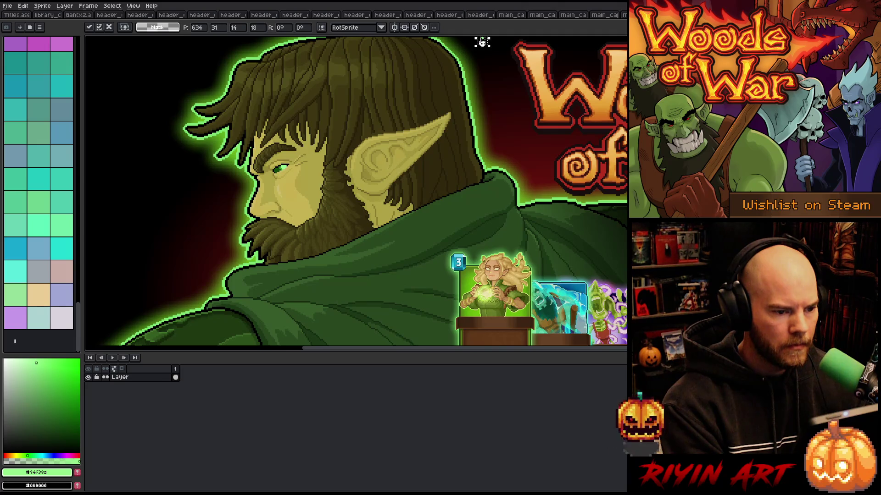
pyautogui.press('Escape')
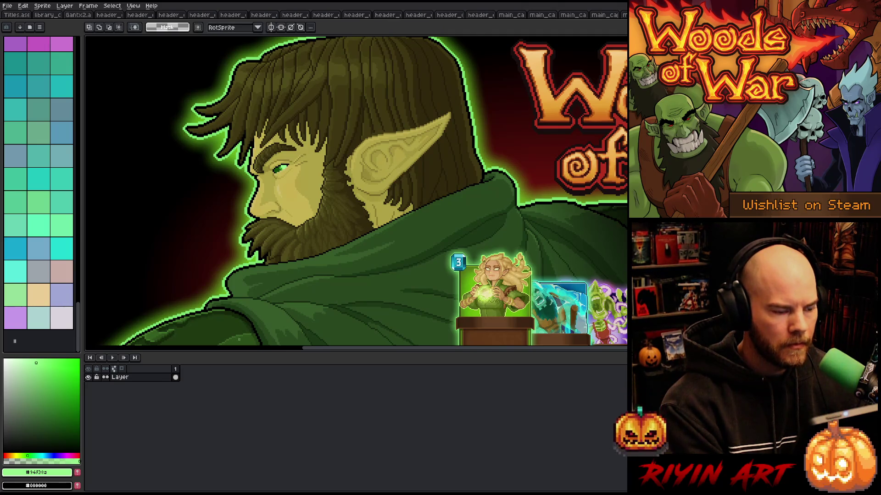
pyautogui.hotkey('shift', 'n')
pyautogui.scroll(-3, 233, 244)
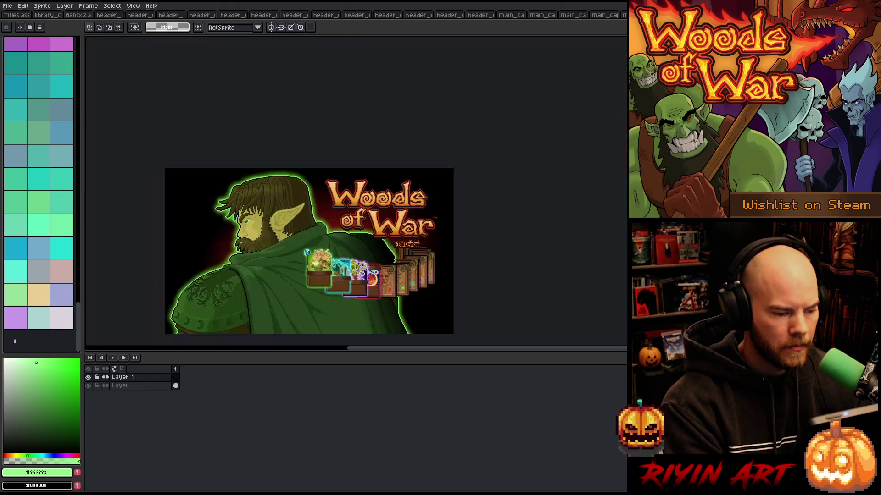
pyautogui.hotkey('ctrl', 'v')
pyautogui.scroll(3, 176, 179)
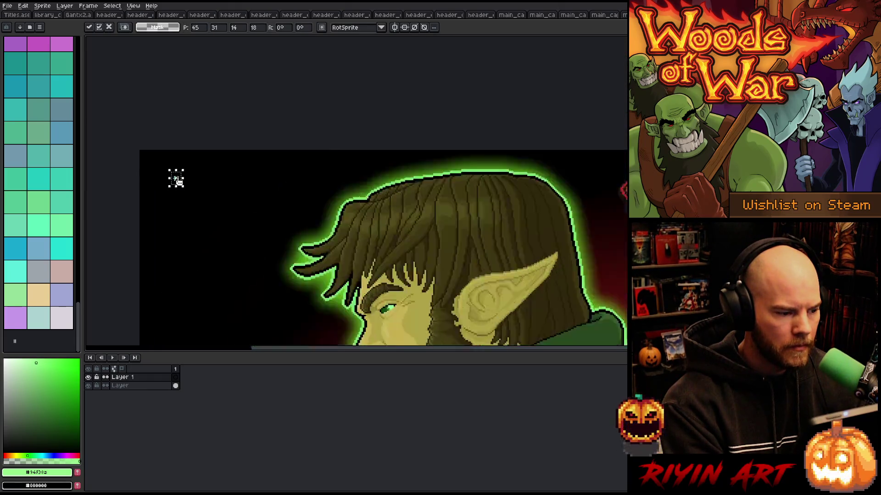
pyautogui.moveTo(174, 185)
pyautogui.mouseDown()
pyautogui.moveTo(374, 330)
pyautogui.moveTo(451, 349)
pyautogui.moveTo(501, 348)
pyautogui.moveTo(530, 248)
pyautogui.mouseUp()
pyautogui.scroll(4, 529, 248)
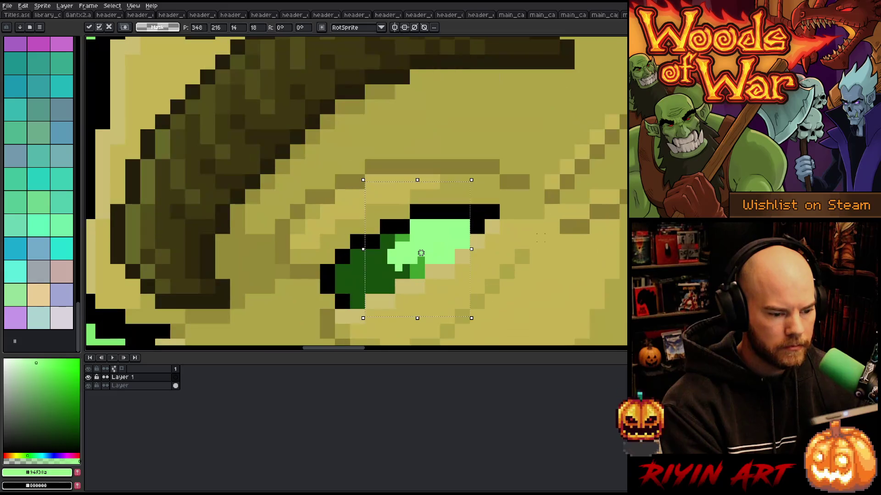
pyautogui.press('Return')
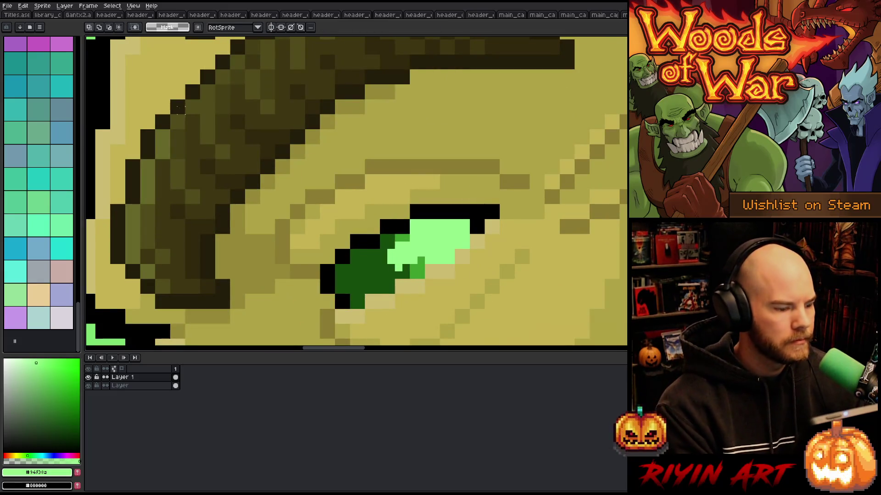
# - Repaint the remaining dark-green eye pixels light green with a 2px pencil
pyautogui.press('b')
pyautogui.click(105, 28)
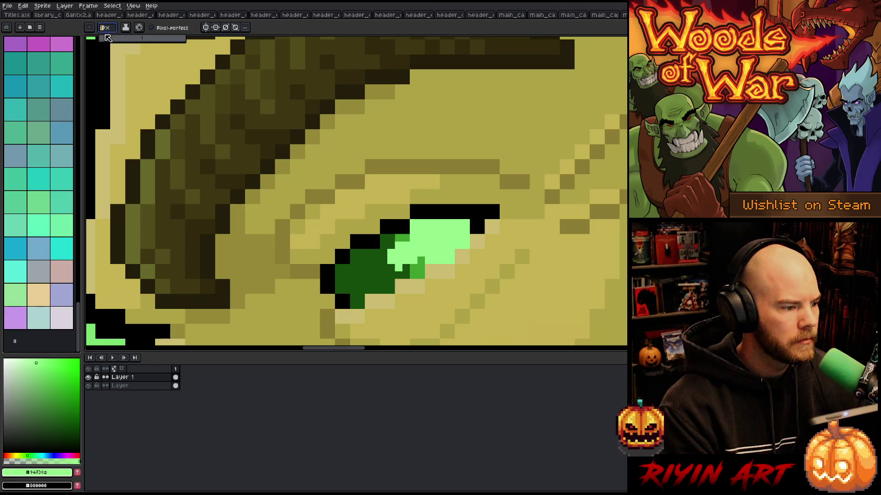
pyautogui.click(387, 219)
pyautogui.press('Return')
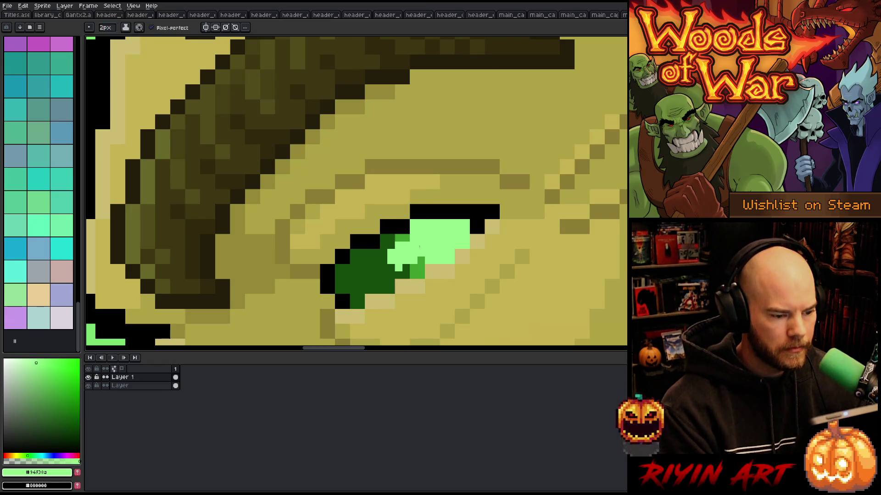
pyautogui.moveTo(417, 274)
pyautogui.mouseDown()
pyautogui.moveTo(342, 273)
pyautogui.moveTo(345, 287)
pyautogui.moveTo(388, 286)
pyautogui.mouseUp()
pyautogui.click(357, 302)
pyautogui.moveTo(358, 260); pyautogui.dragTo(379, 261)
pyautogui.click(387, 242)
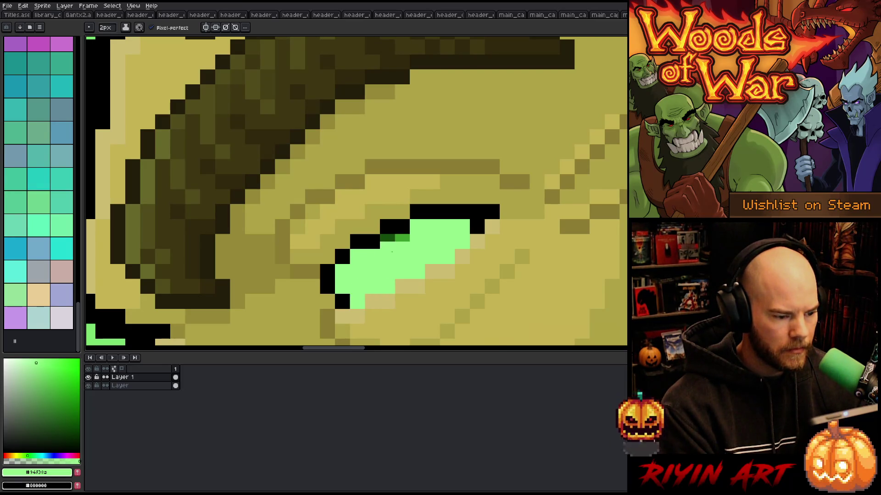
pyautogui.click(403, 238)
pyautogui.scroll(-5, 406, 254)
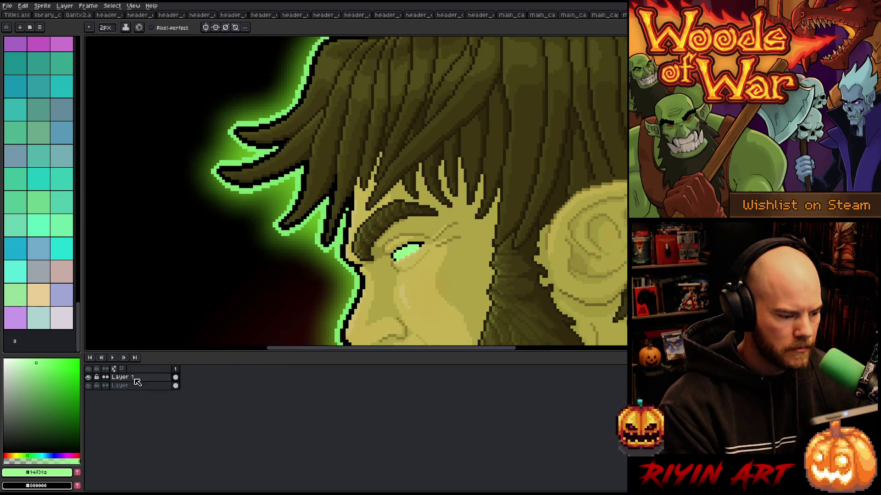
# - Select the area around the eye, then clear the selection and dismiss a stray popup menu
pyautogui.press('m')
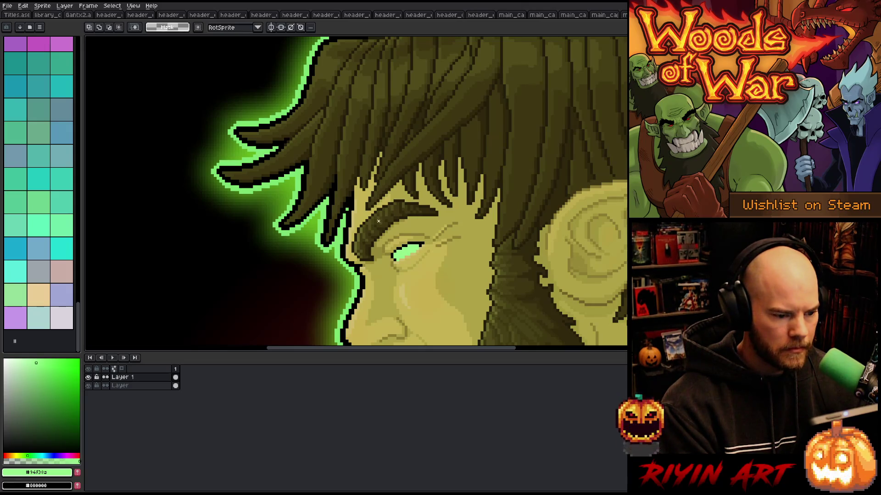
pyautogui.moveTo(377, 218); pyautogui.dragTo(436, 285)
pyautogui.hotkey('ctrl', 'd')
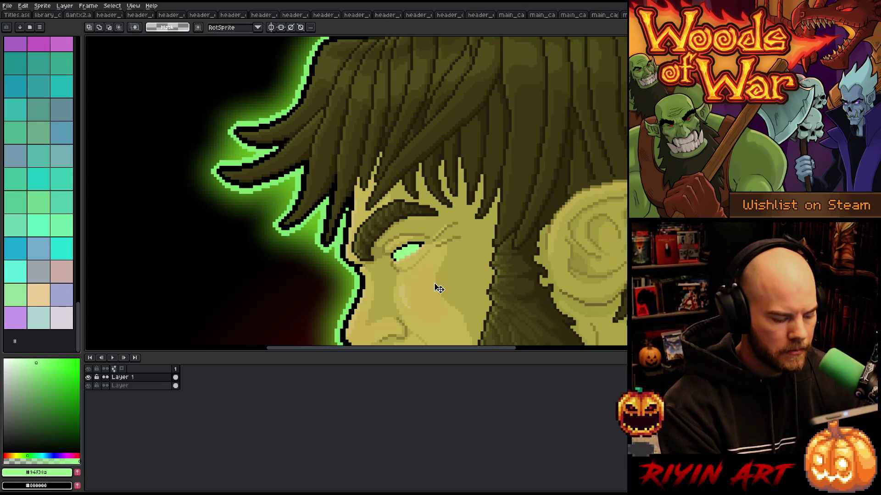
pyautogui.rightClick(397, 277)
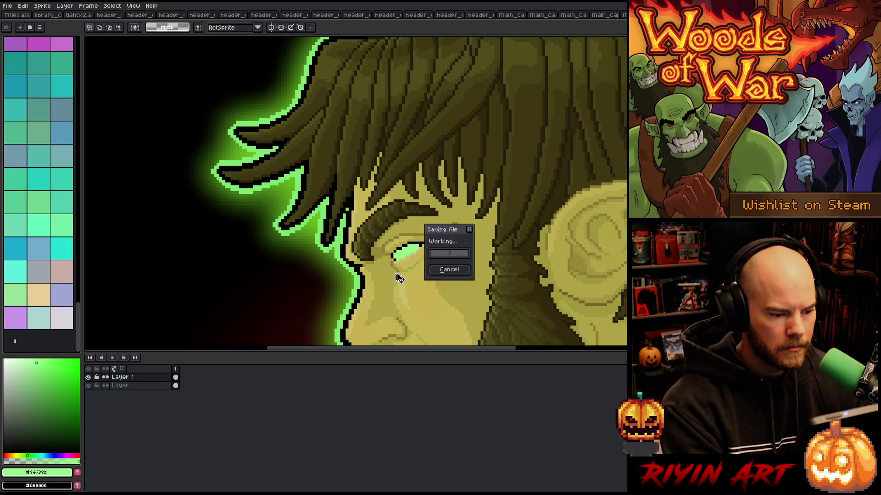
pyautogui.click(398, 277)
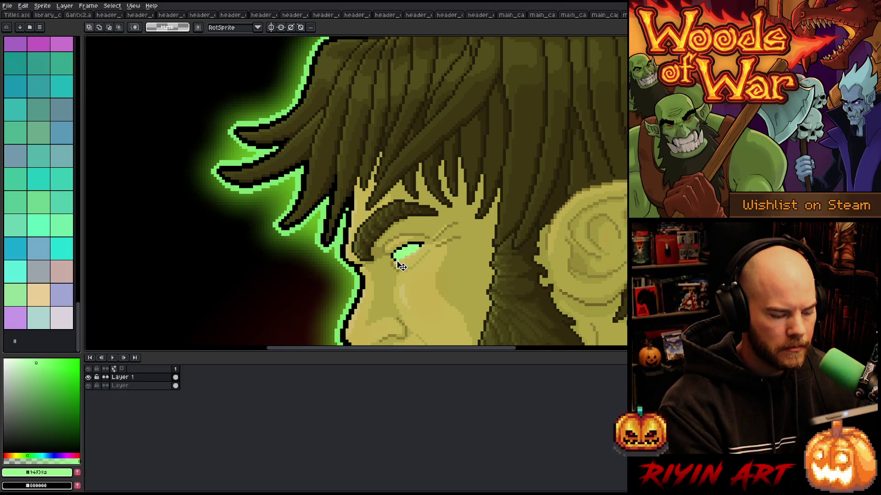
pyautogui.scroll(-2, 449, 232)
pyautogui.scroll(2, 501, 226)
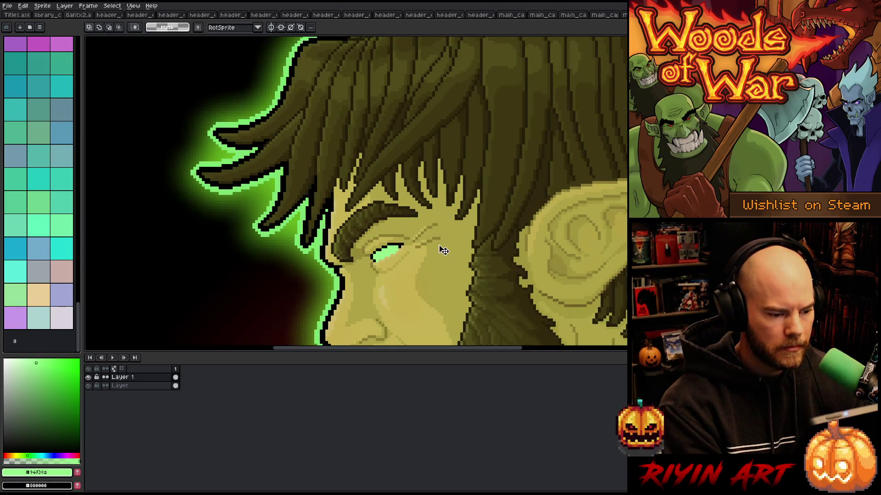
pyautogui.scroll(-3, 356, 192)
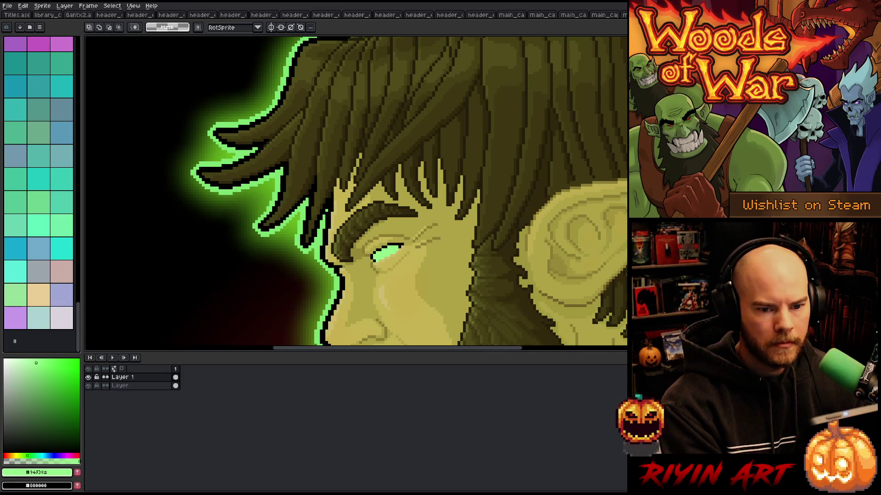
pyautogui.scroll(2, 356, 193)
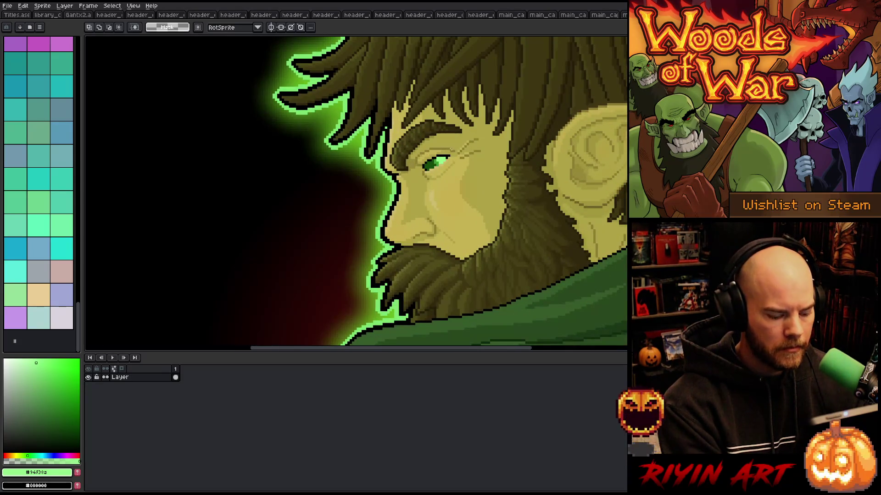
# - Paste the full recoloured image over the capsule, commit it, and close the document
pyautogui.hotkey('ctrl', 'v')
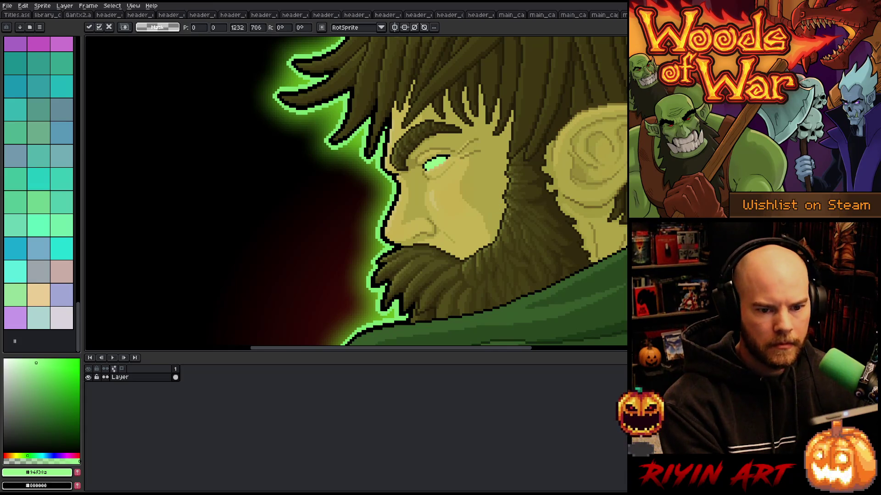
pyautogui.press('Return')
pyautogui.scroll(1, 496, 205)
pyautogui.hotkey('ctrl', 'w')
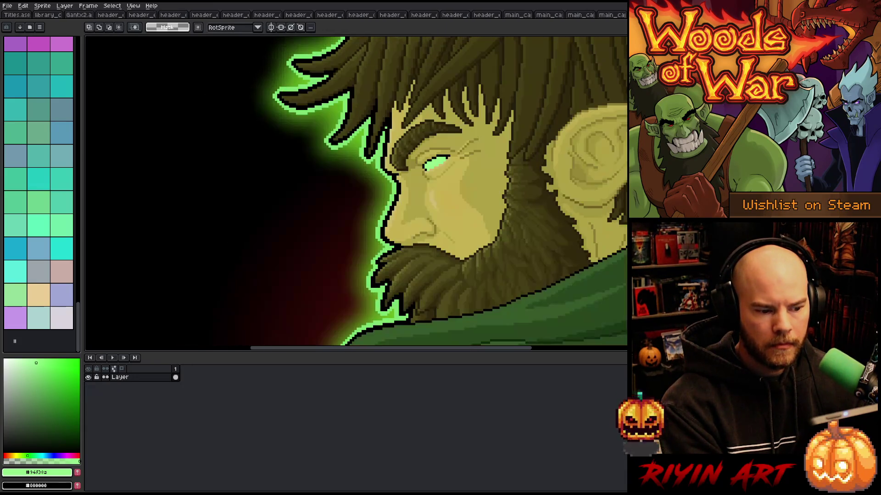
# - Enlarge the canvas viewing area, pan the header art, and switch to the Spanish header
pyautogui.scroll(-3, 622, 179)
pyautogui.scroll(4, 621, 179)
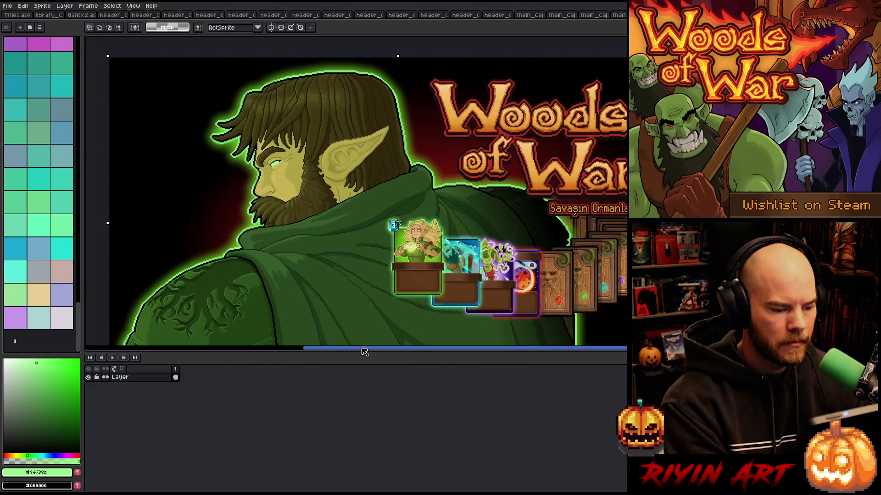
pyautogui.moveTo(361, 352); pyautogui.dragTo(360, 431)
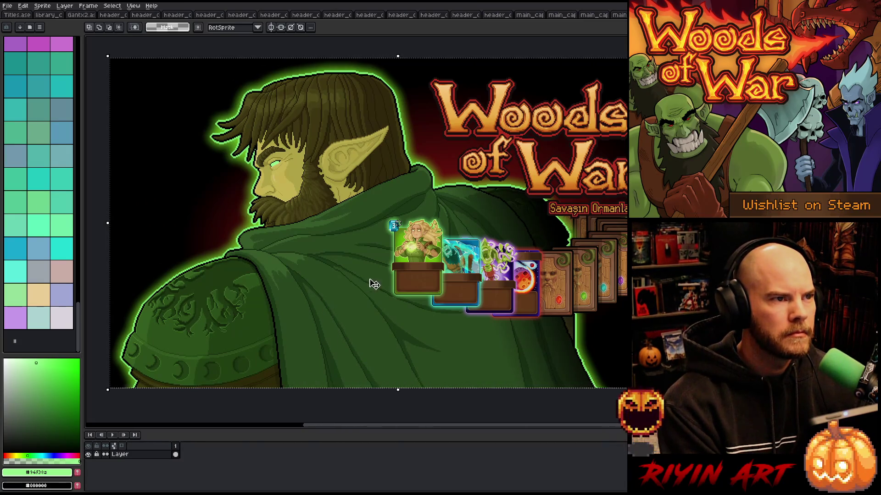
pyautogui.moveTo(443, 260); pyautogui.dragTo(421, 270)
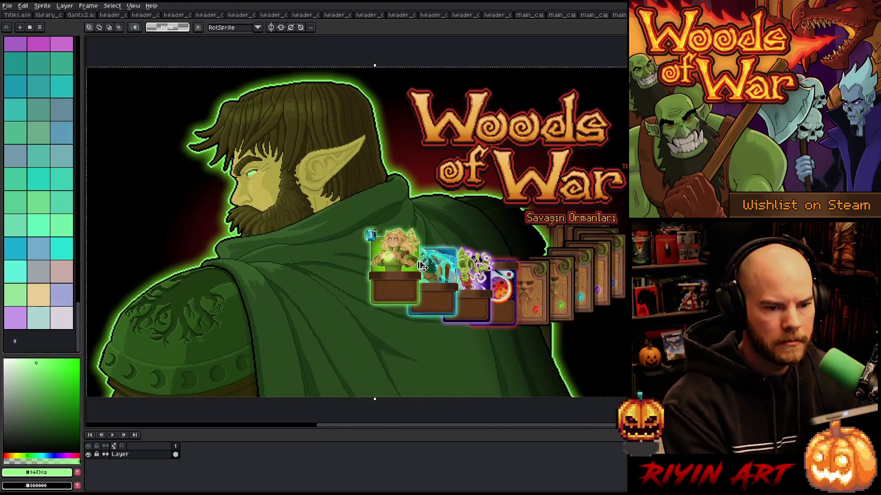
pyautogui.hotkey('ctrl', 'Tab')
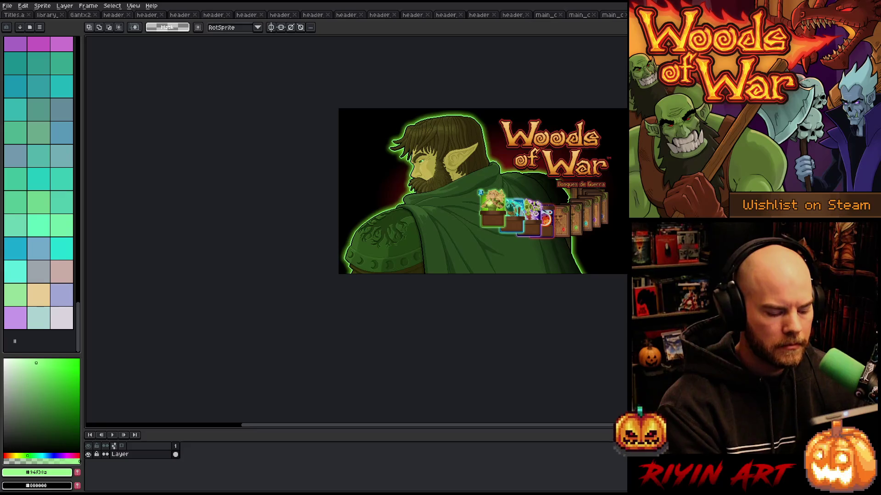
# - Paste the updated Gant art onto the Spanish, Russian and Portuguese headers, saving and closing each
pyautogui.hotkey('ctrl', 'a')
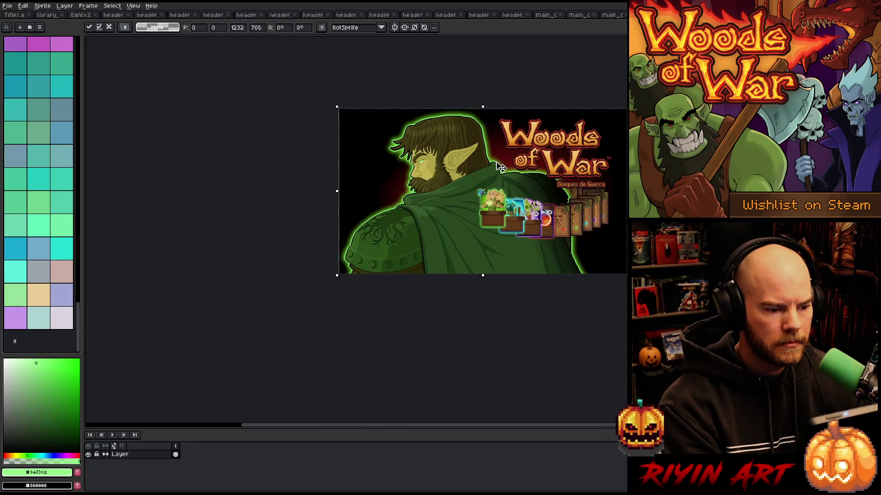
pyautogui.hotkey('ctrl', 'Tab')
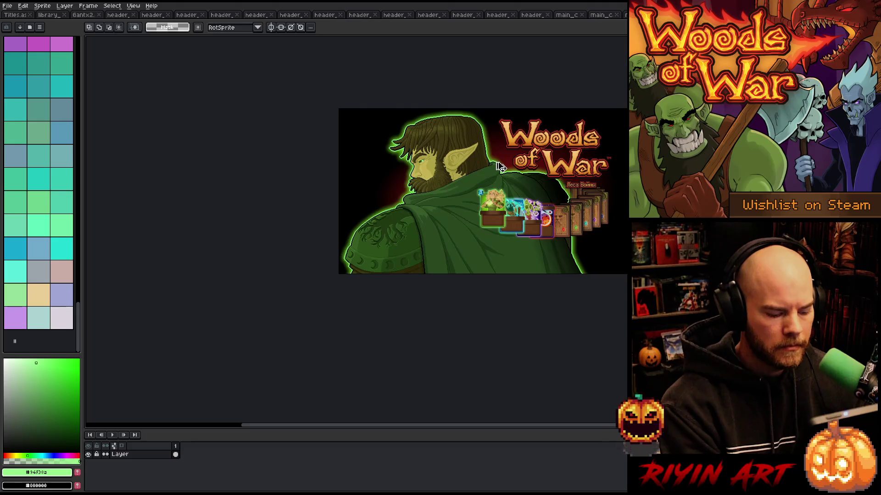
pyautogui.hotkey('ctrl', 'a')
pyautogui.hotkey('ctrl', 'Tab')
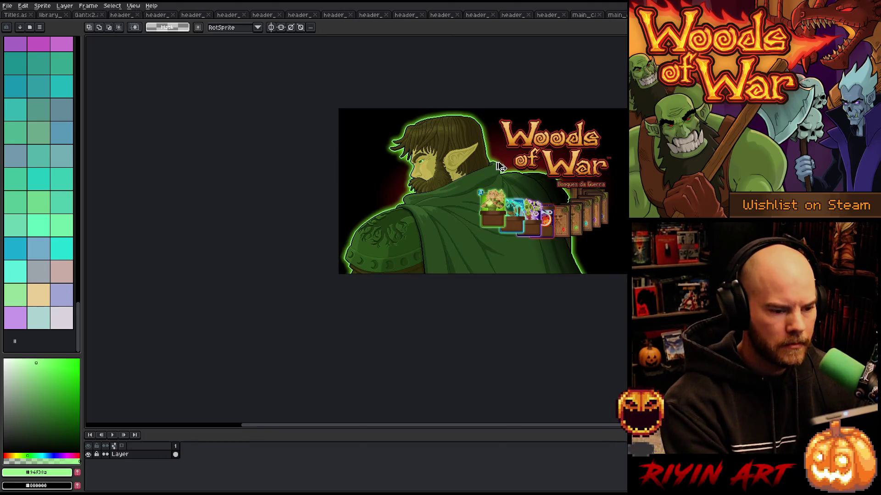
pyautogui.hotkey('ctrl', 'a')
pyautogui.hotkey('ctrl', 'd')
pyautogui.hotkey('ctrl', 'a')
pyautogui.hotkey('ctrl', 'w')
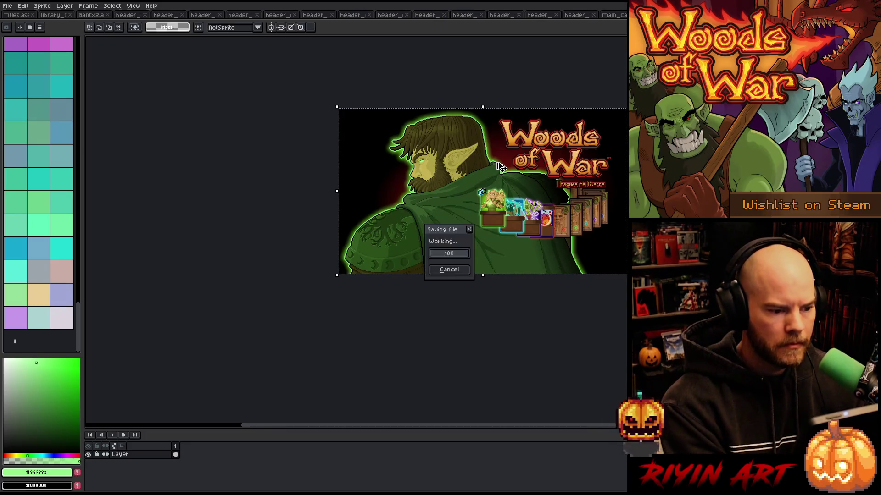
# - Apply the updated art to the Polish, Korean and Japanese headers, saving and closing each
pyautogui.press('n')
pyautogui.hotkey('ctrl', 'a')
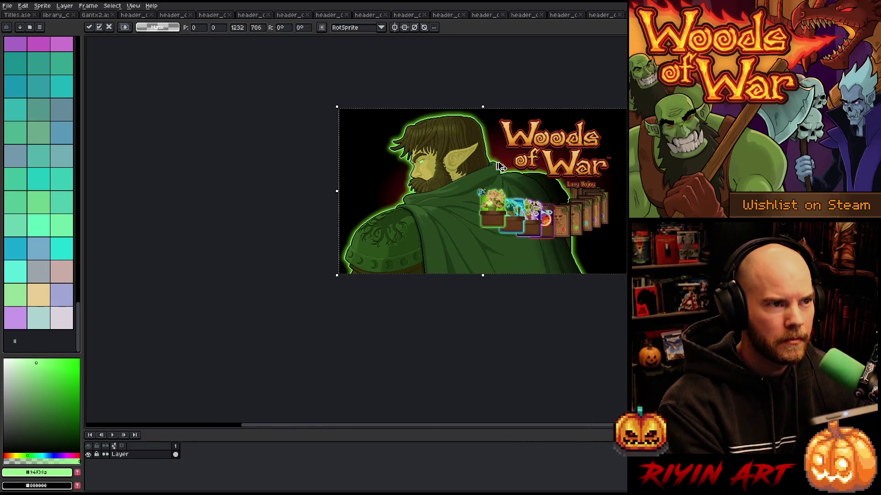
pyautogui.hotkey('ctrl', 'd')
pyautogui.hotkey('ctrl', 'w')
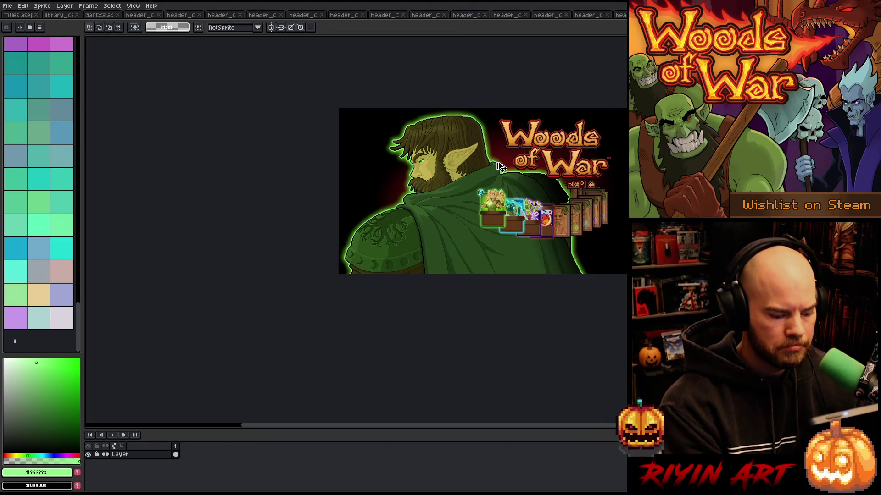
pyautogui.hotkey('ctrl', 'a')
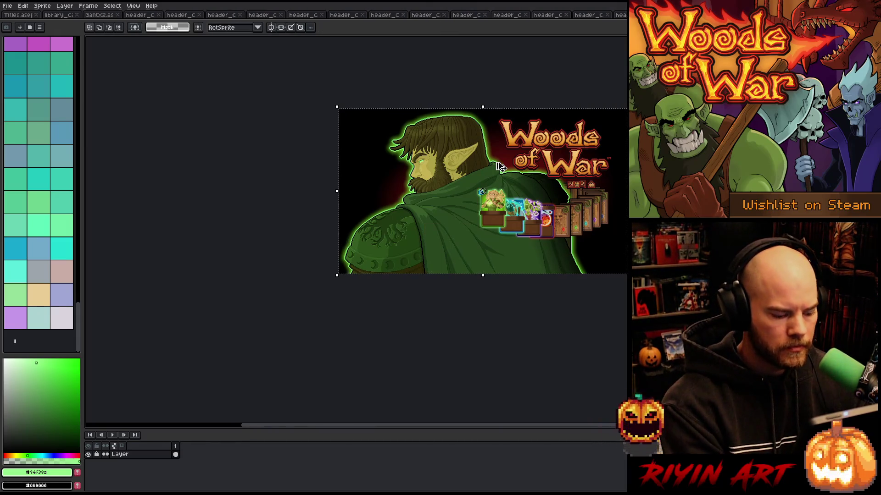
pyautogui.hotkey('ctrl', 'd')
pyautogui.hotkey('ctrl', 'w')
pyautogui.hotkey('ctrl', 'a')
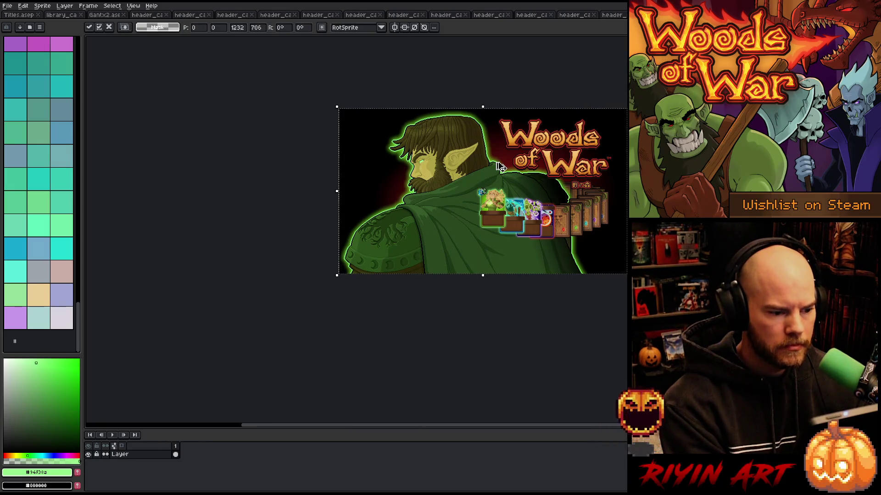
pyautogui.hotkey('ctrl', 'd')
pyautogui.hotkey('ctrl', 'w')
# - Paste the updated art onto the Italian, French and German headers, leaving the Chinese header open
pyautogui.hotkey('ctrl', 'a')
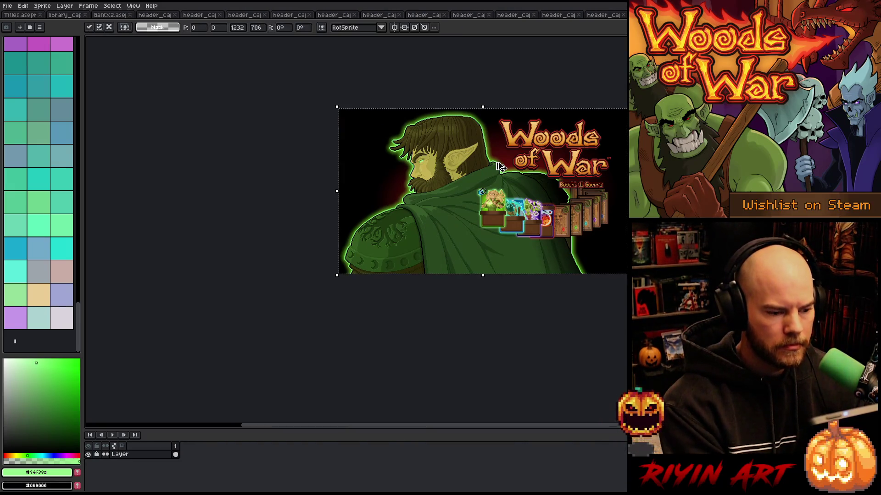
pyautogui.hotkey('ctrl', 'v')
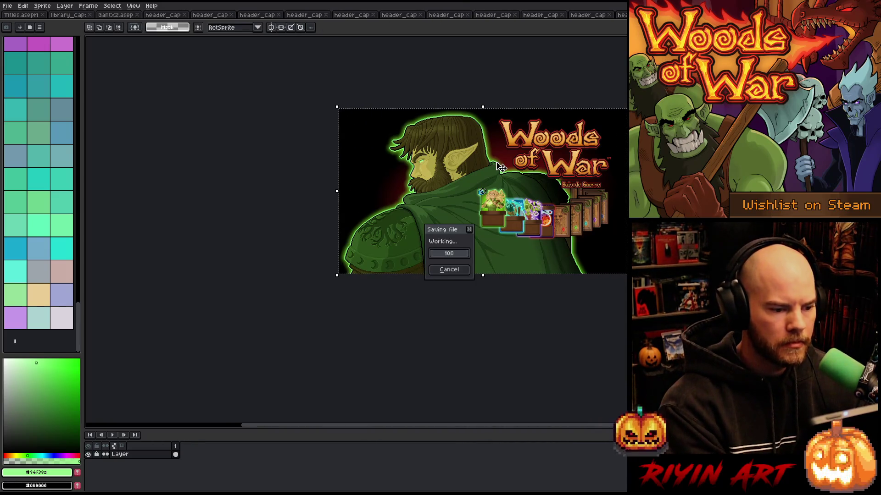
pyautogui.press('Return')
pyautogui.hotkey('ctrl', 'a')
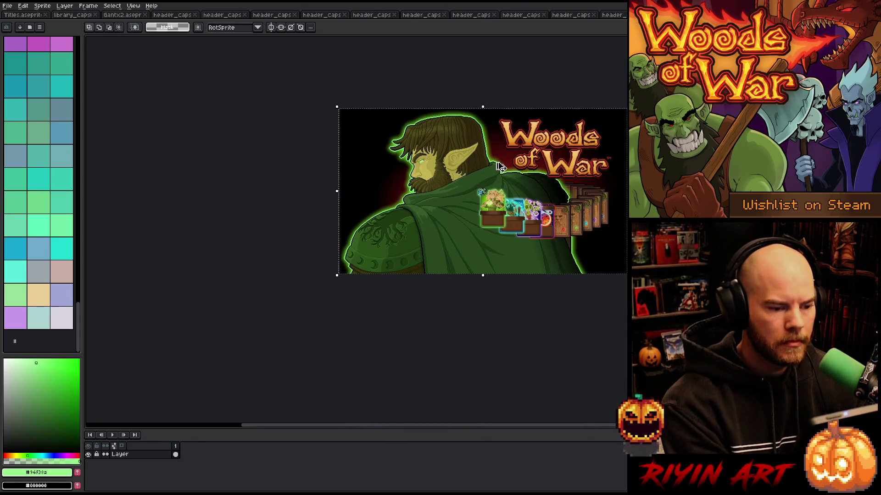
pyautogui.hotkey('ctrl', 'v')
pyautogui.press('Return')
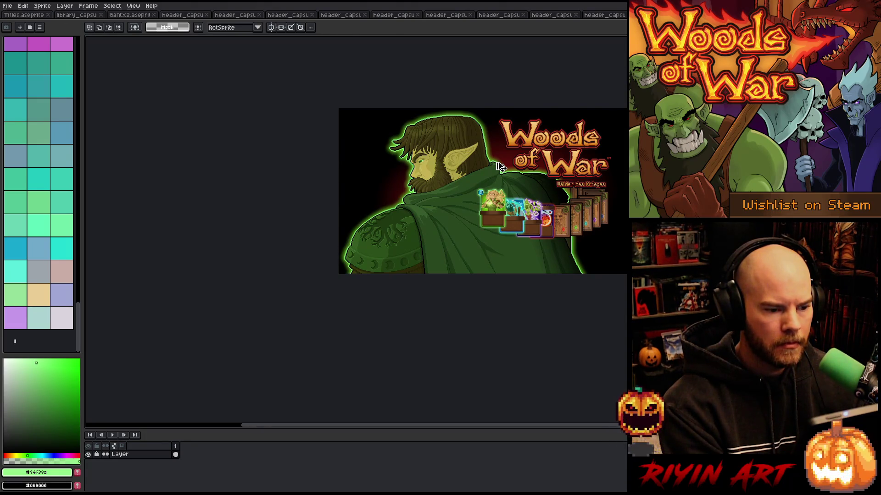
pyautogui.hotkey('ctrl', 'v')
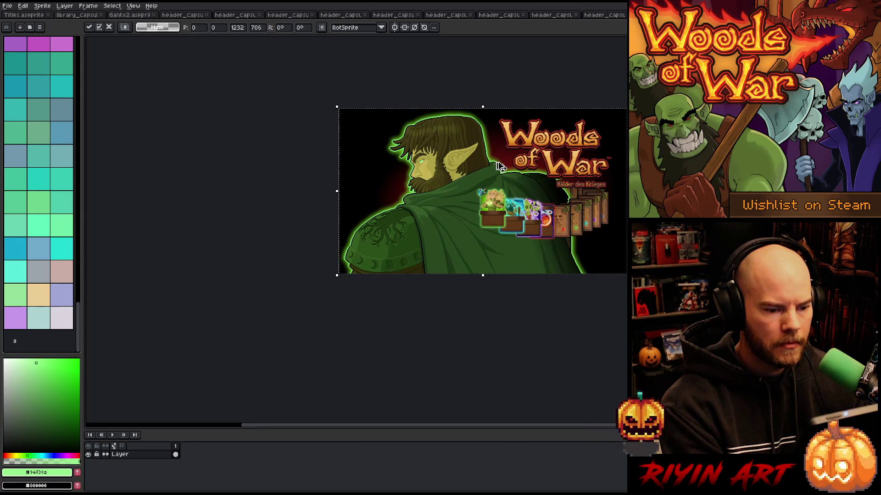
pyautogui.press('Return')
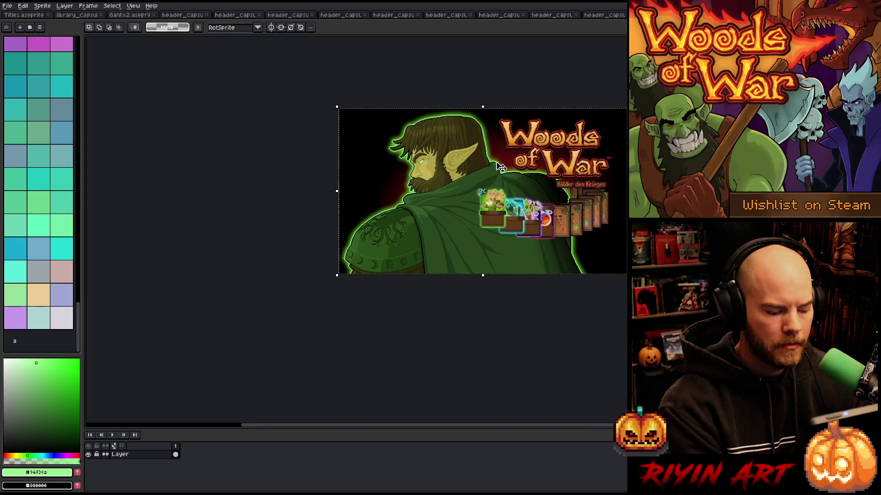
pyautogui.hotkey('ctrl', 'w')
pyautogui.scroll(5, 217, 298)
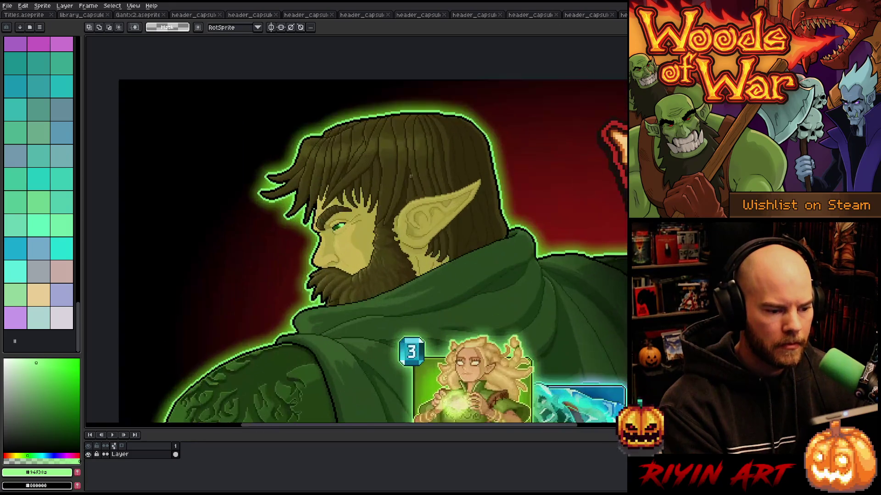
# - Add a new layer and paint Gant's eye light green with a 2px pencil
pyautogui.scroll(-2, 217, 298)
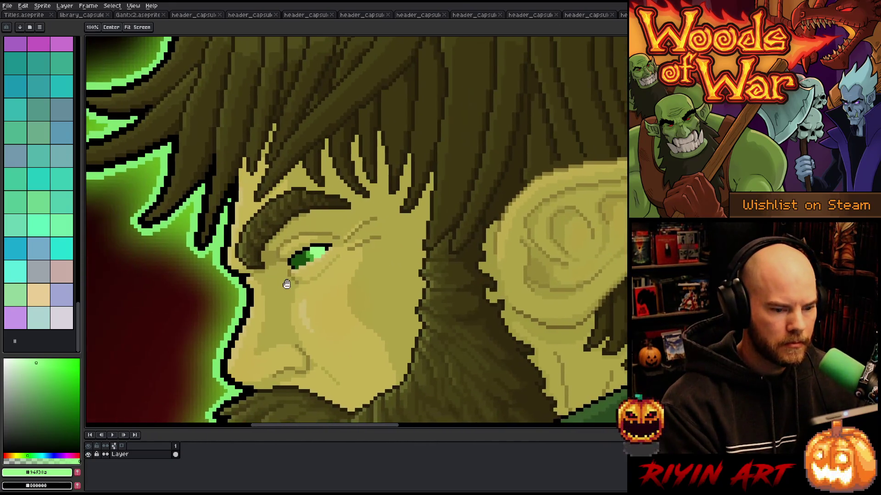
pyautogui.scroll(2, 284, 275)
pyautogui.scroll(-1, 283, 275)
pyautogui.hotkey('shift', 'n')
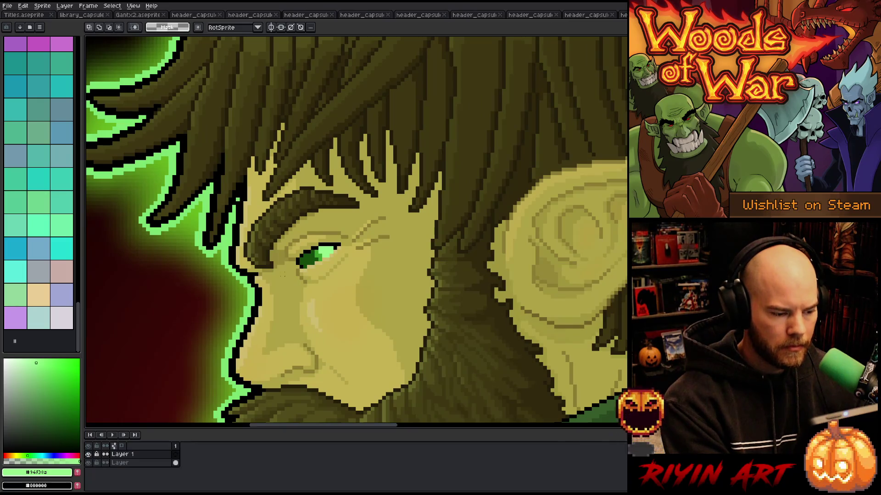
pyautogui.scroll(3, 308, 259)
pyautogui.press('b')
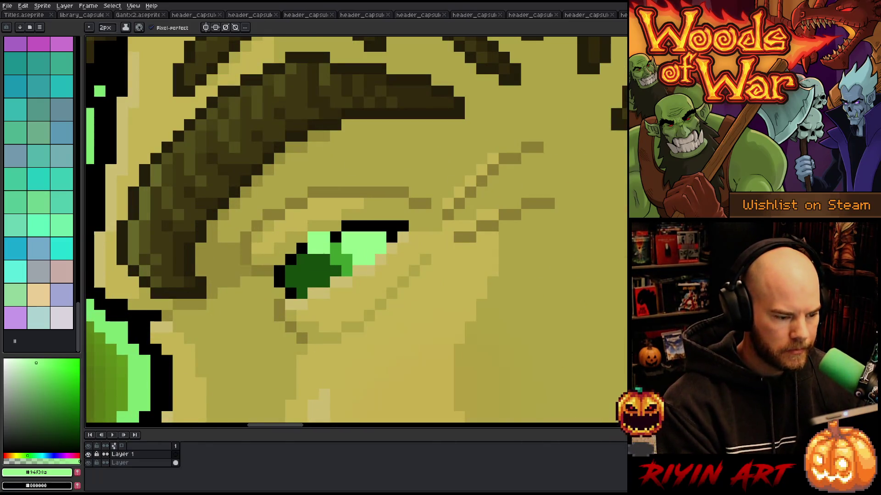
pyautogui.moveTo(325, 260)
pyautogui.mouseDown()
pyautogui.moveTo(336, 248)
pyautogui.moveTo(308, 265)
pyautogui.moveTo(321, 275)
pyautogui.moveTo(298, 261)
pyautogui.mouseUp()
pyautogui.click(341, 265)
pyautogui.scroll(1, 318, 275)
pyautogui.click(312, 282)
pyautogui.click(288, 276)
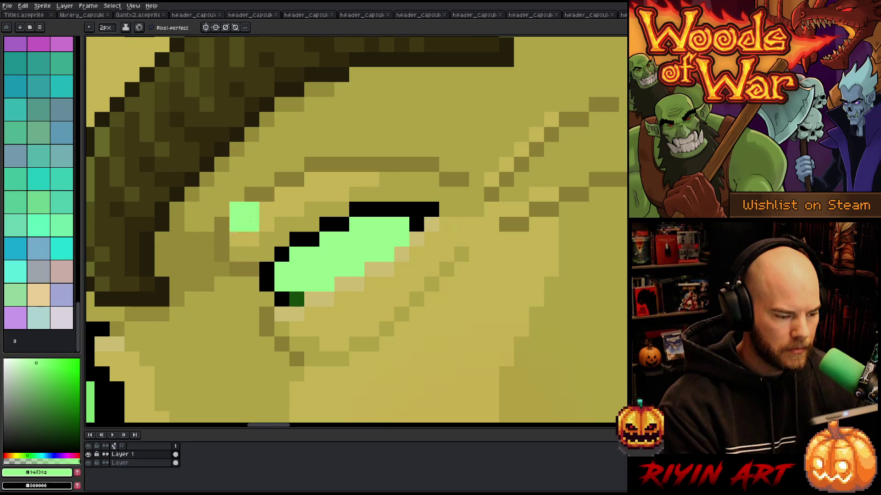
# - Finish the remaining dark eye pixels with a 1px pencil, select the eye, and move to the Turkish header
pyautogui.moveTo(111, 31); pyautogui.dragTo(95, 40)
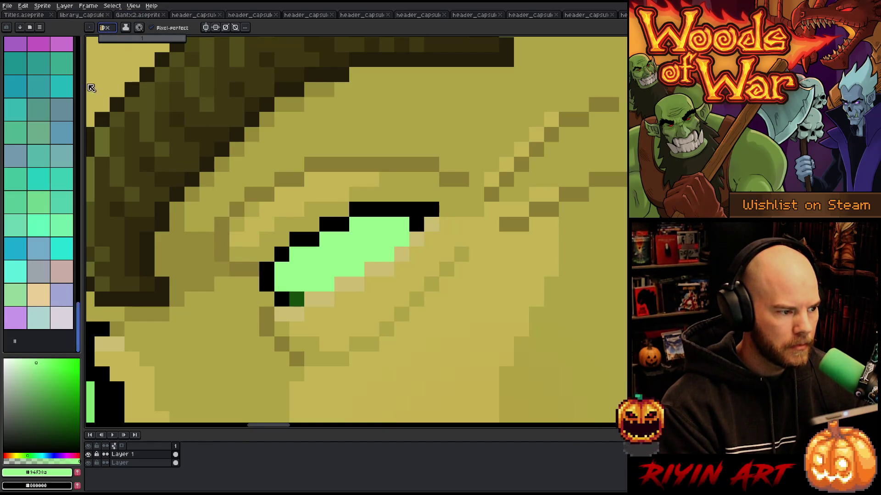
pyautogui.click(295, 299)
pyautogui.scroll(-2, 342, 260)
pyautogui.moveTo(291, 239); pyautogui.dragTo(358, 294)
pyautogui.scroll(-4, 346, 264)
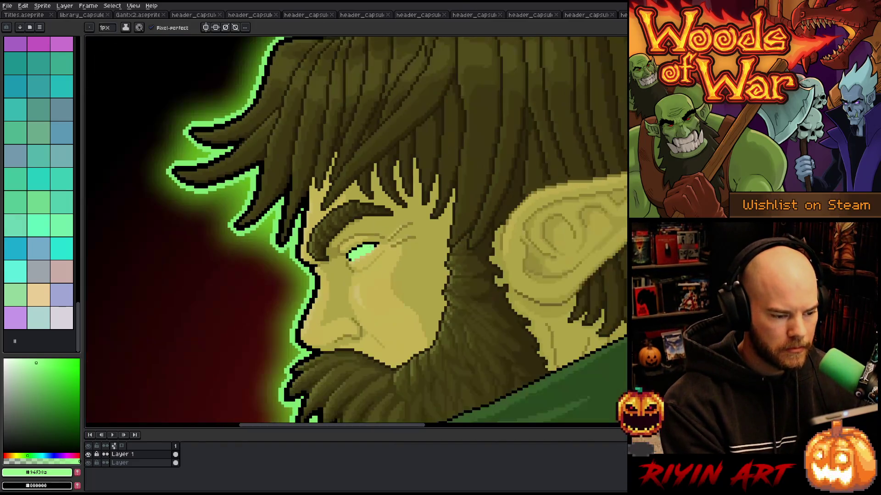
pyautogui.hotkey('ctrl', 'Tab')
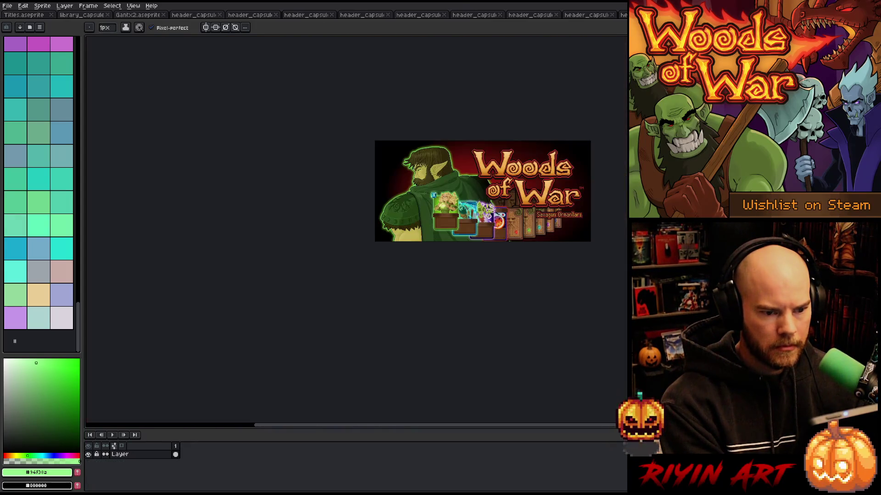
# - Paste the glowing-eyed Gant onto the Turkish header capsule and save it
pyautogui.scroll(2, 548, 167)
pyautogui.scroll(-1, 546, 163)
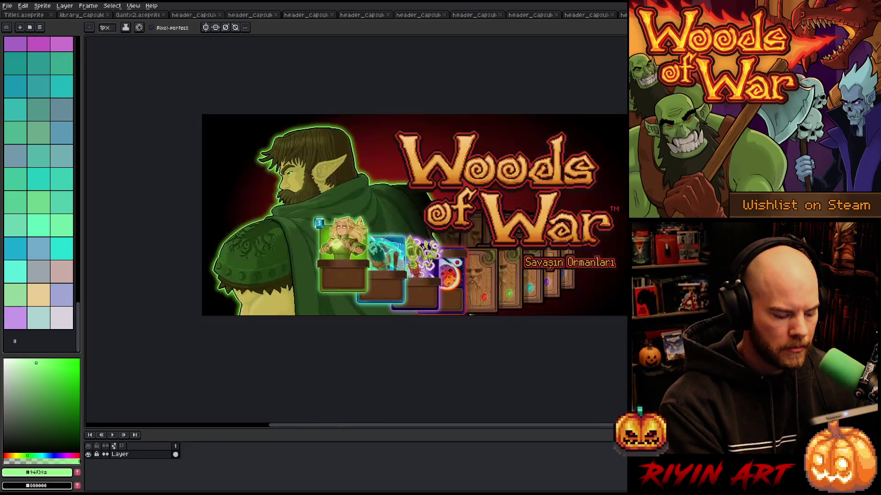
pyautogui.hotkey('ctrl', 'a')
pyautogui.scroll(1, 367, 179)
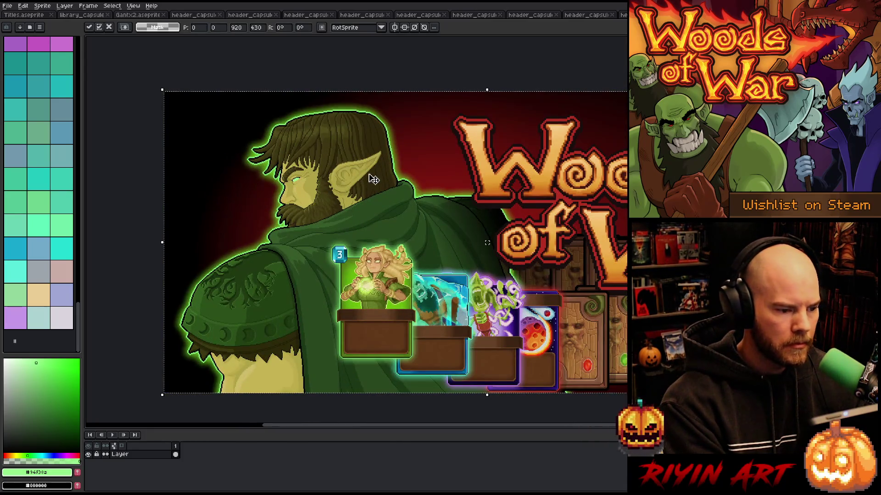
pyautogui.hotkey('ctrl', 's')
pyautogui.scroll(-1, 523, 175)
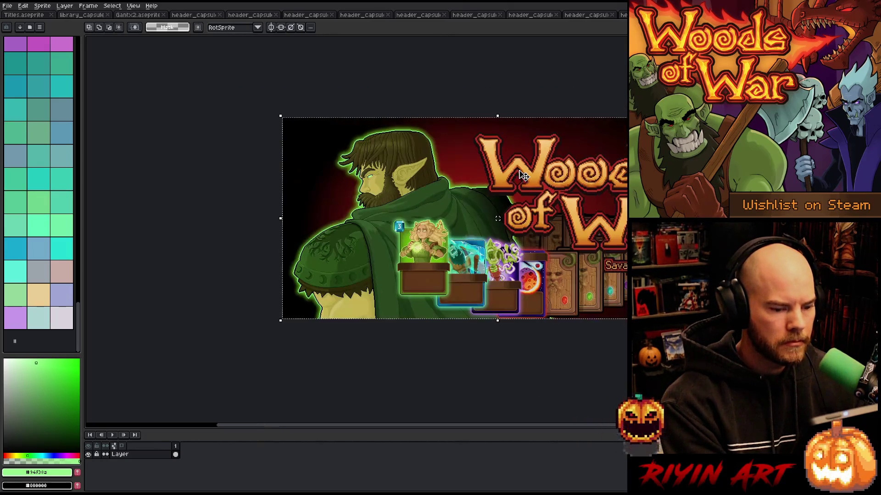
pyautogui.scroll(1, 576, 178)
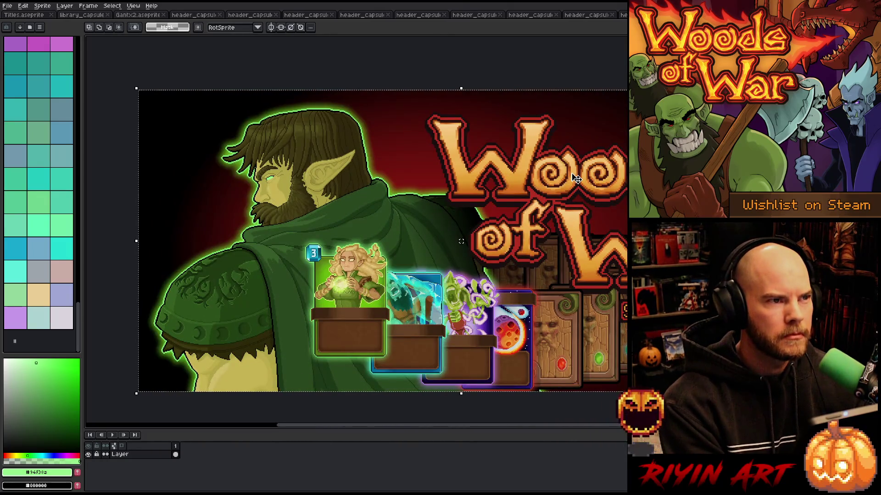
pyautogui.scroll(-1, 576, 178)
pyautogui.scroll(1, 578, 160)
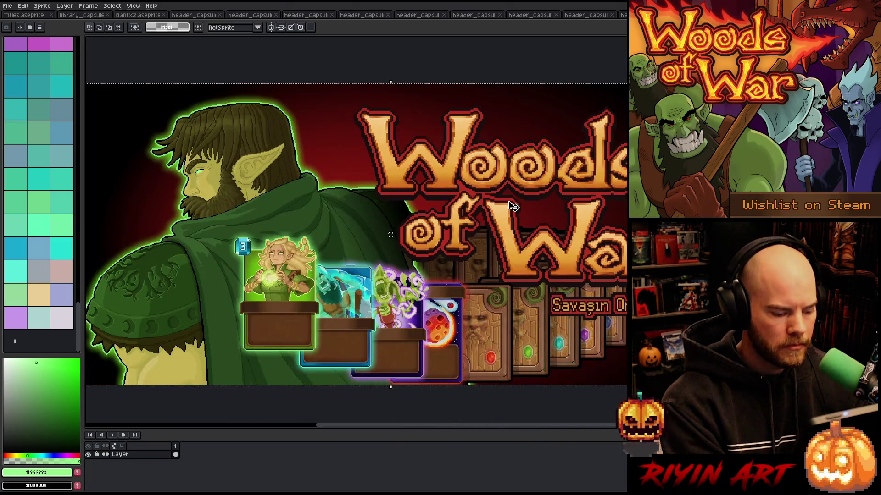
pyautogui.press('Escape')
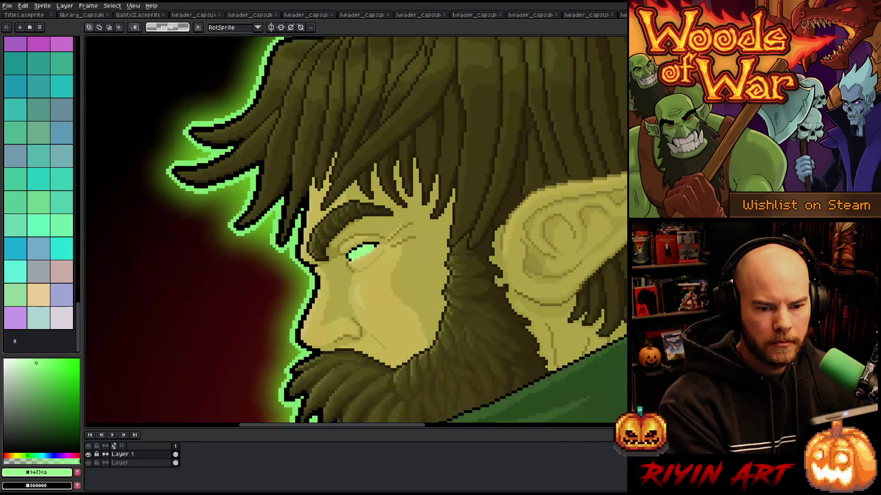
# - Shift the Gant artwork into position on the Turkish header
pyautogui.scroll(-3, 626, 225)
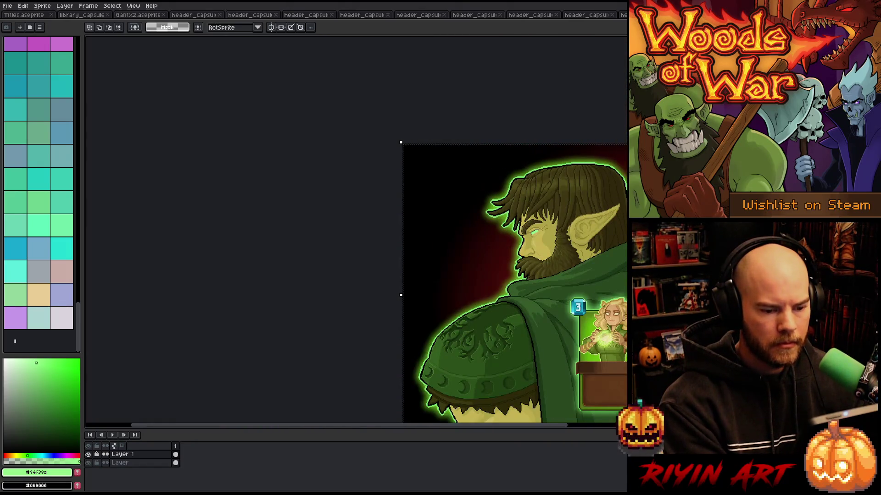
pyautogui.hscroll(5, 513, 284)
pyautogui.scroll(2, 420, 271)
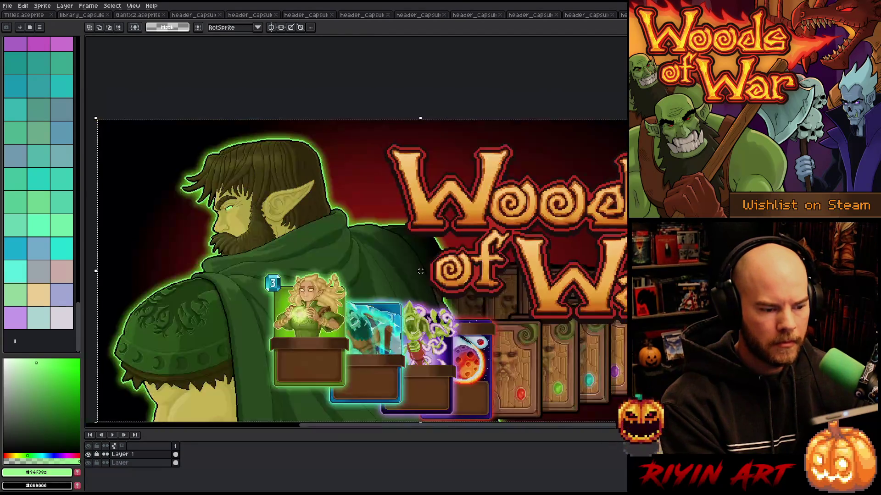
pyautogui.moveTo(420, 271); pyautogui.dragTo(391, 234)
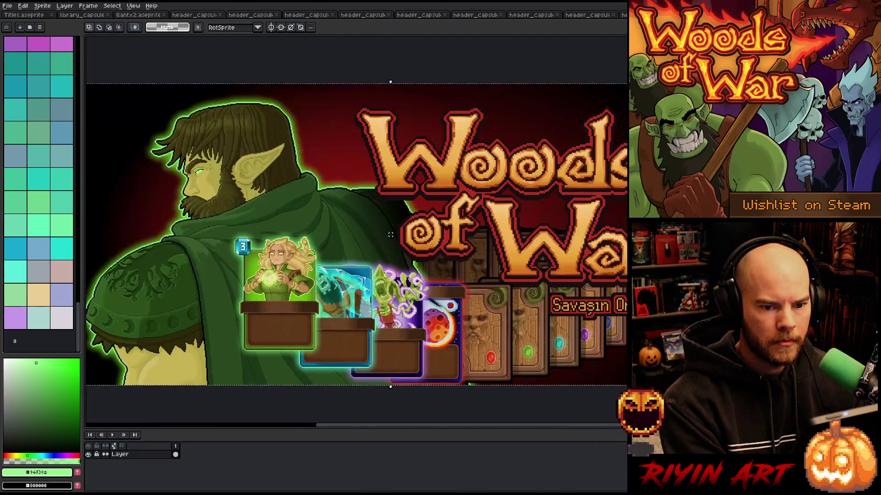
pyautogui.hotkey('ctrl', 'Tab')
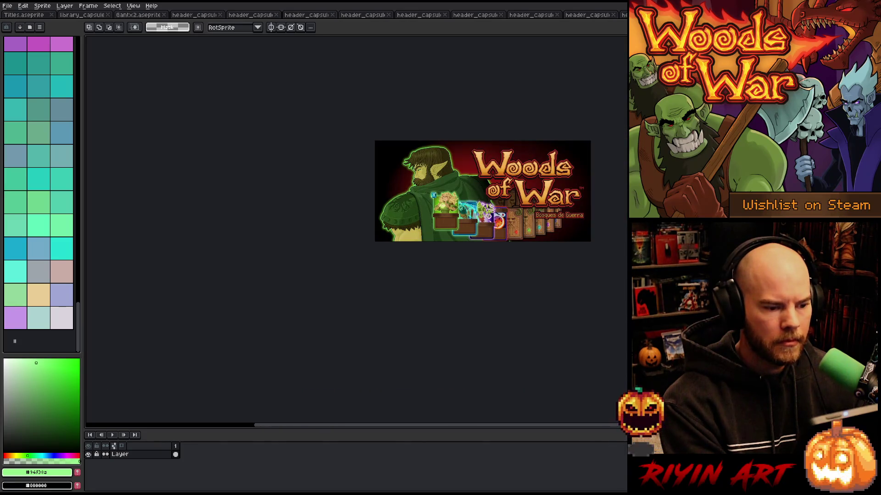
# - Paste and commit the glowing-eyed Gant on the Spanish and Russian headers
pyautogui.scroll(2, 602, 172)
pyautogui.scroll(-1, 602, 172)
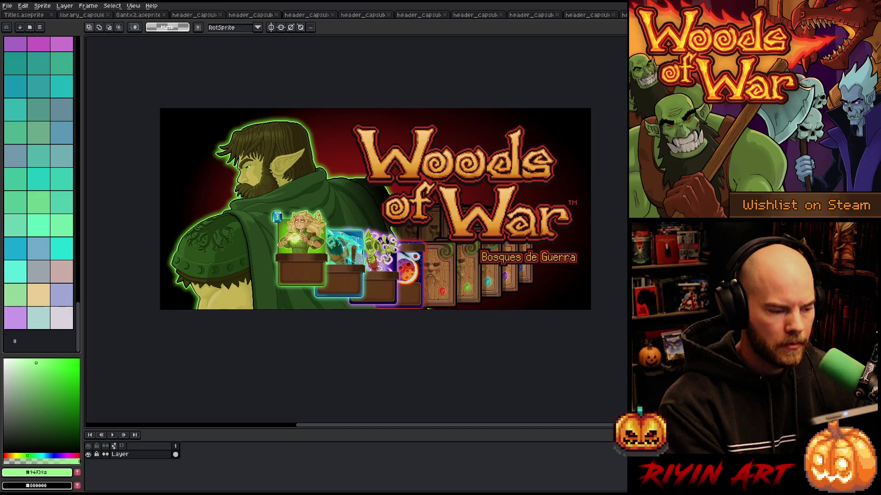
pyautogui.hotkey('ctrl', 'a')
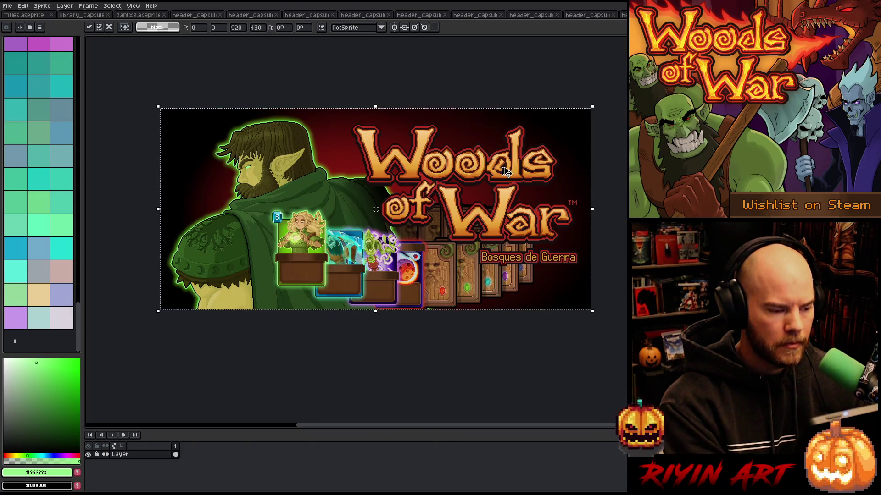
pyautogui.press('Return')
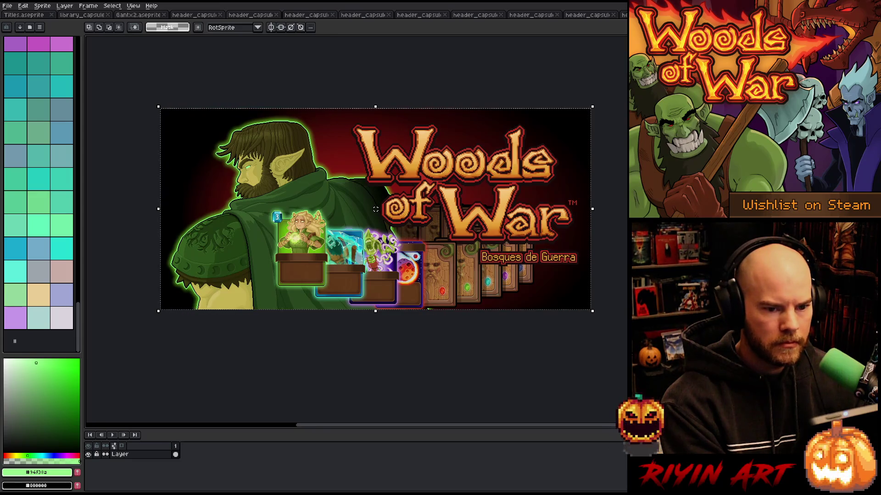
pyautogui.hotkey('ctrl', 'Tab')
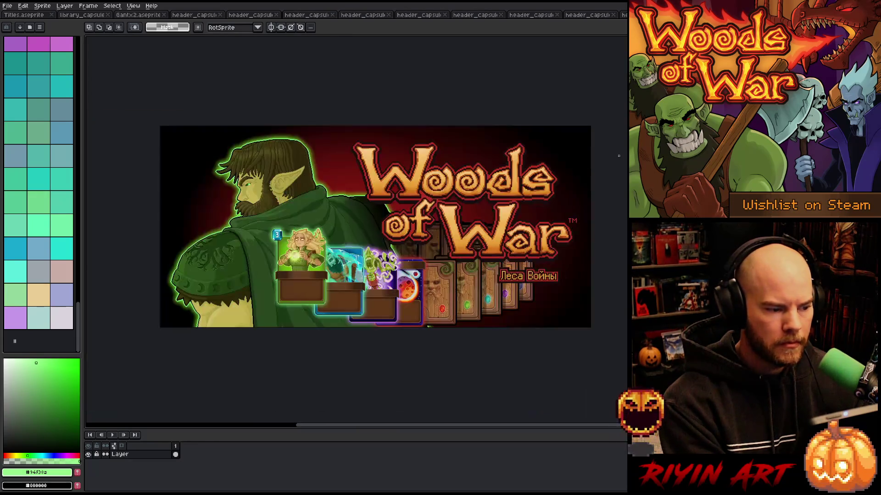
pyautogui.rightClick(425, 224)
pyautogui.click(443, 265)
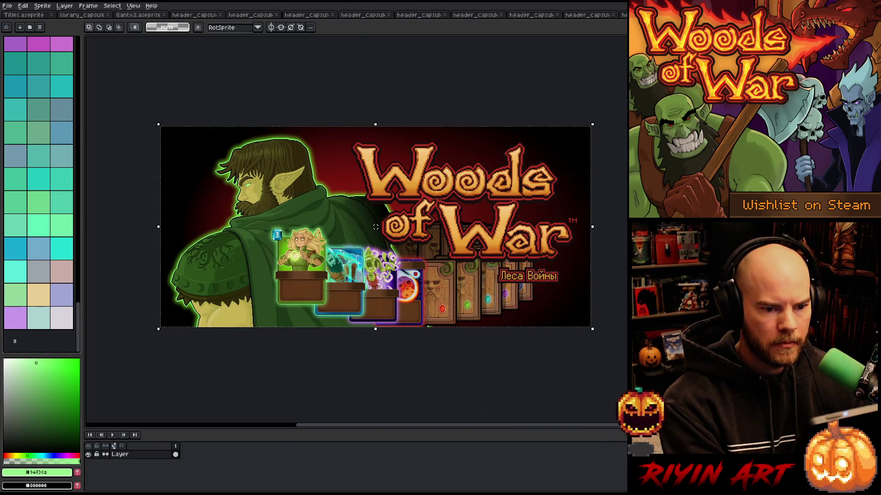
# - Paste and commit Gant on the Portuguese and the next header, then close the finished one
pyautogui.hotkey('ctrl', 'Tab')
pyautogui.hotkey('ctrl', 'v')
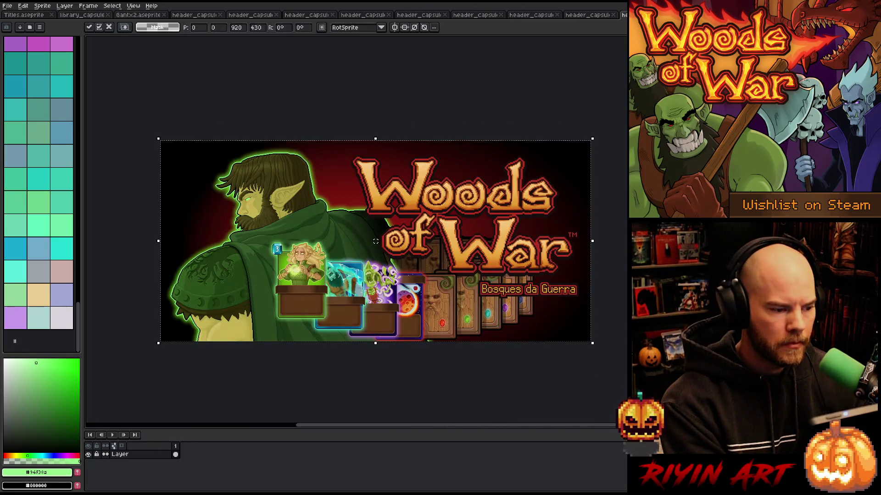
pyautogui.press('Return')
pyautogui.hotkey('ctrl', 'Tab')
pyautogui.hotkey('ctrl', 'Tab')
pyautogui.hotkey('ctrl', 'shift', 'Tab')
pyautogui.hotkey('ctrl', 'v')
pyautogui.rightClick(424, 225)
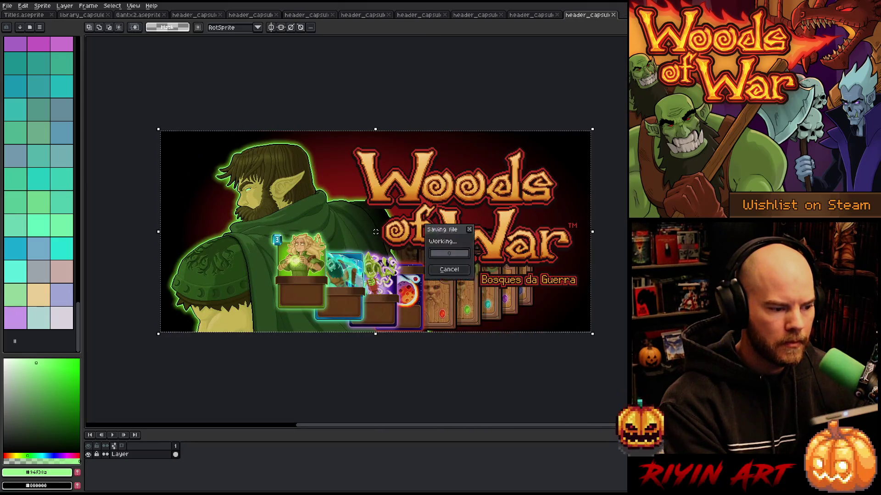
pyautogui.click(436, 269)
pyautogui.click(613, 14)
# - Paste Gant onto the Polish and Italian headers and close each
pyautogui.scroll(1, 590, 140)
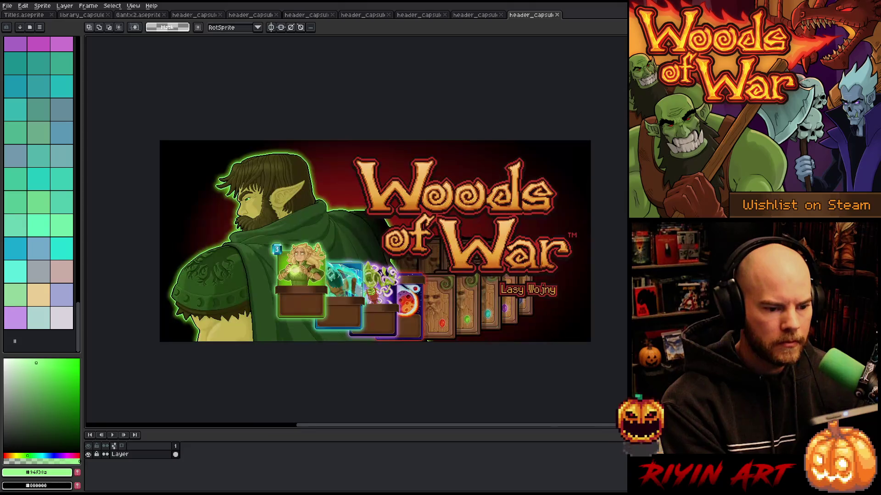
pyautogui.hotkey('ctrl', 'a')
pyautogui.hotkey('ctrl', 'w')
pyautogui.hotkey('ctrl', 'w')
pyautogui.hotkey('ctrl', 'w')
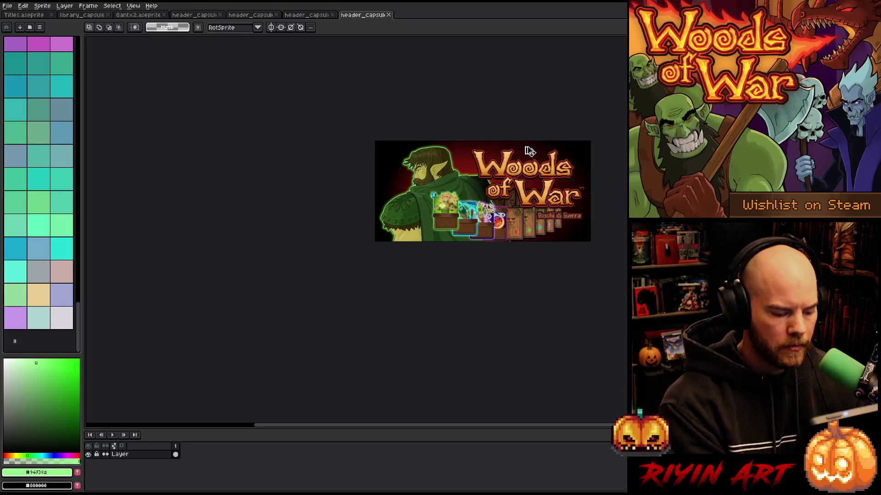
pyautogui.scroll(1, 569, 91)
pyautogui.scroll(-1, 578, 151)
pyautogui.hotkey('ctrl', 'v')
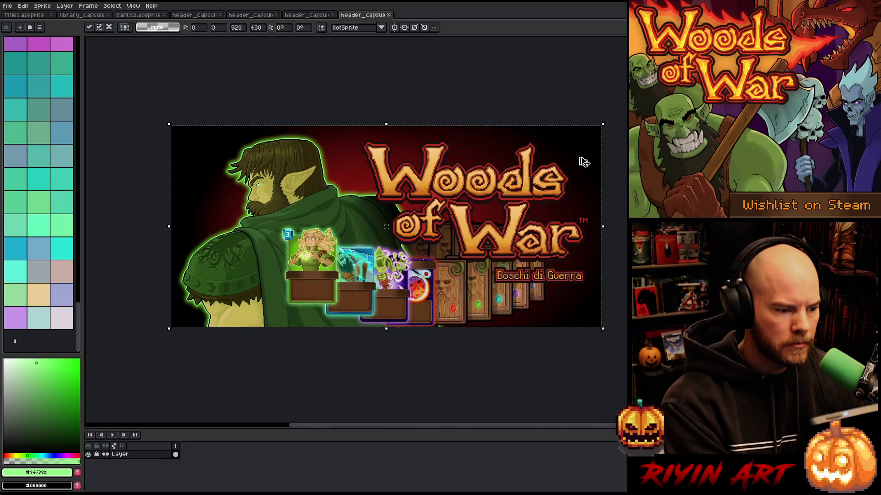
pyautogui.hotkey('ctrl', 'w')
pyautogui.scroll(1, 582, 161)
# - Paste Gant onto the French and German headers, closing them and the English one, ending on Gantx2.aseprite
pyautogui.hotkey('ctrl', 'v')
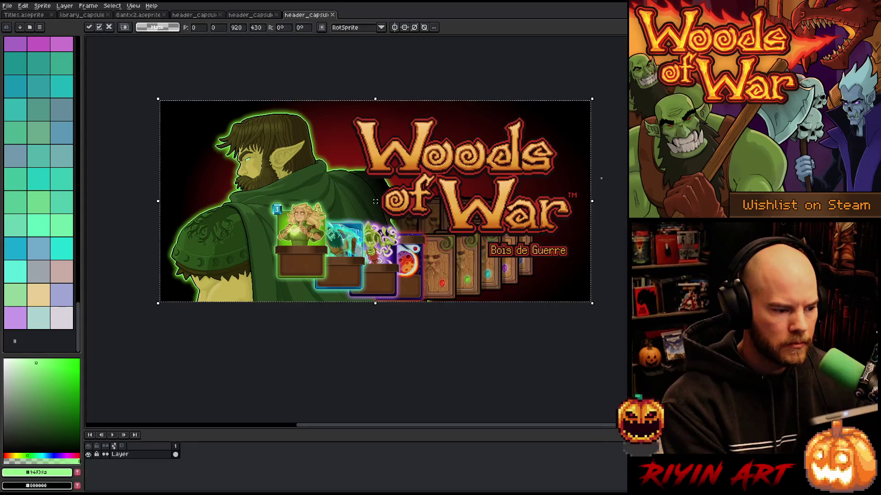
pyautogui.press('Return')
pyautogui.hotkey('ctrl', 'w')
pyautogui.scroll(1, 602, 179)
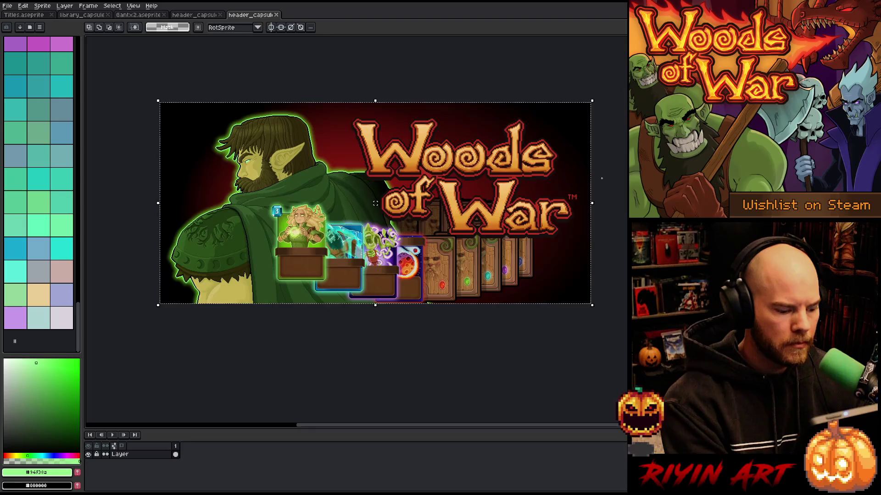
pyautogui.hotkey('ctrl', 'w')
pyautogui.scroll(1, 619, 179)
pyautogui.hotkey('ctrl', 'a')
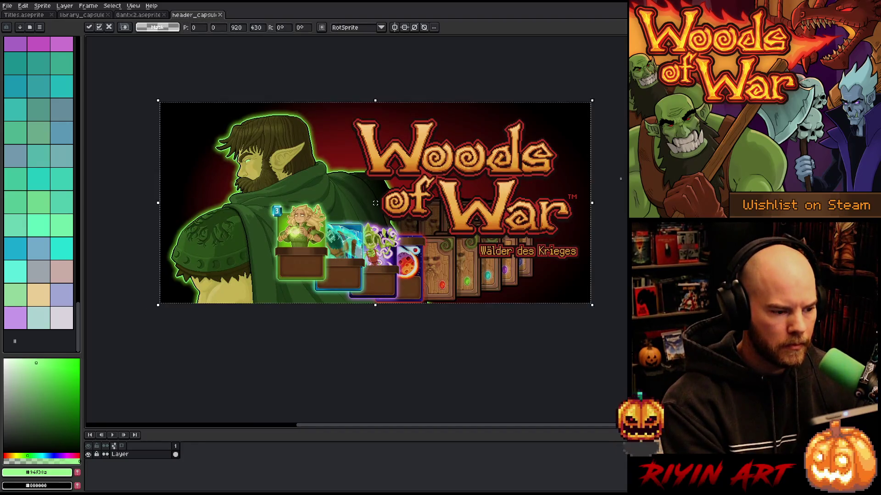
pyautogui.hotkey('ctrl', 'w')
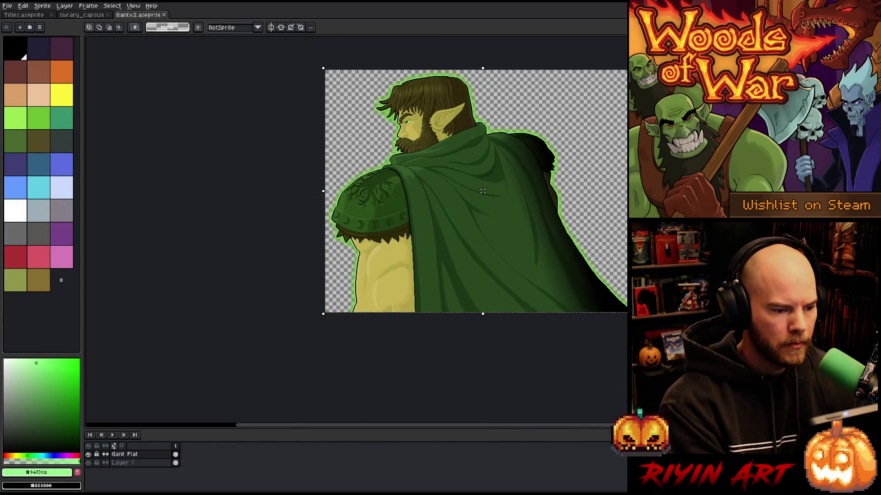
# - Toggle the Gant Flat layer to compare, then repaint the eye light green with a 2px pencil
pyautogui.scroll(3, 422, 118)
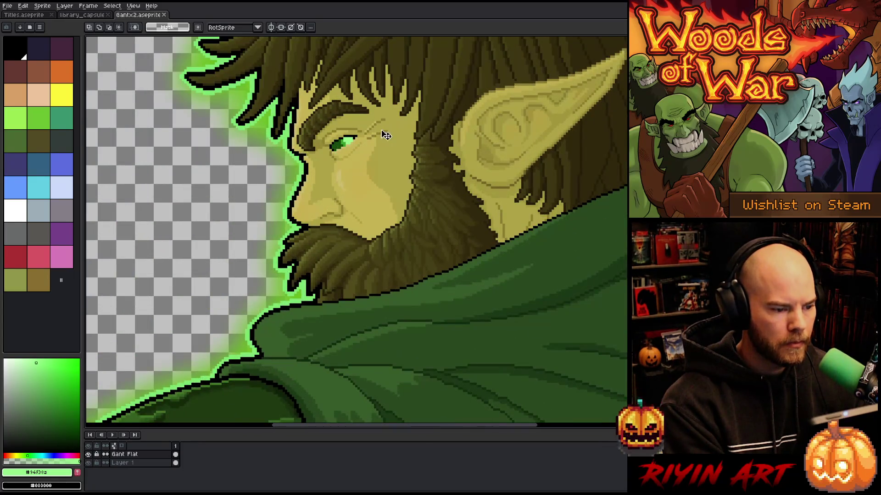
pyautogui.click(89, 455)
pyautogui.click(89, 455)
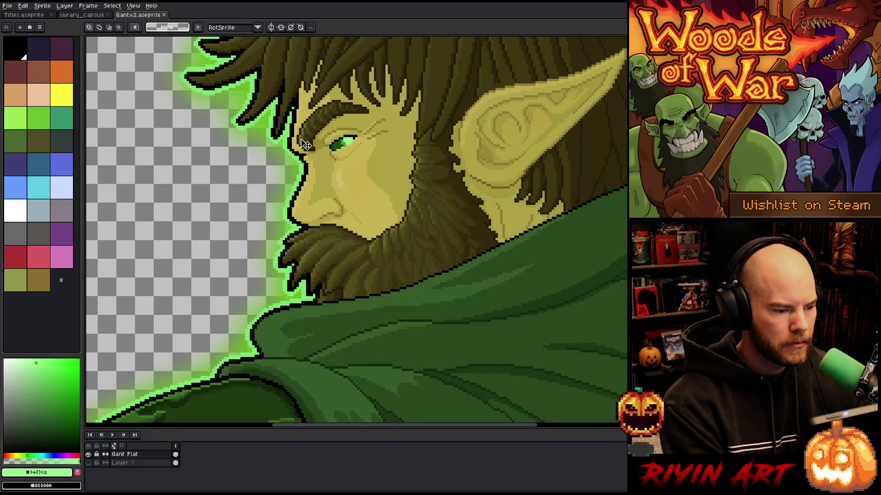
pyautogui.scroll(4, 306, 145)
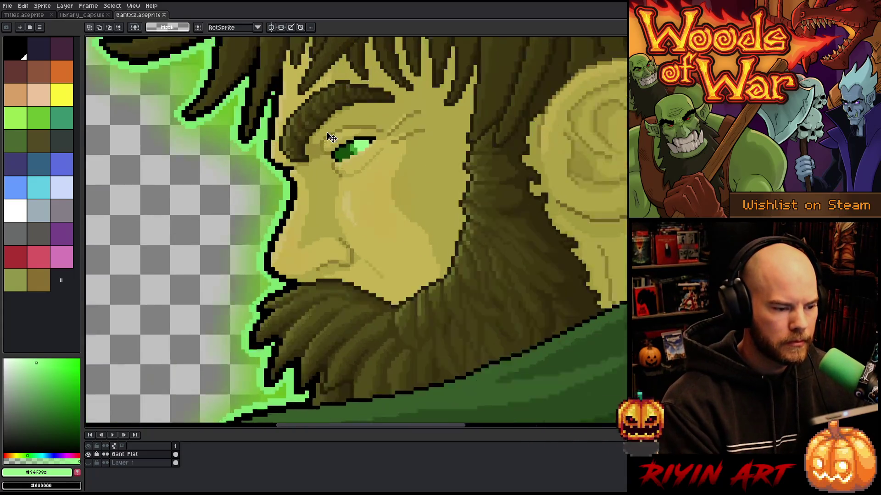
pyautogui.press('i')
pyautogui.press('b')
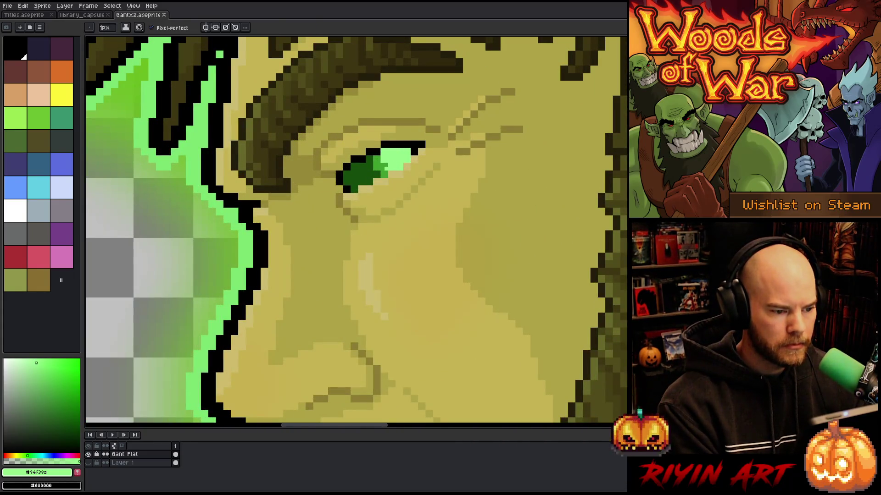
pyautogui.click(109, 31)
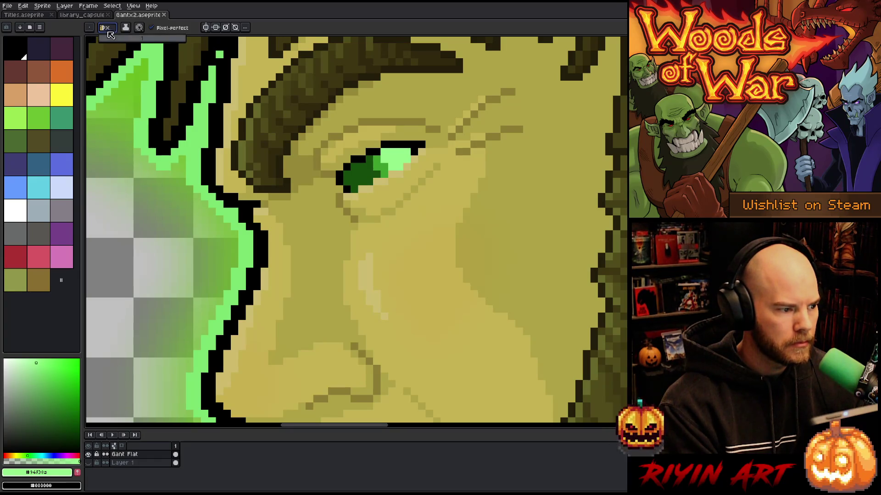
pyautogui.click(110, 42)
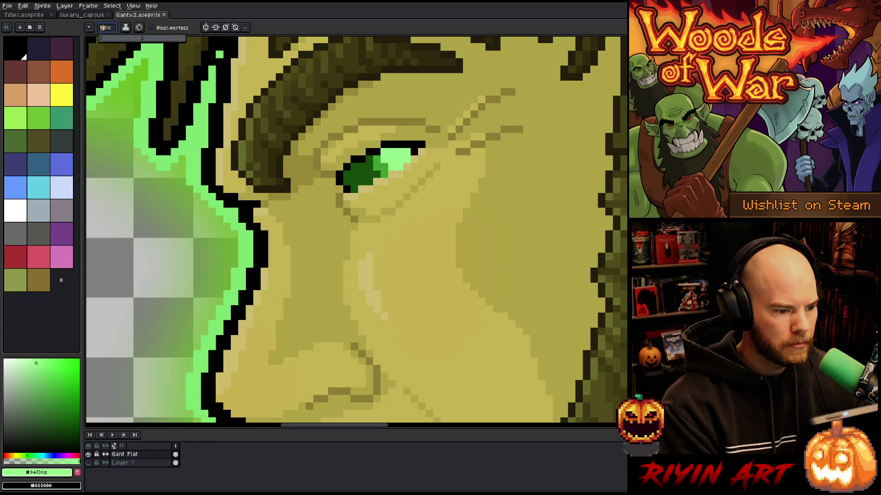
pyautogui.moveTo(351, 166)
pyautogui.mouseDown()
pyautogui.moveTo(381, 167)
pyautogui.moveTo(354, 188)
pyautogui.moveTo(354, 179)
pyautogui.mouseUp()
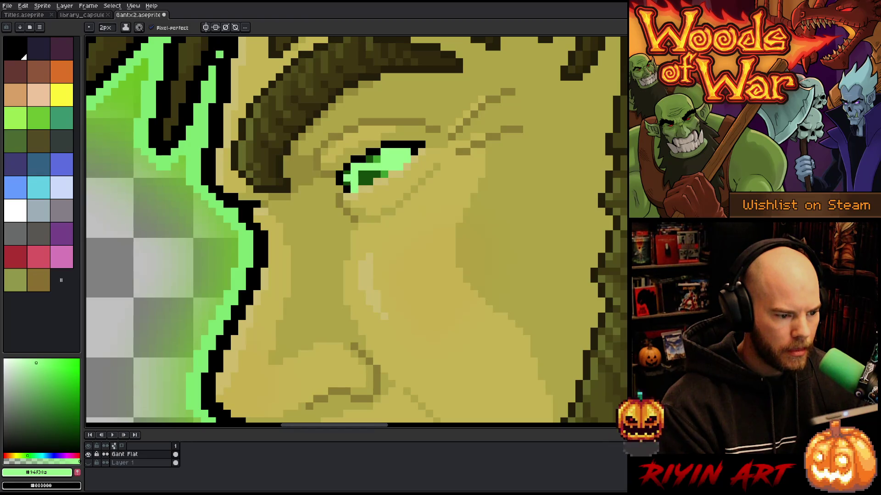
pyautogui.moveTo(385, 175); pyautogui.dragTo(361, 174)
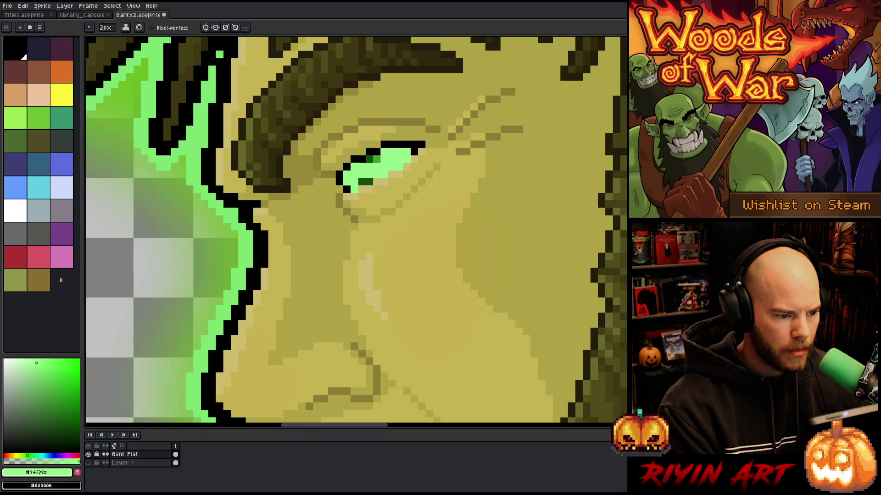
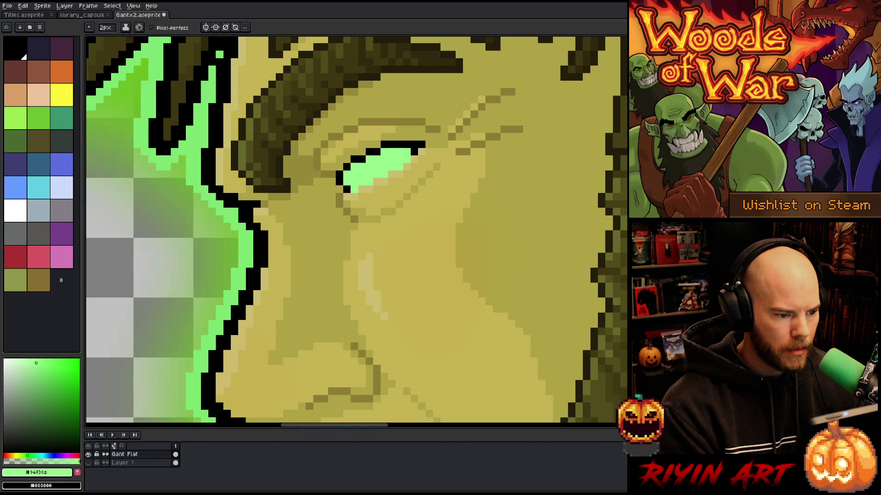
# - Close the Gantx2.aseprite tab to bring up the library_capsule Woods of War cover
pyautogui.scroll(-4, 433, 246)
pyautogui.scroll(1, 432, 246)
pyautogui.scroll(-1, 397, 167)
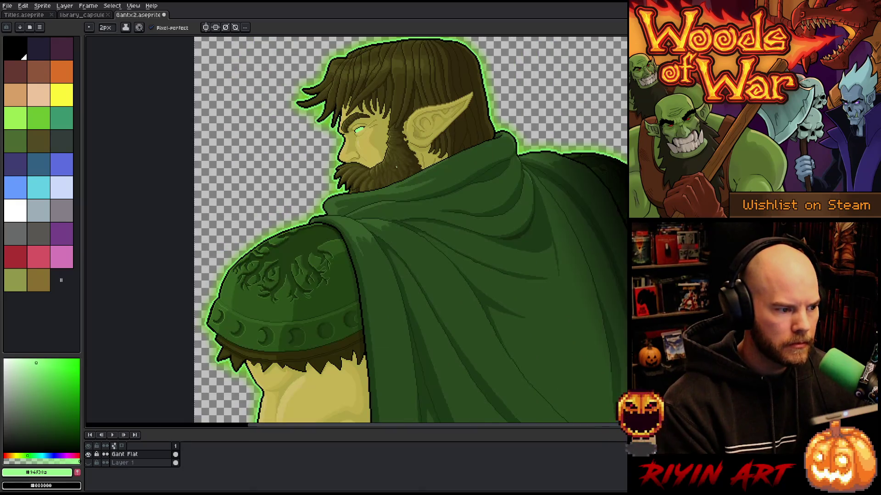
pyautogui.scroll(-2, 397, 167)
pyautogui.scroll(1, 410, 192)
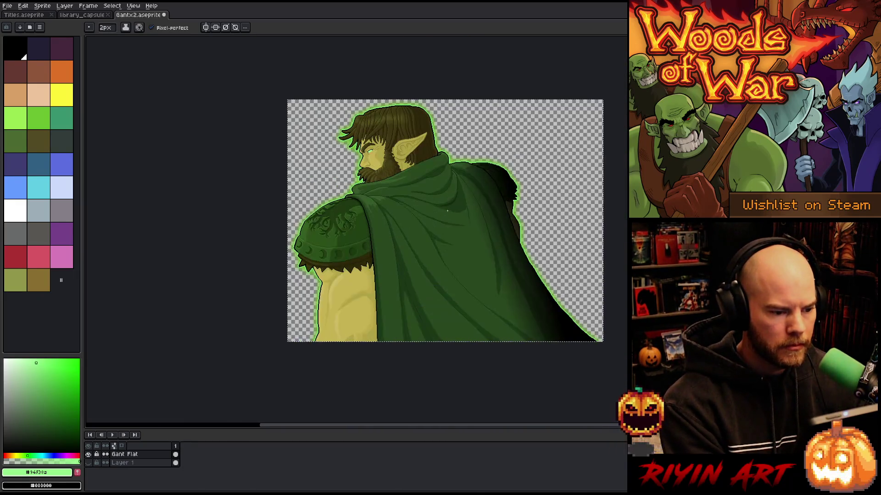
pyautogui.click(163, 15)
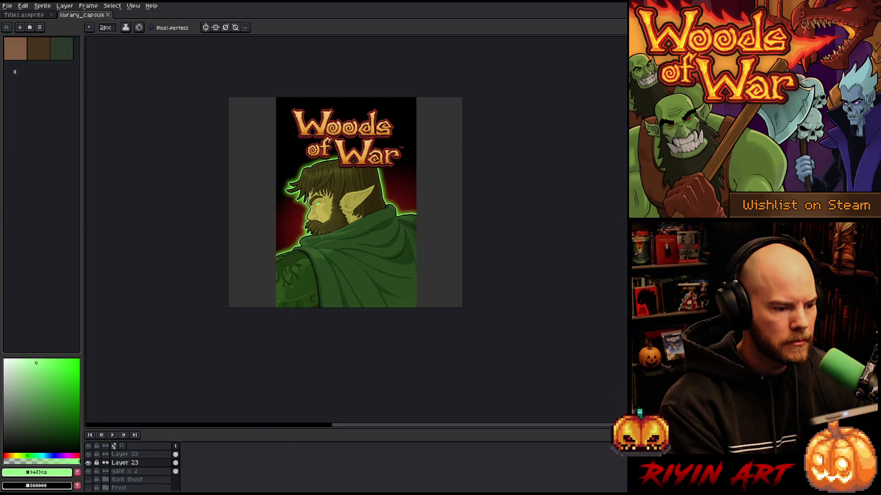
# - Save the library capsule under a new name, changing v1 to v2
pyautogui.scroll(1, 305, 184)
pyautogui.scroll(-1, 305, 185)
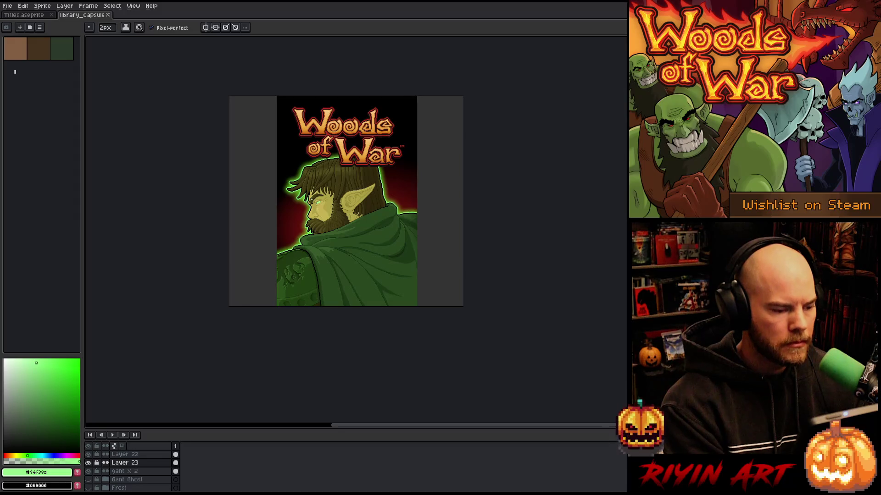
pyautogui.press('v')
pyautogui.click(7, 6)
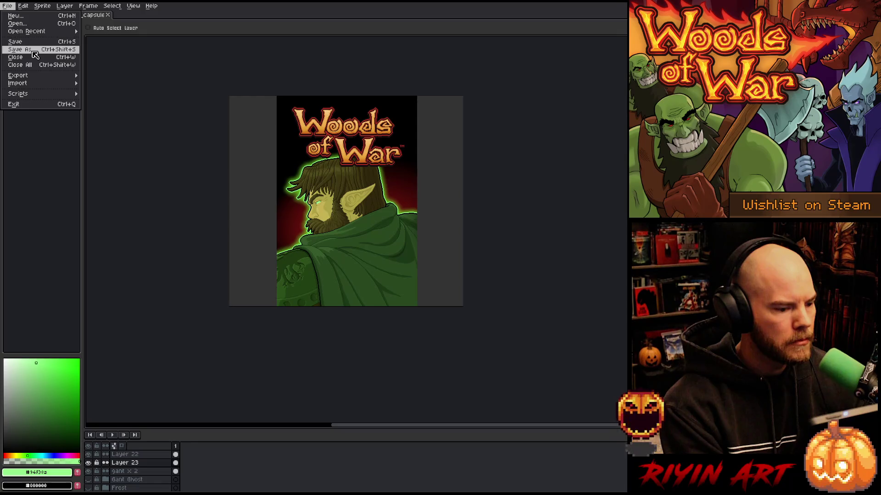
pyautogui.click(35, 49)
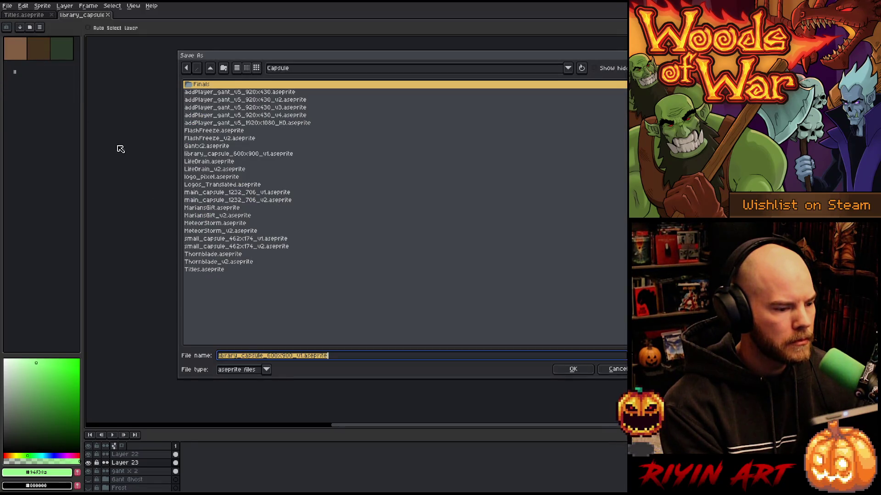
pyautogui.click(297, 356)
pyautogui.press('BackSpace')
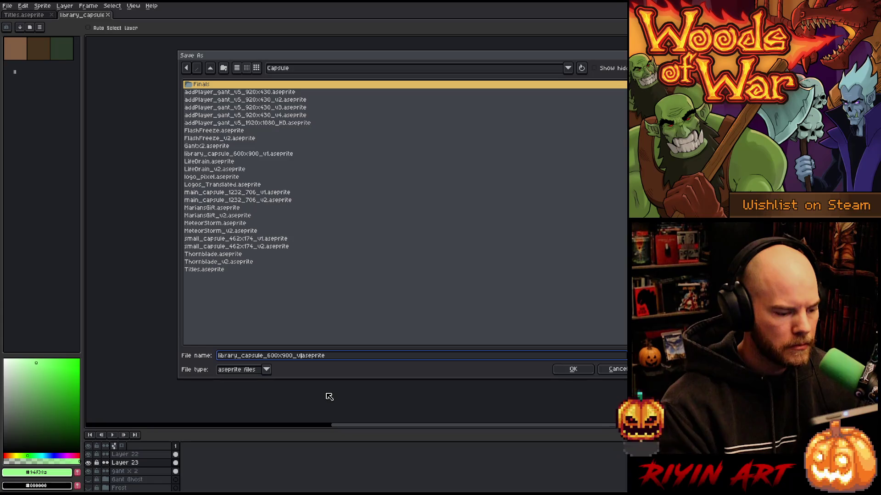
pyautogui.write('2')
pyautogui.press('Return')
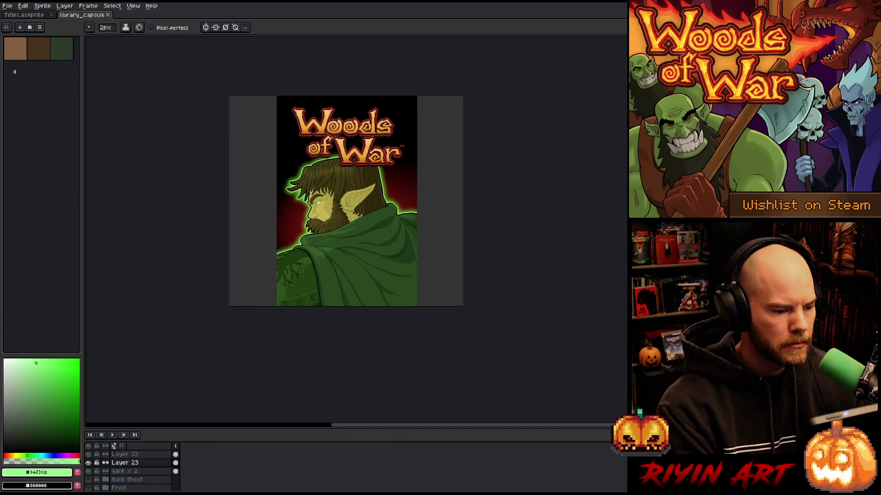
# - Select the entire sprite and crop the canvas to the cover artwork
pyautogui.scroll(5, 135, 471)
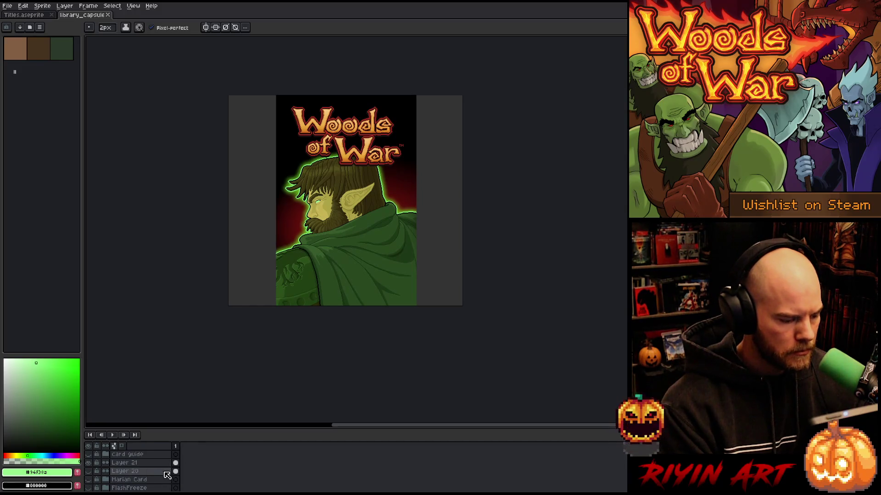
pyautogui.keyDown('ctrl'); pyautogui.click(176, 471); pyautogui.keyUp('ctrl')
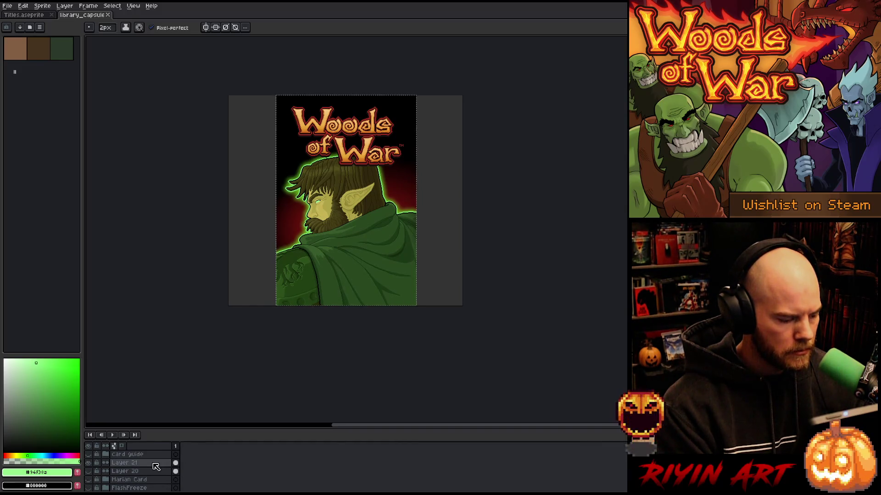
pyautogui.click(42, 7)
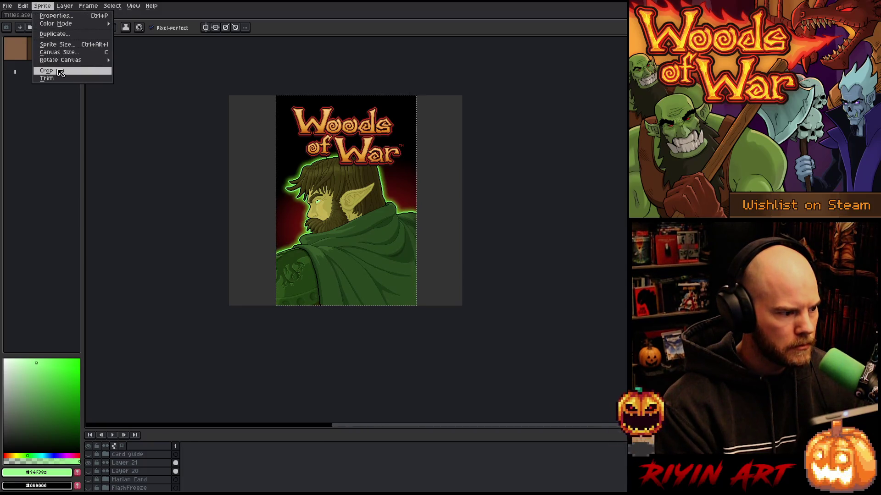
pyautogui.click(46, 70)
pyautogui.press('ctrl')
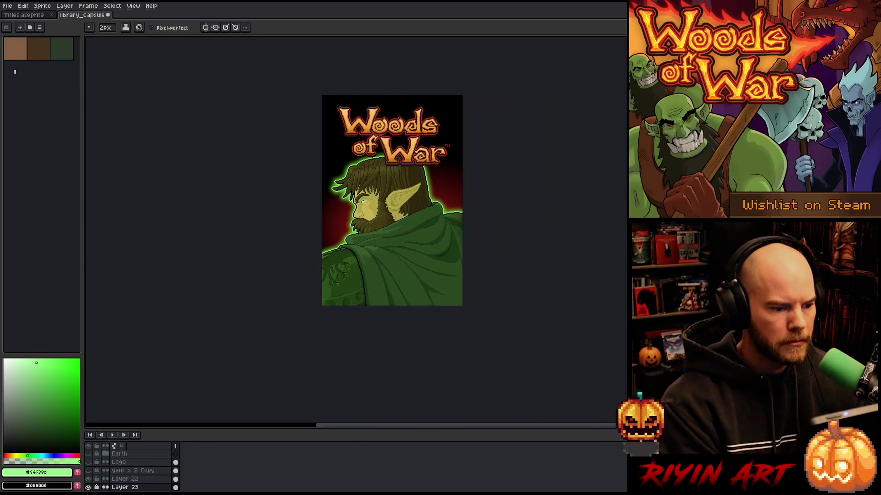
pyautogui.scroll(3, 316, 133)
pyautogui.scroll(-3, 255, 283)
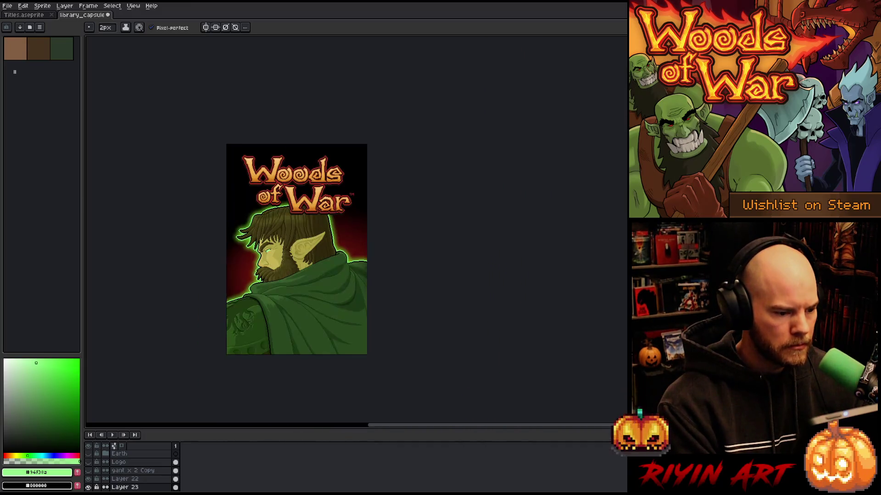
# - Start another Save As, cancel it, and shift the view of the cover up and left
pyautogui.click(8, 5)
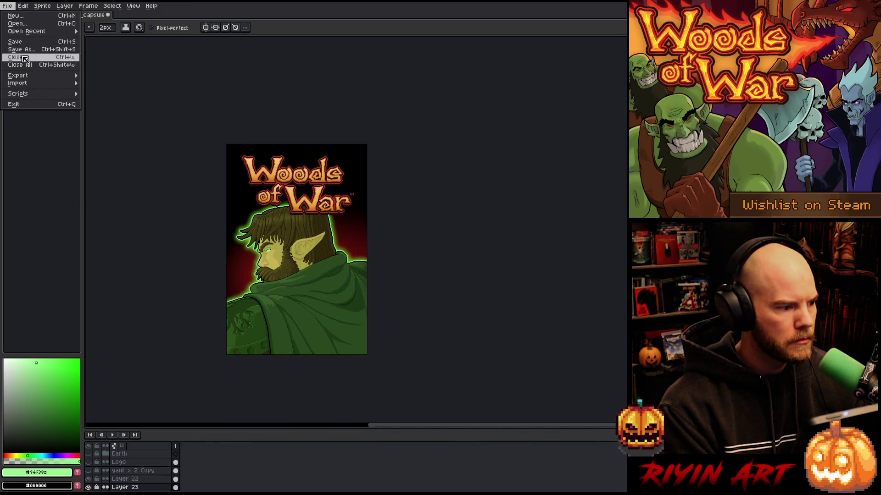
pyautogui.click(30, 51)
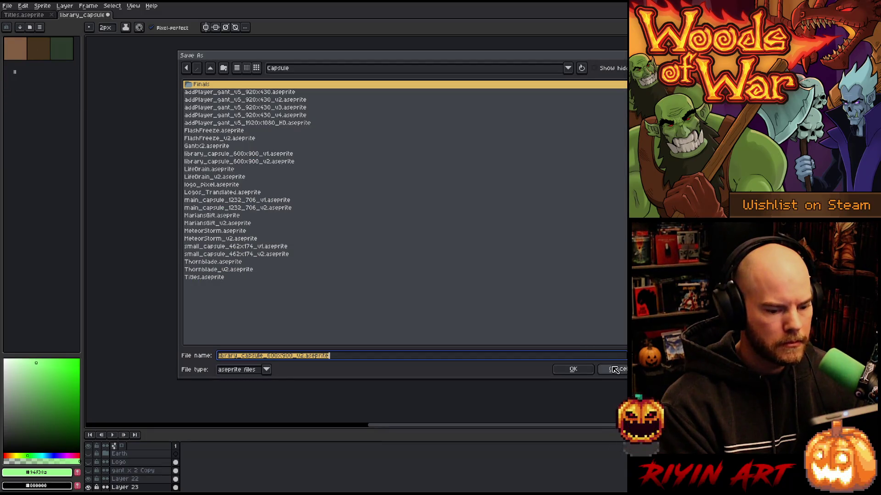
pyautogui.click(615, 370)
pyautogui.scroll(2, 231, 200)
pyautogui.moveTo(231, 200); pyautogui.dragTo(197, 122)
pyautogui.click(10, 7)
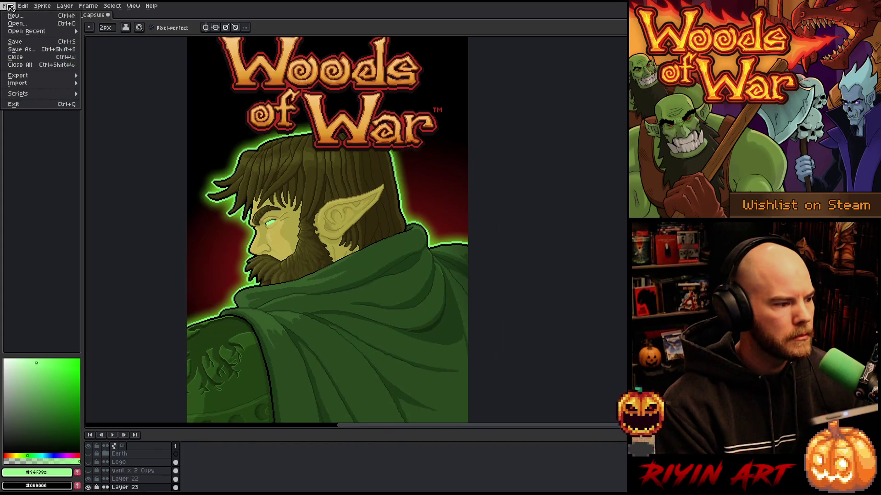
# - Start an Export As and browse to the Finals folder
pyautogui.moveTo(45, 75)
pyautogui.click(115, 72)
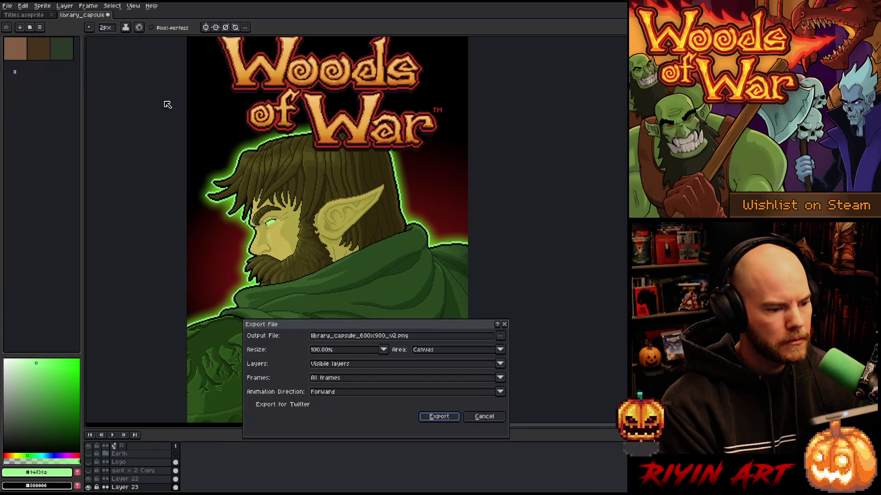
pyautogui.click(500, 335)
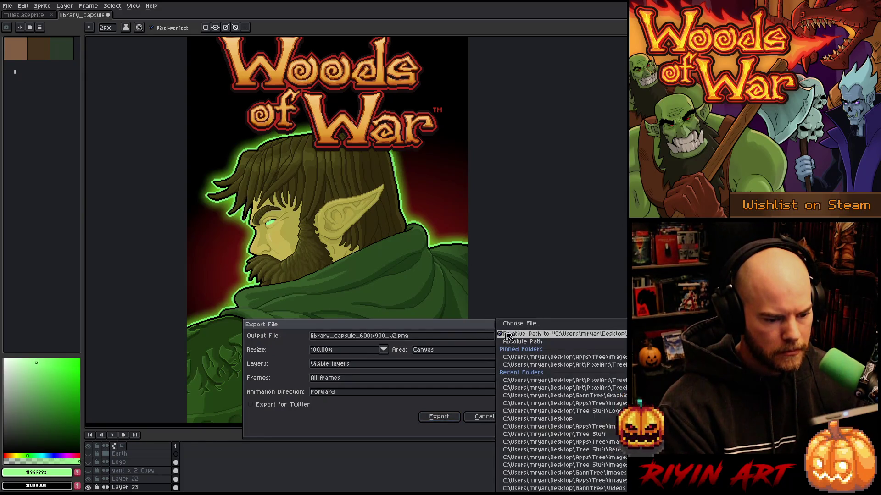
pyautogui.click(518, 333)
pyautogui.click(299, 69)
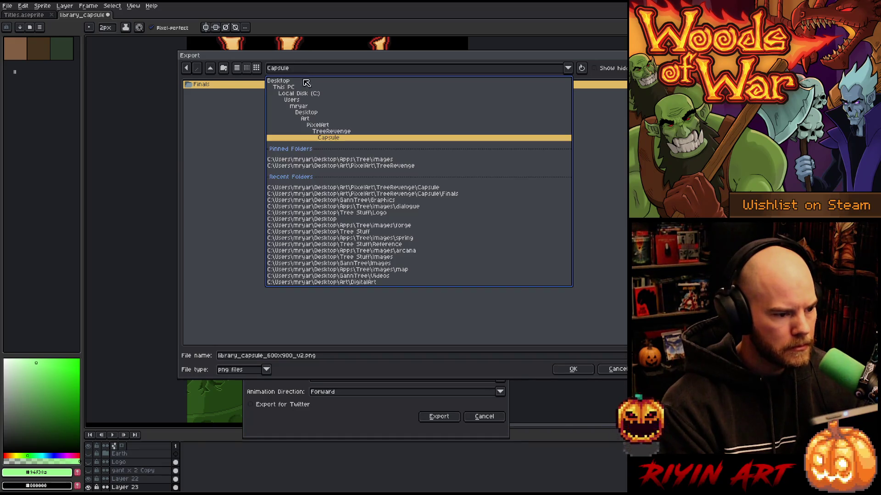
pyautogui.click(213, 87)
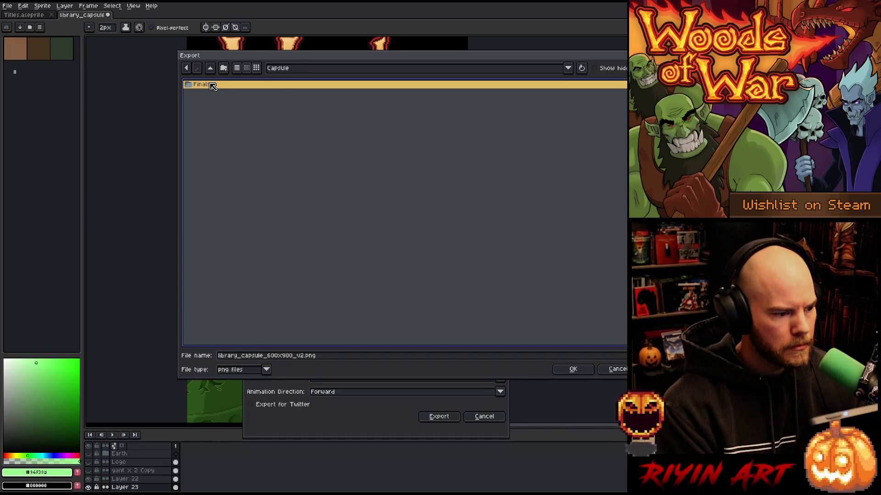
pyautogui.doubleClick(213, 86)
# - Name the file library_capsule_600x900_en.png and export it at 100%
pyautogui.click(293, 356)
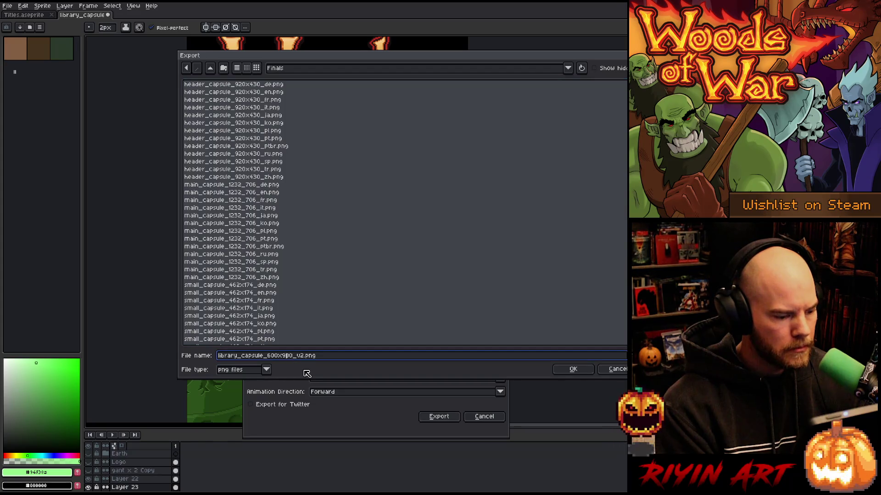
pyautogui.press('BackSpace')
pyautogui.write('b')
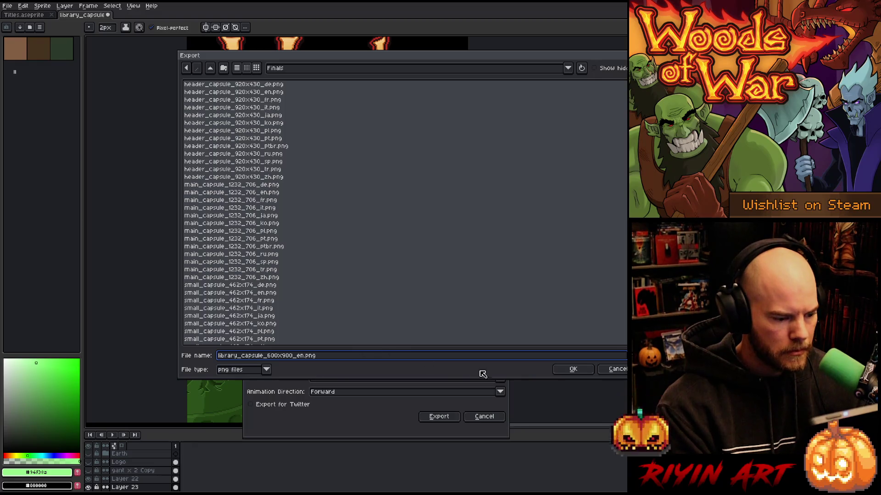
pyautogui.click(573, 369)
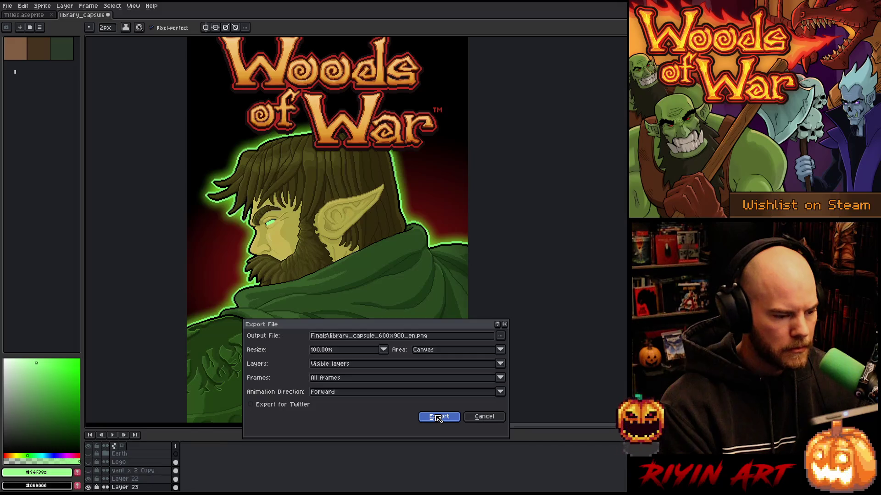
pyautogui.click(438, 417)
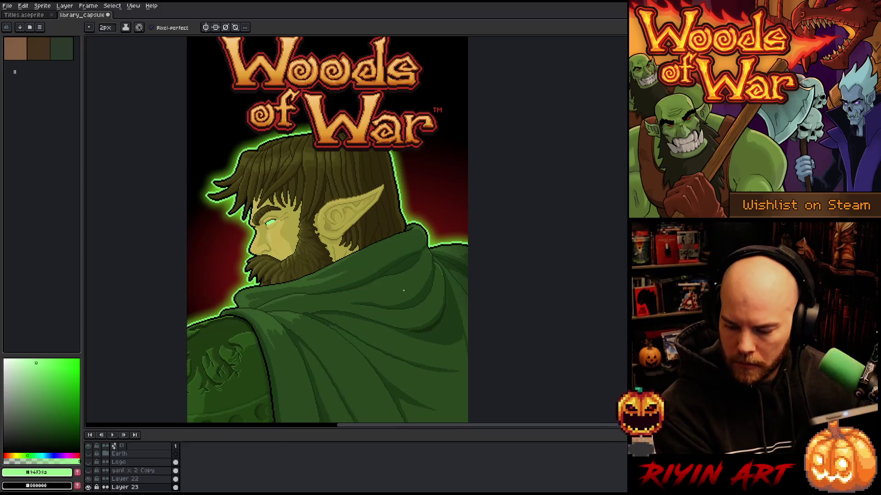
pyautogui.scroll(-1, 403, 290)
# - Expand the Logo Translated group, leave only the IT layer visible, and select it
pyautogui.moveTo(243, 405)
pyautogui.mouseDown()
pyautogui.moveTo(242, 424)
pyautogui.moveTo(237, 321)
pyautogui.mouseUp()
pyautogui.moveTo(348, 279); pyautogui.dragTo(357, 206)
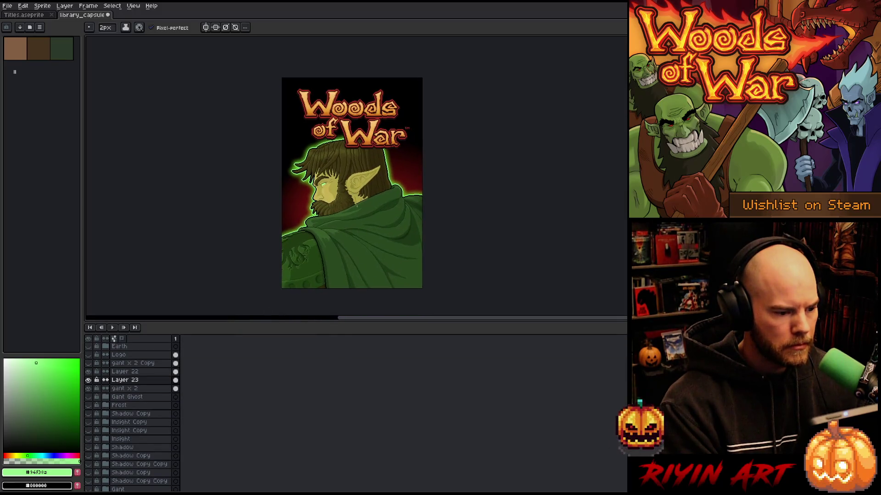
pyautogui.scroll(-2, 137, 401)
pyautogui.scroll(3, 138, 403)
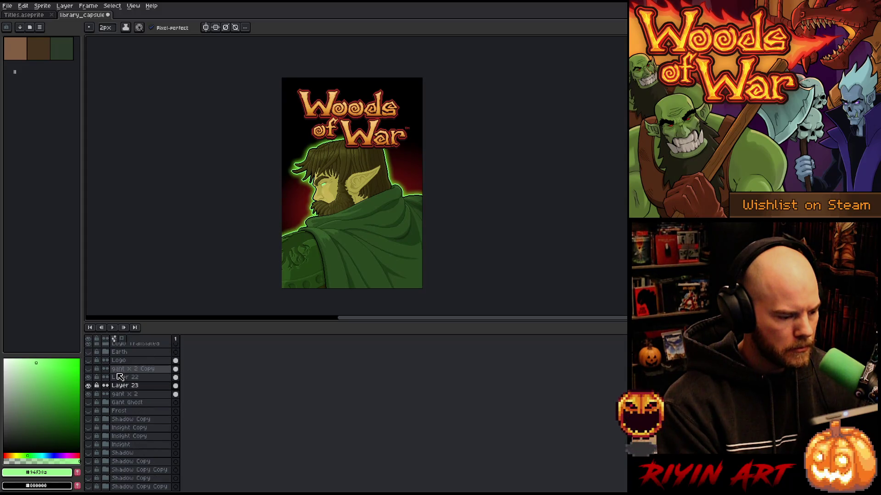
pyautogui.scroll(3, 121, 377)
pyautogui.click(106, 370)
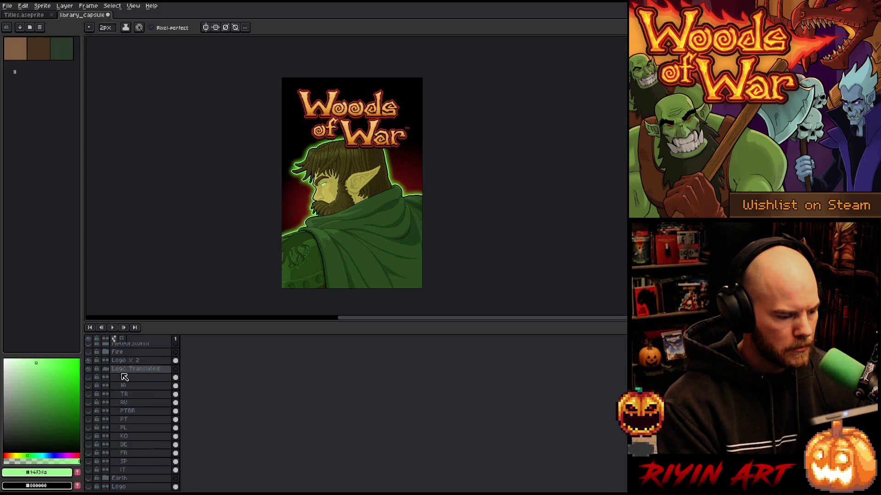
pyautogui.moveTo(88, 470); pyautogui.dragTo(89, 377)
pyautogui.click(133, 372)
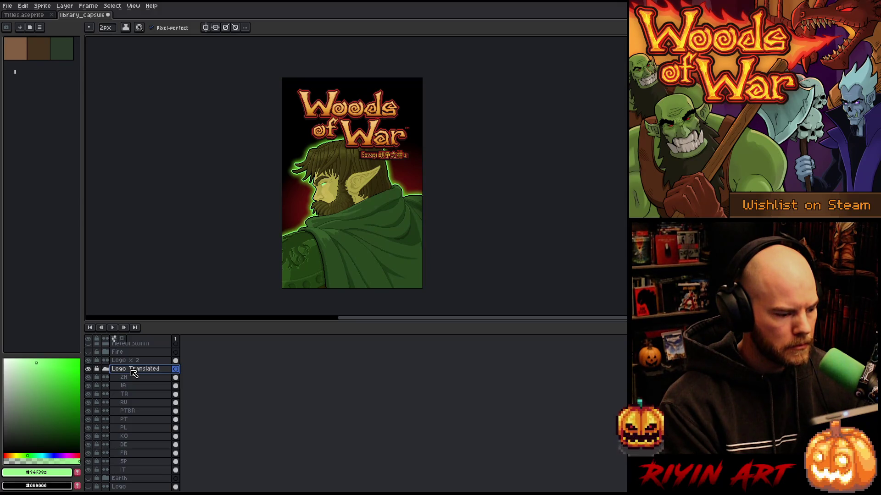
pyautogui.moveTo(88, 377); pyautogui.dragTo(91, 464)
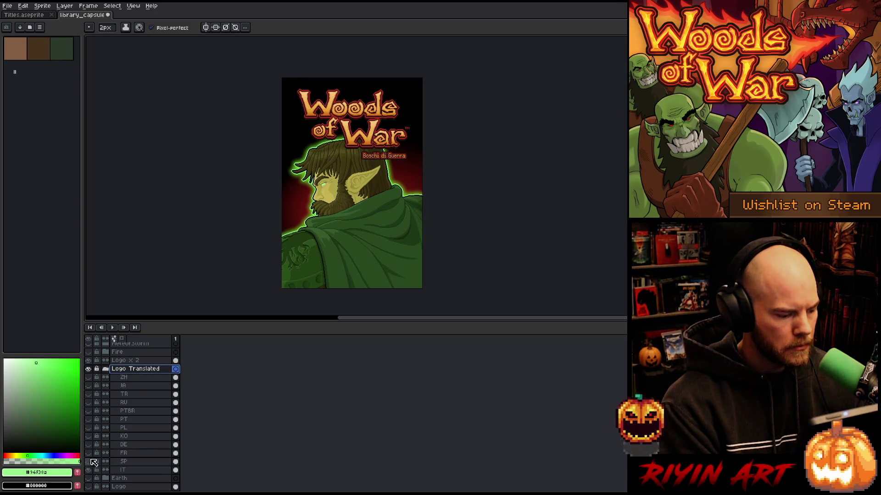
pyautogui.click(137, 470)
pyautogui.scroll(2, 389, 129)
# - Move the Boschi di Guerra subtitle slightly up and then left under the title
pyautogui.press('v')
pyautogui.moveTo(350, 246); pyautogui.dragTo(351, 242)
pyautogui.scroll(-4, 348, 239)
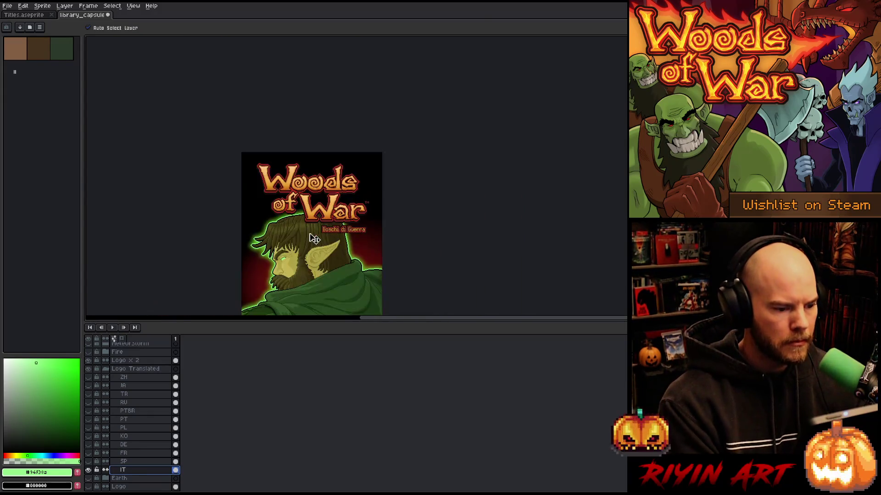
pyautogui.moveTo(275, 209); pyautogui.dragTo(300, 184)
pyautogui.scroll(2, 392, 191)
pyautogui.scroll(-1, 392, 197)
pyautogui.moveTo(390, 200)
pyautogui.mouseDown()
pyautogui.moveTo(373, 201)
pyautogui.moveTo(380, 200)
pyautogui.mouseUp()
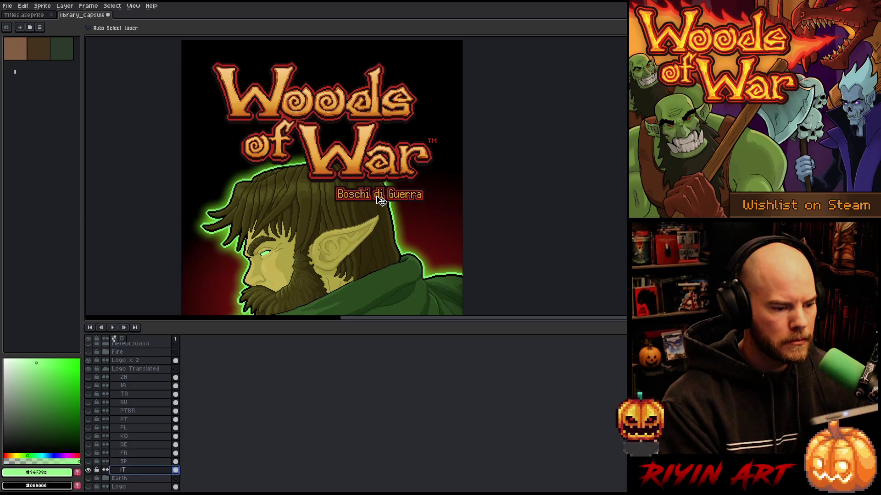
pyautogui.scroll(-2, 380, 200)
pyautogui.scroll(1, 357, 207)
pyautogui.moveTo(346, 224); pyautogui.dragTo(330, 197)
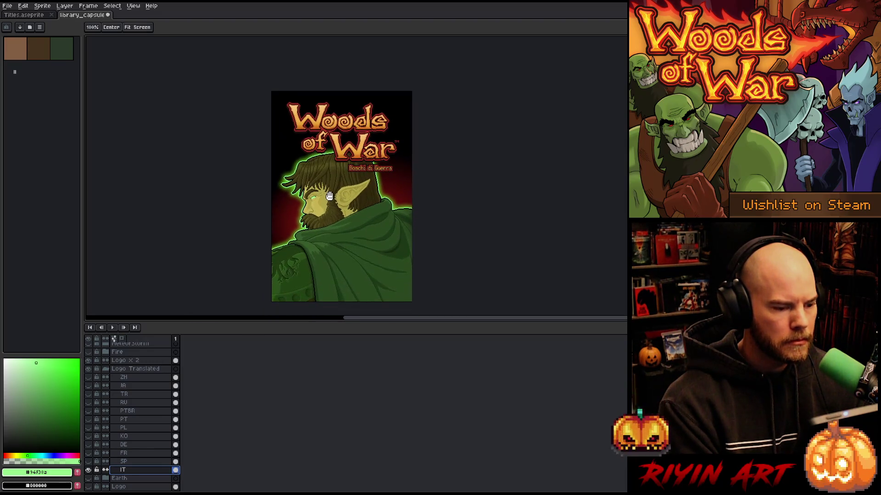
pyautogui.press('v')
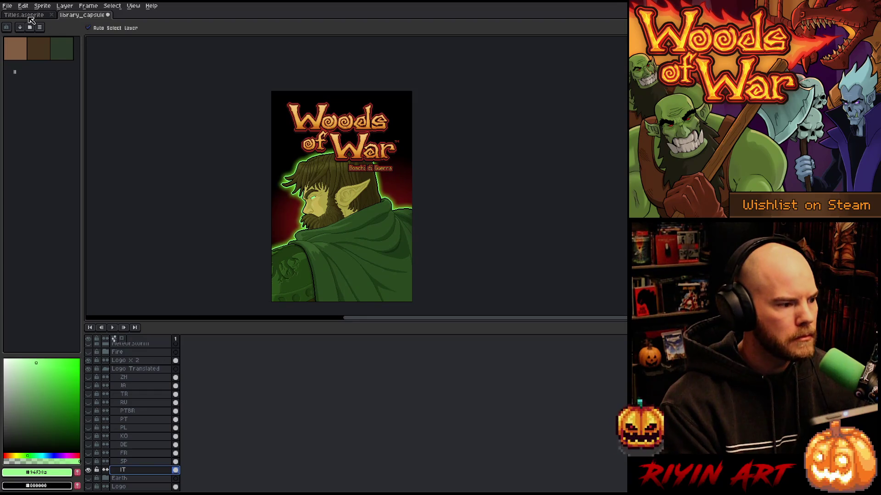
pyautogui.click(7, 6)
# - Export the Italian capsule version with the _it file name suffix
pyautogui.moveTo(28, 75)
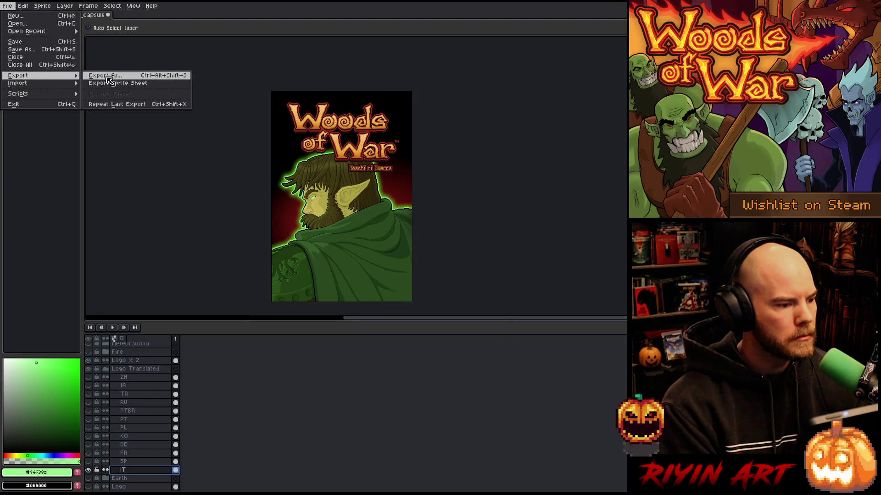
pyautogui.click(109, 76)
pyautogui.doubleClick(412, 336)
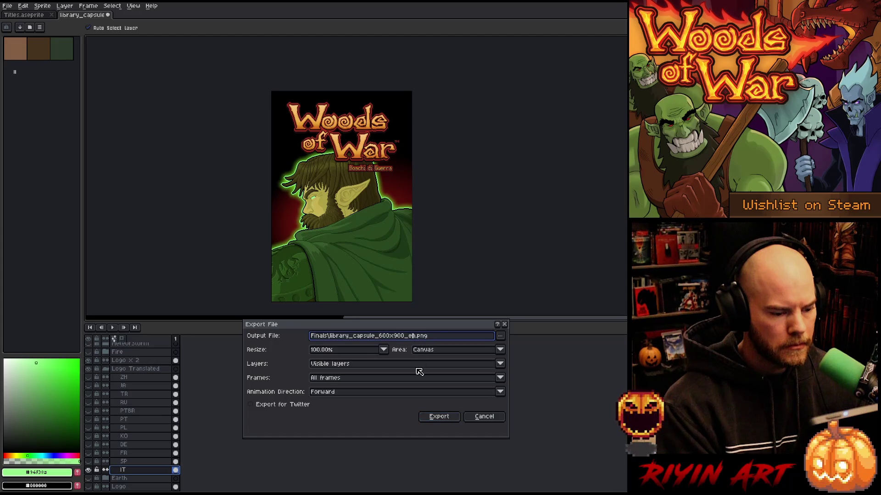
pyautogui.write('it')
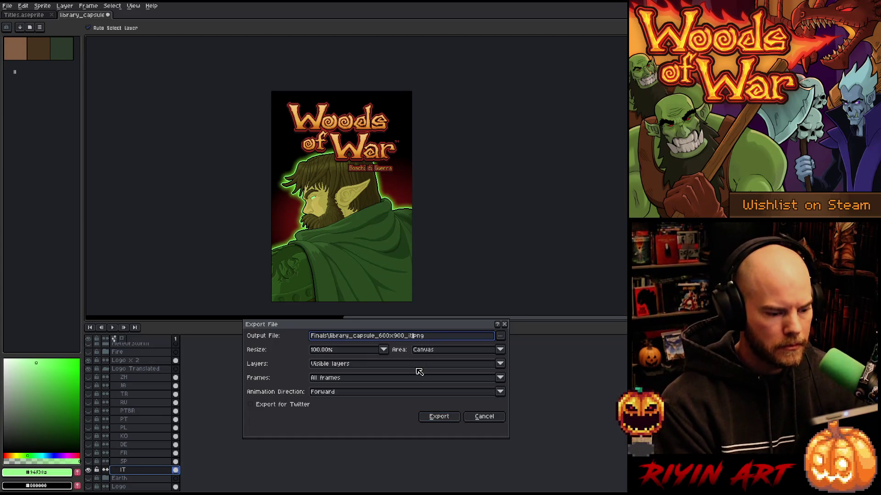
pyautogui.click(438, 415)
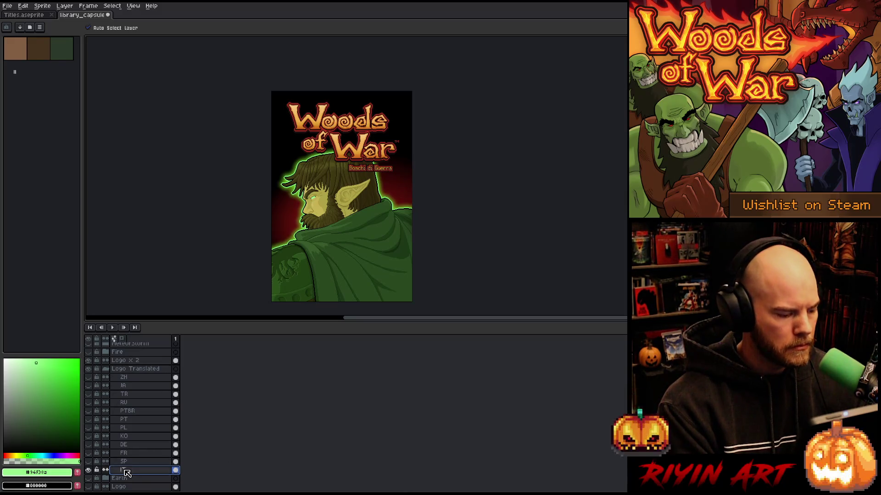
# - Hide the IT subtitle, show SP, and export the Spanish version
pyautogui.click(88, 470)
pyautogui.click(88, 461)
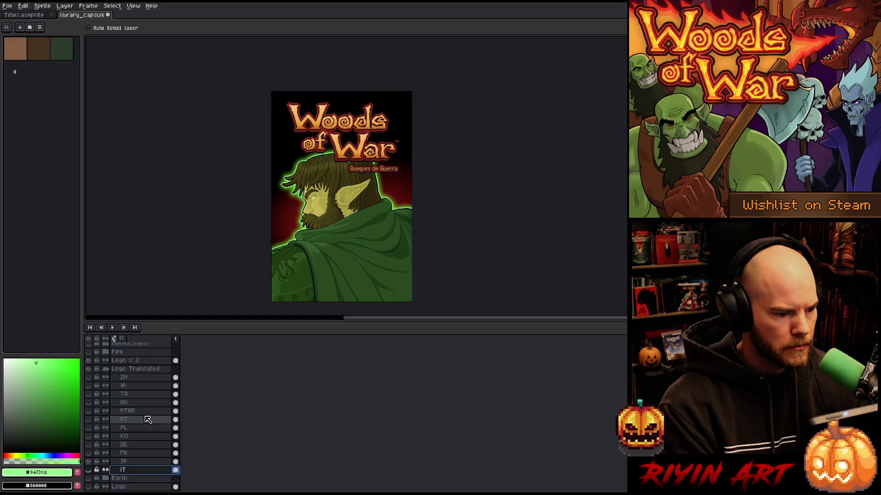
pyautogui.scroll(2, 364, 183)
pyautogui.scroll(-2, 354, 215)
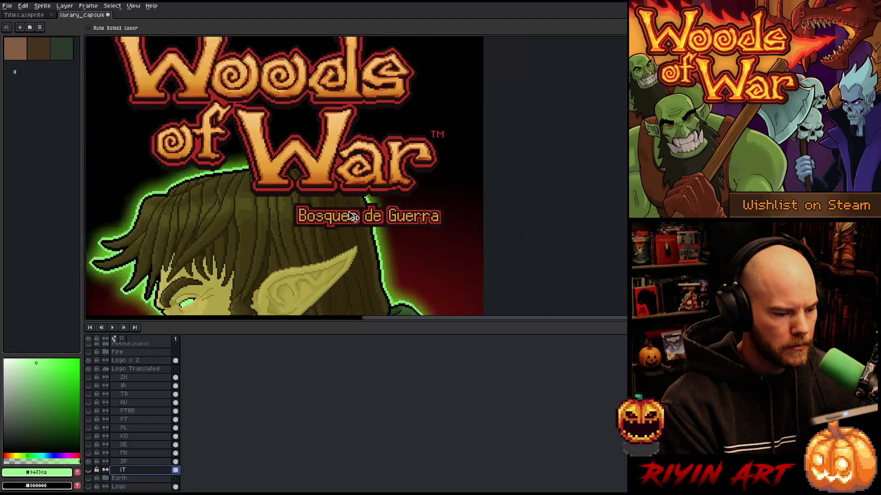
pyautogui.click(8, 6)
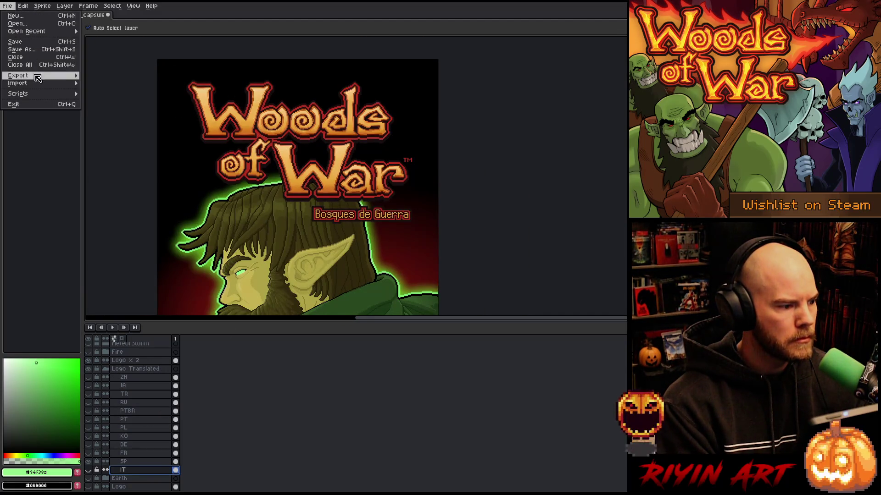
pyautogui.moveTo(37, 76)
pyautogui.click(110, 79)
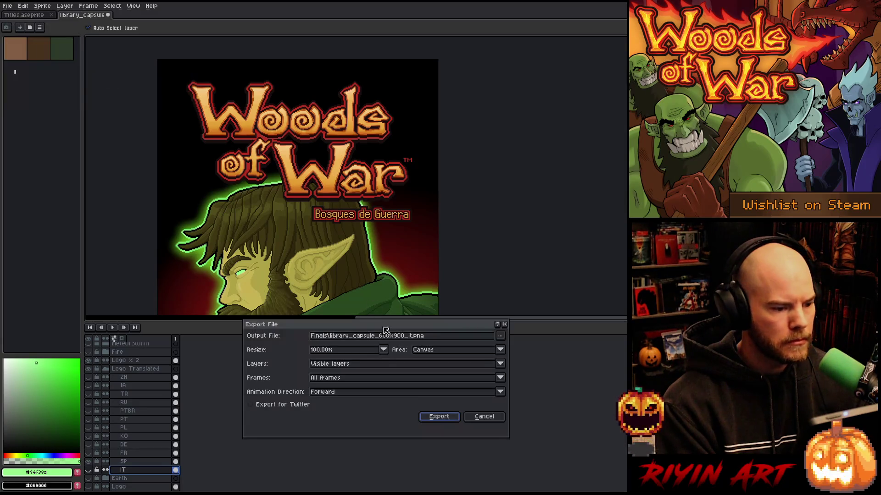
pyautogui.doubleClick(410, 336)
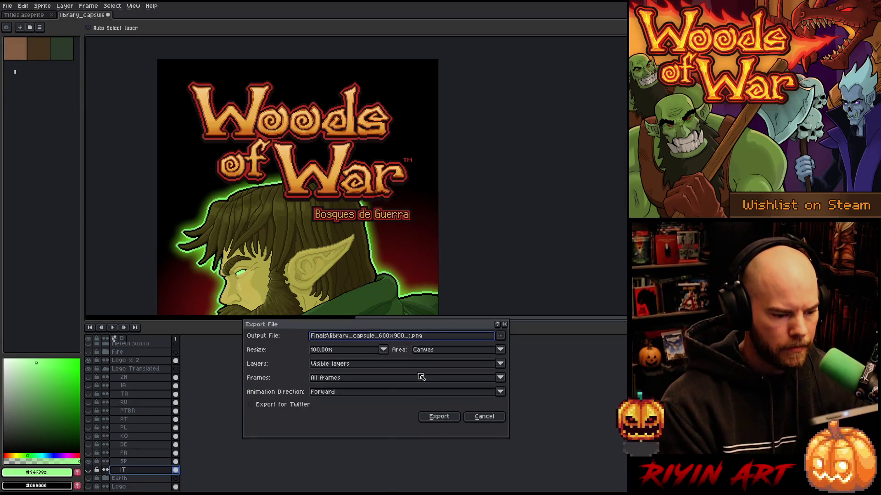
pyautogui.write('it')
pyautogui.press('Return')
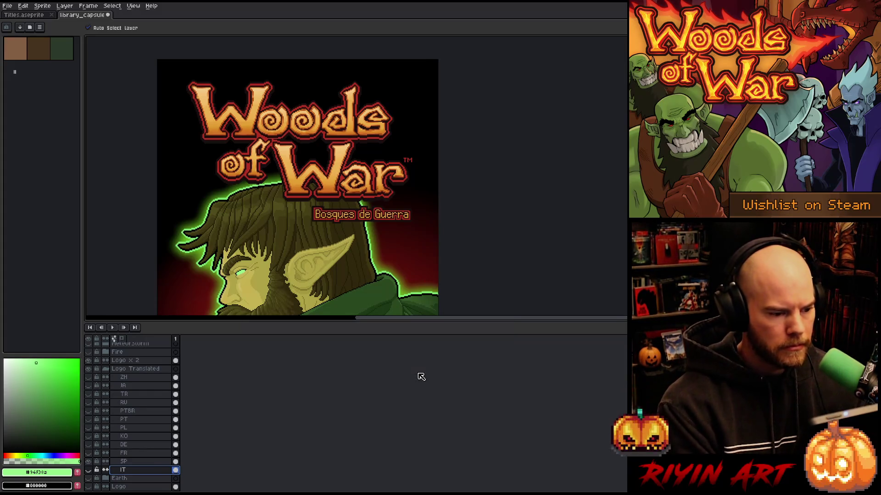
# - Show the FR subtitle, move Bois de Guerre right, and export with the fr suffix
pyautogui.click(89, 463)
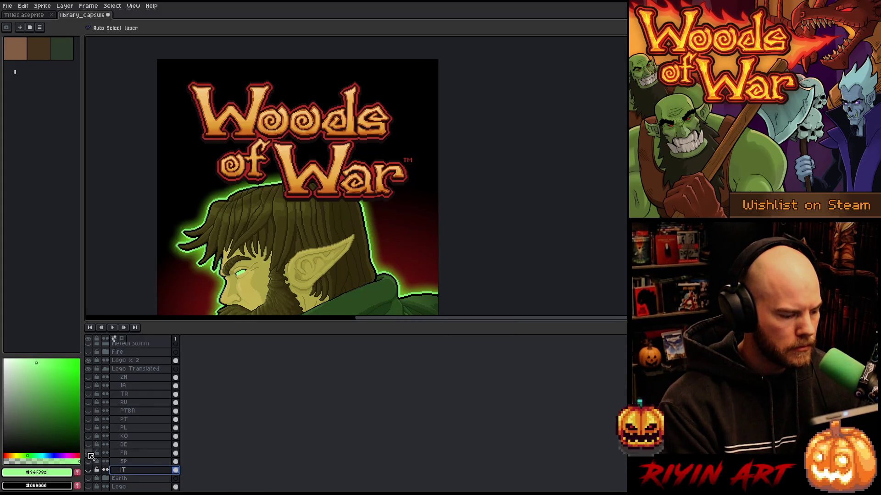
pyautogui.click(89, 453)
pyautogui.click(123, 453)
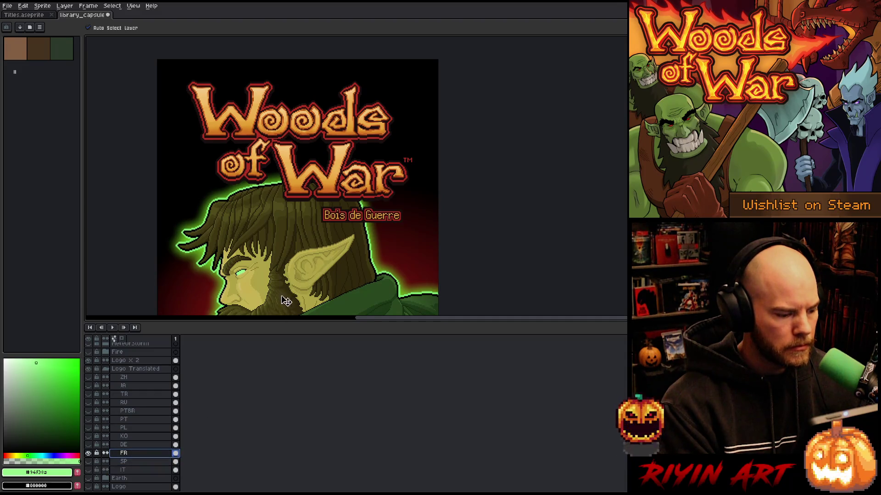
pyautogui.moveTo(357, 220); pyautogui.dragTo(369, 217)
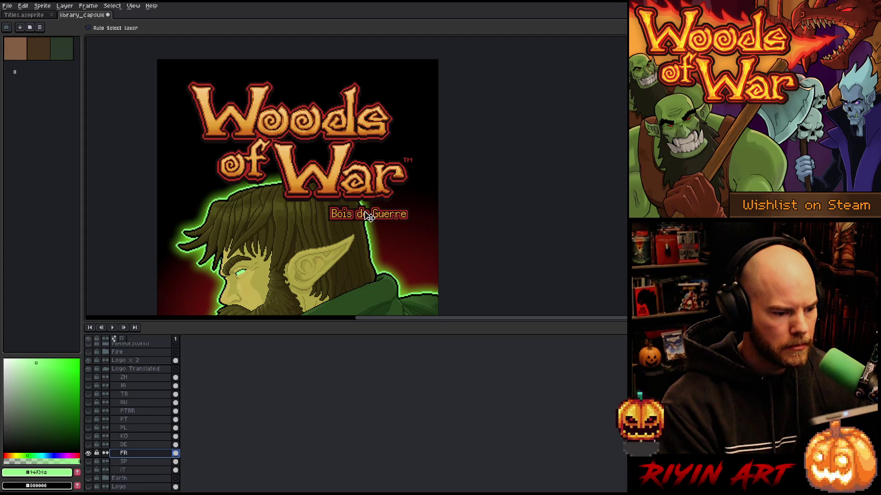
pyautogui.click(7, 5)
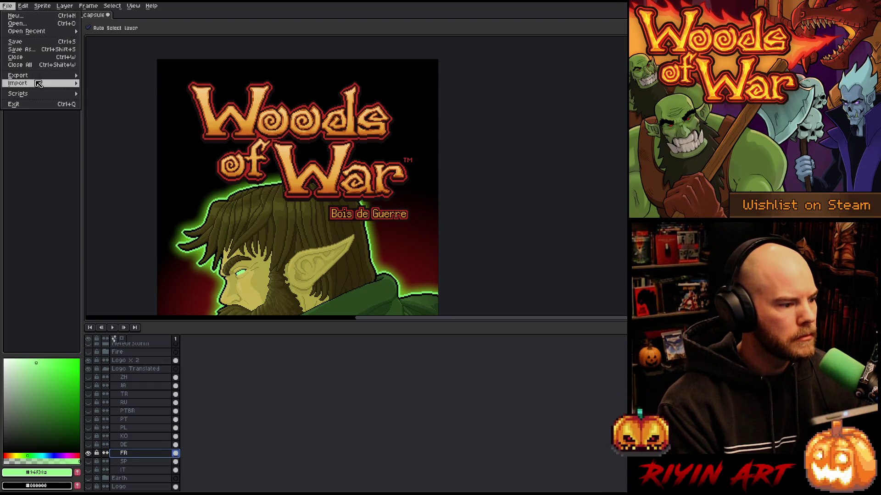
pyautogui.click(94, 77)
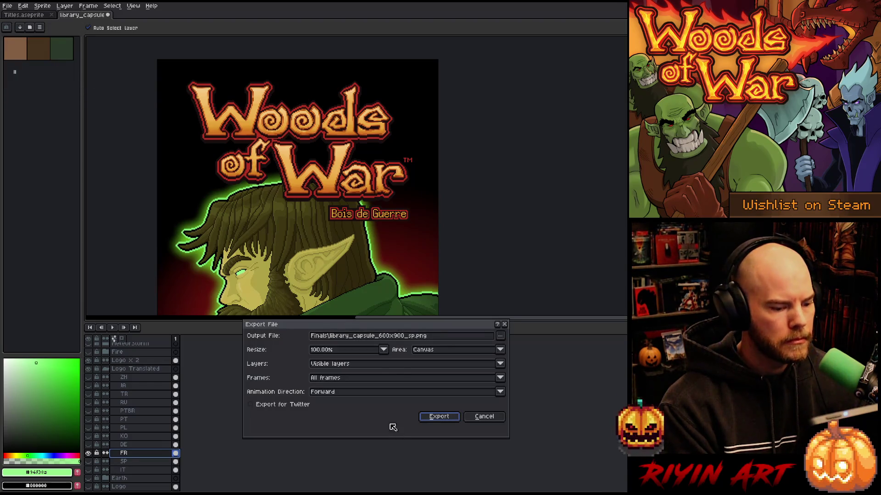
pyautogui.click(418, 335)
pyautogui.press('BackSpace')
pyautogui.press('BackSpace')
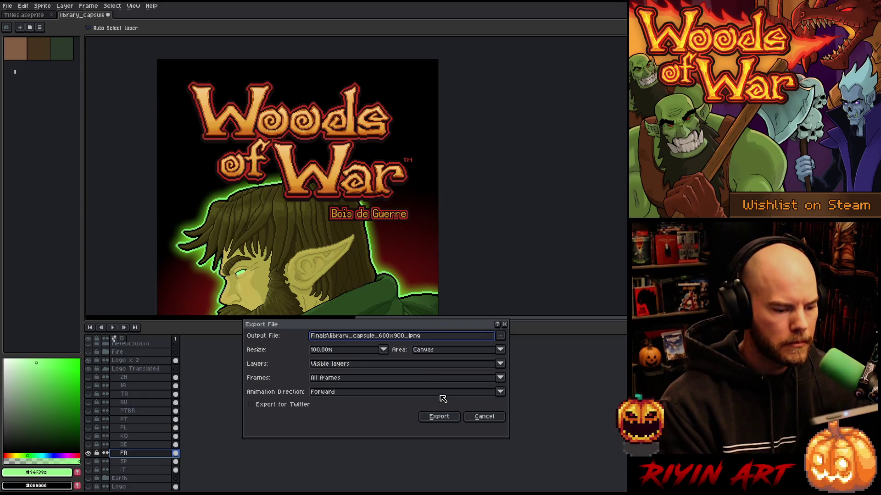
pyautogui.write('fr')
pyautogui.press('Return')
pyautogui.press('Return')
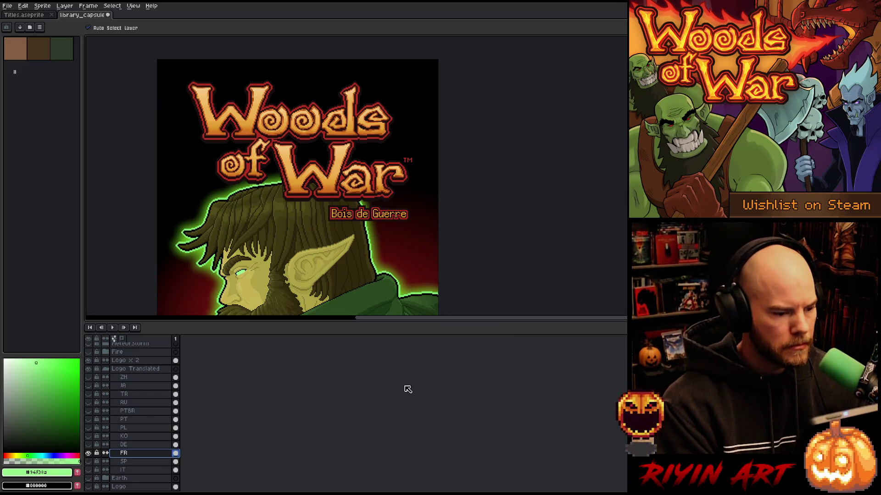
pyautogui.click(88, 453)
# - Show the German DE layer and shift Wälder des Krieges about 14 px right
pyautogui.click(89, 445)
pyautogui.click(123, 445)
pyautogui.moveTo(360, 218); pyautogui.dragTo(371, 219)
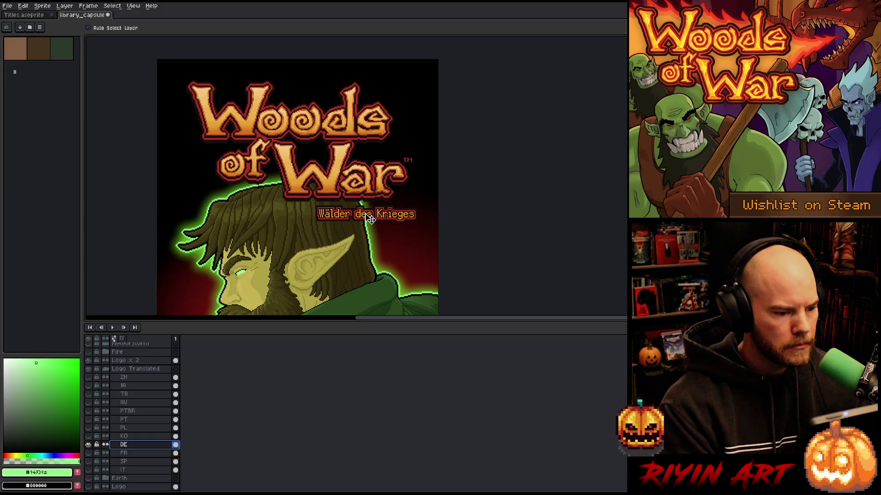
# - Nudge Wälder des Krieges about 2 px down
pyautogui.moveTo(371, 220); pyautogui.dragTo(370, 220)
pyautogui.scroll(-2, 345, 214)
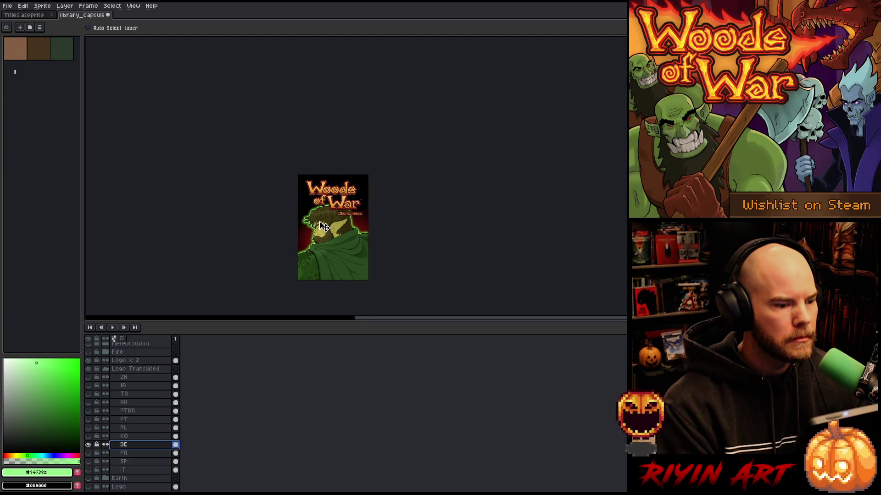
pyautogui.scroll(2, 323, 226)
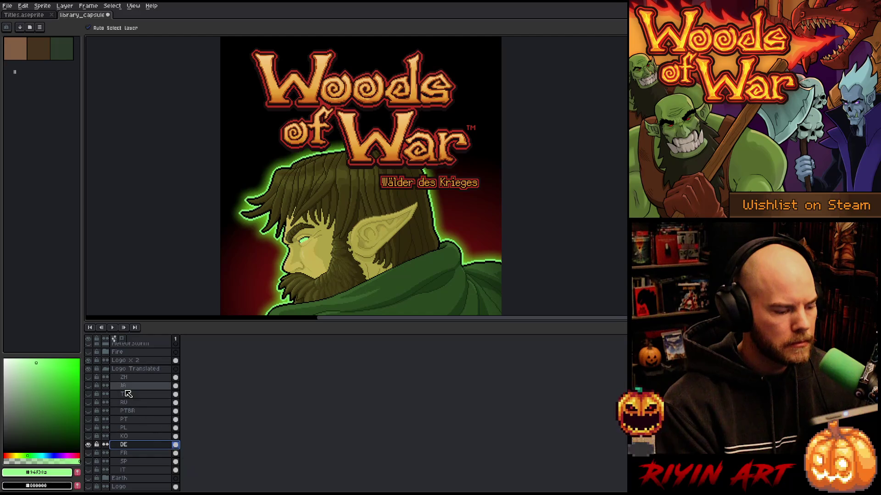
pyautogui.scroll(-1, 123, 387)
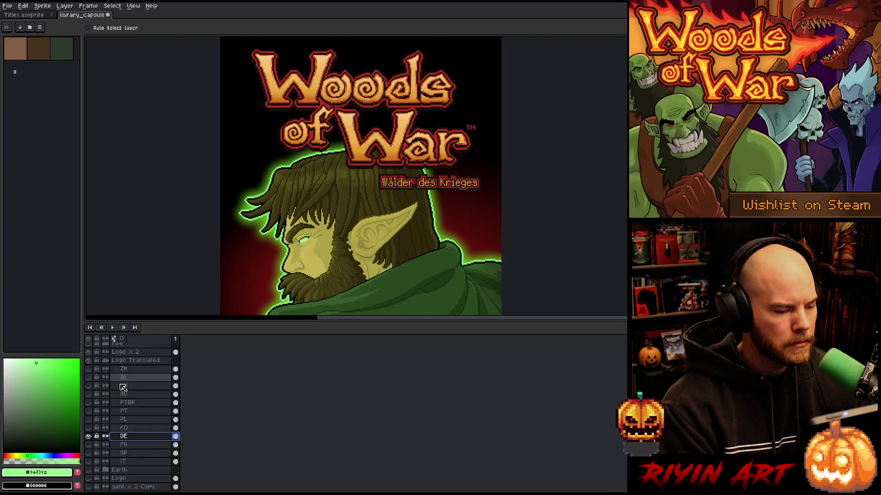
pyautogui.scroll(-1, 370, 247)
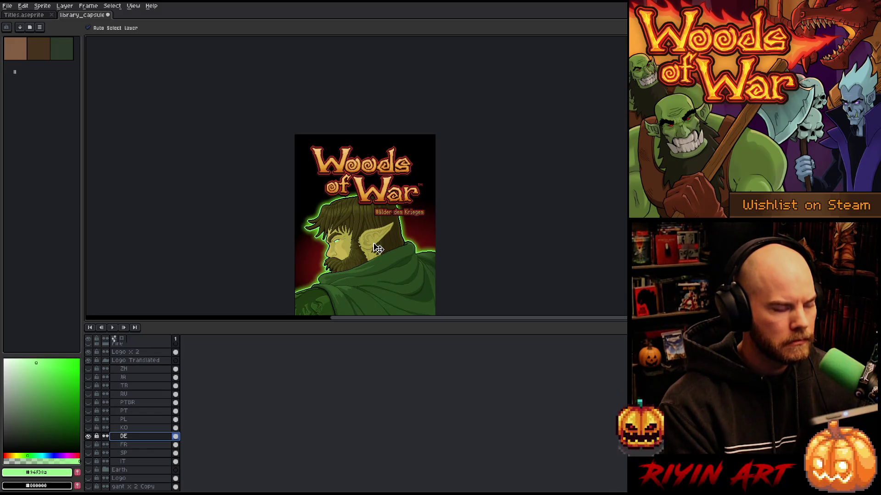
pyautogui.scroll(1, 376, 248)
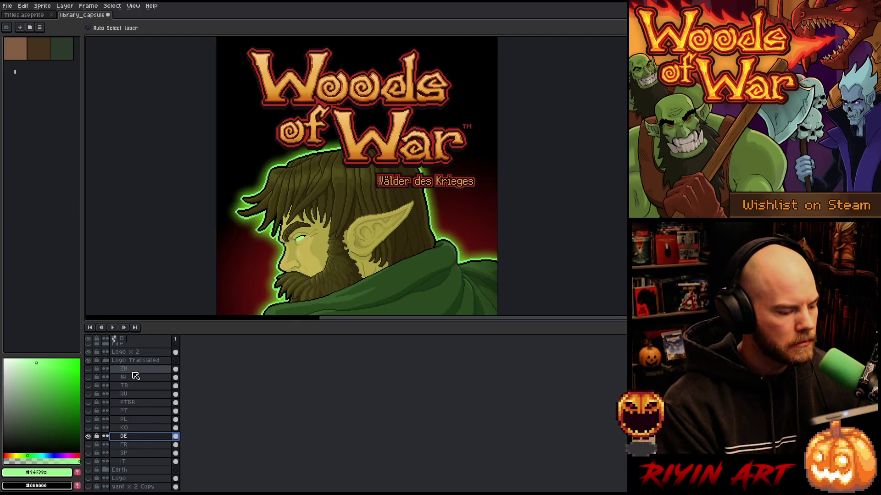
# - Turn on all the translated subtitle layers at once
pyautogui.moveTo(88, 427)
pyautogui.mouseDown()
pyautogui.moveTo(88, 379)
pyautogui.moveTo(88, 427)
pyautogui.moveTo(132, 428)
pyautogui.moveTo(141, 342)
pyautogui.moveTo(138, 409)
pyautogui.mouseUp()
pyautogui.scroll(-2, 89, 404)
pyautogui.click(88, 411)
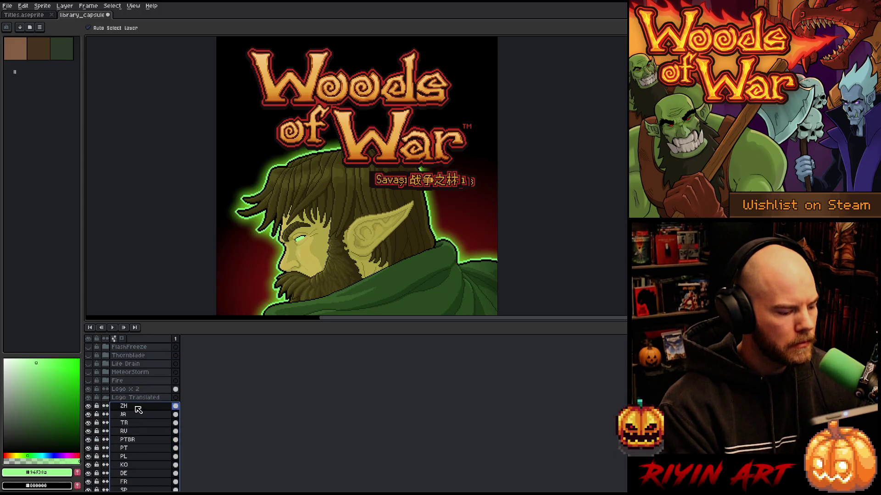
# - Centre the Chinese subtitle horizontally on the canvas from the Edit menu
pyautogui.click(42, 6)
pyautogui.moveTo(40, 140)
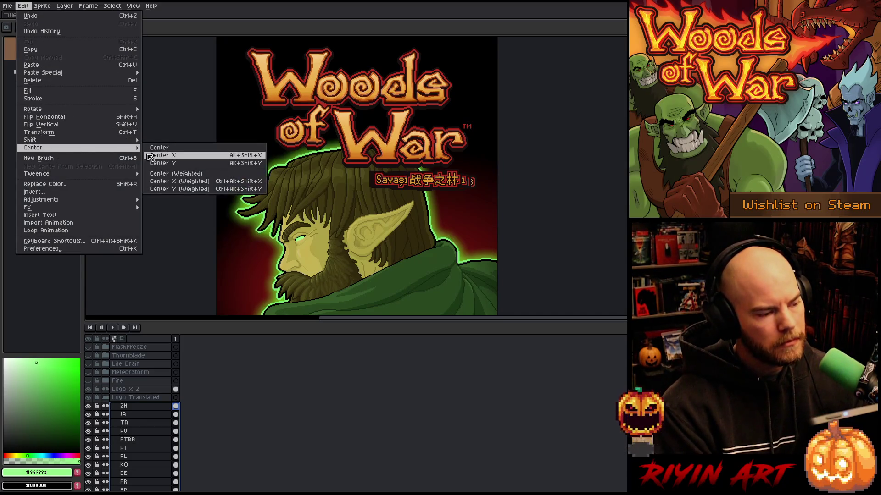
pyautogui.click(151, 155)
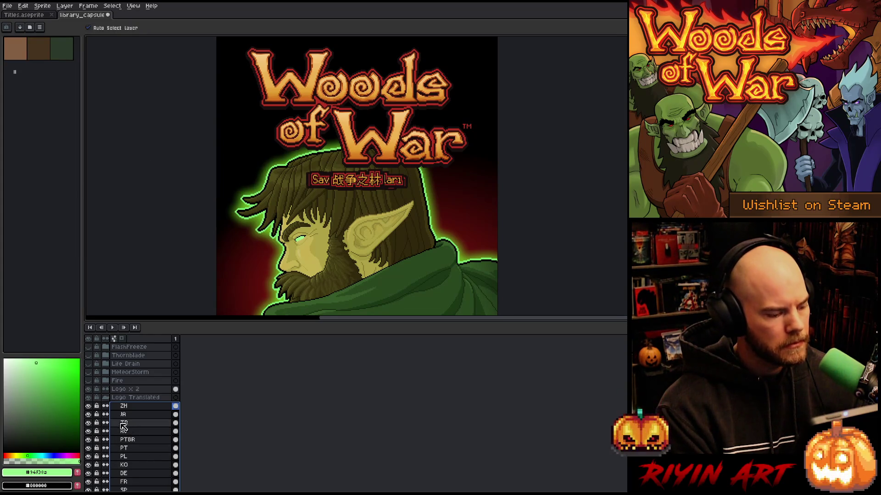
# - Hide the ZH through SP subtitle layers, revealing the Italian one
pyautogui.moveTo(91, 408); pyautogui.dragTo(89, 483)
pyautogui.scroll(-2, 133, 462)
pyautogui.keyDown('shift'); pyautogui.click(133, 457); pyautogui.keyUp('shift')
pyautogui.click(88, 448)
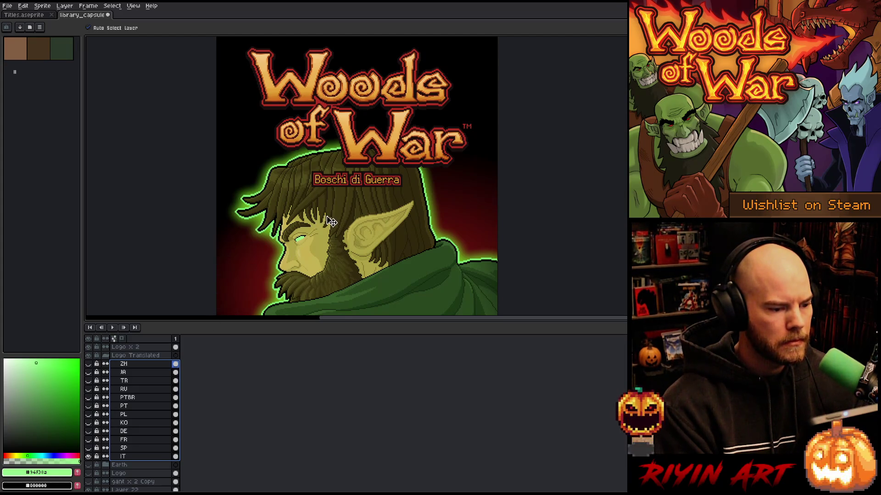
pyautogui.scroll(-2, 331, 222)
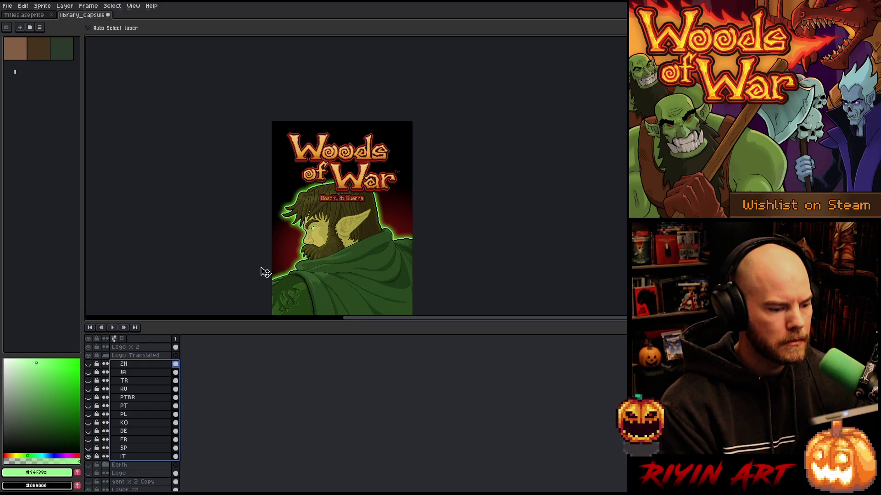
# - Show all subtitles, disable Auto Select Layer, and move the whole group right to centre it
pyautogui.click(126, 359)
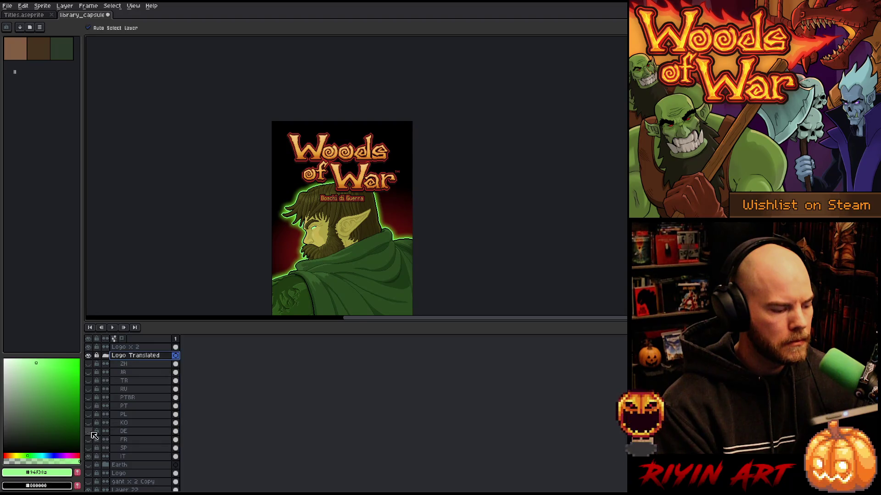
pyautogui.moveTo(88, 449); pyautogui.dragTo(93, 370)
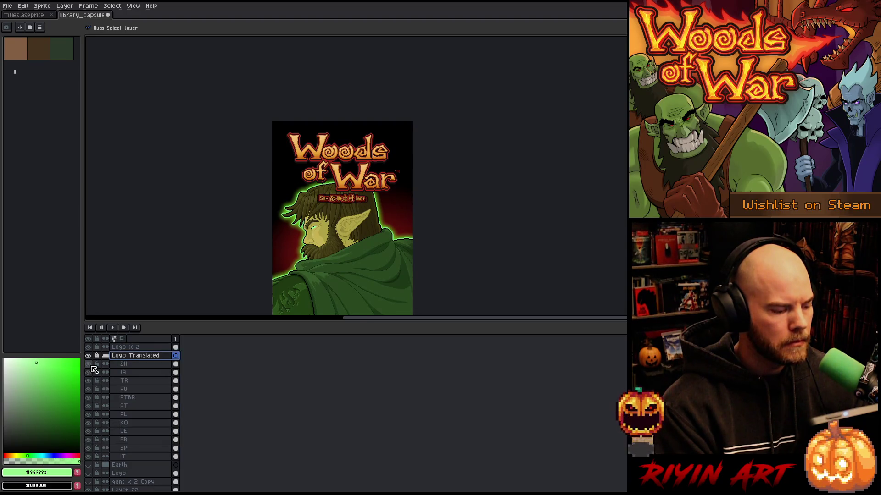
pyautogui.scroll(4, 340, 199)
pyautogui.click(366, 194)
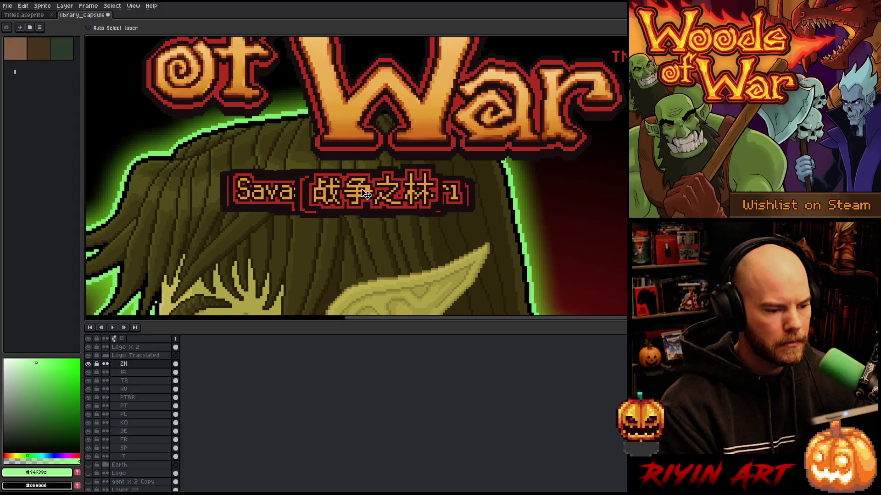
pyautogui.moveTo(366, 194)
pyautogui.mouseDown()
pyautogui.moveTo(340, 194)
pyautogui.moveTo(404, 179)
pyautogui.mouseUp()
pyautogui.hotkey('ctrl', 'z')
pyautogui.click(88, 28)
pyautogui.click(135, 355)
pyautogui.moveTo(328, 203); pyautogui.dragTo(424, 198)
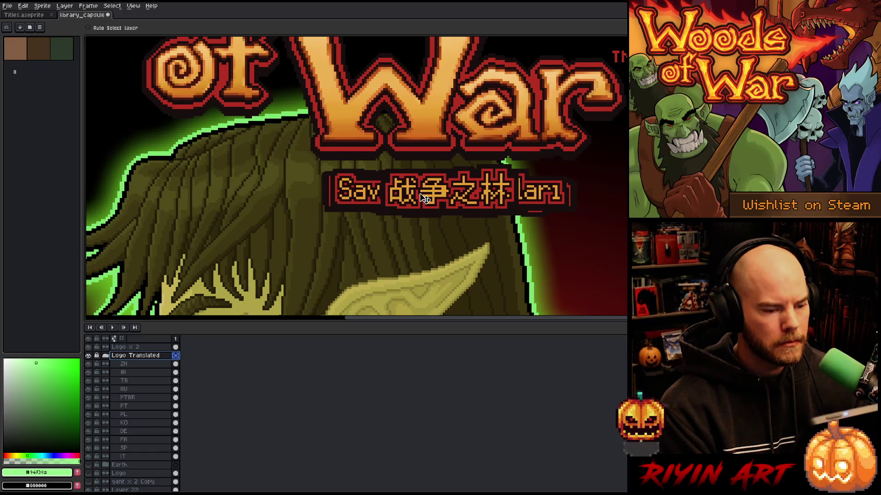
# - Hide every language subtitle except Italian Boschi di Guerra
pyautogui.scroll(-1, 421, 199)
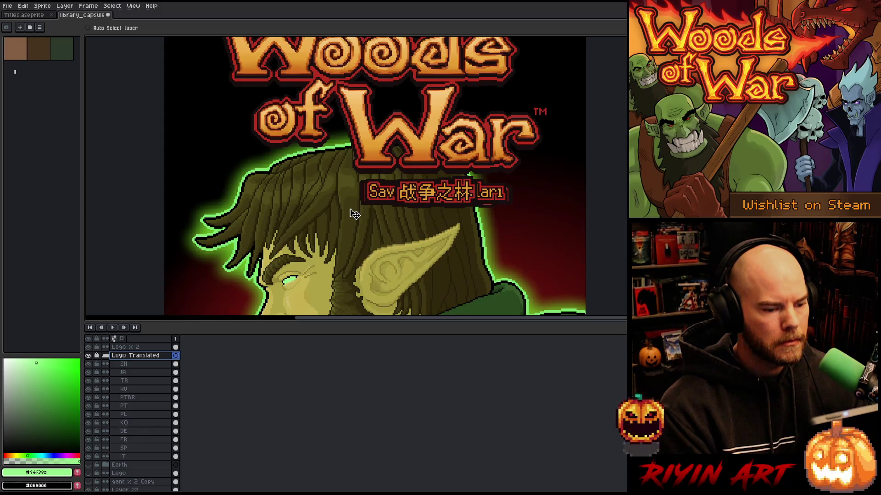
pyautogui.scroll(-2, 387, 195)
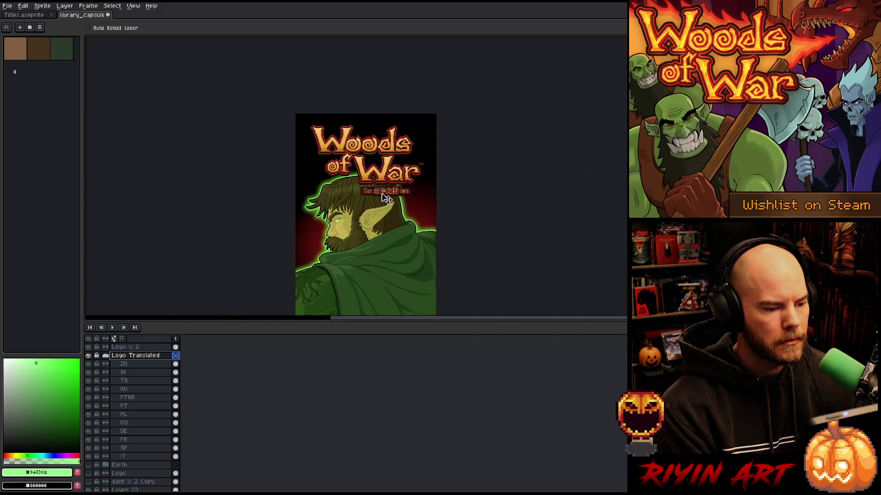
pyautogui.moveTo(92, 365); pyautogui.dragTo(90, 453)
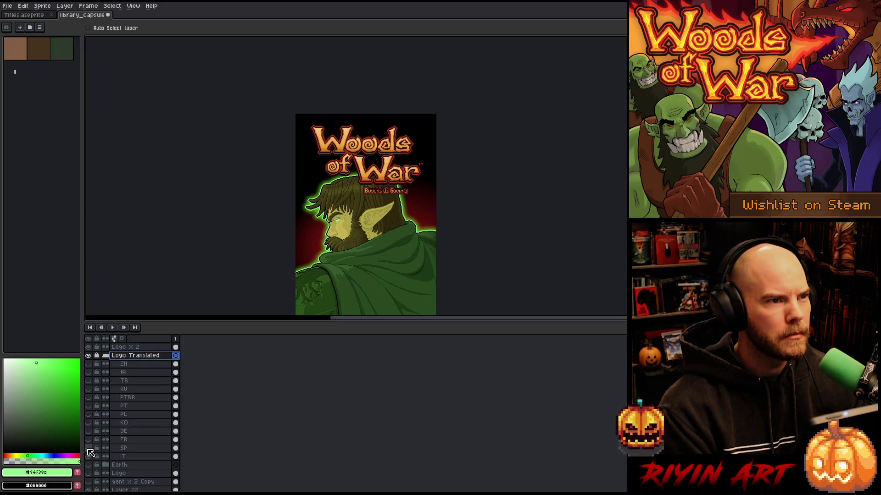
# - Export the Italian cover with the 'it' file suffix, overwriting the existing file
pyautogui.click(12, 6)
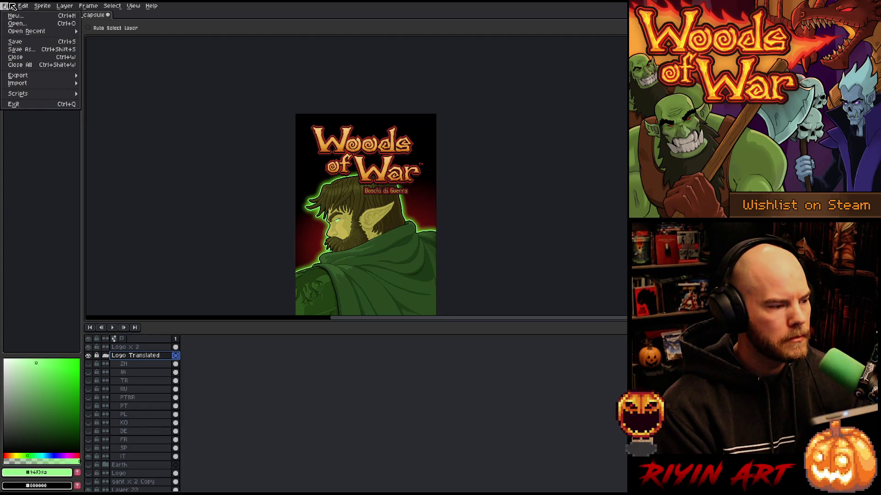
pyautogui.moveTo(41, 79)
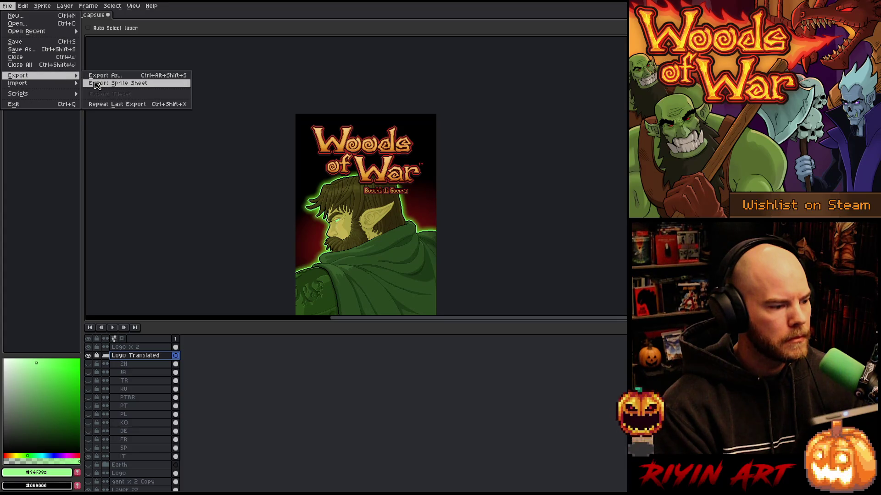
pyautogui.click(101, 78)
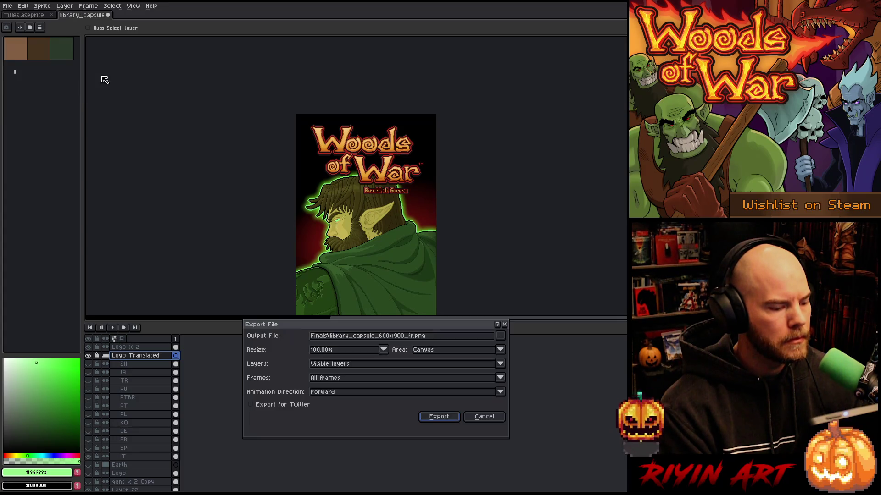
pyautogui.click(408, 337)
pyautogui.press('Delete')
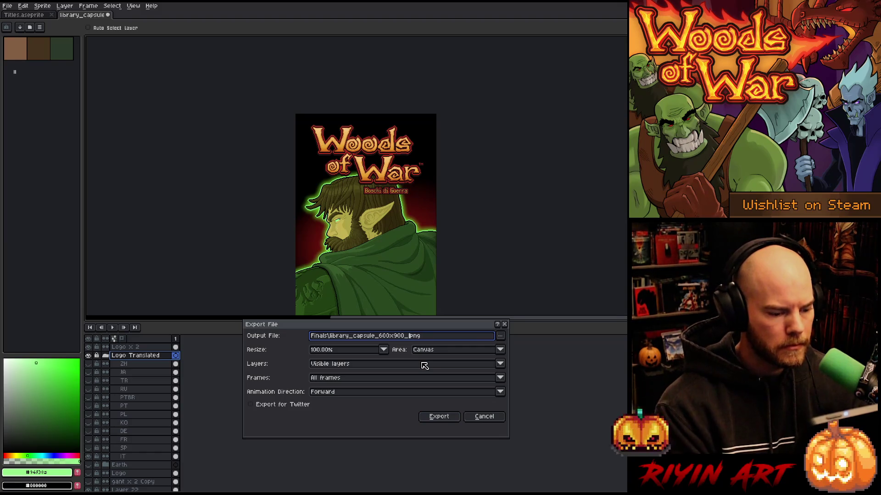
pyautogui.write('it')
pyautogui.press('Return')
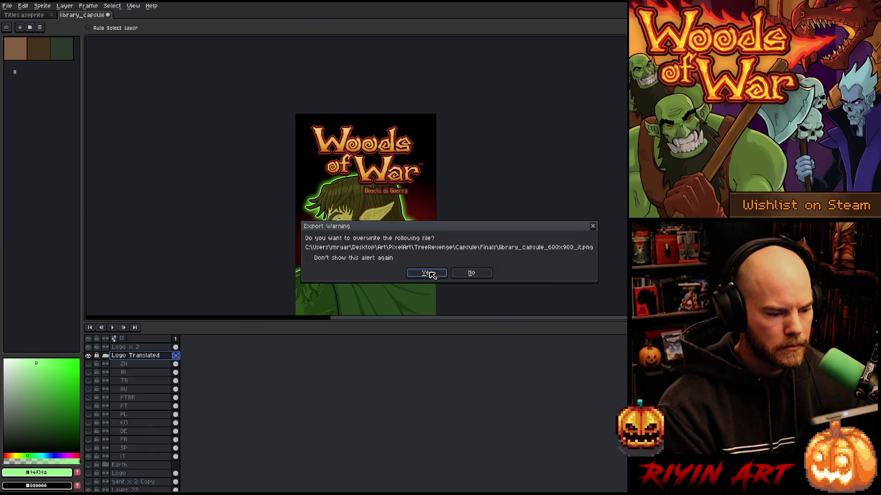
pyautogui.click(426, 273)
# - Swap to the Spanish subtitle 'Bosques de Guerra' and export the Spanish cover, overwriting it
pyautogui.click(89, 456)
pyautogui.click(88, 448)
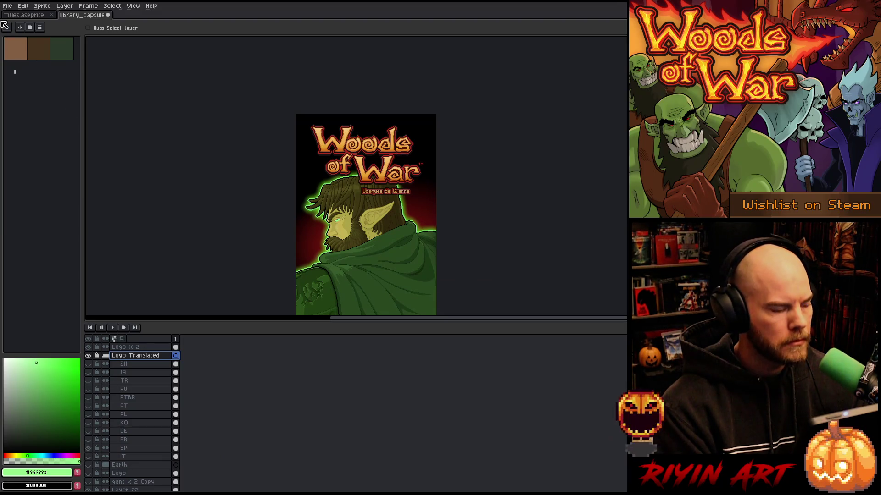
pyautogui.click(7, 5)
pyautogui.moveTo(43, 77)
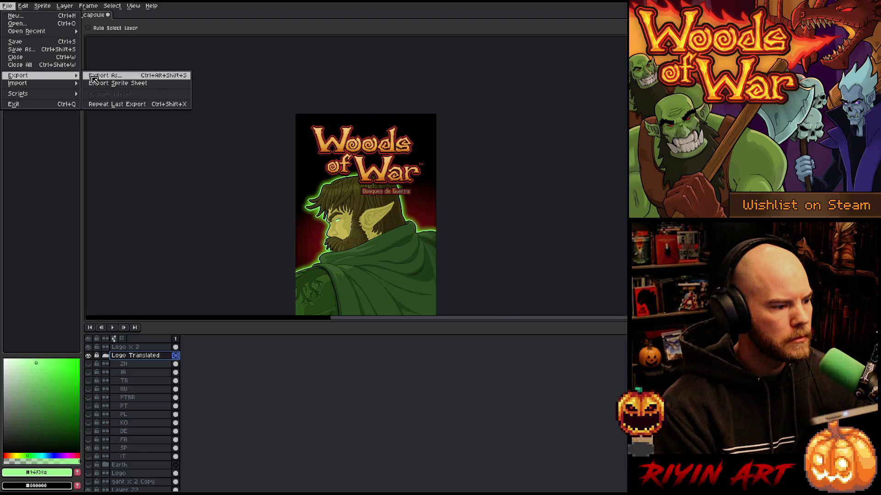
pyautogui.click(94, 76)
pyautogui.click(407, 338)
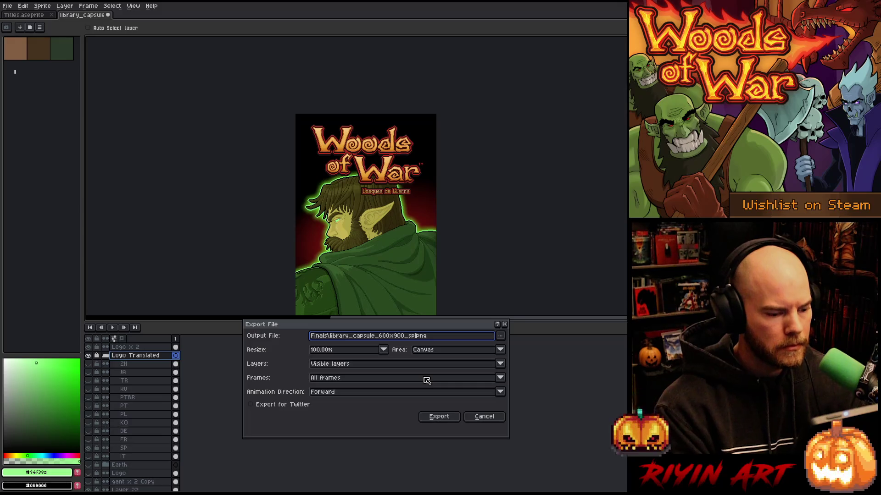
pyautogui.press('Return')
pyautogui.click(410, 274)
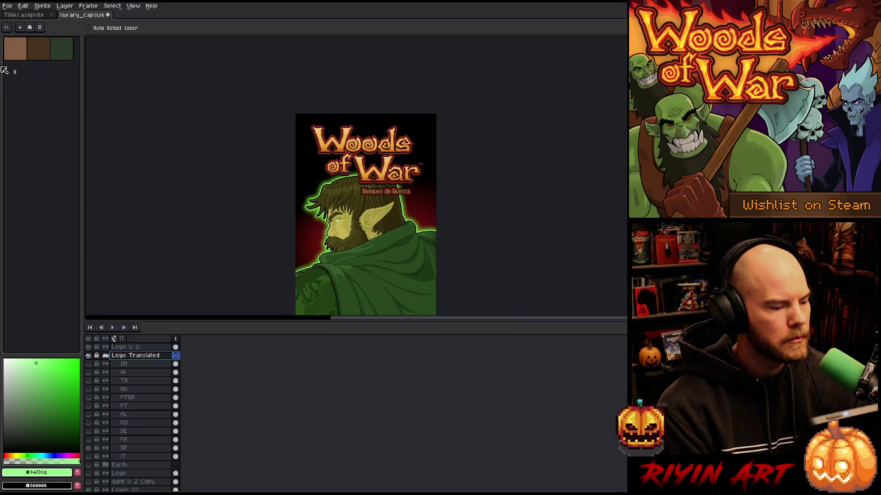
# - Swap to the French subtitle 'Bois de Guerre' and export the French cover, overwriting it
pyautogui.click(88, 447)
pyautogui.click(88, 439)
pyautogui.click(8, 5)
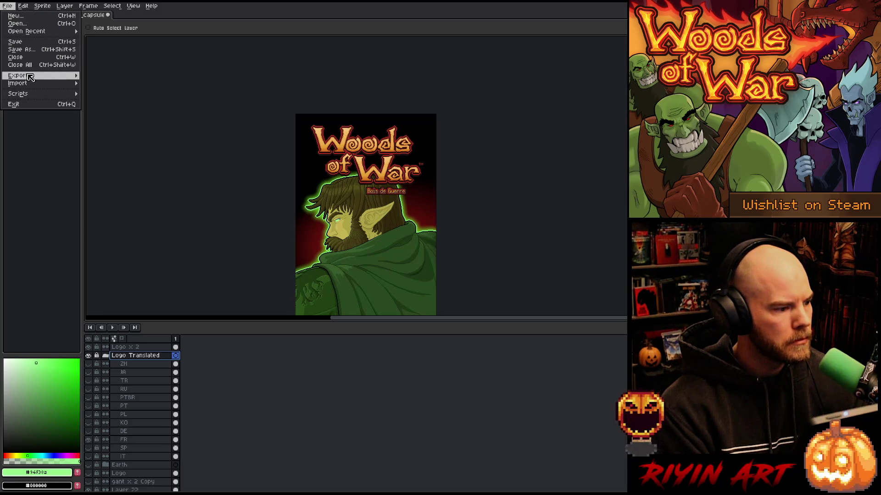
pyautogui.moveTo(30, 77)
pyautogui.click(94, 75)
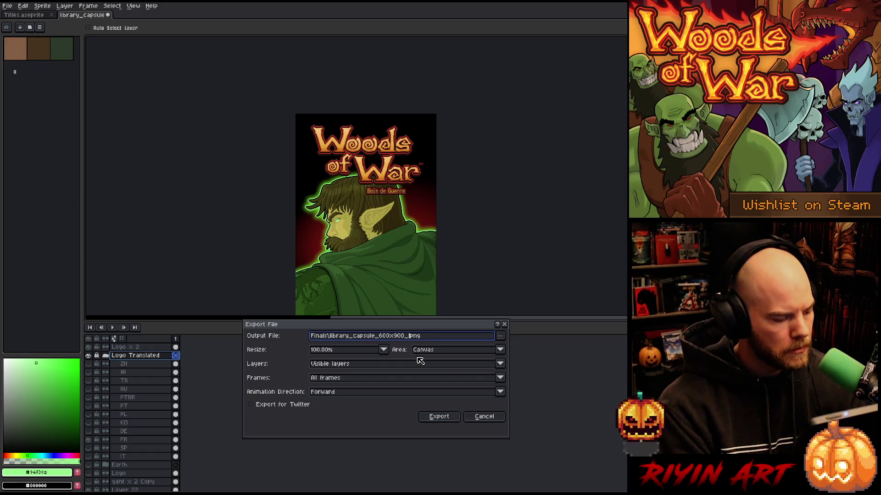
pyautogui.click(438, 417)
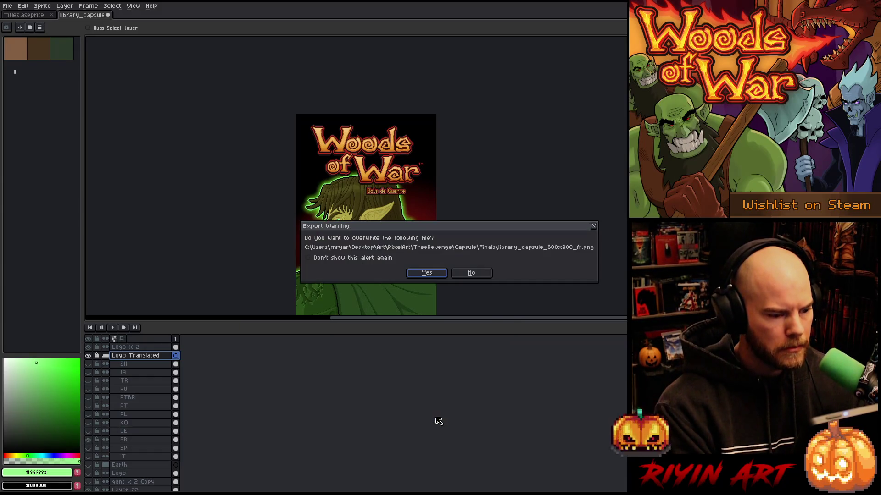
pyautogui.click(428, 274)
# - Hide the French subtitle, nudge the German DE subtitle slightly right, and export the German cover
pyautogui.moveTo(386, 267); pyautogui.dragTo(373, 222)
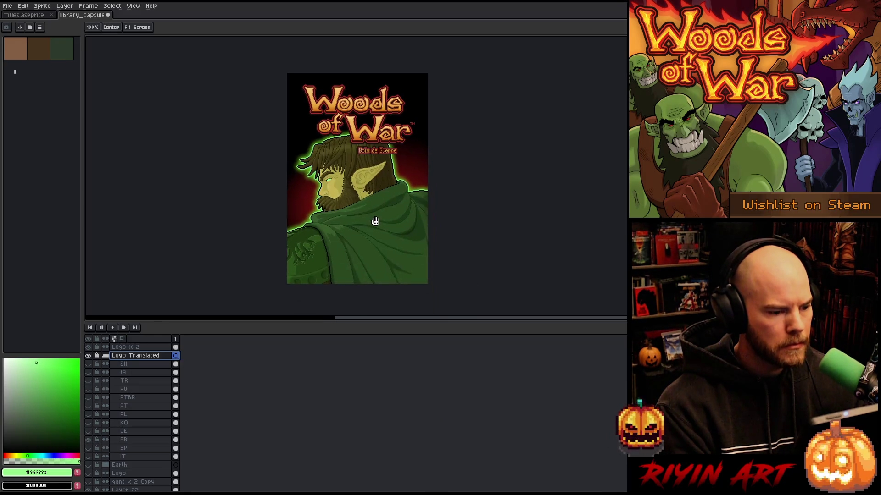
pyautogui.click(89, 440)
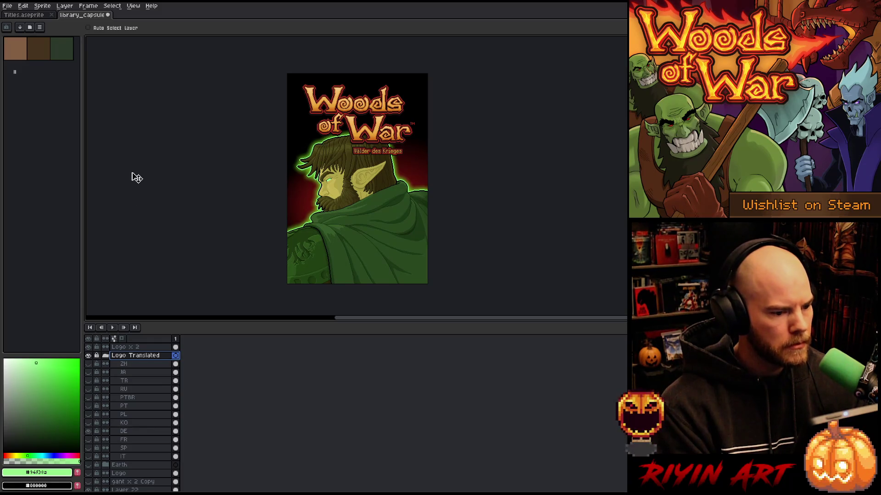
pyautogui.click(133, 433)
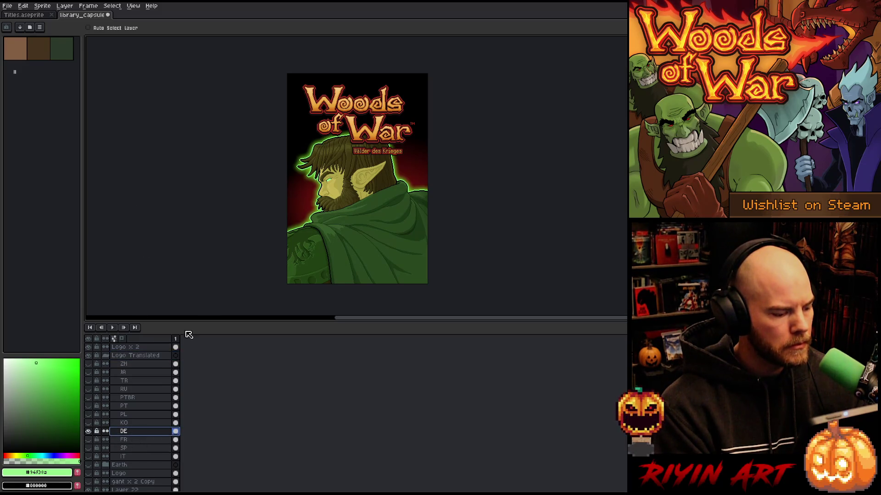
pyautogui.moveTo(370, 156); pyautogui.dragTo(371, 156)
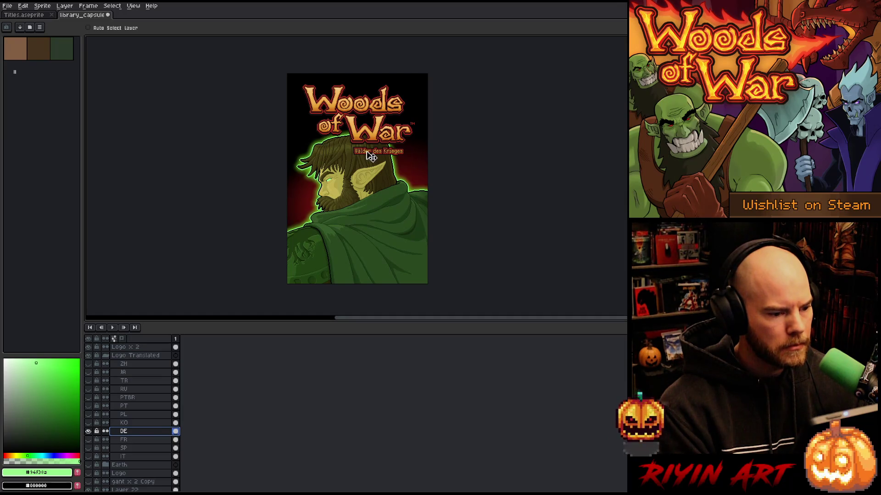
pyautogui.click(7, 6)
pyautogui.moveTo(39, 76)
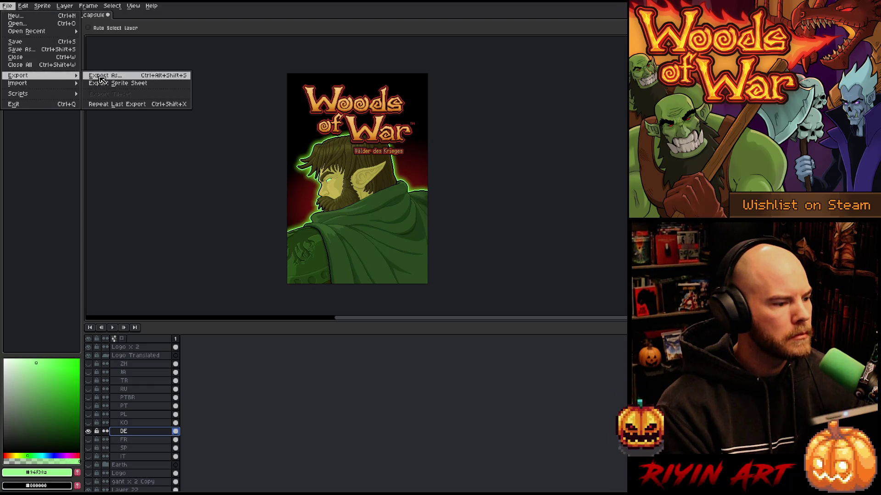
pyautogui.click(102, 76)
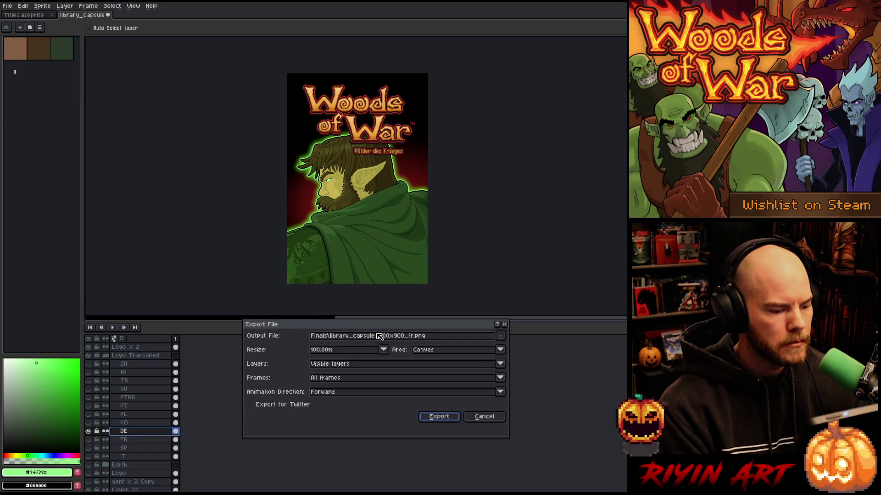
pyautogui.click(412, 336)
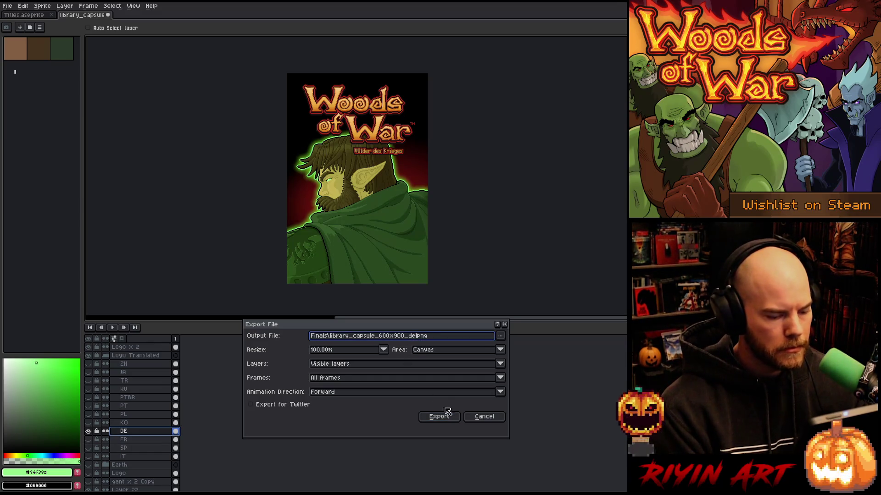
pyautogui.click(442, 416)
# - Swap to the Korean subtitle and export the Korean cover
pyautogui.click(88, 431)
pyautogui.click(88, 423)
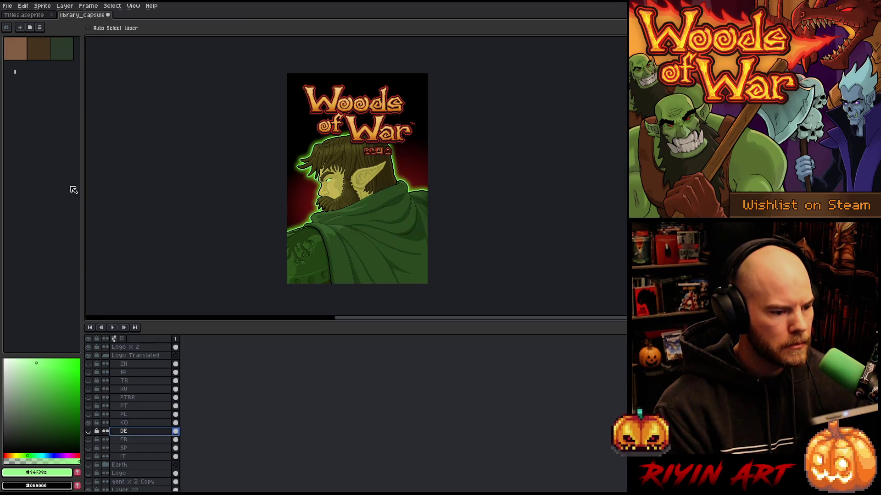
pyautogui.click(7, 6)
pyautogui.moveTo(27, 76)
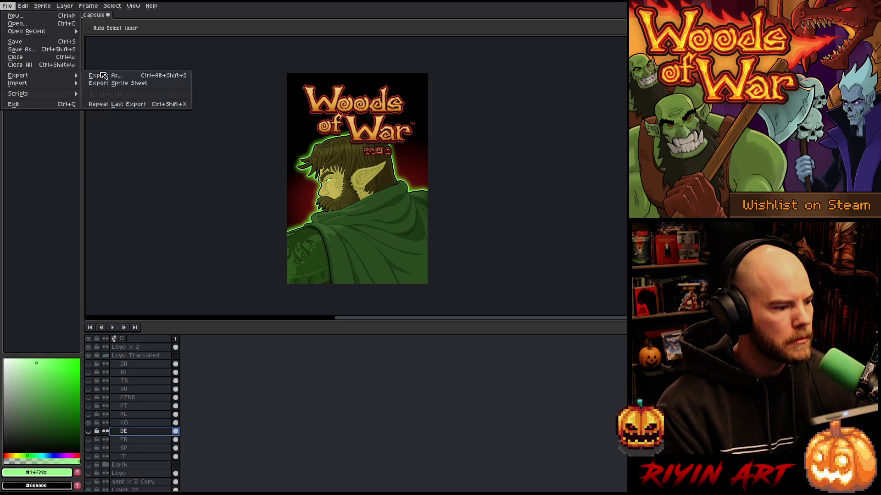
pyautogui.click(100, 77)
pyautogui.click(407, 337)
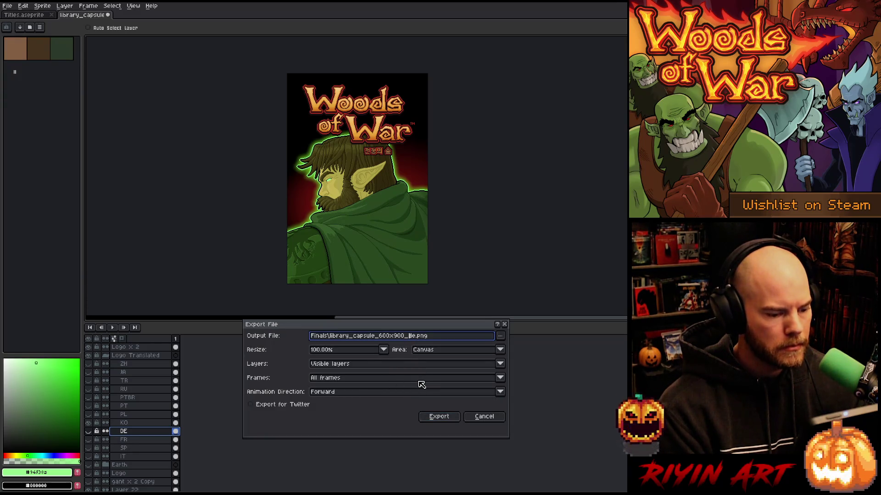
pyautogui.write('o')
pyautogui.press('Return')
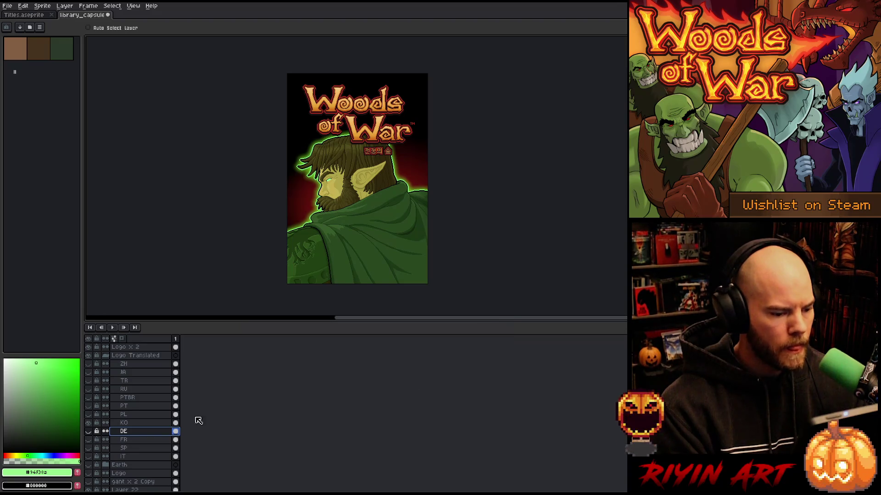
# - Replace the Korean subtitle with the Polish PL layer and make it the active layer
pyautogui.click(89, 423)
pyautogui.click(88, 414)
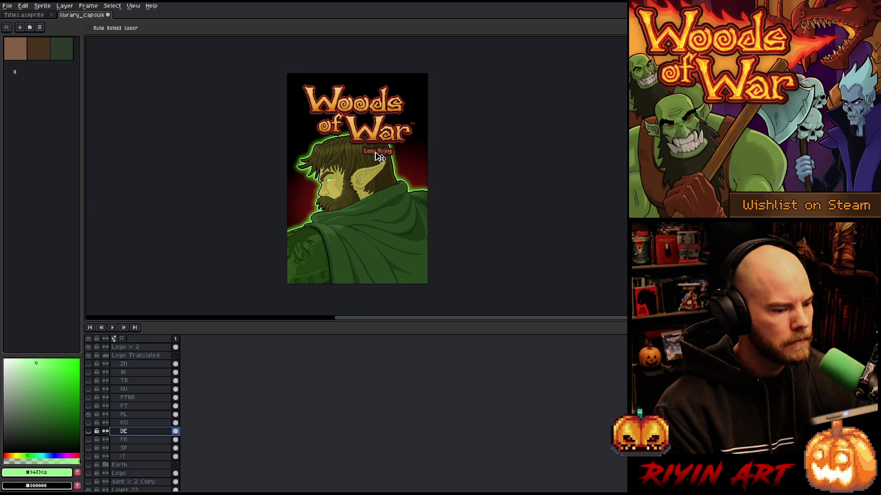
pyautogui.click(137, 414)
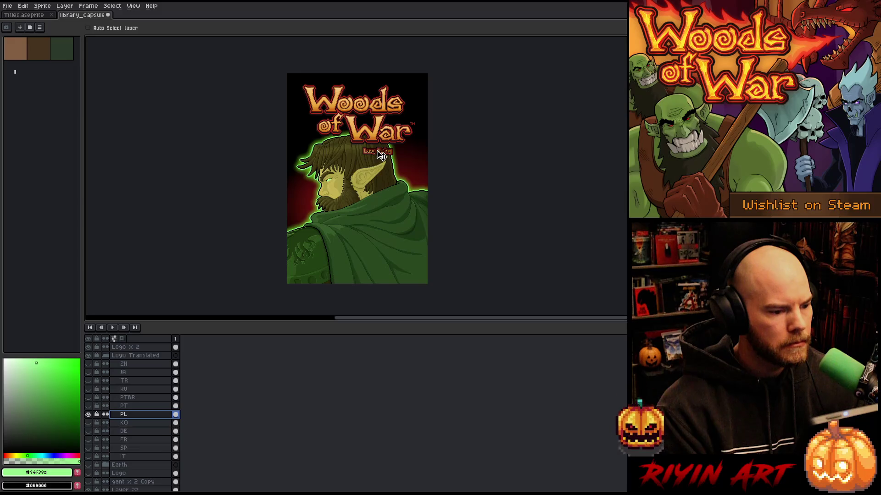
# - Nudge the Polish 'Lasy Wojny' subtitle slightly right and commit its position
pyautogui.moveTo(380, 155); pyautogui.dragTo(380, 155)
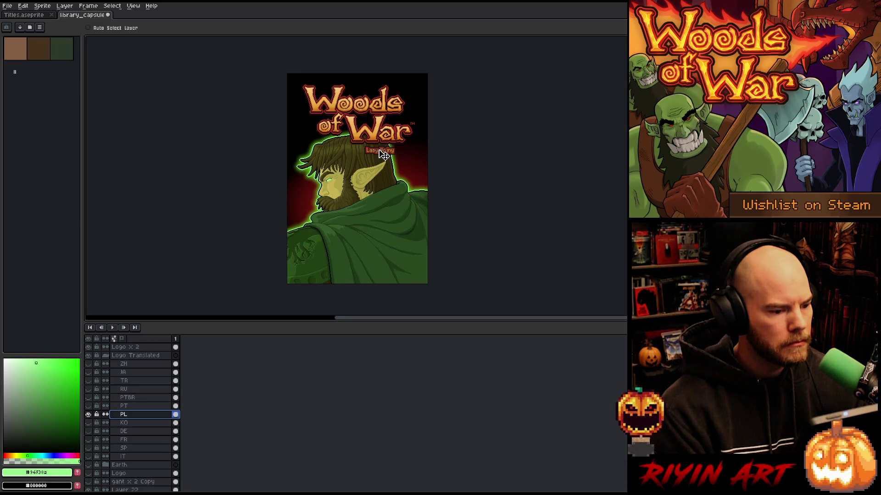
pyautogui.hotkey('ctrl', 't')
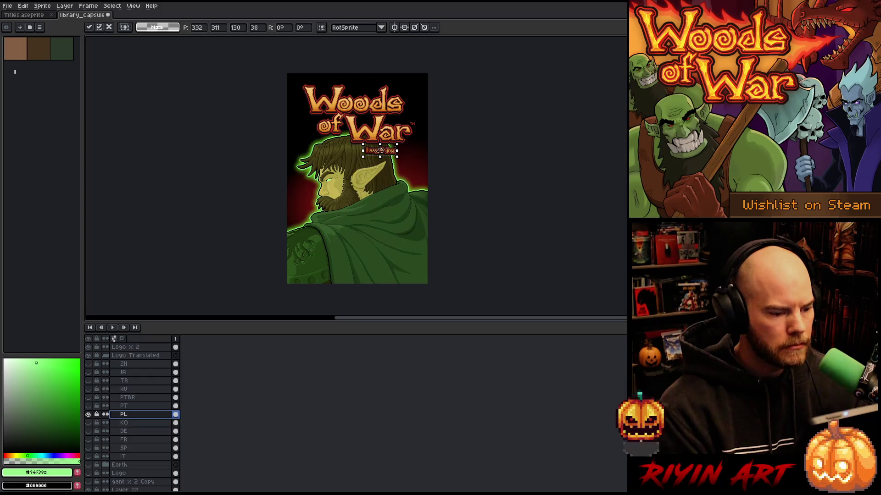
pyautogui.press('Return')
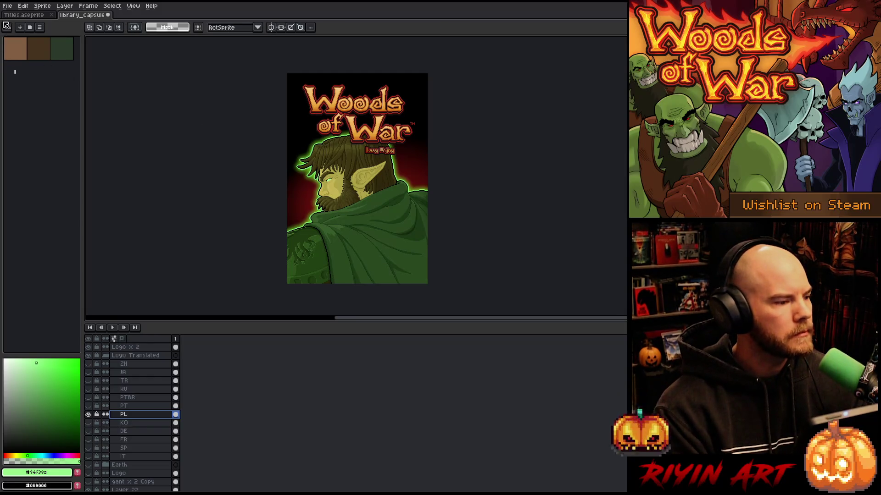
# - Export the Polish cover as library_capsule_600x900_pl.png
pyautogui.click(7, 6)
pyautogui.moveTo(36, 76)
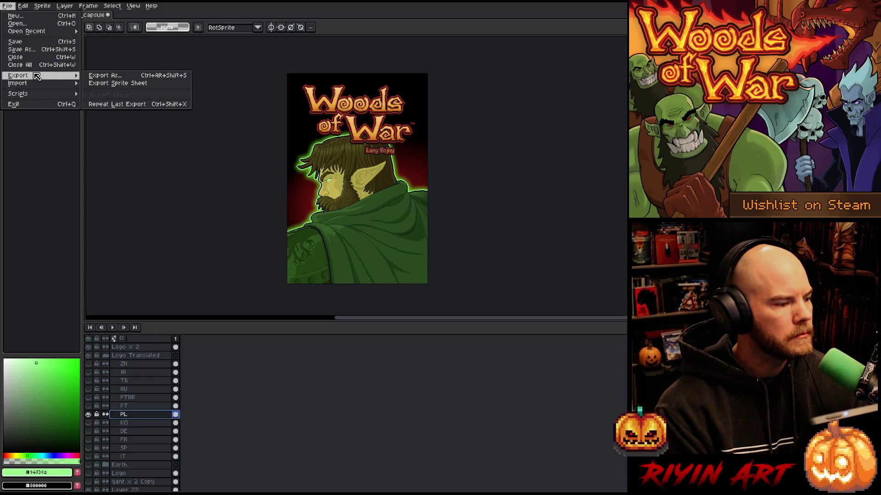
pyautogui.click(113, 75)
pyautogui.click(411, 337)
pyautogui.press('BackSpace')
pyautogui.write('psule_600x900_pl.png')
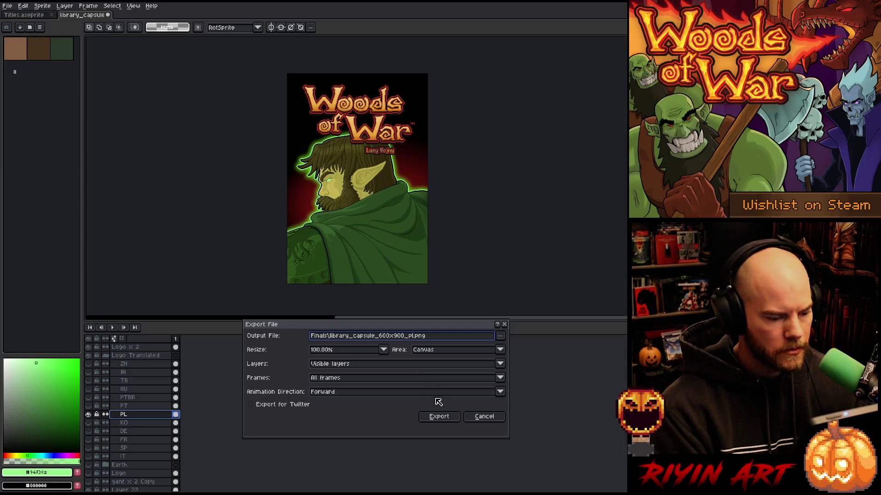
pyautogui.click(439, 416)
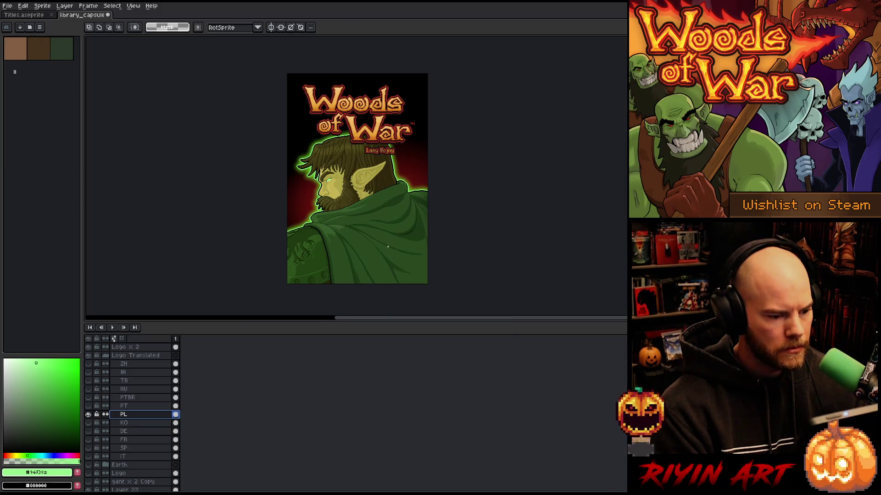
# - Swap to the Portuguese 'Bosques da Guerra' subtitle and export library_capsule_600x900_pt.png
pyautogui.click(88, 415)
pyautogui.click(88, 406)
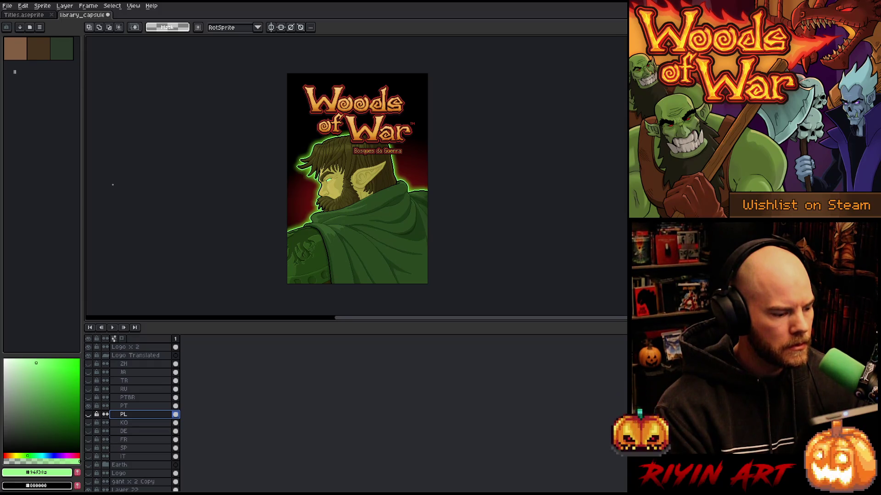
pyautogui.click(7, 5)
pyautogui.moveTo(43, 76)
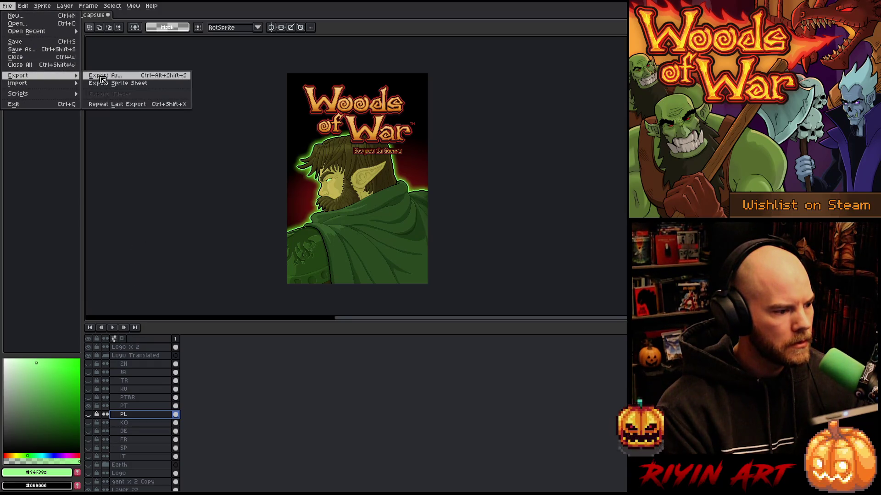
pyautogui.click(102, 79)
pyautogui.click(416, 337)
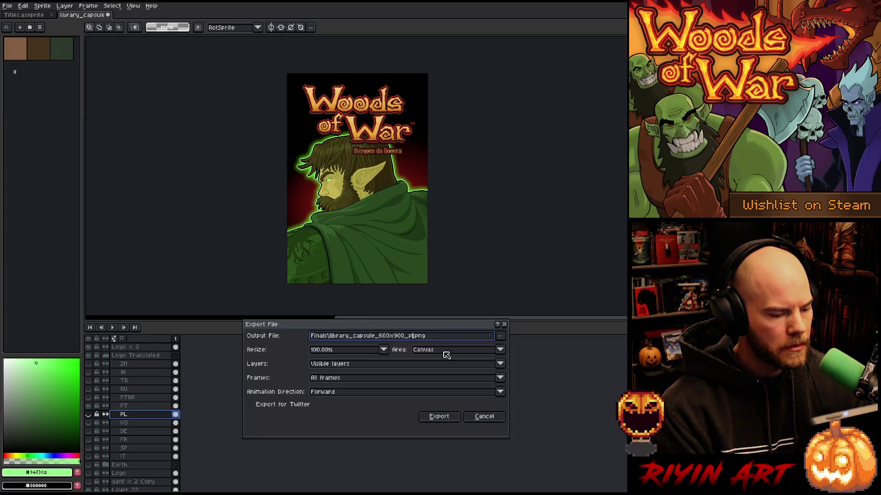
pyautogui.press('Delete')
pyautogui.write('pt')
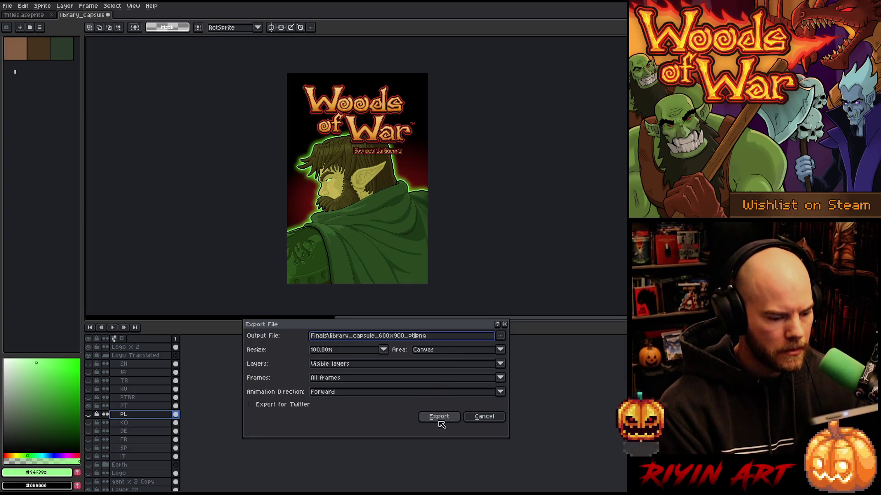
pyautogui.click(439, 417)
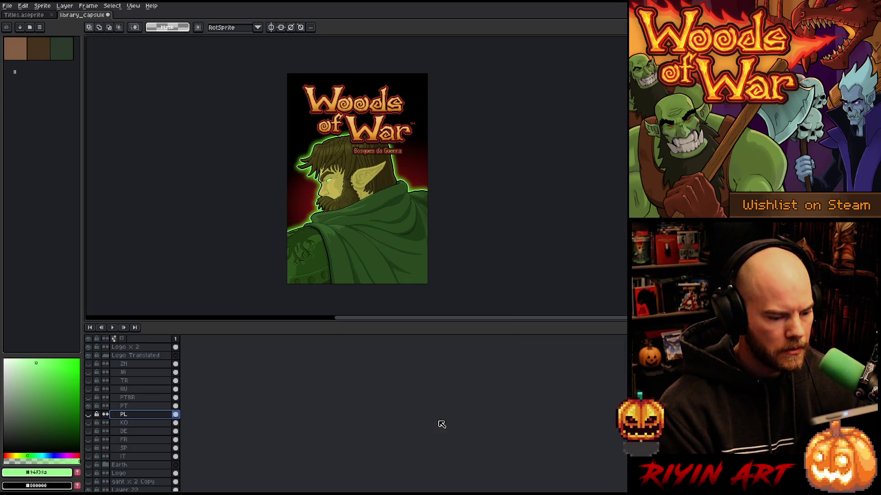
# - Export the Brazilian Portuguese copy as library_capsule_600x900_ptbr.png, then hide the Portuguese subtitle
pyautogui.click(8, 5)
pyautogui.moveTo(49, 80)
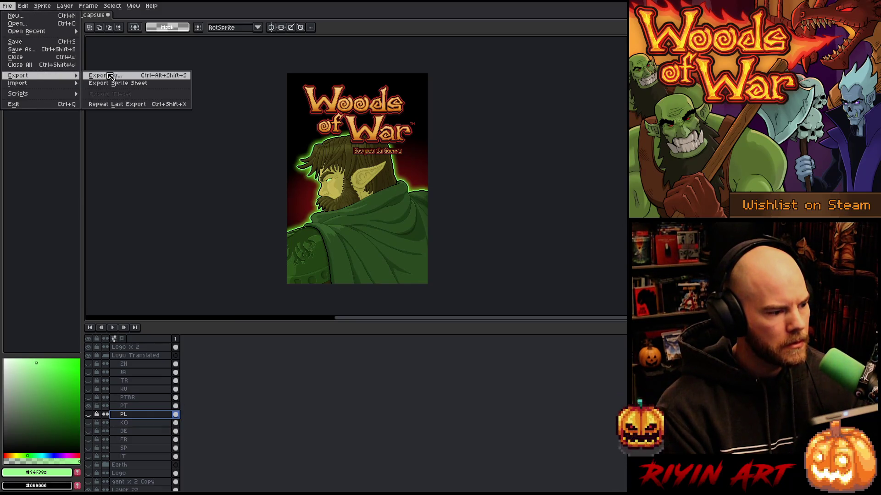
pyautogui.click(111, 76)
pyautogui.click(415, 337)
pyautogui.press('BackSpace')
pyautogui.write('tbr.png')
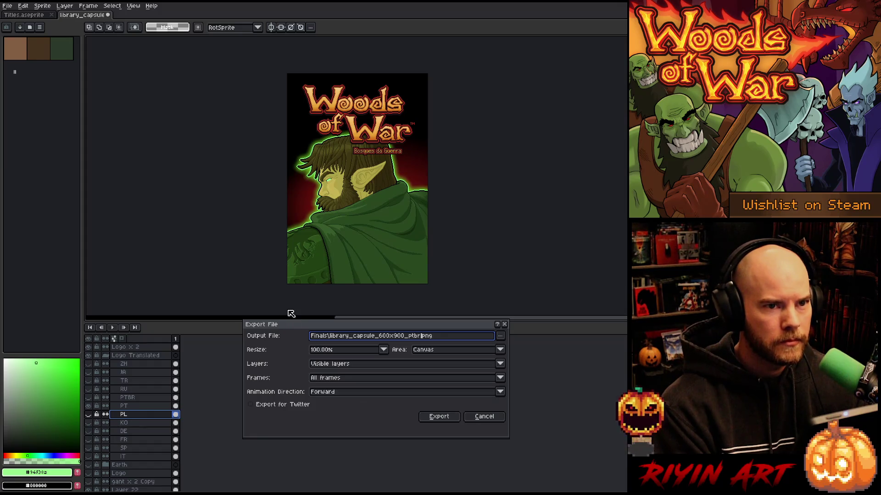
pyautogui.click(435, 416)
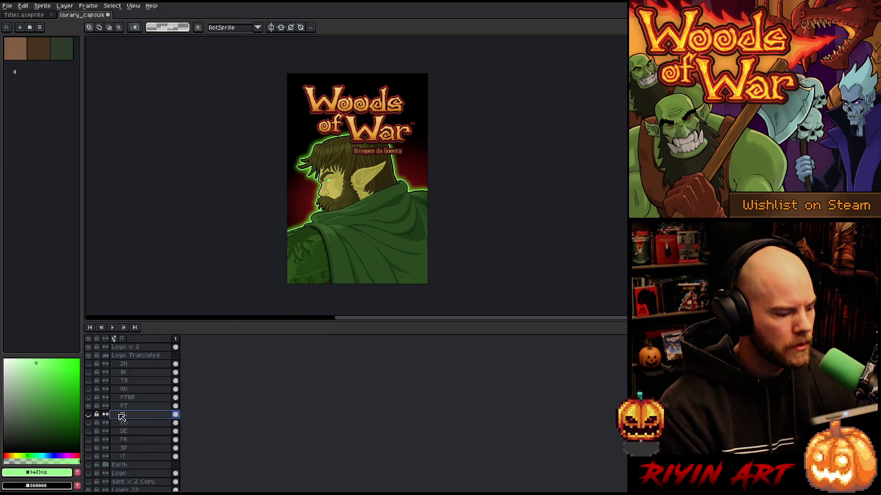
pyautogui.click(89, 406)
# - Show the RU layer and shift the Russian subtitle about 9 px right
pyautogui.click(89, 390)
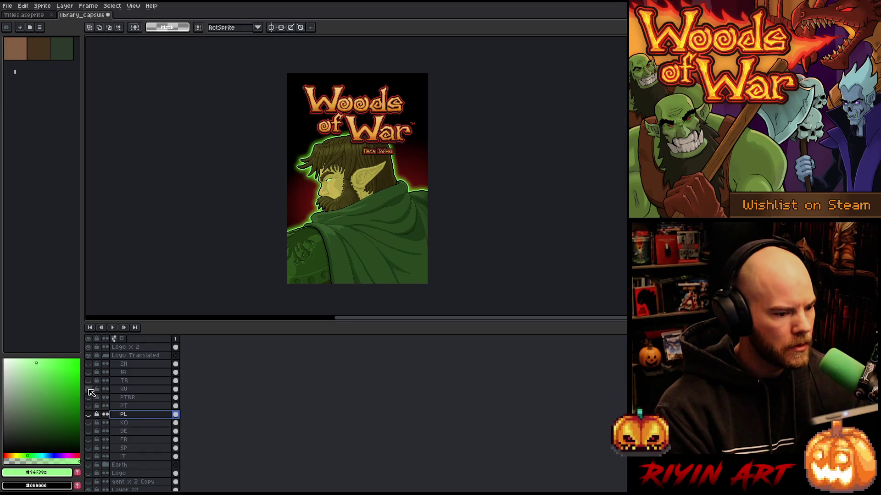
pyautogui.click(122, 389)
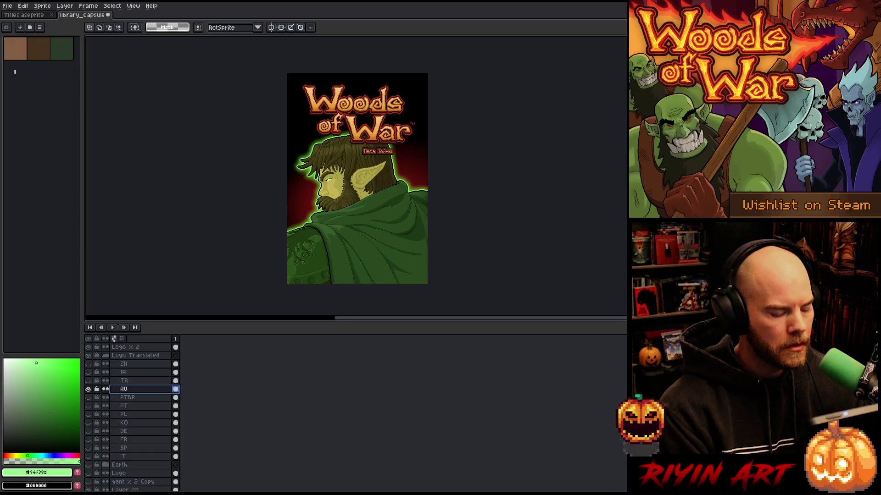
pyautogui.press('v')
pyautogui.moveTo(385, 155); pyautogui.dragTo(400, 156)
pyautogui.press('m')
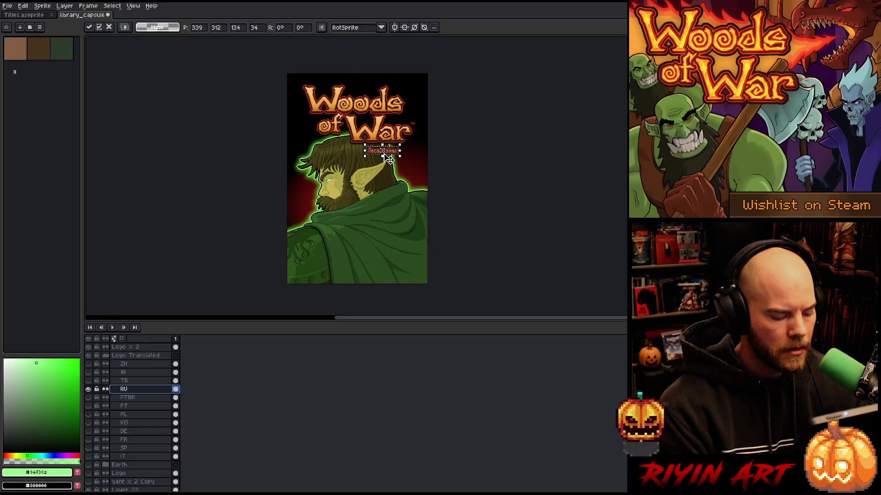
pyautogui.hotkey('ctrl', 'd')
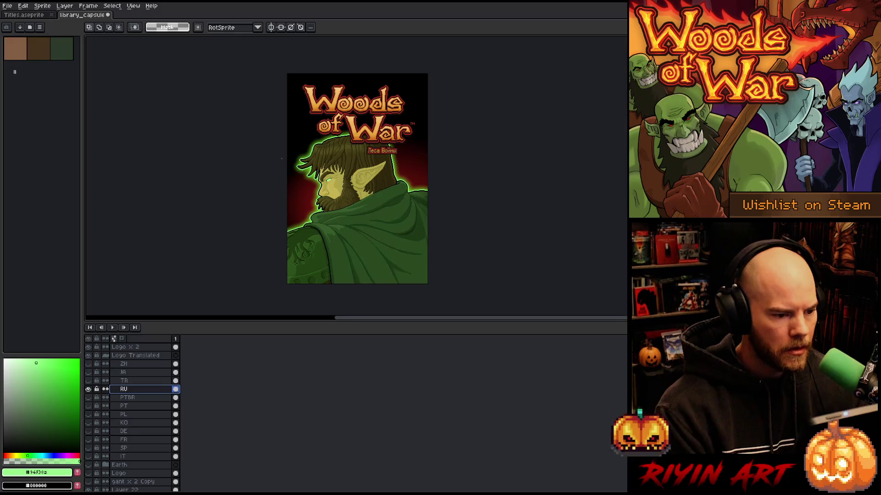
# - Export library_capsule_600x900_ru.png, then swap to the Turkish subtitle 'Savaşın Ormanları'
pyautogui.click(8, 6)
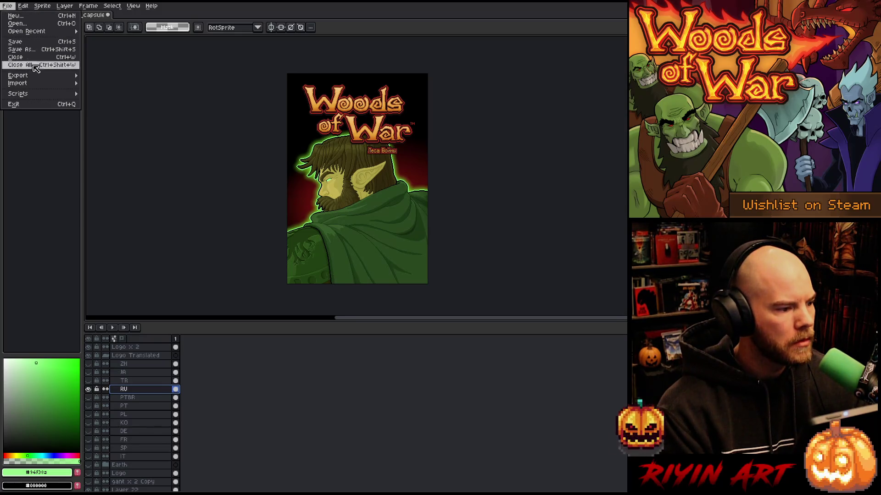
pyautogui.moveTo(74, 79)
pyautogui.click(105, 76)
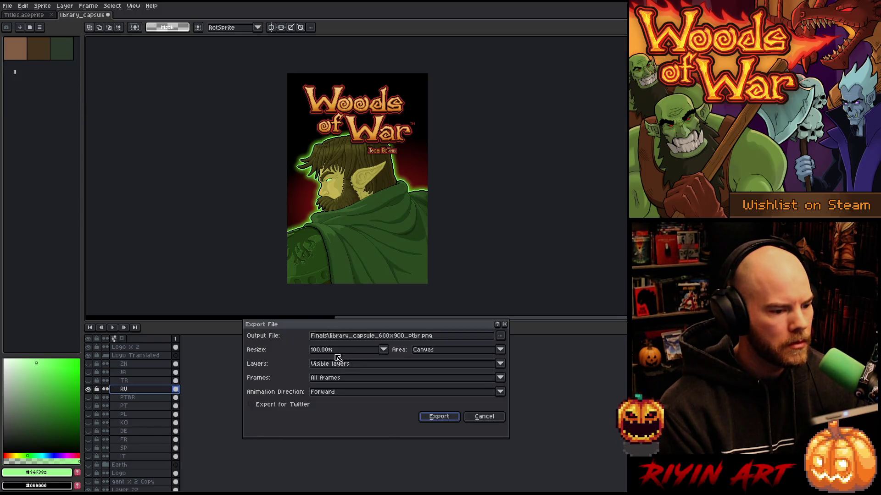
pyautogui.click(421, 339)
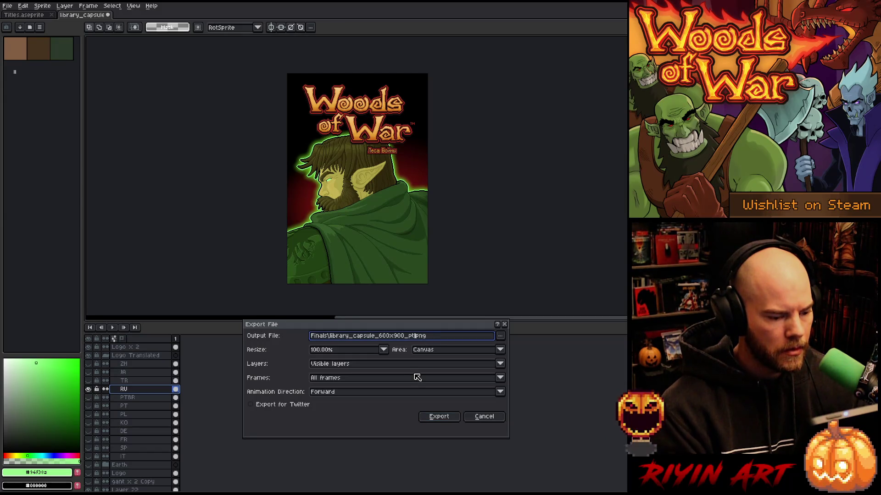
pyautogui.press('BackSpace')
pyautogui.press('BackSpace')
pyautogui.press('Return')
pyautogui.click(88, 389)
pyautogui.click(88, 381)
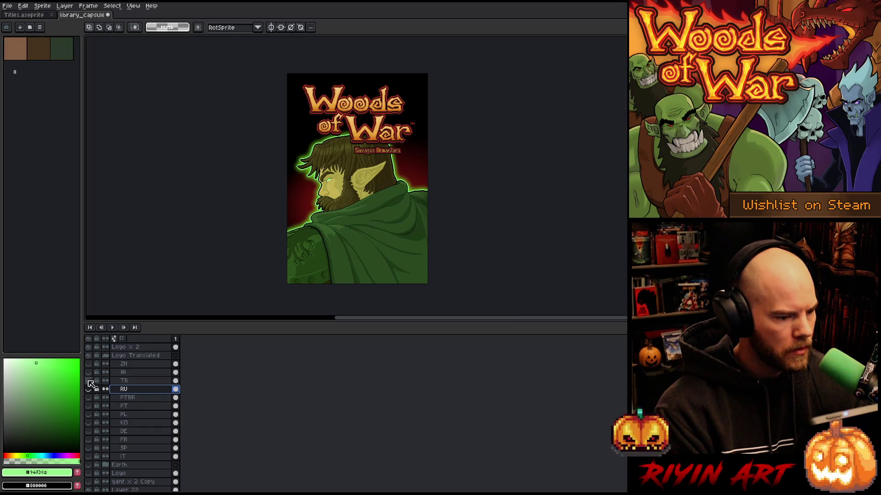
# - Export the Turkish cover with the 'tr' file suffix
pyautogui.click(134, 382)
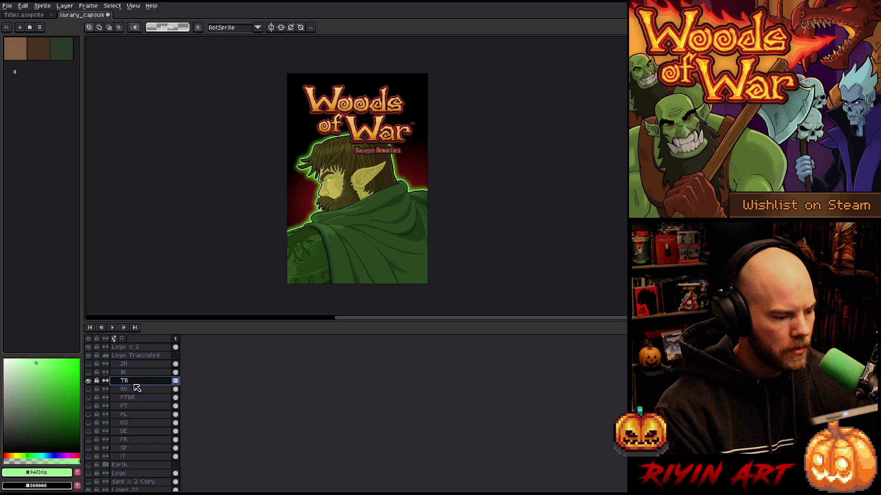
pyautogui.click(7, 5)
pyautogui.moveTo(26, 77)
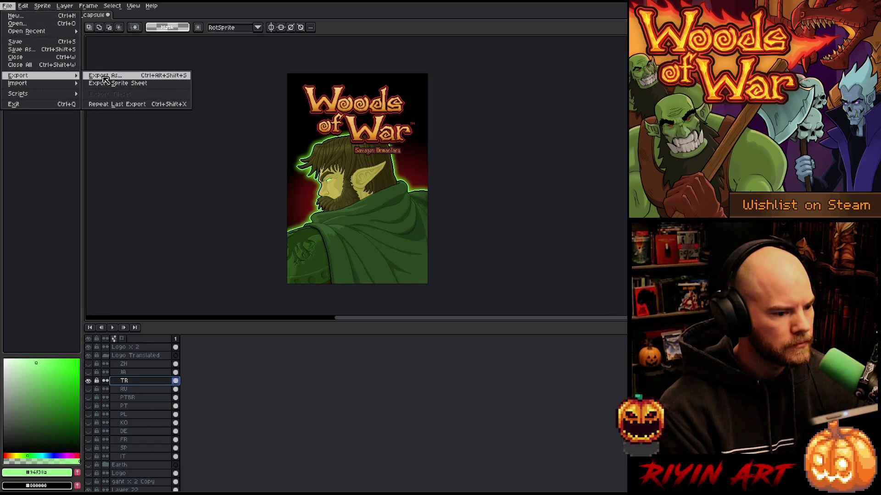
pyautogui.click(105, 77)
pyautogui.click(419, 338)
pyautogui.press('BackSpace')
pyautogui.press('BackSpace')
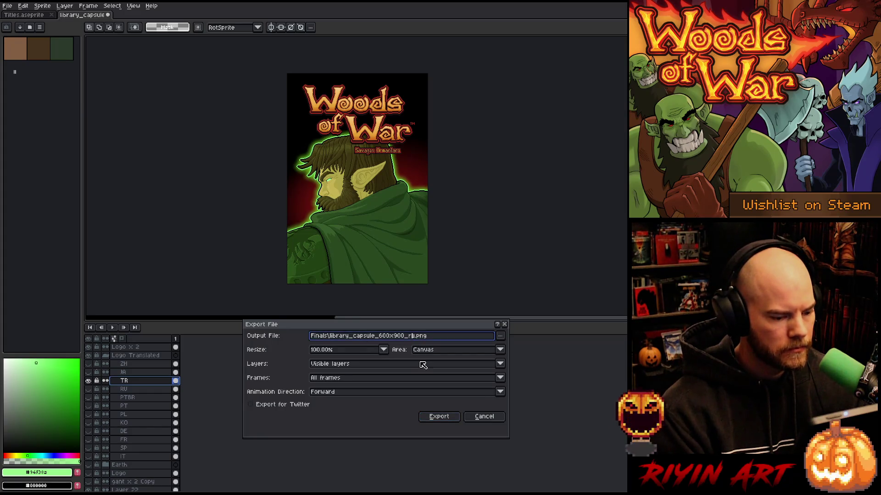
pyautogui.write('tr')
pyautogui.press('Return')
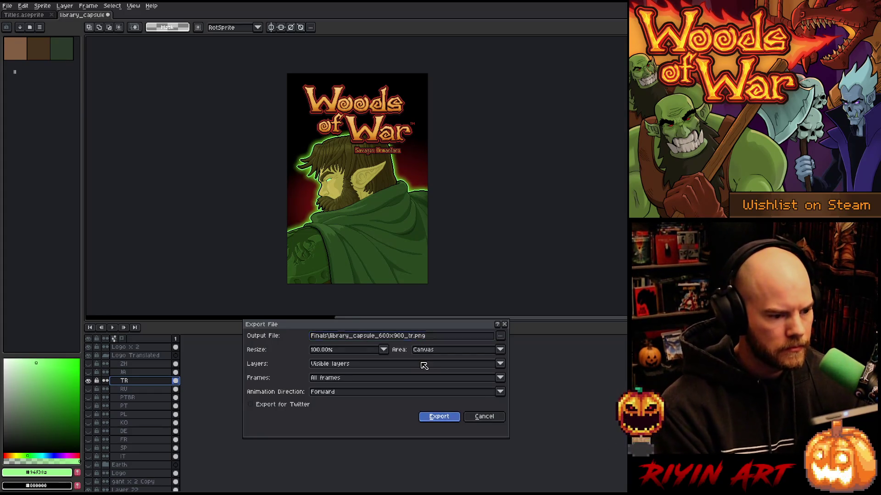
# - Swap to the Japanese JA subtitle and shift it roughly 25 px right
pyautogui.click(90, 381)
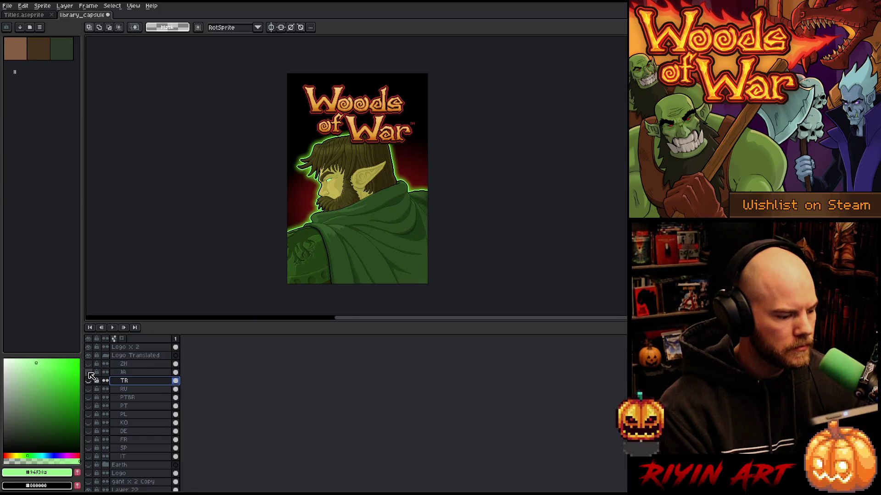
pyautogui.click(89, 373)
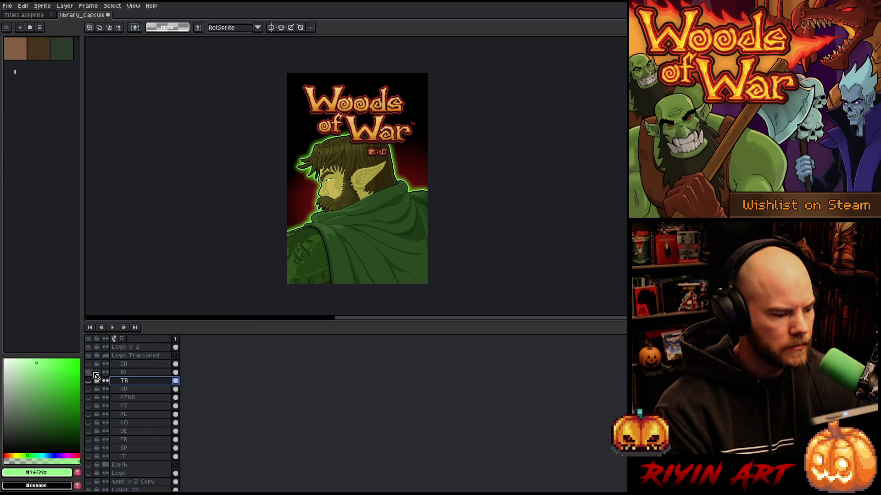
pyautogui.click(117, 372)
pyautogui.press('v')
pyautogui.moveTo(389, 154); pyautogui.dragTo(402, 154)
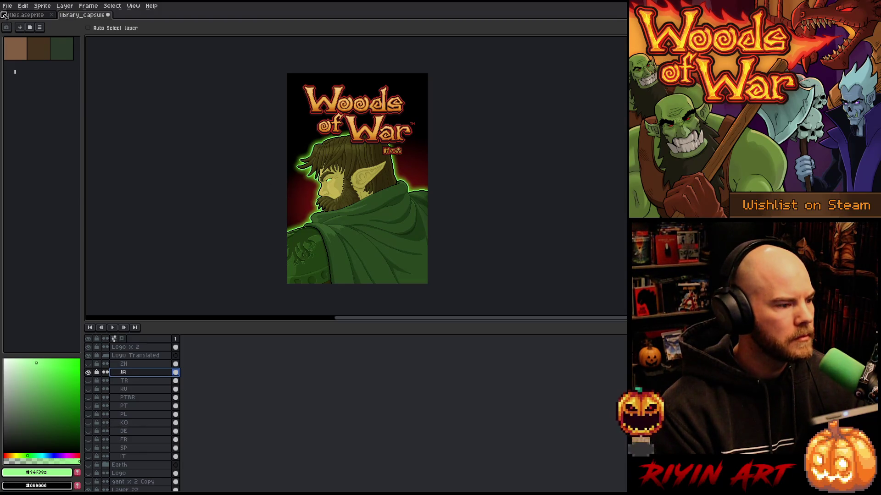
pyautogui.moveTo(397, 155); pyautogui.dragTo(395, 155)
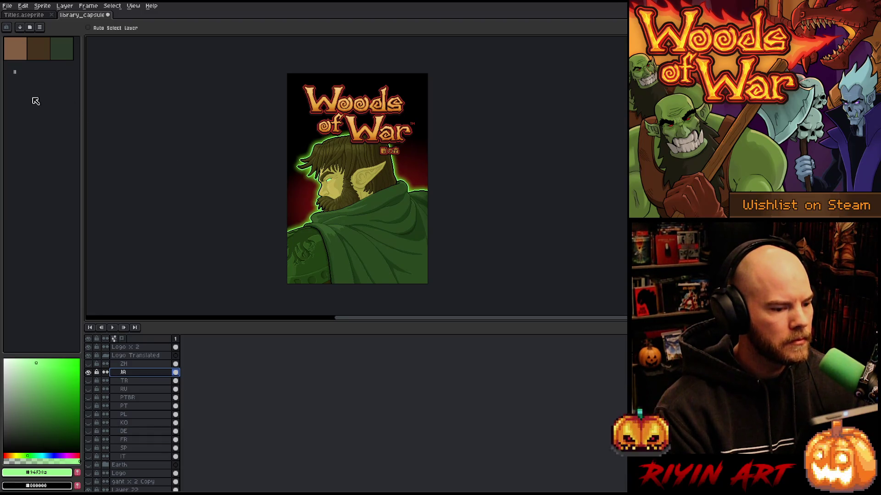
# - Export the Japanese cover as library_capsule_600x900_ja.png
pyautogui.click(8, 6)
pyautogui.moveTo(35, 79)
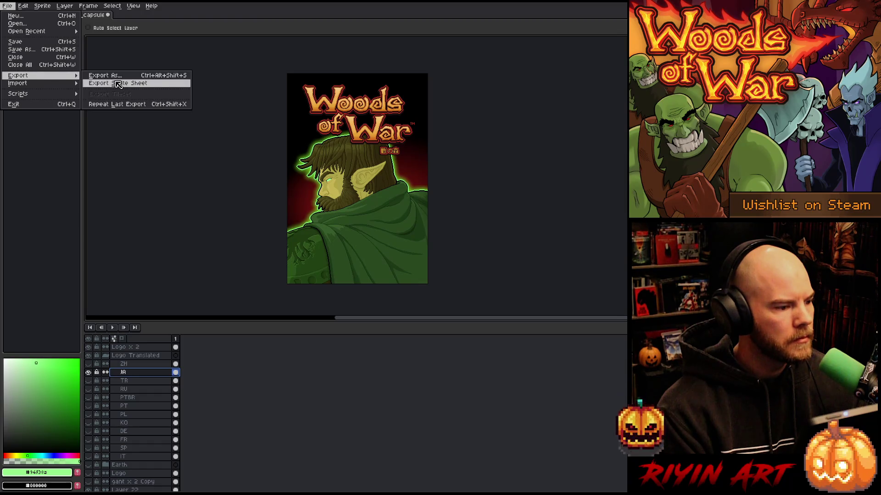
pyautogui.click(119, 79)
pyautogui.click(410, 337)
pyautogui.write('tr.png')
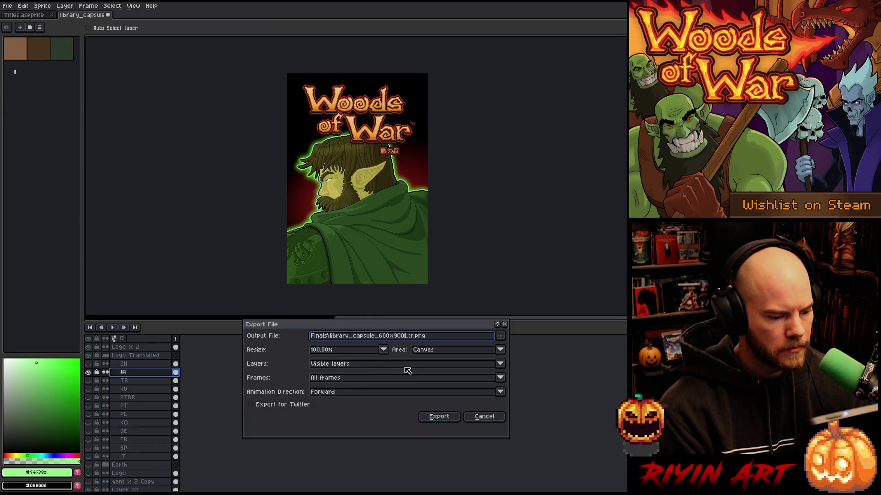
pyautogui.write('ja')
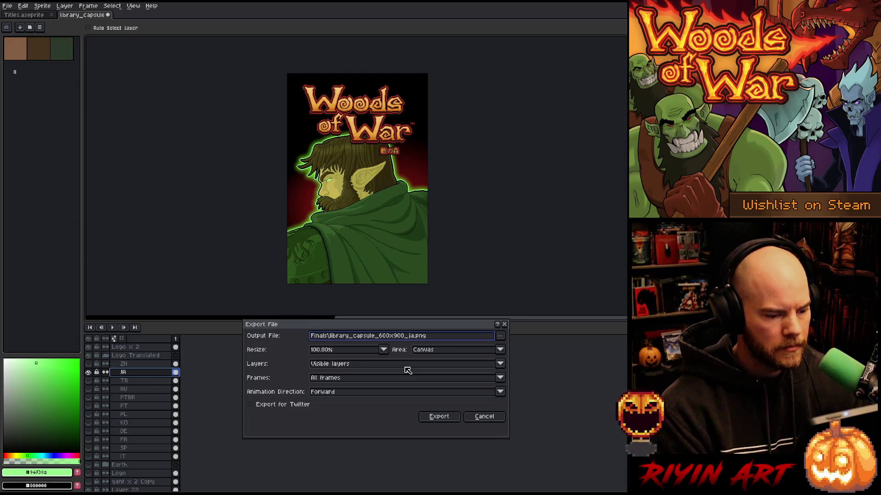
pyautogui.press('Return')
# - Swap to the Chinese ZH subtitle and move it about 27 px right
pyautogui.click(88, 372)
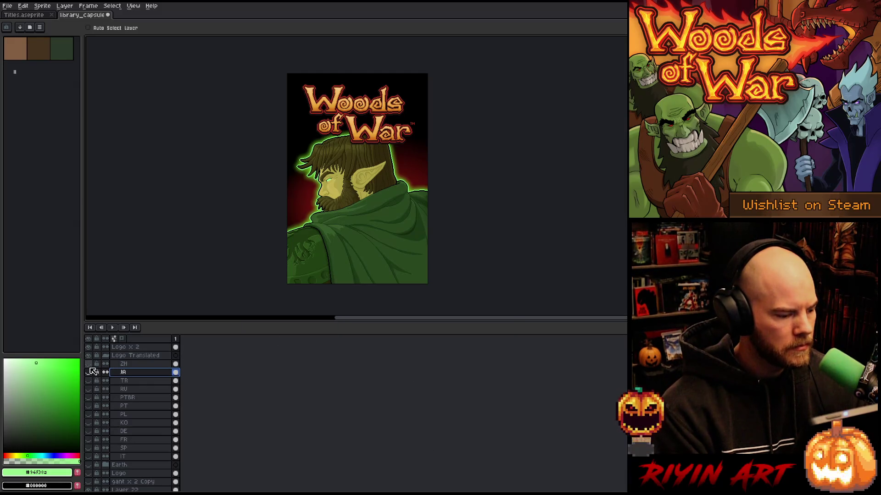
pyautogui.click(88, 363)
pyautogui.click(132, 364)
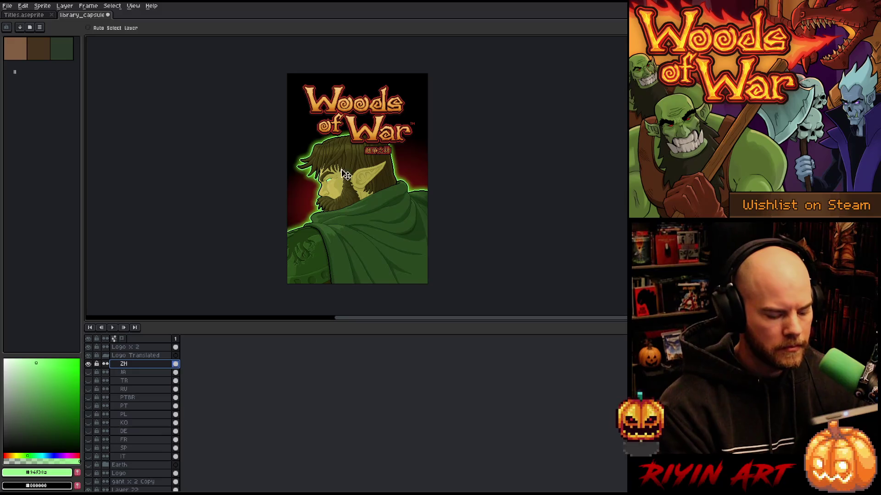
pyautogui.moveTo(387, 156); pyautogui.dragTo(399, 156)
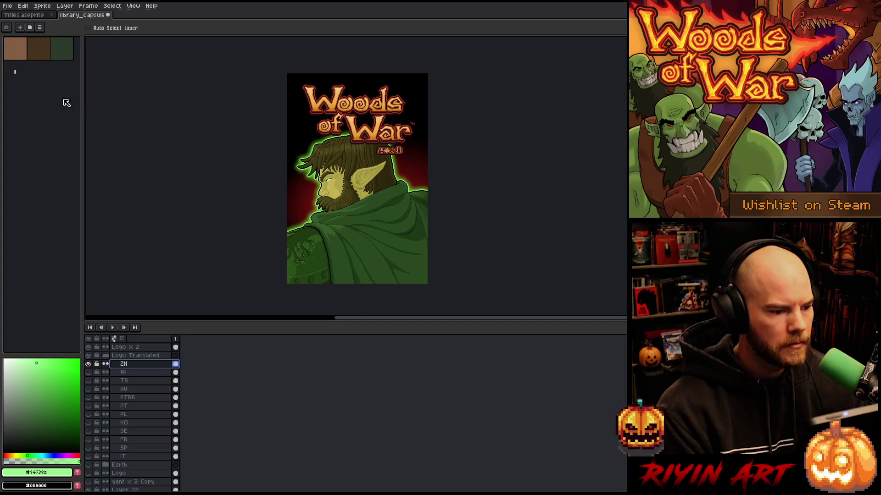
# - Export library_capsule_600x900_zh.png, hide the Chinese subtitle, and save the capsule file
pyautogui.click(8, 6)
pyautogui.moveTo(29, 77)
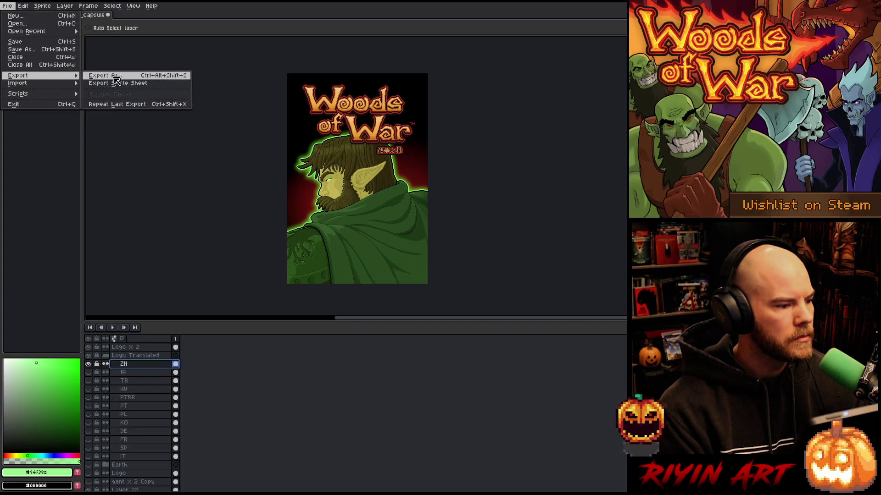
pyautogui.click(106, 75)
pyautogui.click(406, 336)
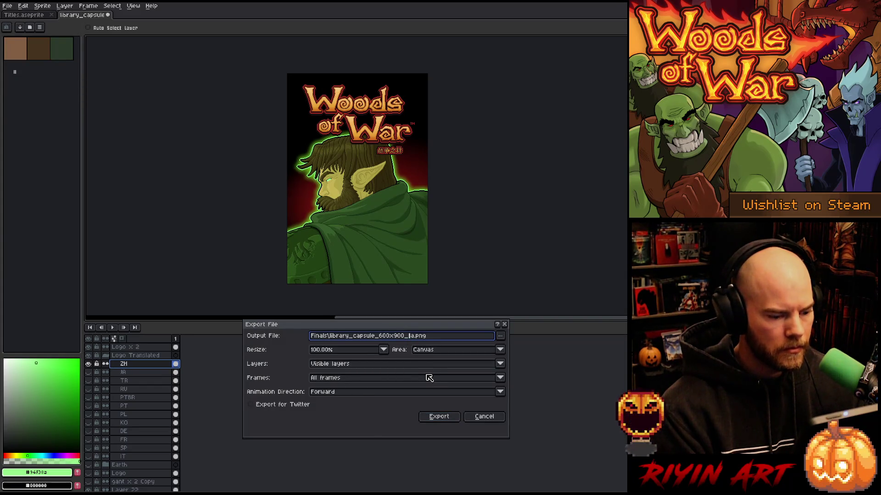
pyautogui.press('Return')
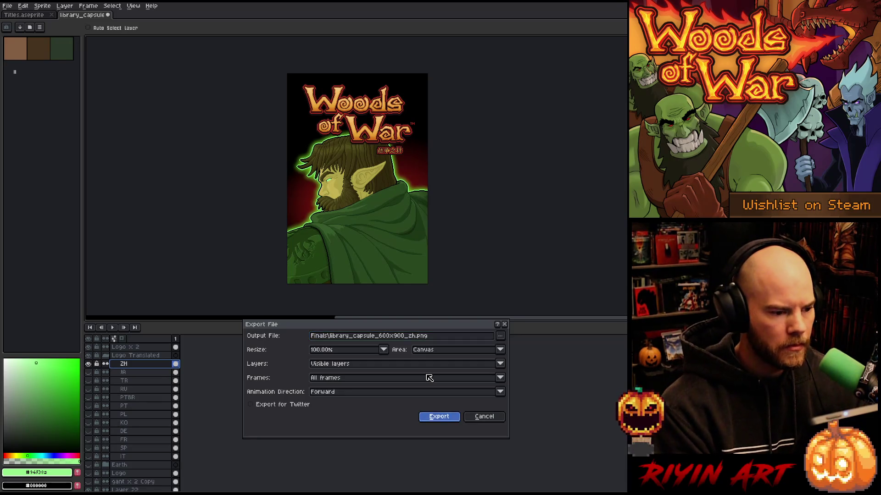
pyautogui.click(91, 356)
pyautogui.hotkey('ctrl', 's')
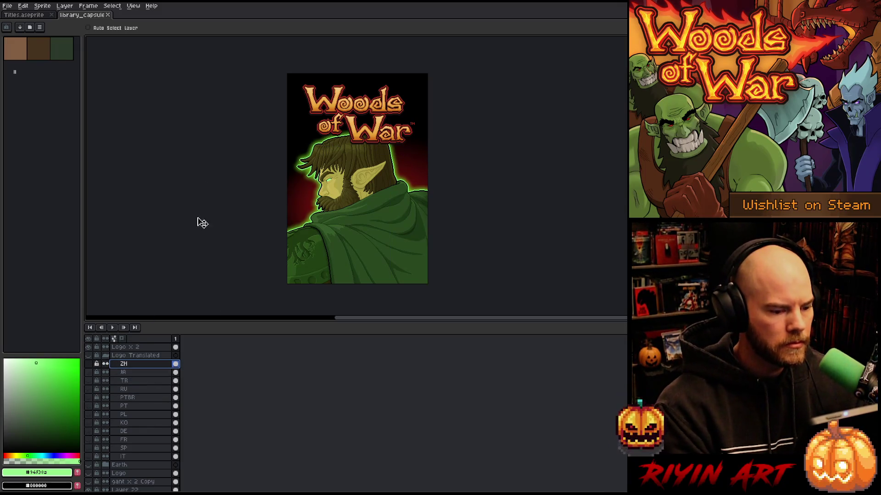
# - Close the capsule and Titles files, then open addPlayer_gant_v5_920x430_v2.aseprite from Capsule, centred in view
pyautogui.click(108, 15)
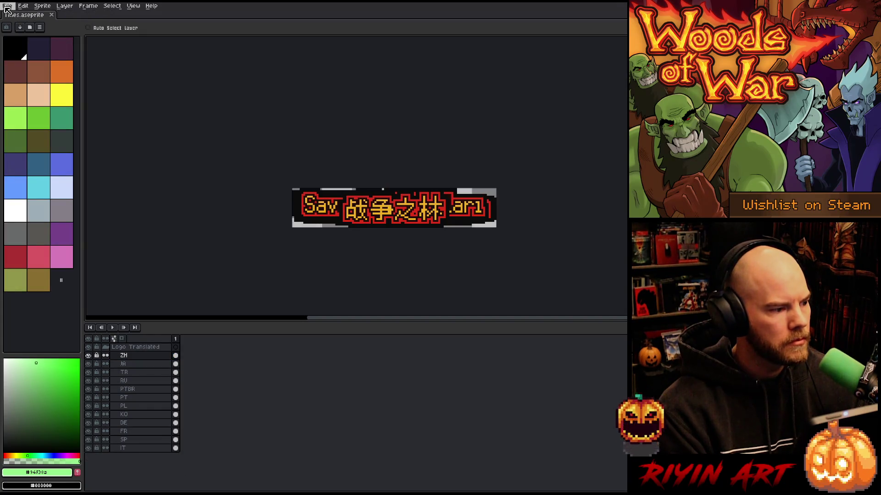
pyautogui.click(51, 15)
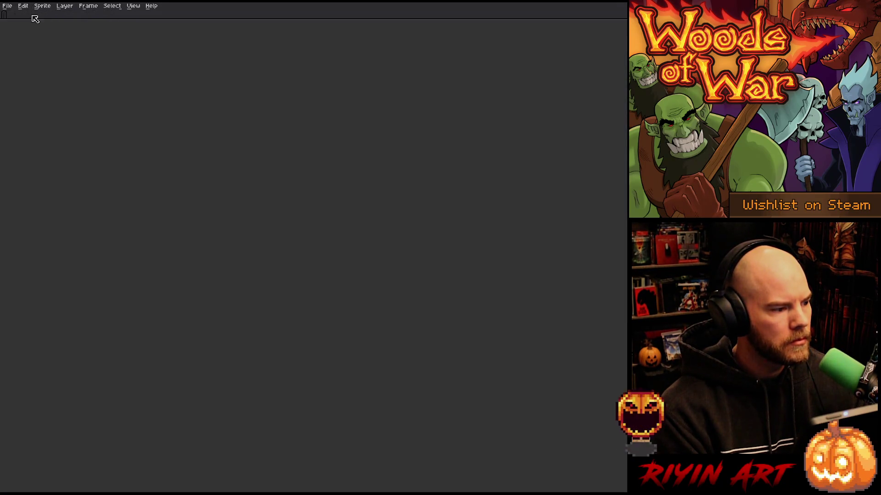
pyautogui.click(7, 6)
pyautogui.click(20, 26)
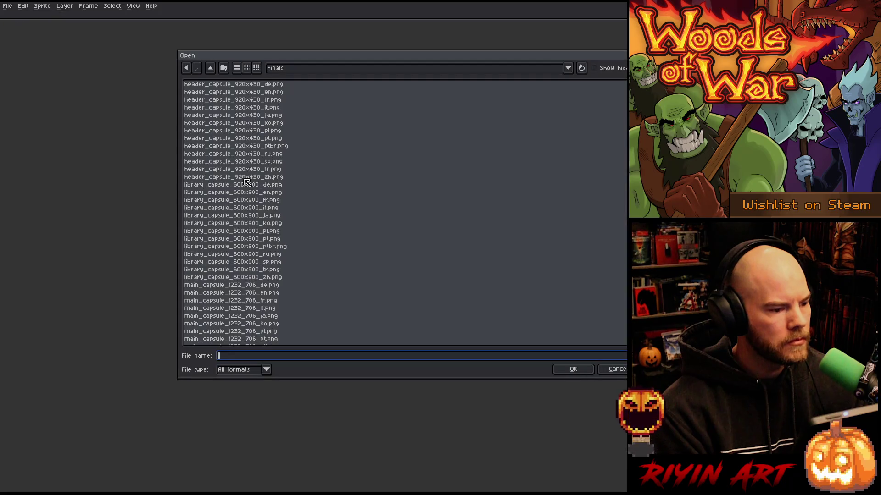
pyautogui.click(290, 70)
pyautogui.click(331, 138)
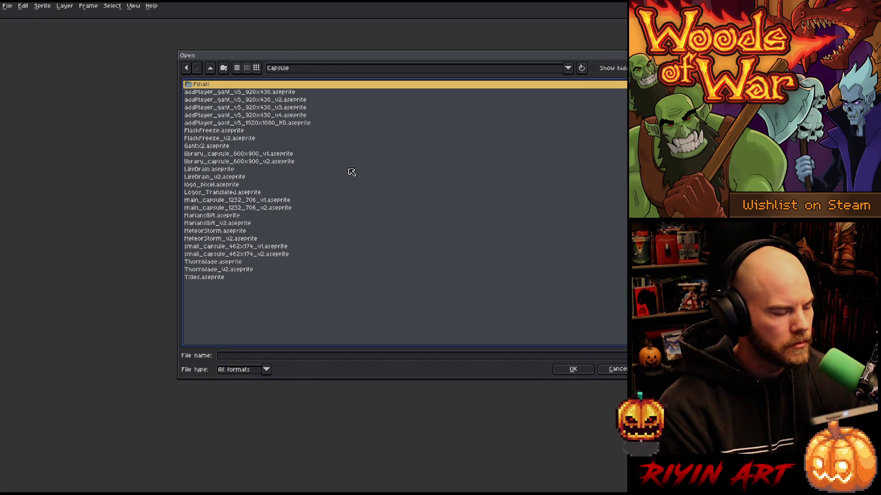
pyautogui.click(272, 100)
pyautogui.doubleClick(272, 100)
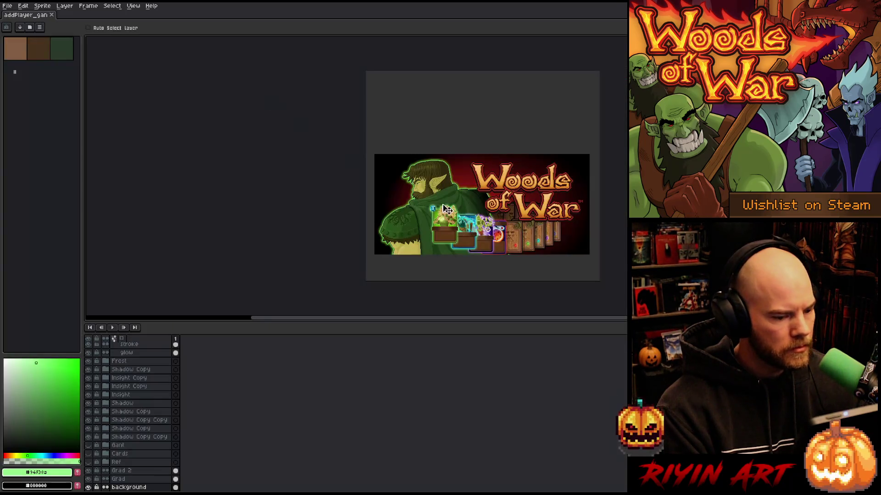
pyautogui.scroll(2, 509, 255)
pyautogui.scroll(-4, 525, 244)
pyautogui.moveTo(531, 190); pyautogui.dragTo(393, 192)
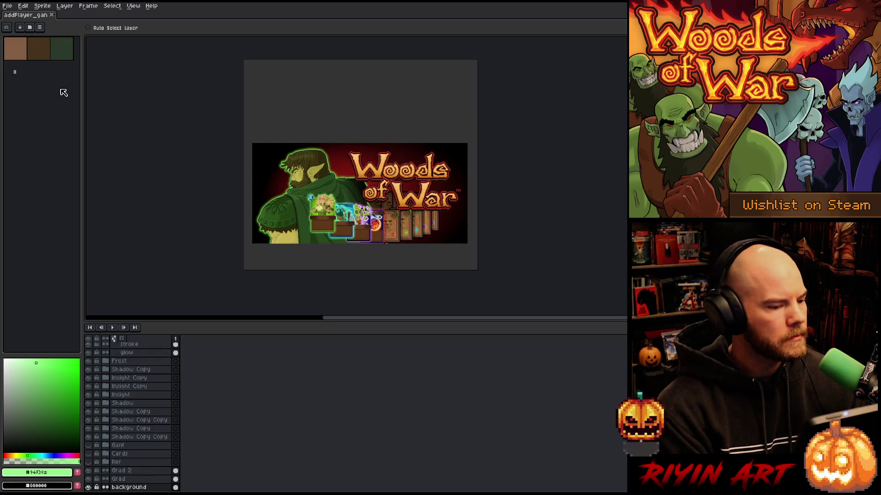
# - Save the banner as library_hero_3840x1240_v1.aseprite in the Capsule folder
pyautogui.click(7, 6)
pyautogui.click(34, 49)
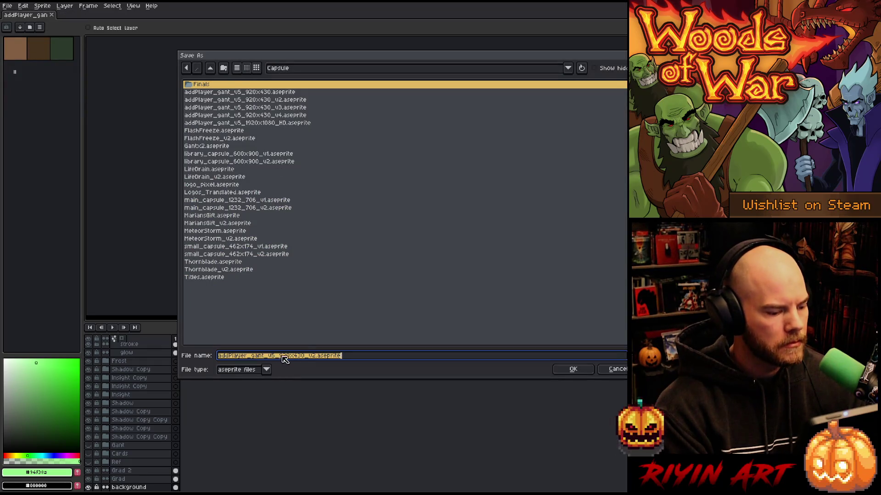
pyautogui.click(291, 357)
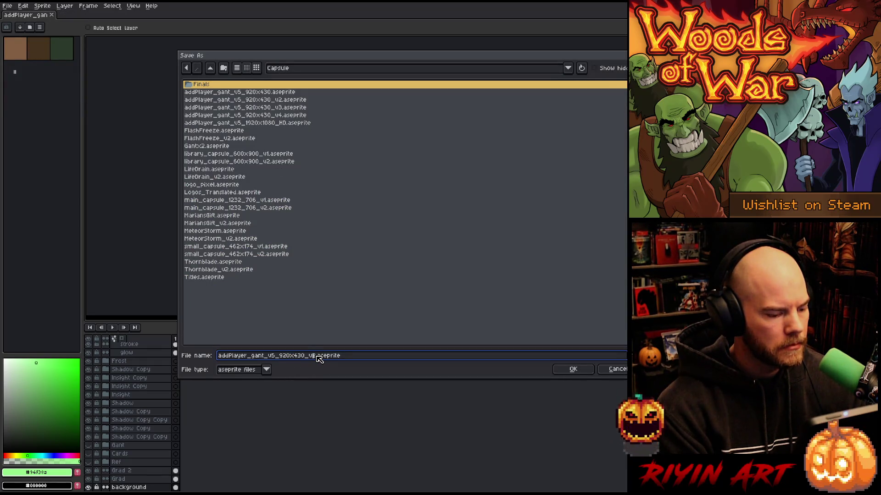
pyautogui.press('BackSpace')
pyautogui.write('1')
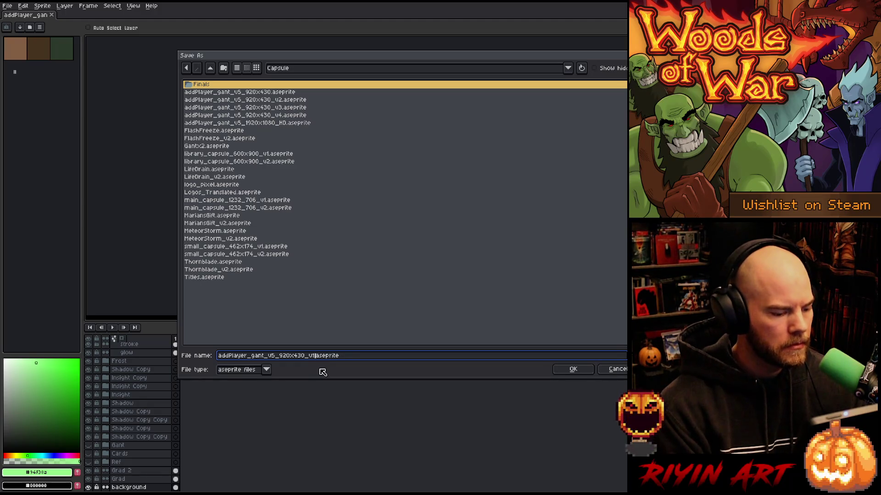
pyautogui.press('BackSpace')
pyautogui.press('BackSpace')
pyautogui.press('BackSpace')
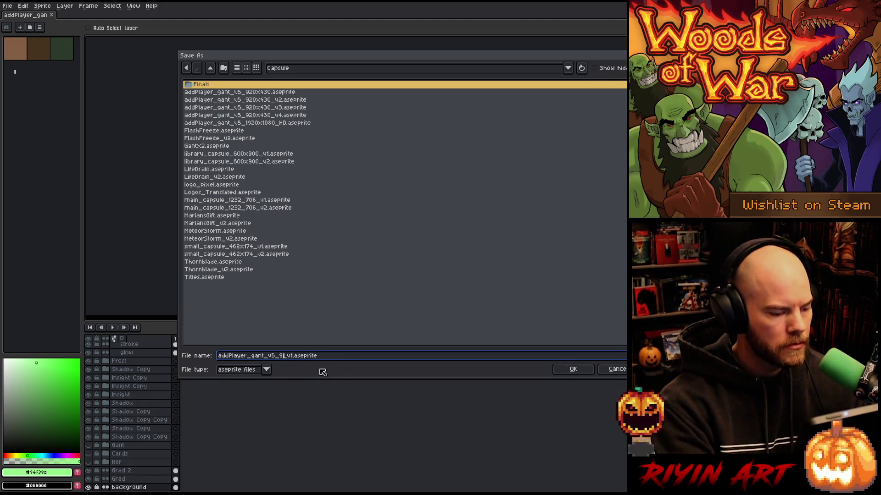
pyautogui.write('library')
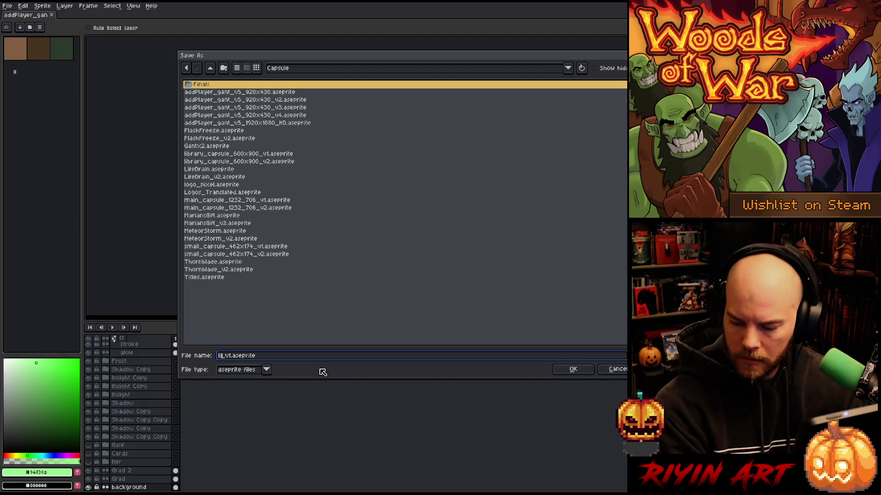
pyautogui.write('_hero')
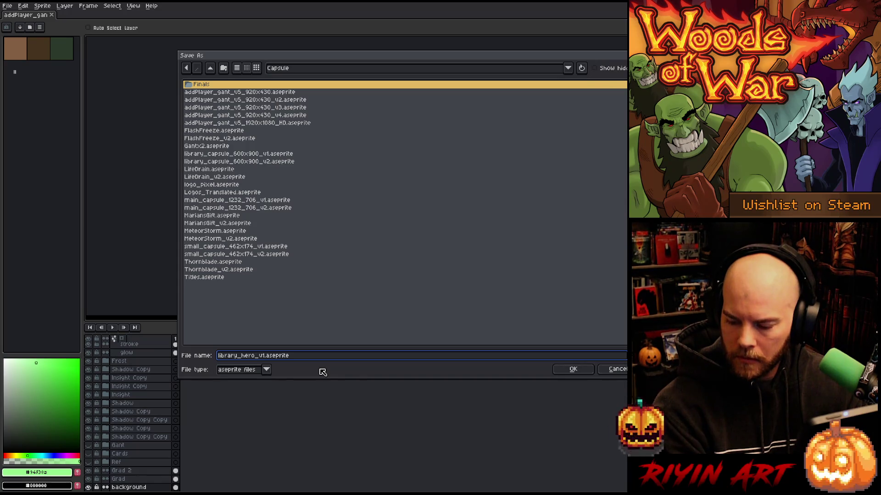
pyautogui.write('_38')
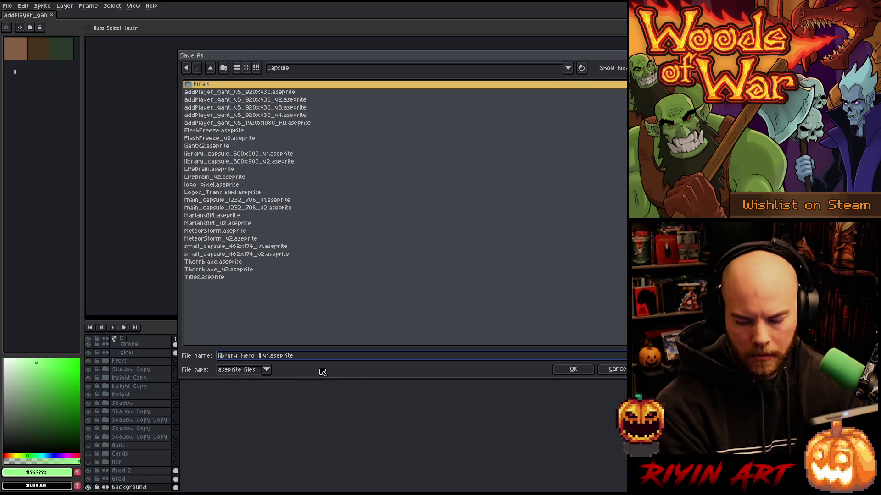
pyautogui.write('40x')
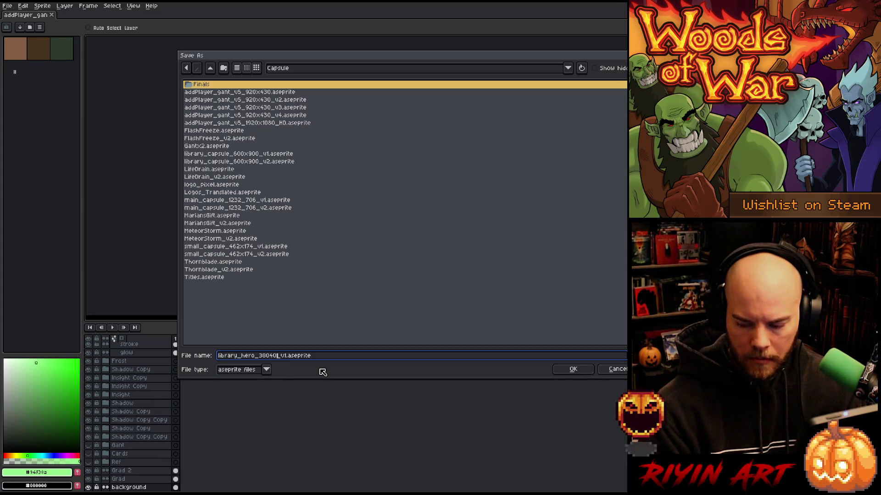
pyautogui.write('x1240')
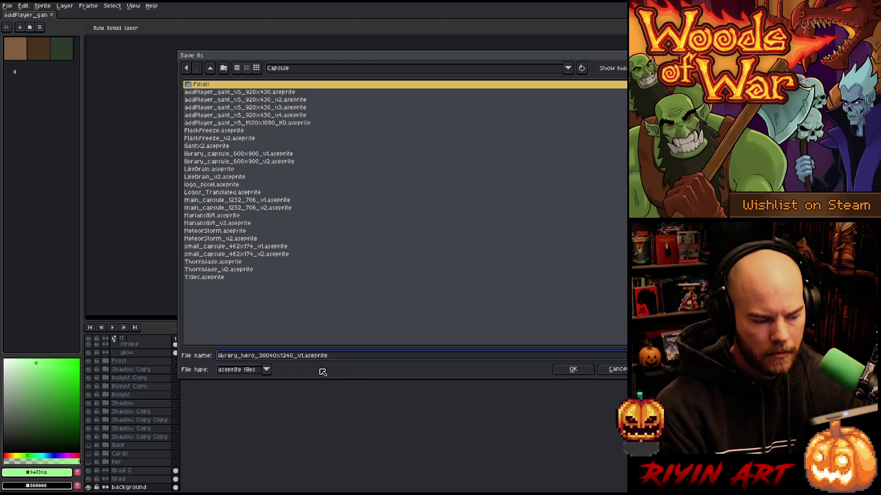
pyautogui.press('Return')
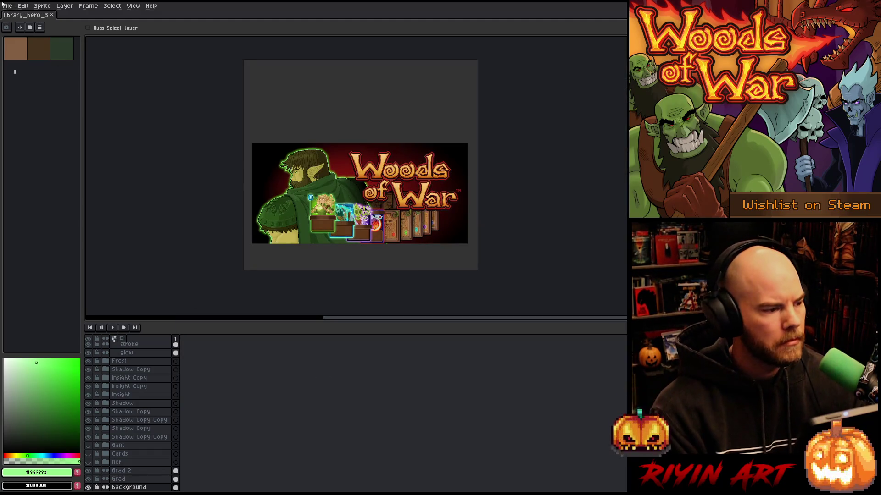
pyautogui.click(42, 5)
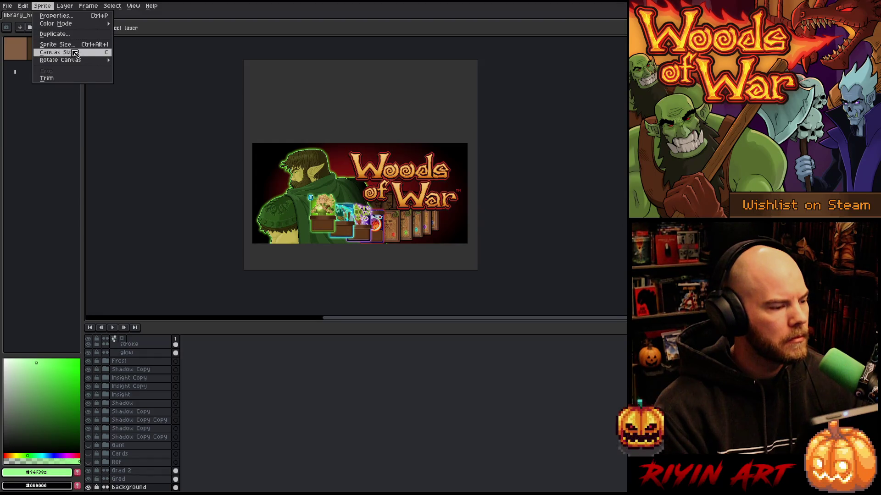
# - Try a 3840 px canvas width in Canvas Size, then cancel without changes
pyautogui.click(75, 53)
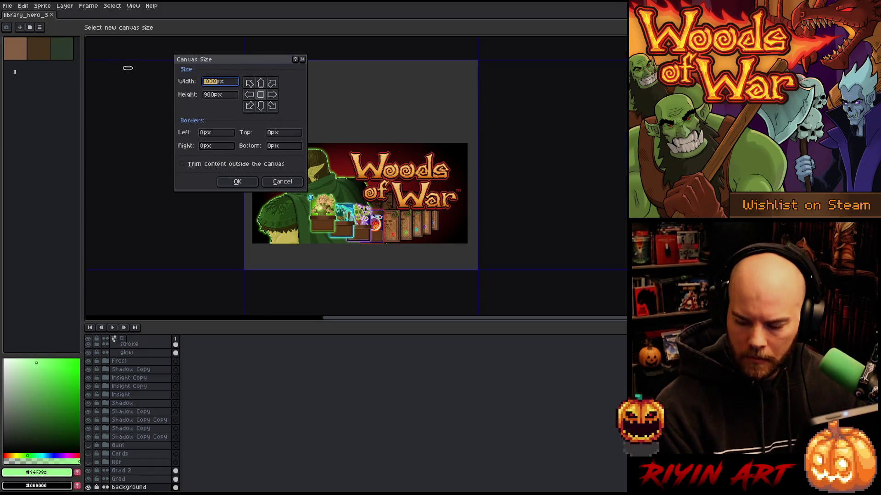
pyautogui.write('3840')
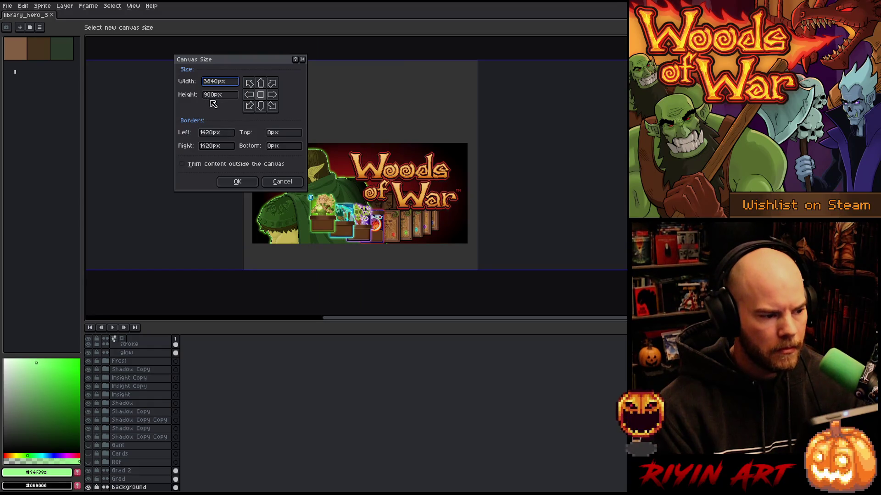
pyautogui.moveTo(215, 94); pyautogui.dragTo(186, 94)
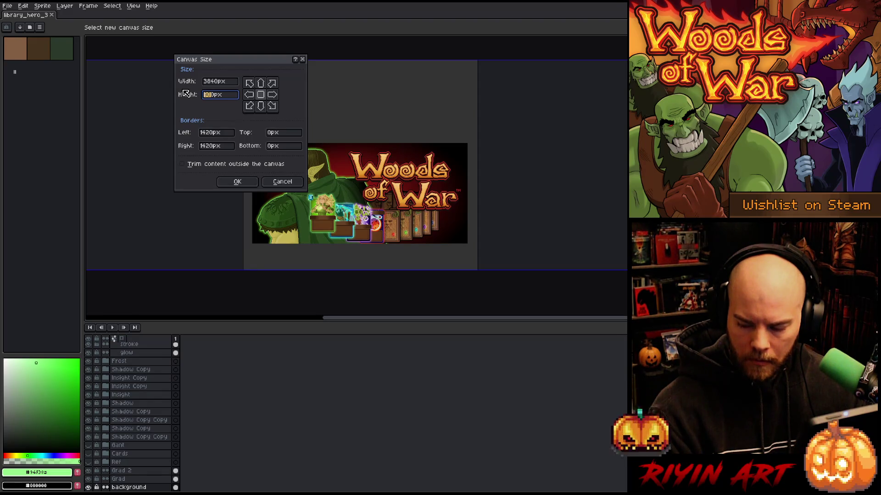
pyautogui.click(275, 183)
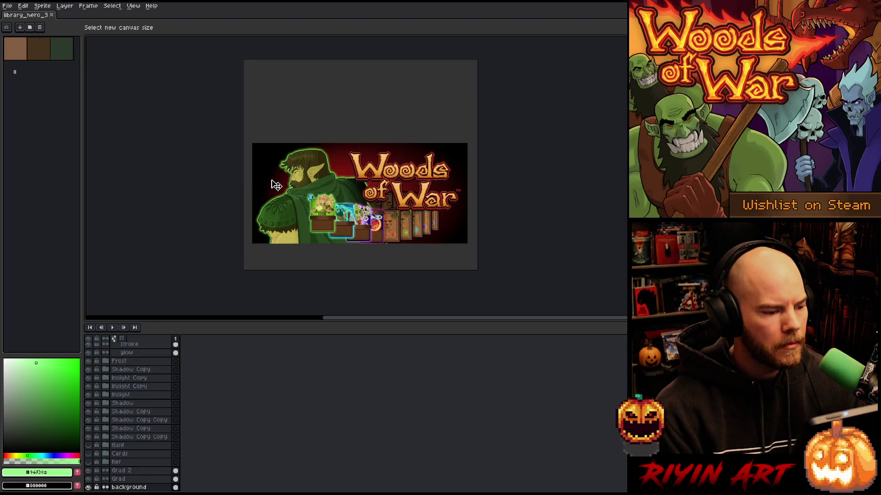
# - Scale the sprite to 400% in Sprite Size, making it 4000×3600 px
pyautogui.click(63, 7)
pyautogui.moveTo(42, 6)
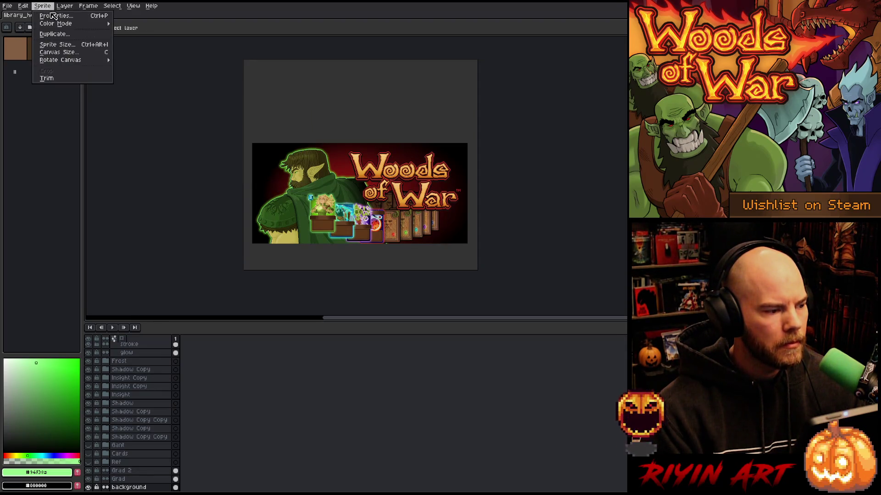
pyautogui.click(57, 45)
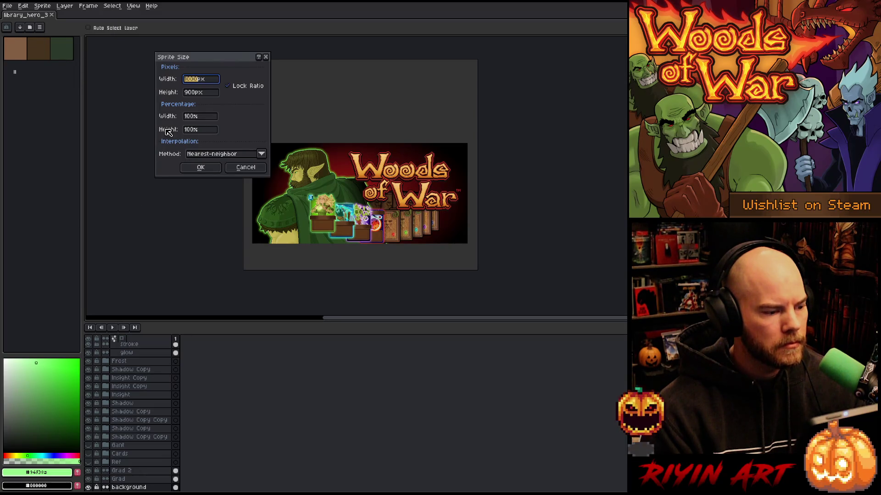
pyautogui.click(192, 117)
pyautogui.write('500')
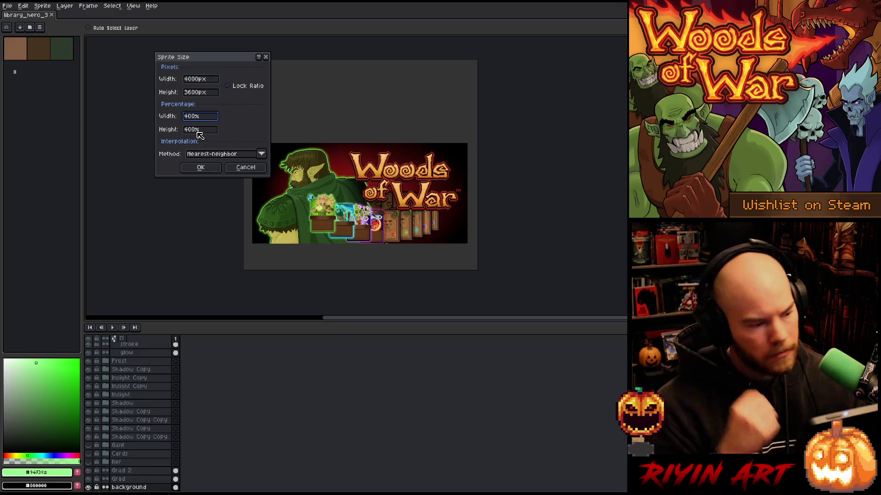
pyautogui.click(210, 166)
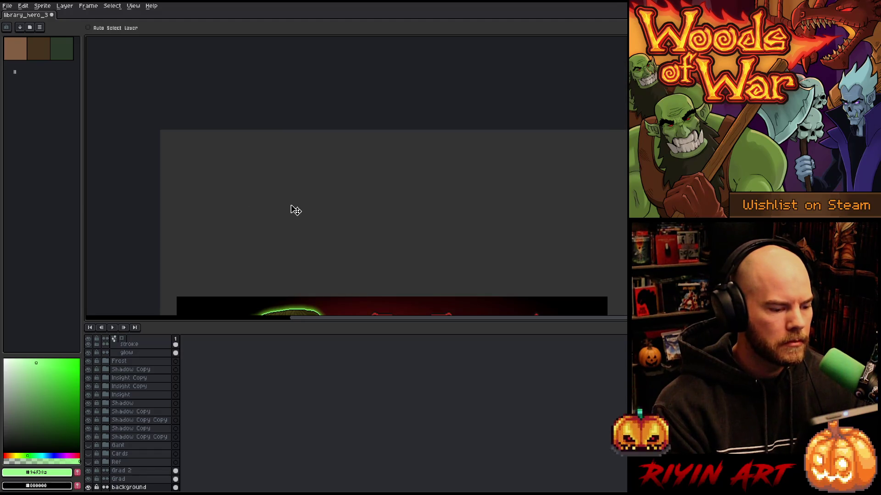
# - Zoom until the whole 4000×3600 banner fits in view, then open the Sprite menu
pyautogui.scroll(-3, 295, 210)
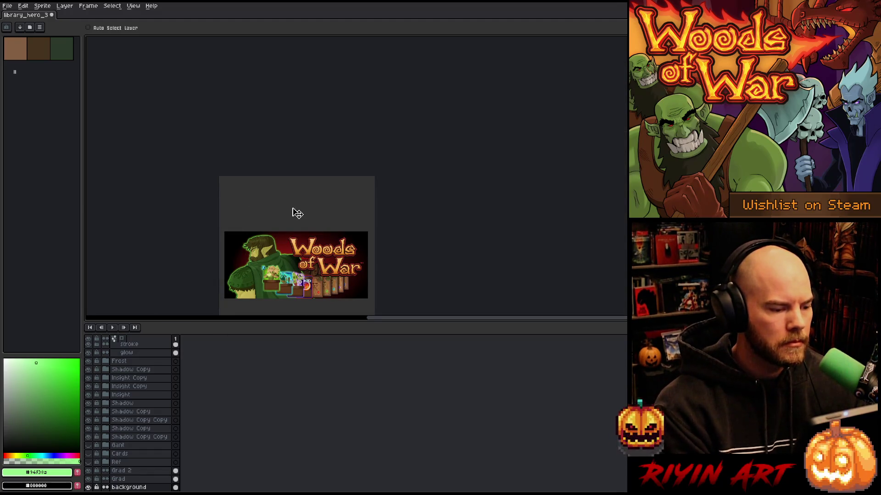
pyautogui.scroll(-1, 295, 211)
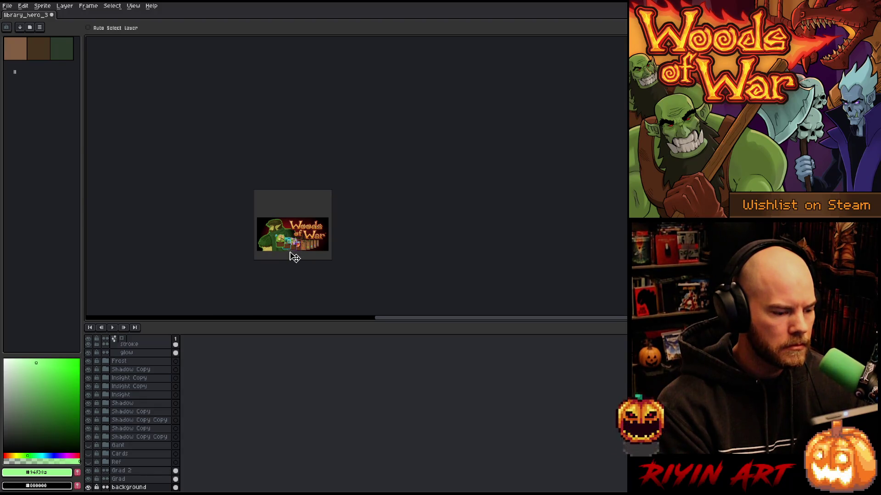
pyautogui.scroll(1, 293, 255)
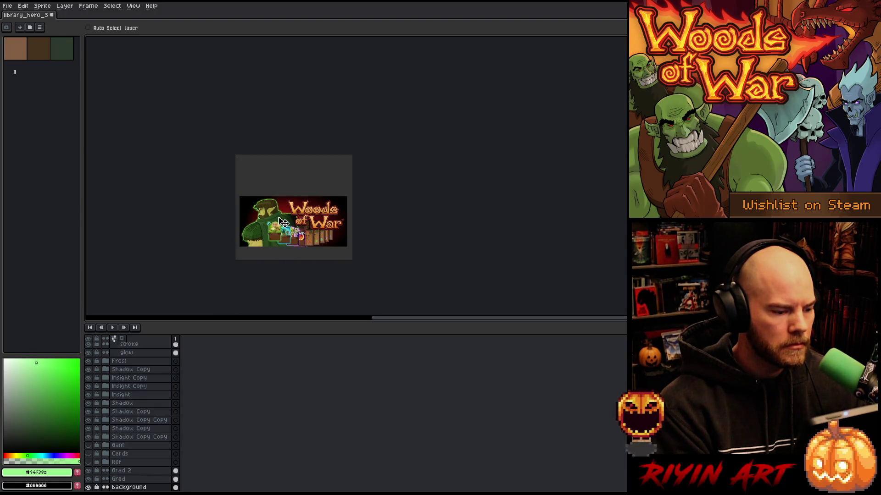
pyautogui.scroll(1, 283, 222)
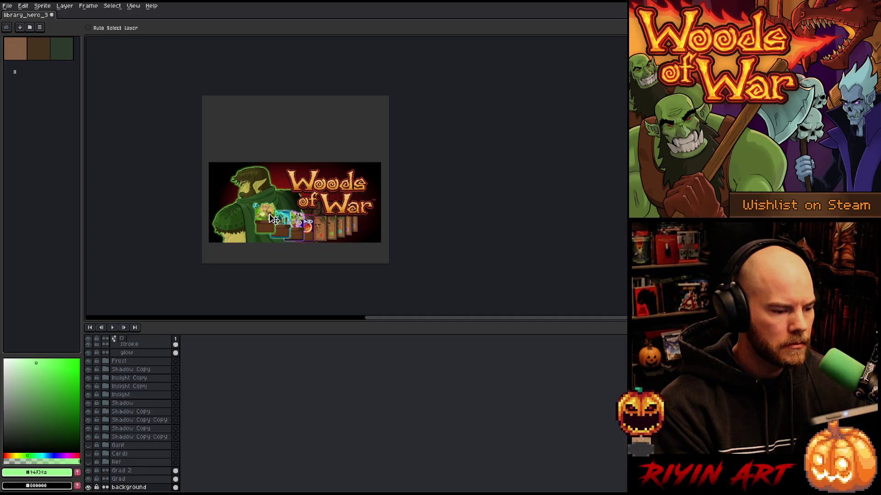
pyautogui.scroll(1, 273, 219)
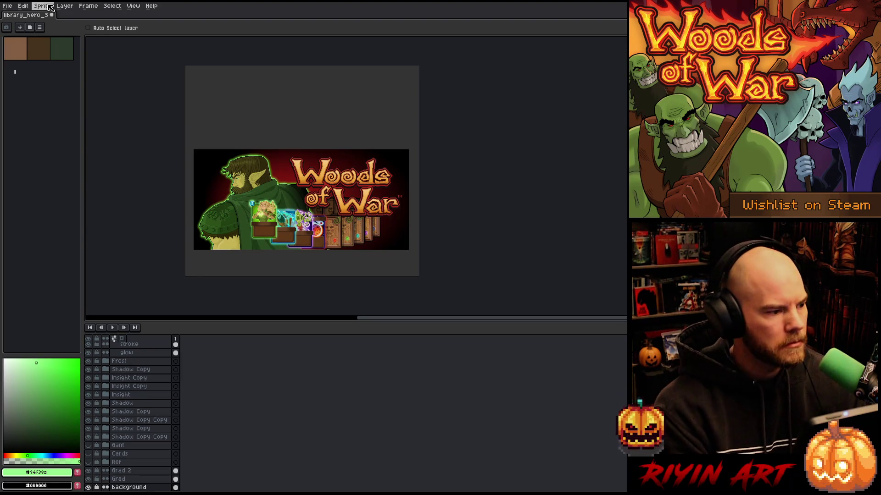
pyautogui.click(48, 8)
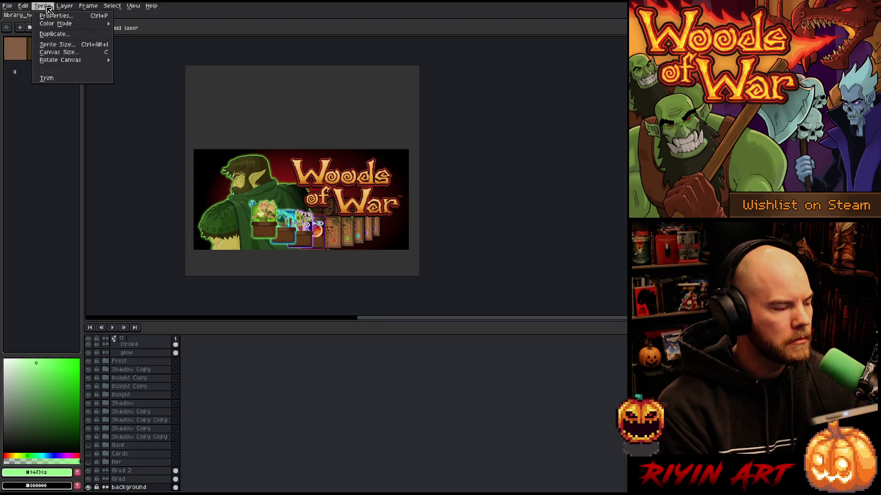
# - Enter a 3840 px canvas width and move the Canvas Size dialog off the banner
pyautogui.click(61, 54)
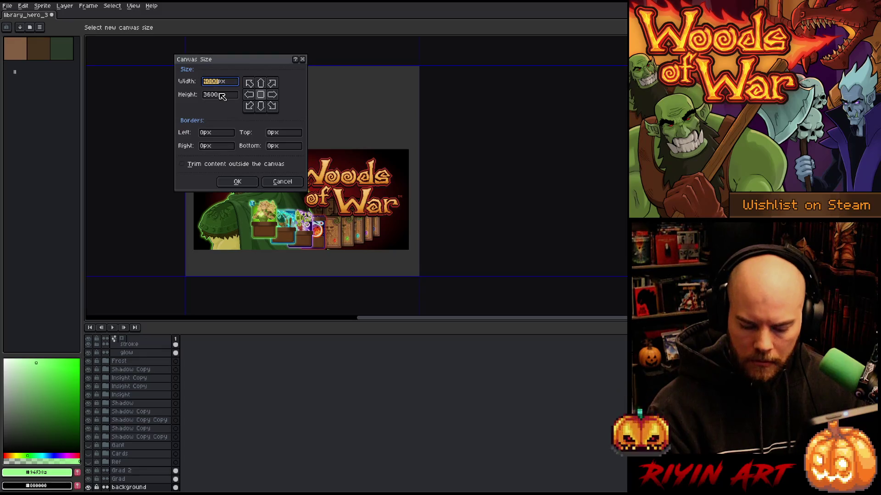
pyautogui.write('3')
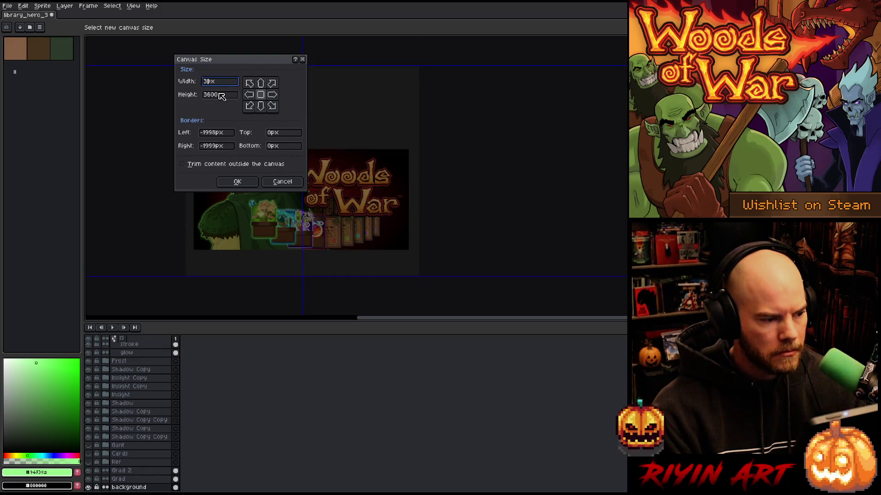
pyautogui.write('840')
pyautogui.click(218, 93)
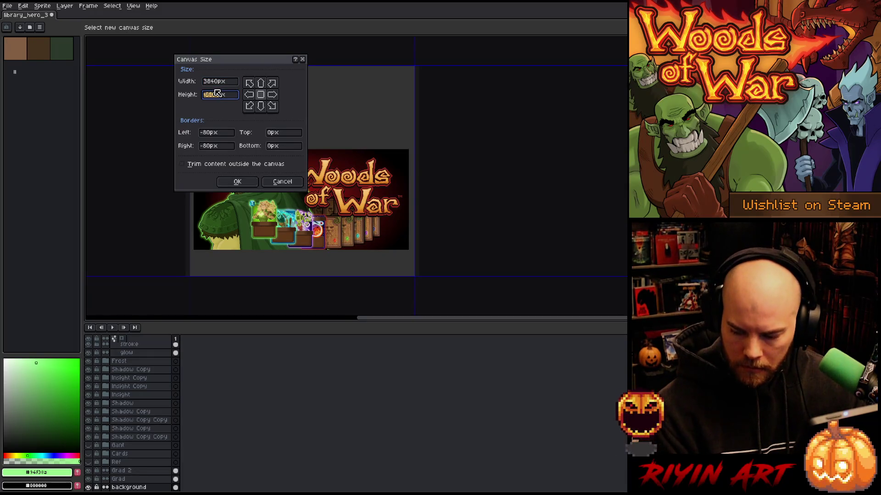
pyautogui.write('1')
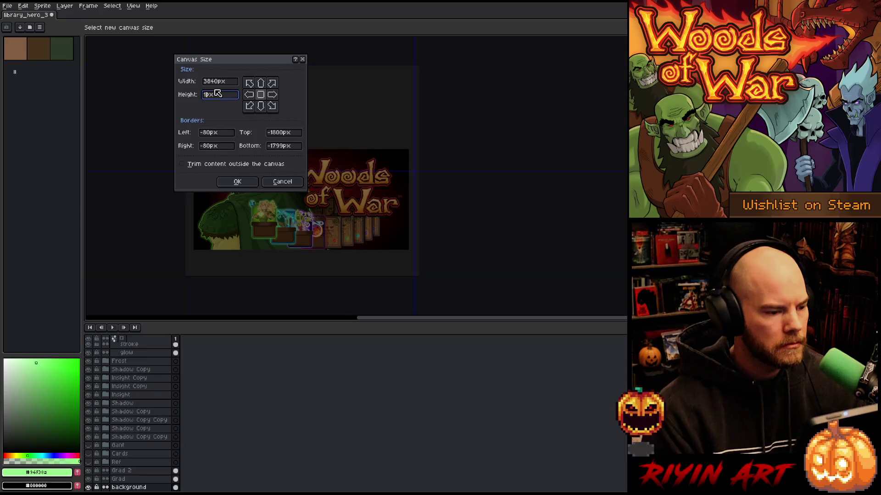
pyautogui.write('240')
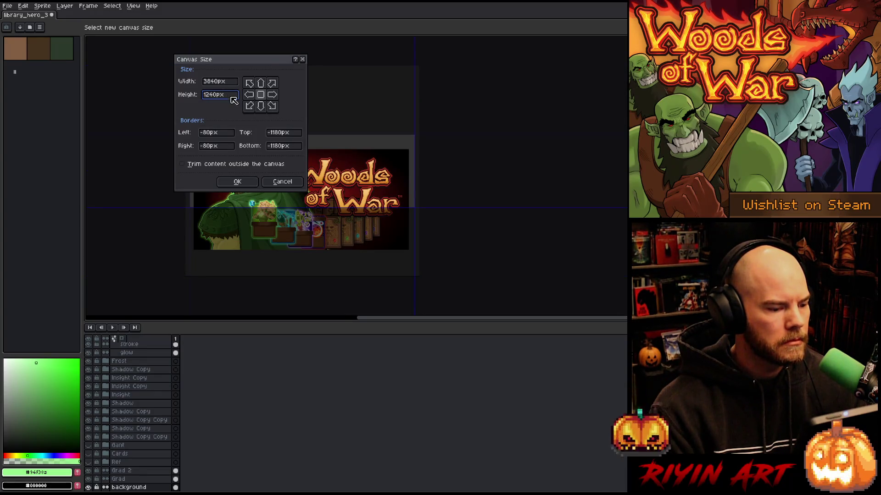
pyautogui.moveTo(260, 63); pyautogui.dragTo(639, 61)
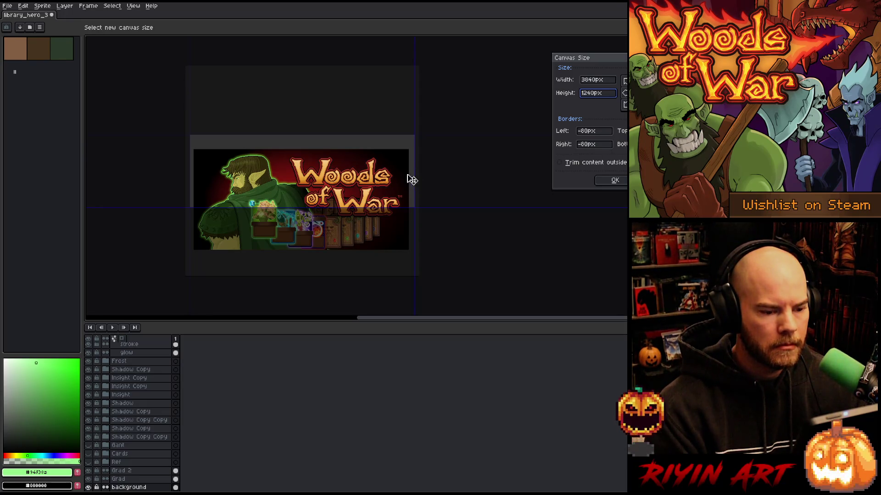
# - Correct the canvas height to 2500 px and apply the 3840×2500 resize
pyautogui.press('BackSpace')
pyautogui.write('8')
pyautogui.press('Tab')
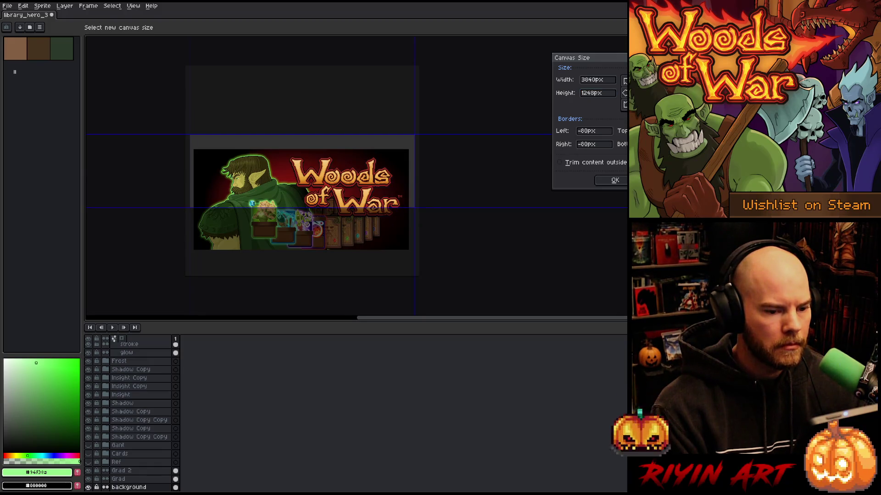
pyautogui.write('1904')
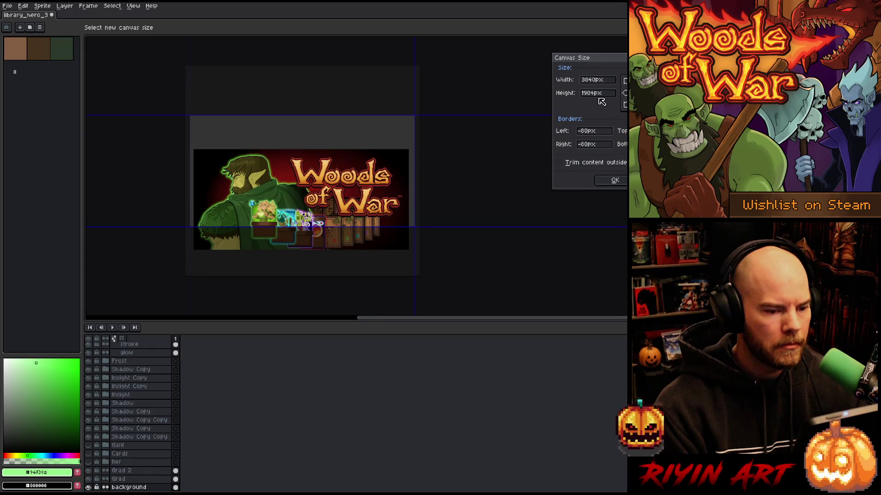
pyautogui.moveTo(599, 98); pyautogui.dragTo(573, 101)
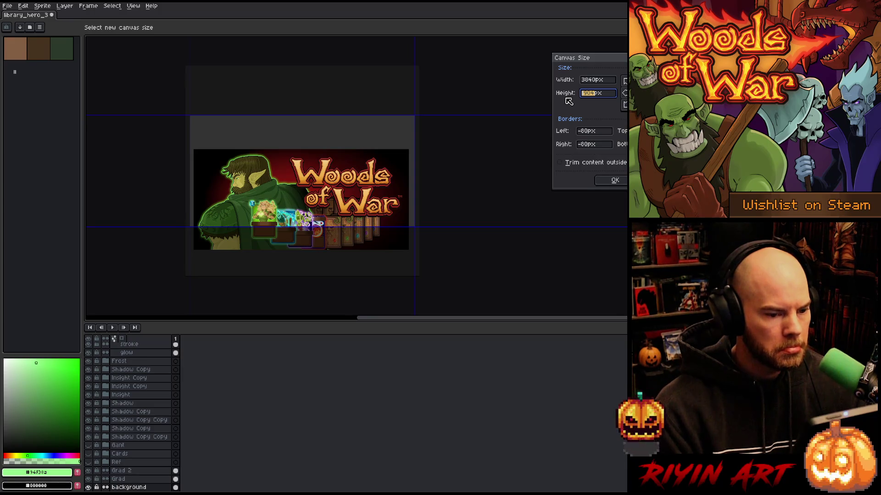
pyautogui.write('5')
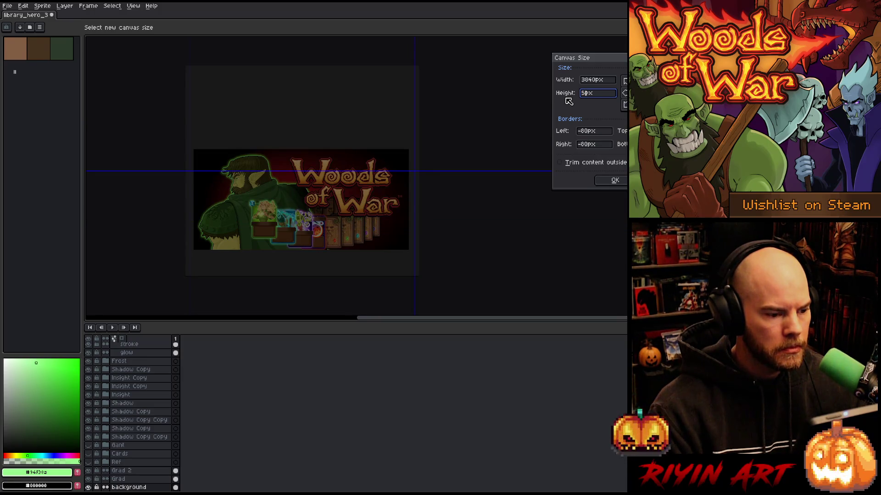
pyautogui.write('40')
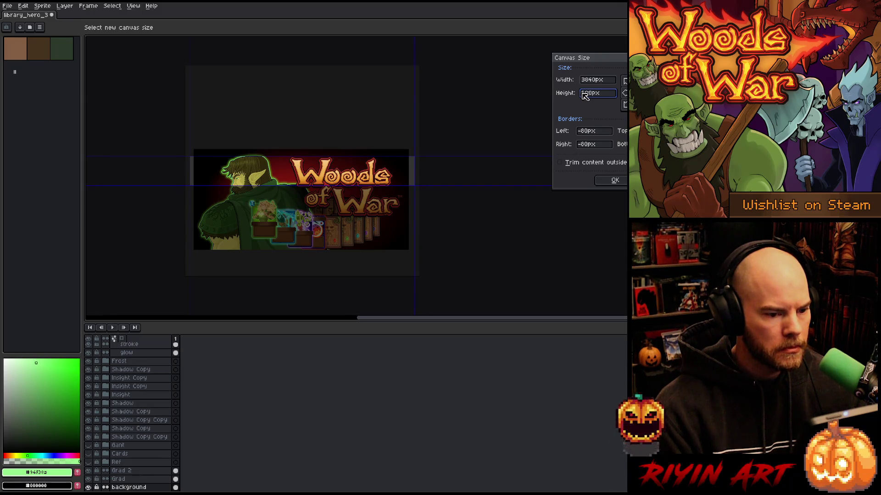
pyautogui.write('150')
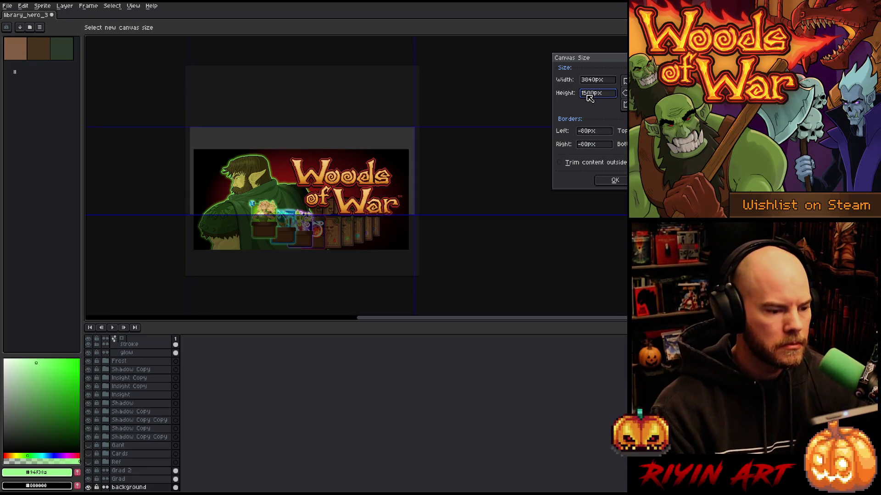
pyautogui.press('BackSpace')
pyautogui.write('2')
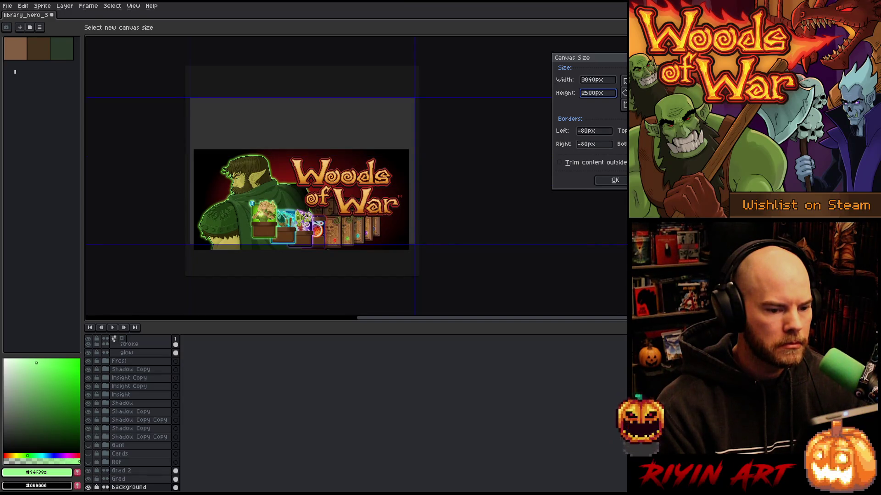
pyautogui.press('Tab')
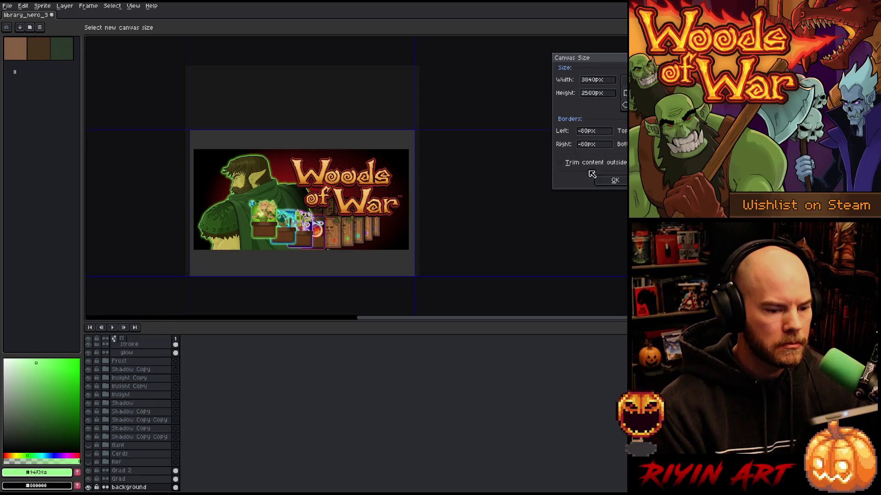
pyautogui.click(615, 180)
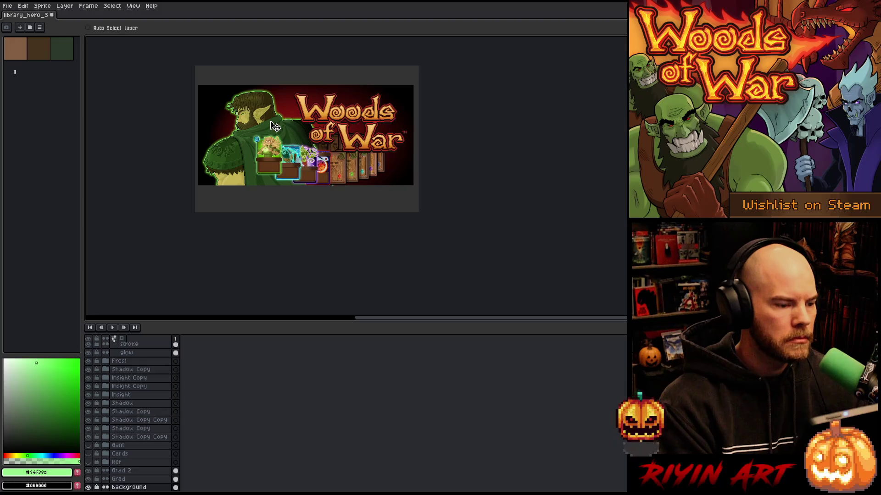
# - Create a new blank sprite with a height of 12 px
pyautogui.scroll(1, 276, 127)
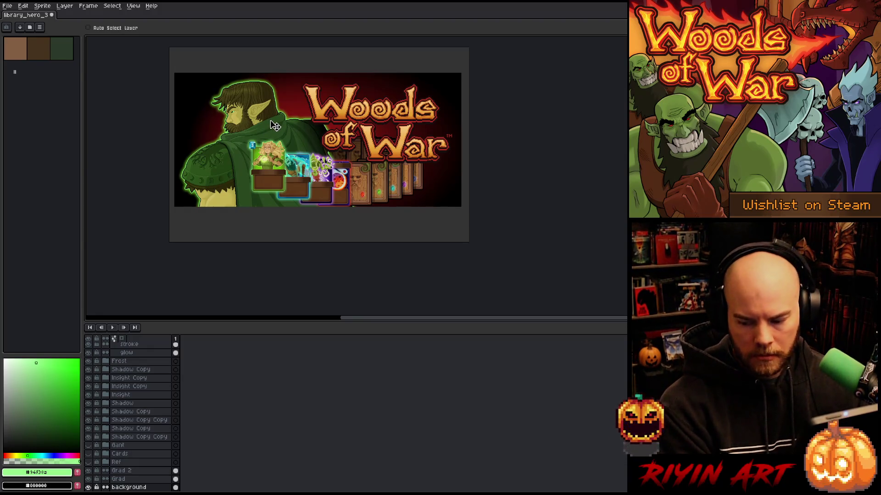
pyautogui.scroll(10, 139, 366)
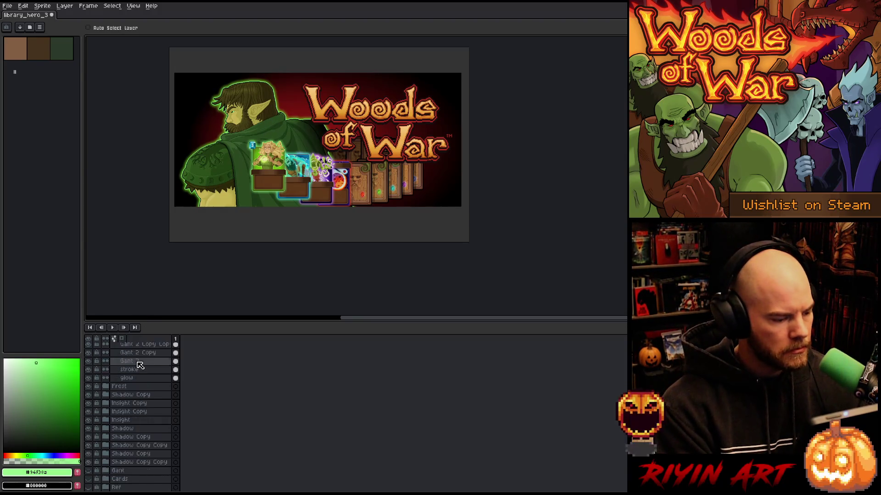
pyautogui.scroll(3, 139, 365)
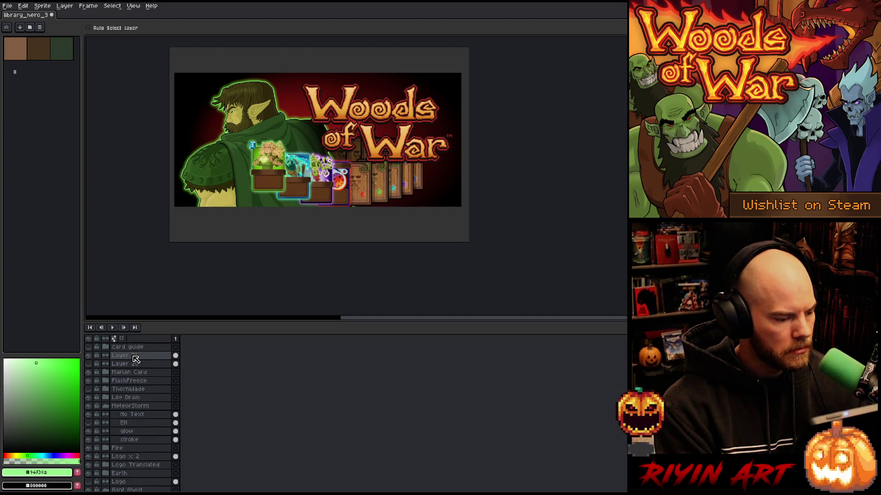
pyautogui.hotkey('ctrl', 'n')
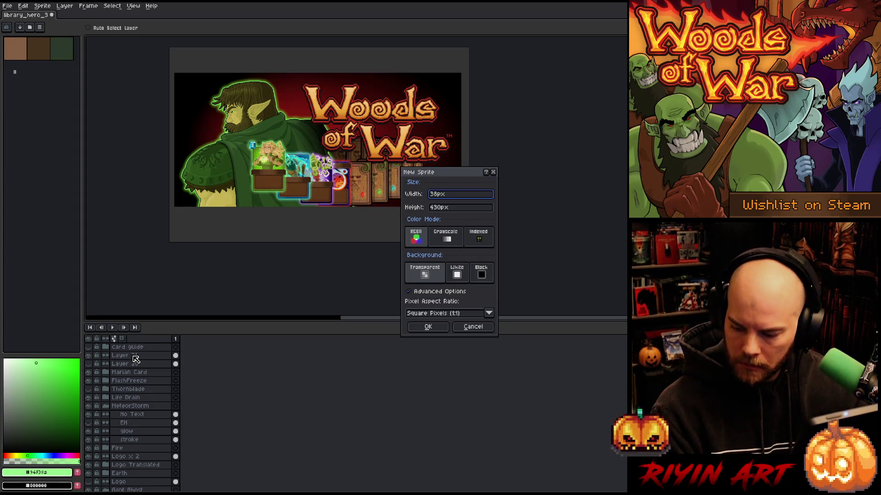
pyautogui.press('Tab')
pyautogui.write('12')
pyautogui.press('Return')
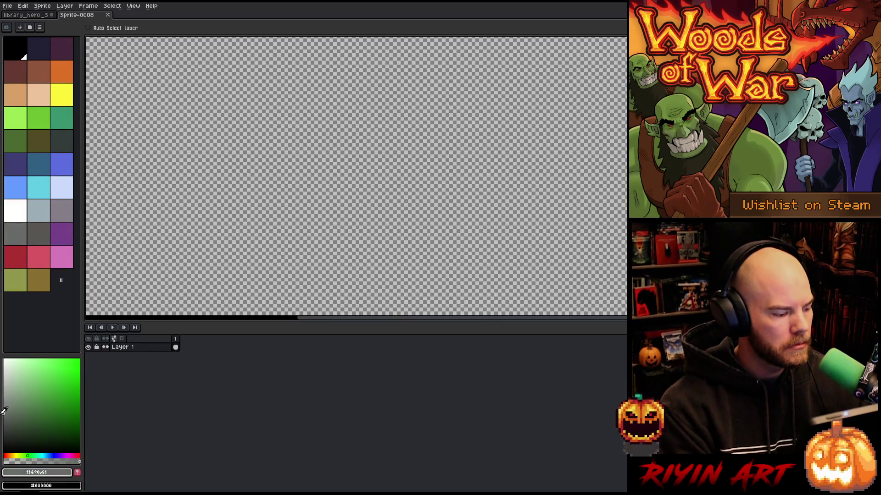
# - Switch to the magic wand, select all, and return to the library_hero_3 banner
pyautogui.press('w')
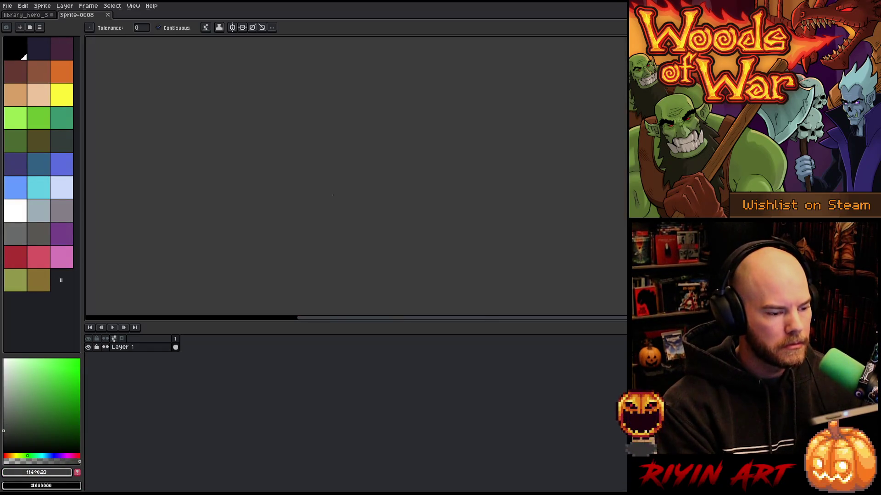
pyautogui.hotkey('ctrl', 'a')
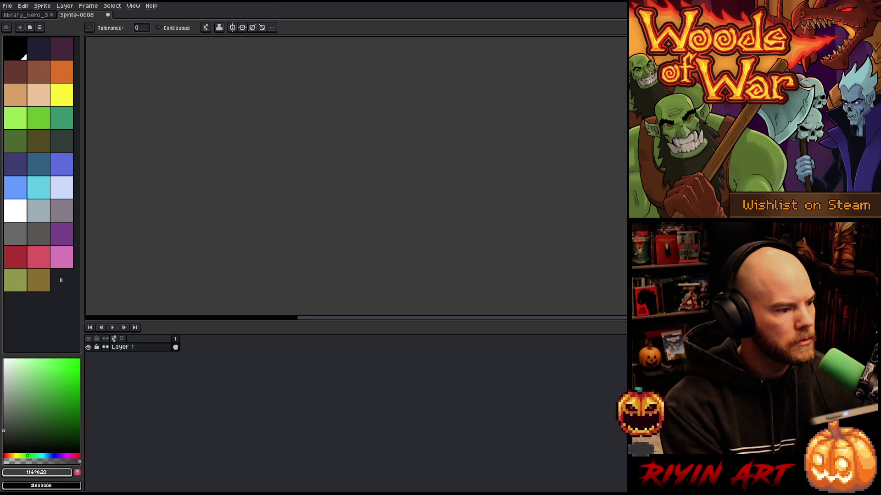
pyautogui.click(41, 19)
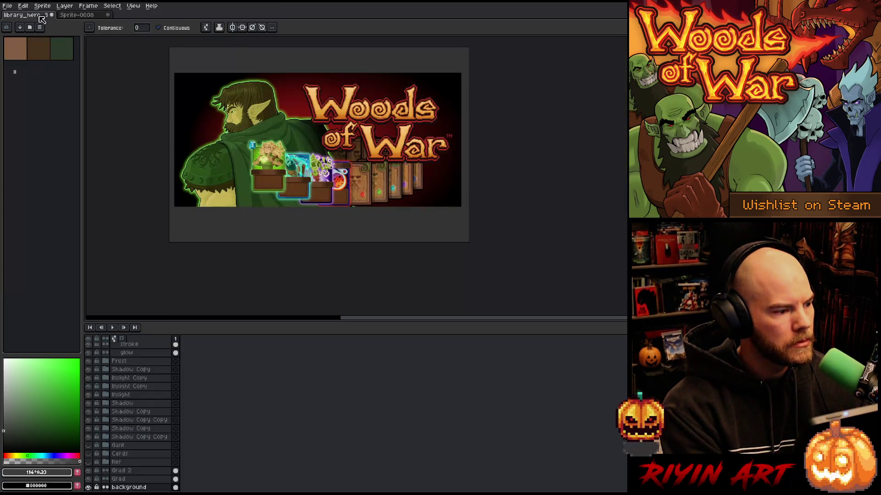
# - Transform Layer 20's cel and drag the grey block down to Y 657
pyautogui.scroll(10, 136, 404)
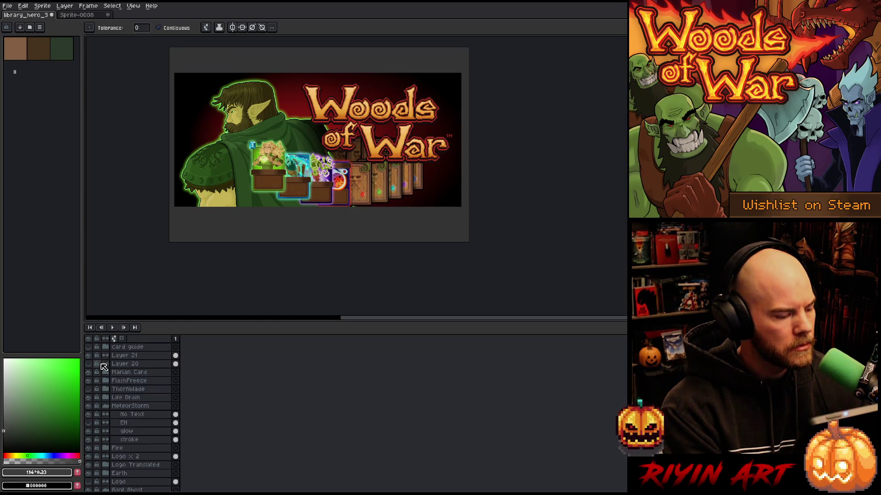
pyautogui.click(120, 367)
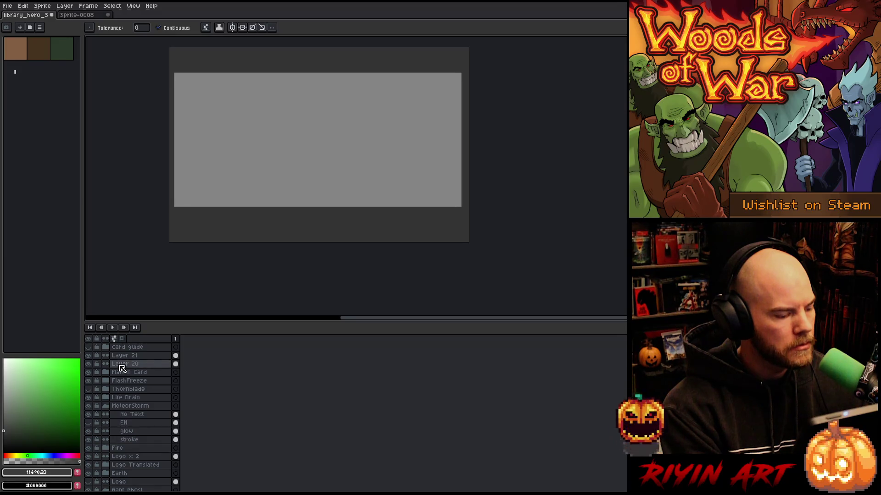
pyautogui.click(175, 365)
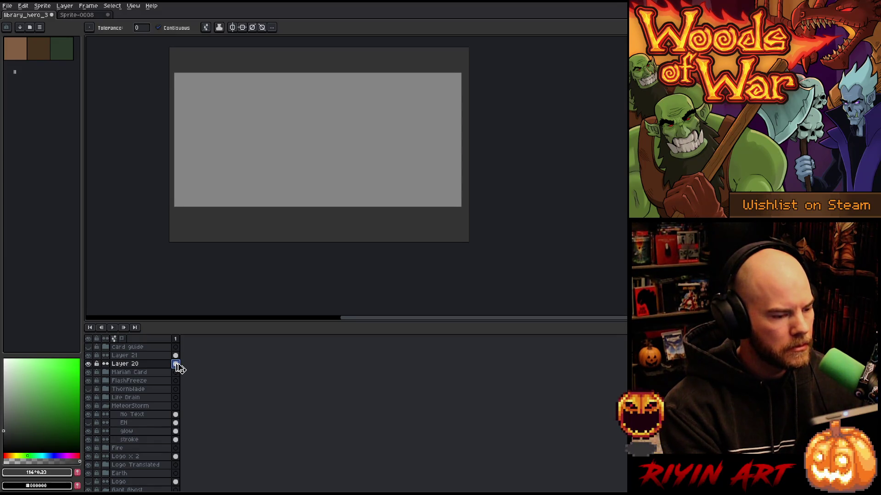
pyautogui.hotkey('ctrl', 't')
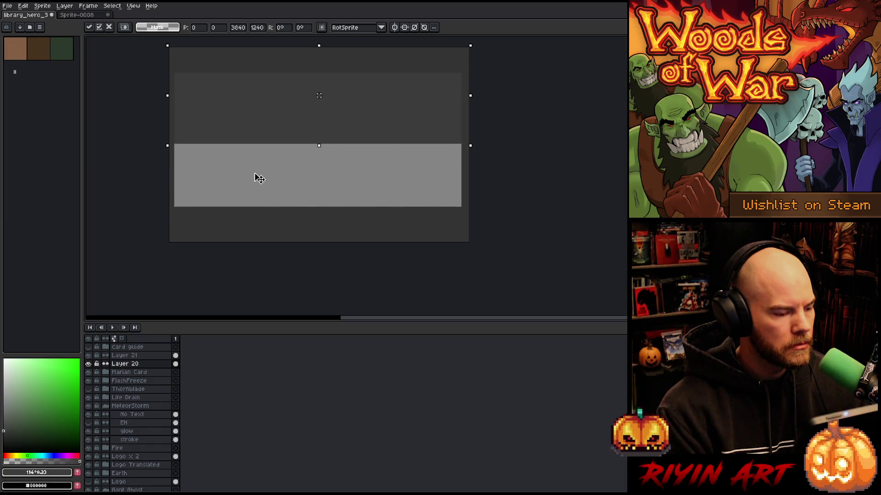
pyautogui.moveTo(259, 179); pyautogui.dragTo(259, 230)
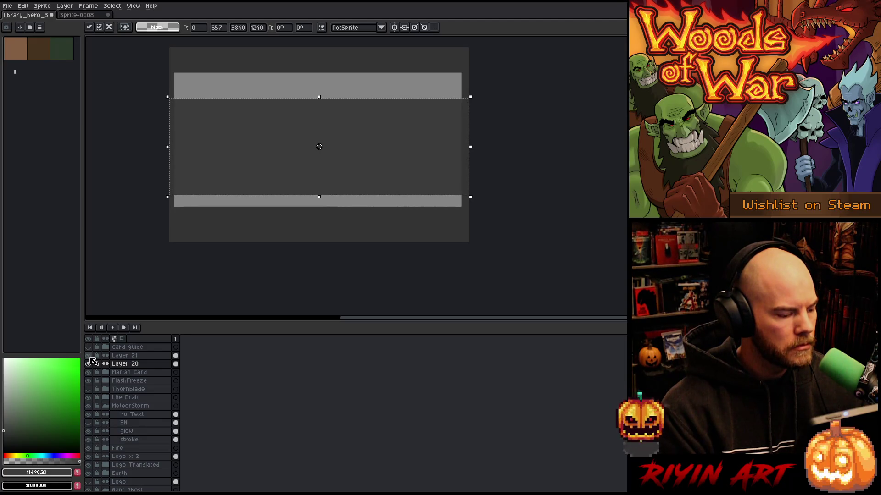
# - Toggle Layer 20's visibility to check the artwork beneath, then reselect the grey block
pyautogui.click(91, 359)
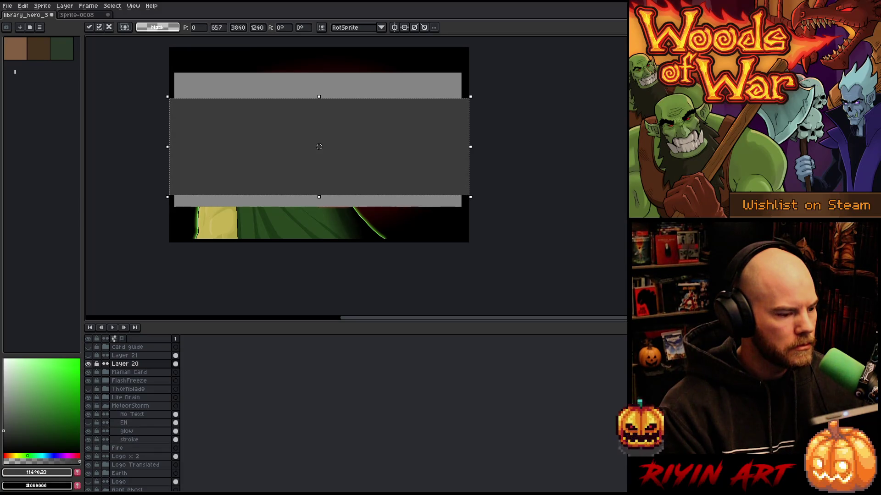
pyautogui.click(88, 364)
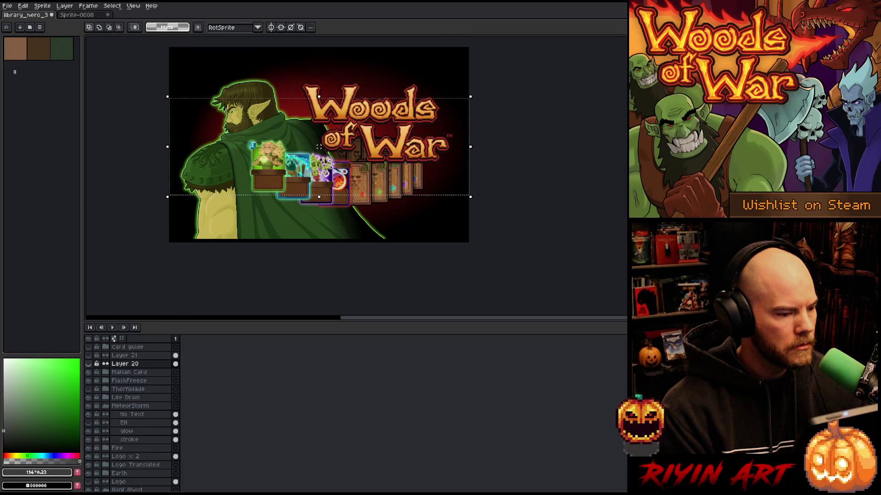
pyautogui.click(88, 364)
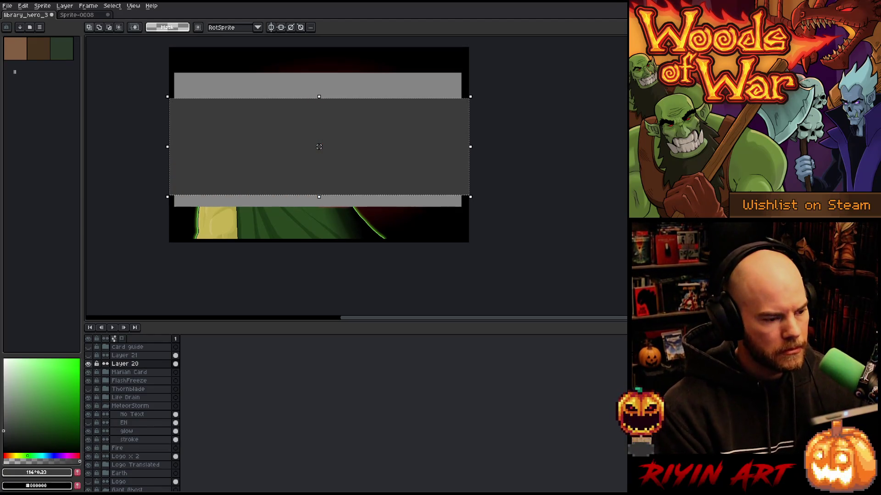
pyautogui.hotkey('ctrl', 'a')
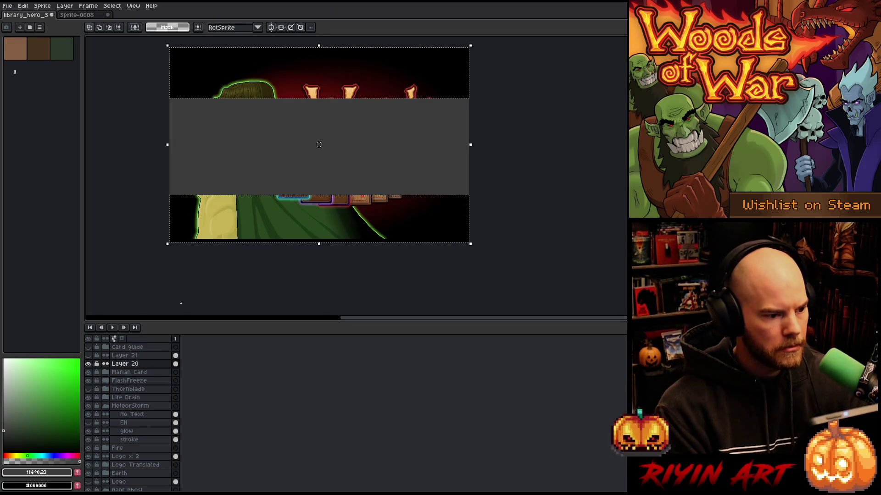
pyautogui.click(339, 171)
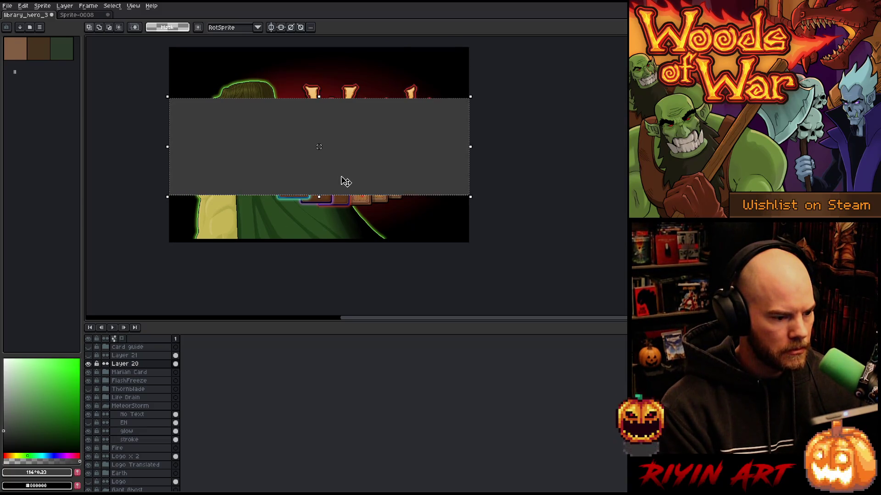
# - Set Layer 20's opacity to 84% and nudge the grey block upward
pyautogui.doubleClick(131, 364)
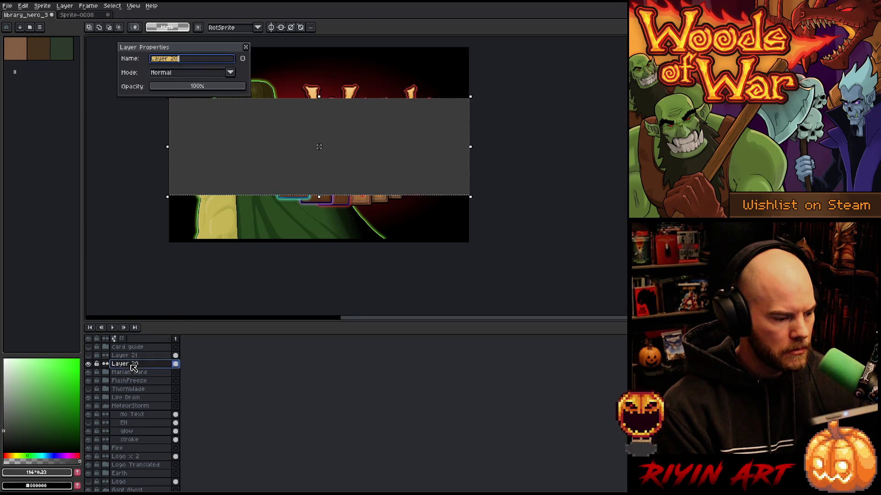
pyautogui.click(230, 87)
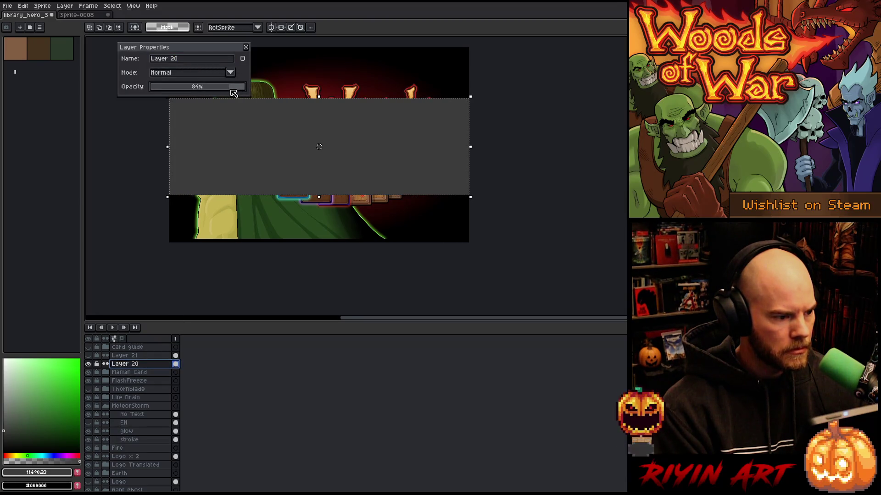
pyautogui.click(246, 47)
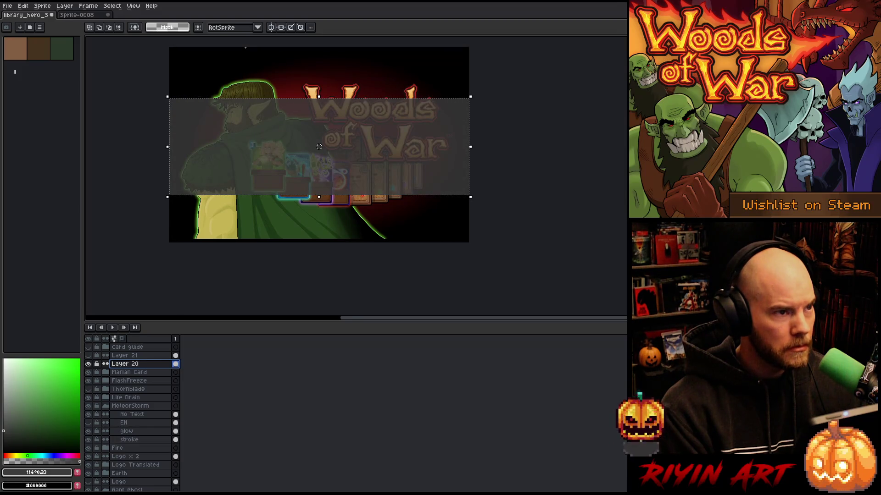
pyautogui.click(271, 157)
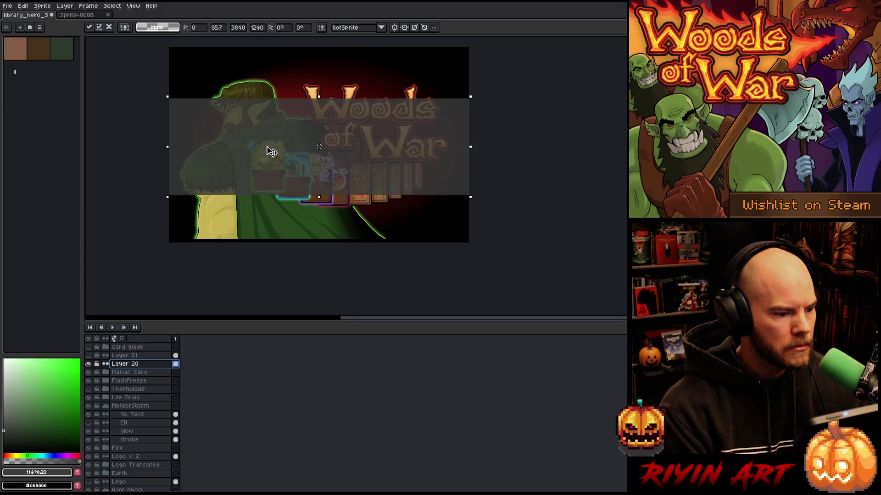
pyautogui.press('Up')
pyautogui.press('Up')
pyautogui.press('Up')
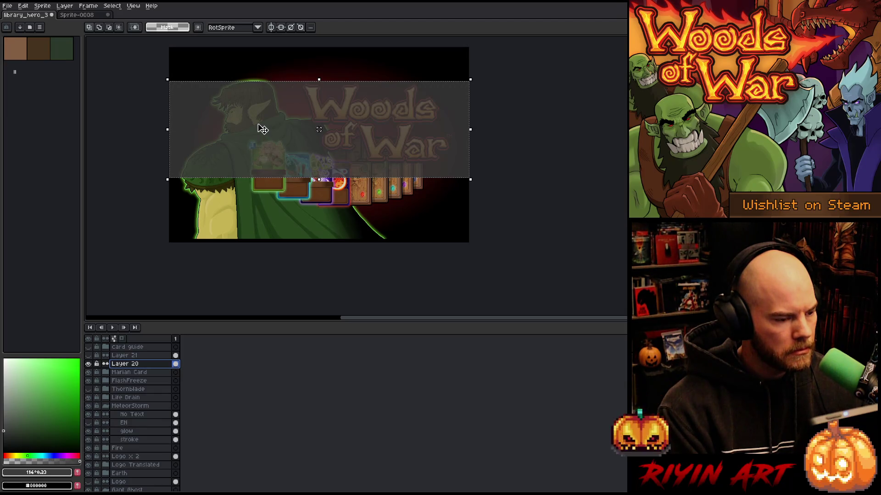
# - Commit the move and fine-tune the grey band's vertical position while soloing Layer 20
pyautogui.scroll(1, 262, 129)
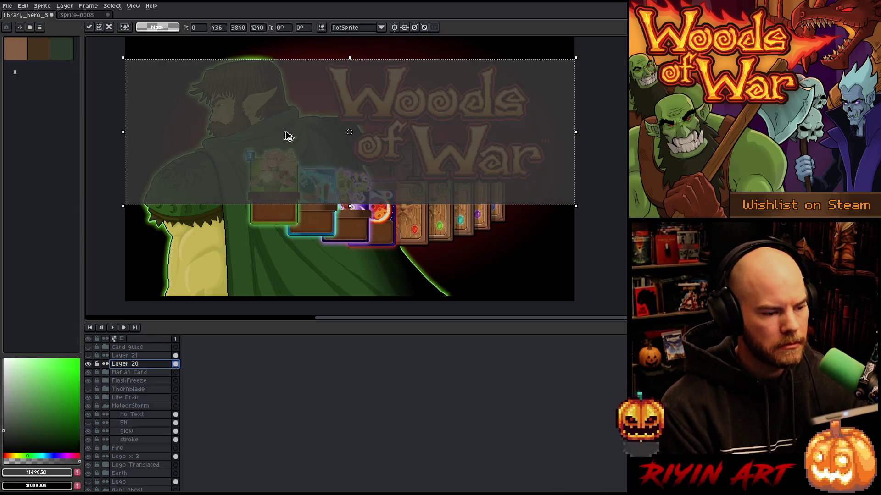
pyautogui.hotkey('ctrl', 'd')
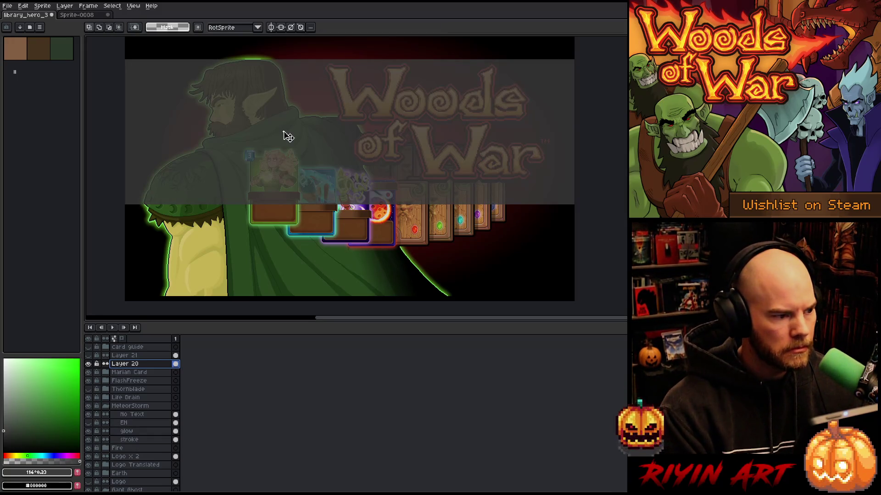
pyautogui.press('v')
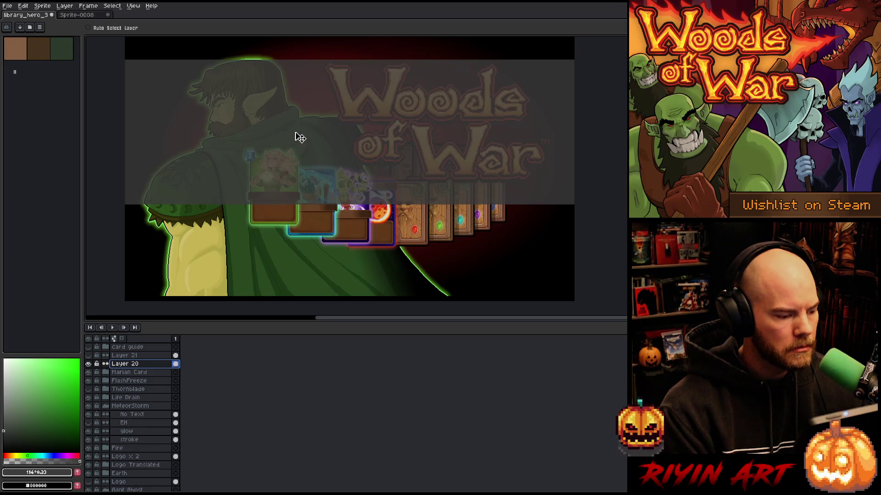
pyautogui.keyDown('alt'); pyautogui.click(88, 364); pyautogui.keyUp('alt')
pyautogui.moveTo(274, 116); pyautogui.dragTo(274, 135)
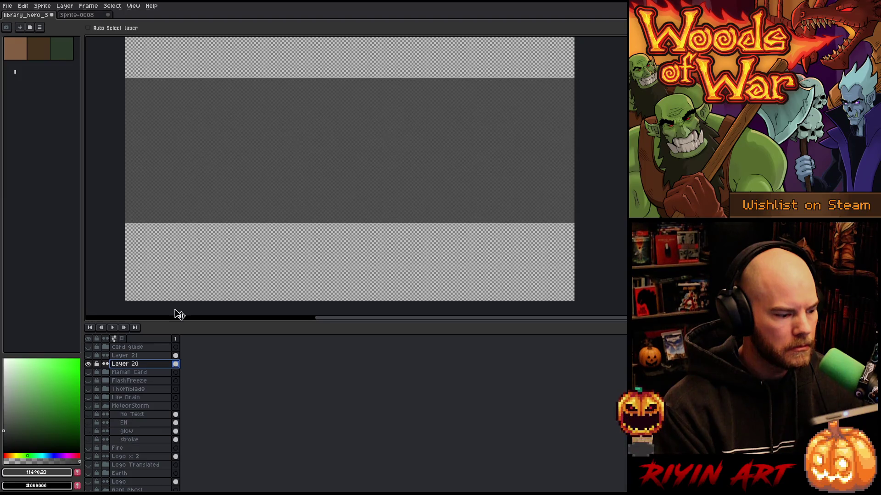
pyautogui.keyDown('alt'); pyautogui.click(88, 364); pyautogui.keyUp('alt')
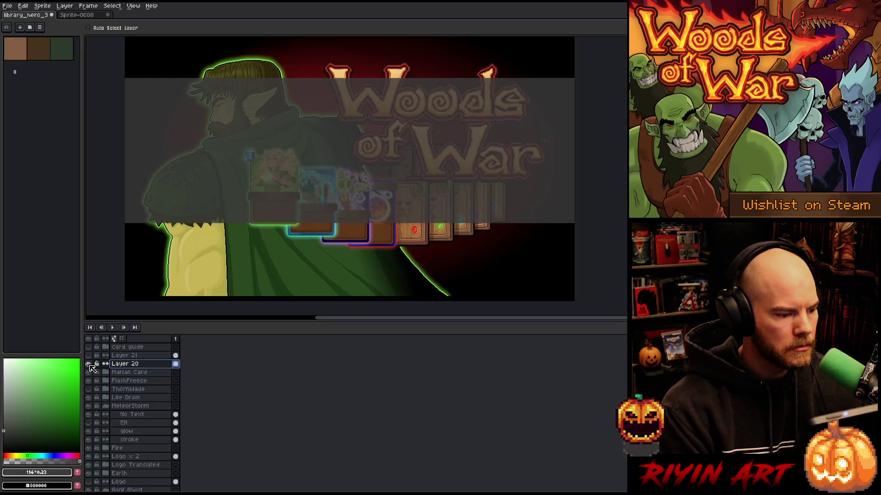
pyautogui.keyDown('alt'); pyautogui.click(88, 364); pyautogui.keyUp('alt')
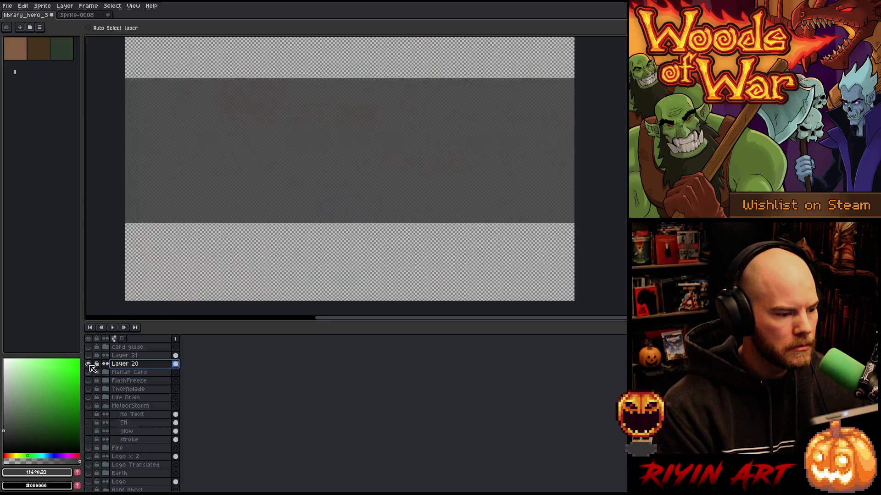
pyautogui.moveTo(299, 153); pyautogui.dragTo(298, 150)
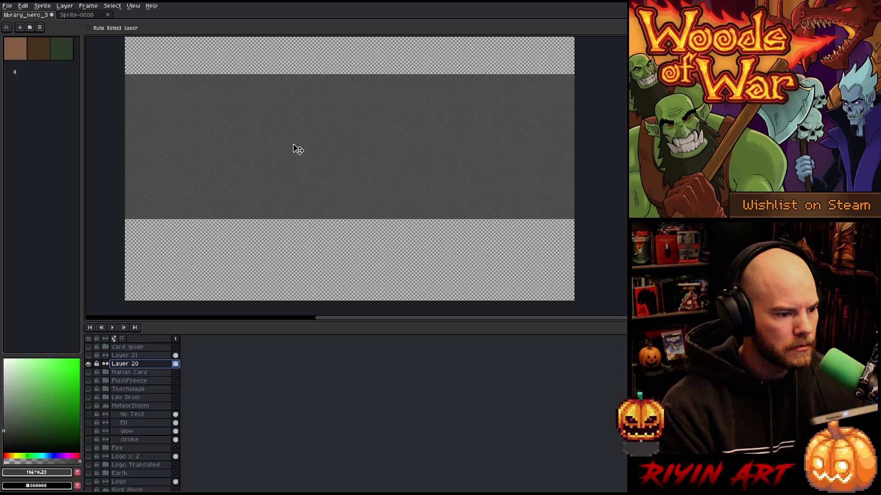
pyautogui.keyDown('alt'); pyautogui.click(91, 363); pyautogui.keyUp('alt')
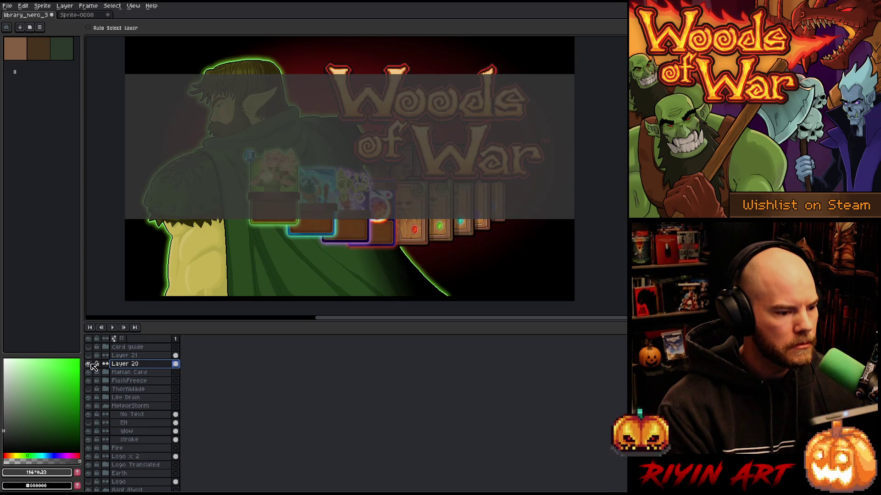
pyautogui.press('ctrl')
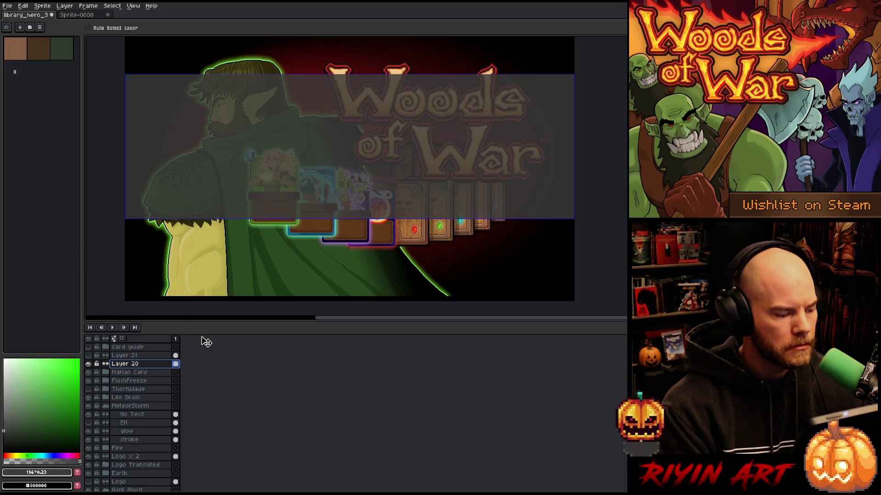
pyautogui.press('ctrl')
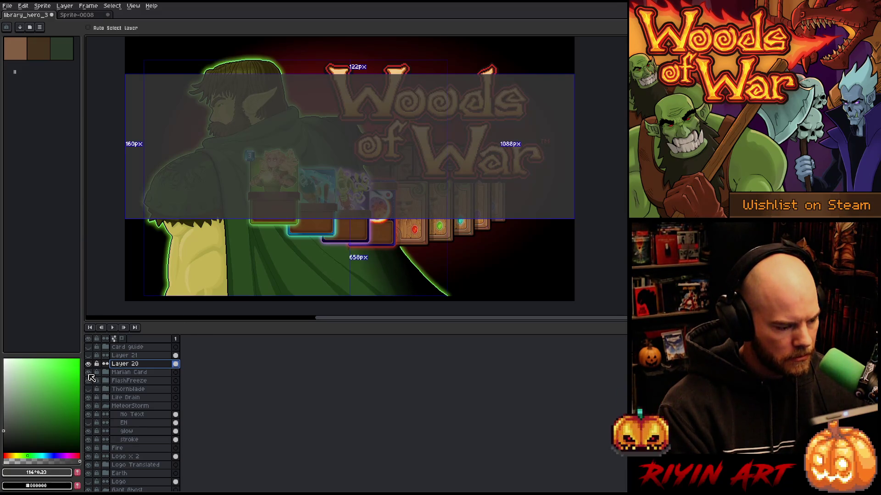
# - Hide the Marian Card, FlashFreeze, Life Drain, MeteorStorm and Fire card layers
pyautogui.click(88, 372)
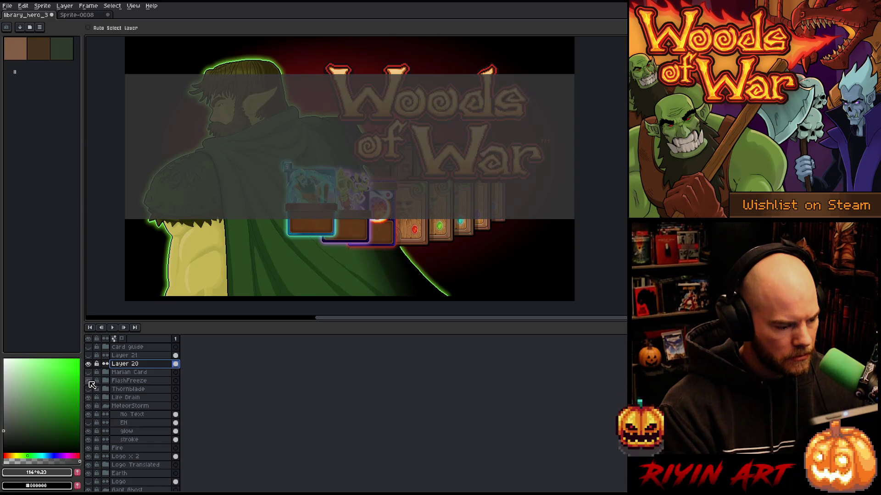
pyautogui.click(88, 381)
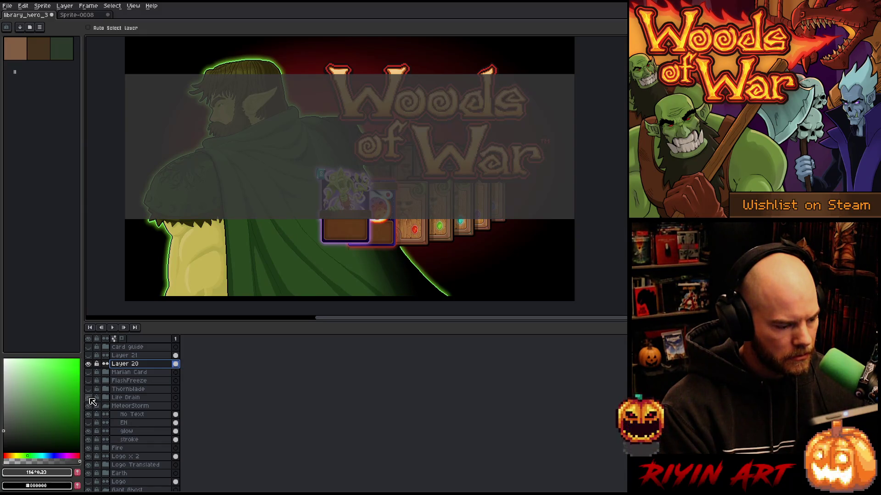
pyautogui.click(88, 397)
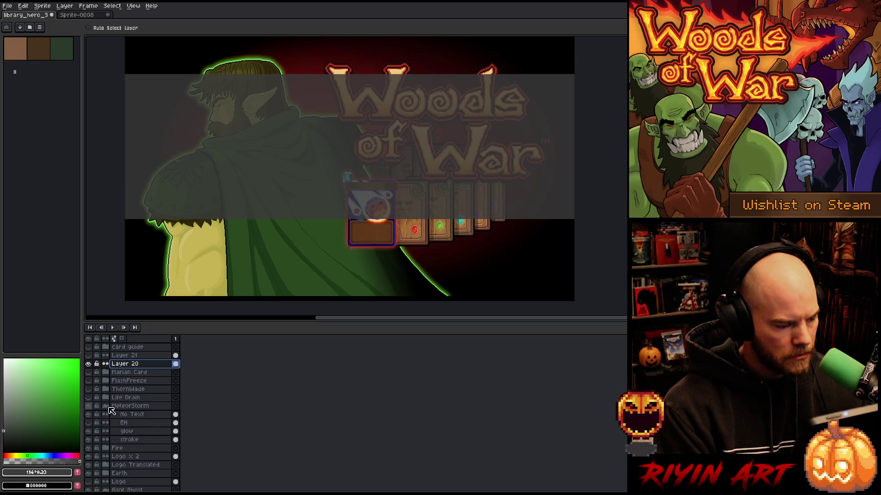
pyautogui.click(89, 406)
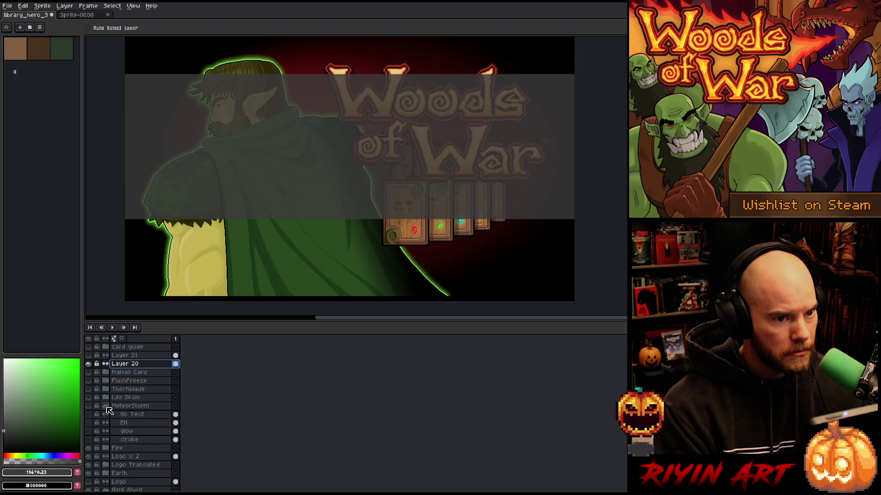
pyautogui.click(106, 406)
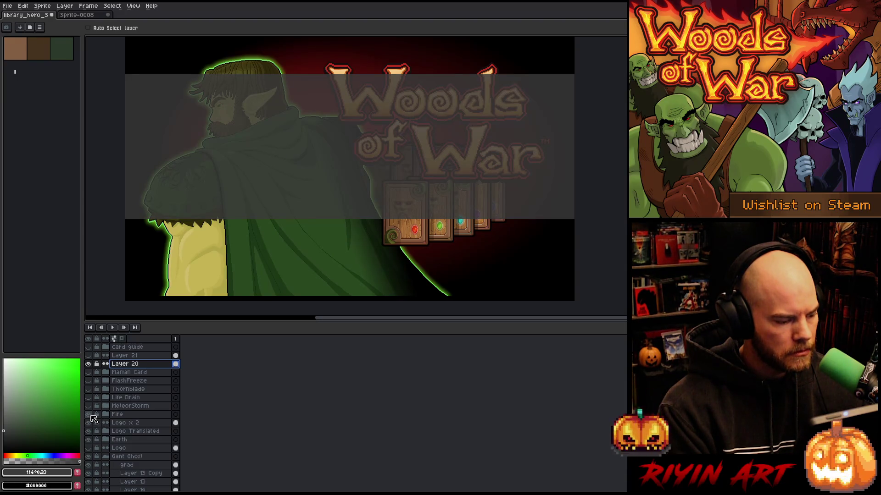
pyautogui.click(91, 416)
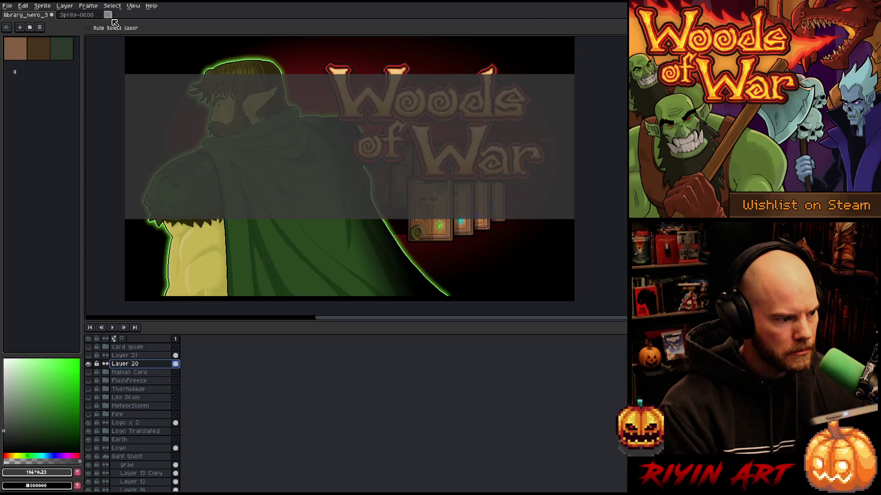
# - Discard Sprite-0008 without saving and collapse the Gant Ghost group
pyautogui.click(108, 15)
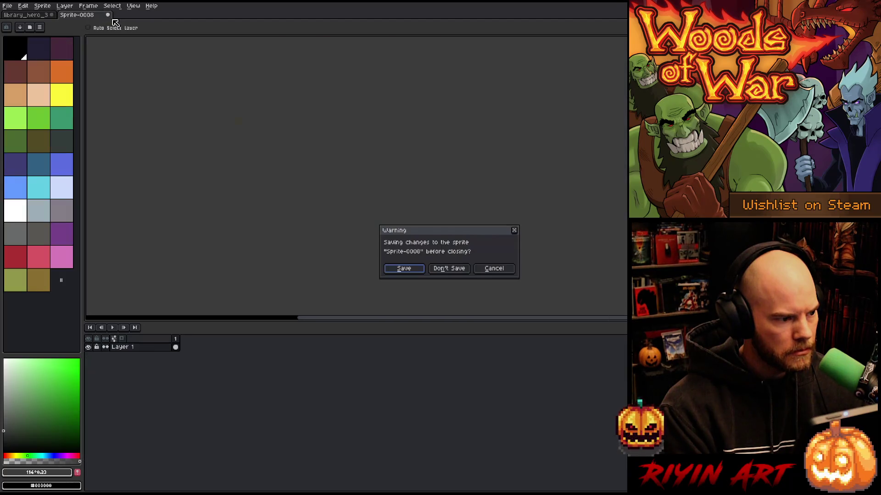
pyautogui.click(452, 271)
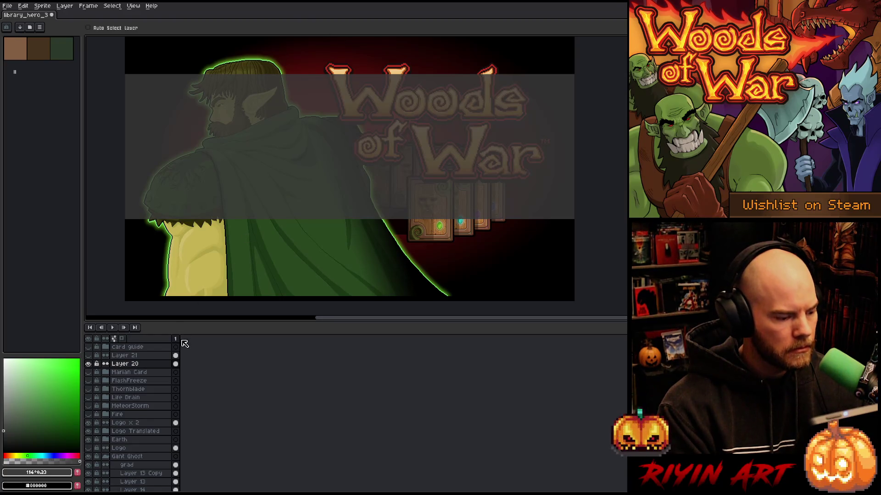
pyautogui.scroll(-5, 118, 413)
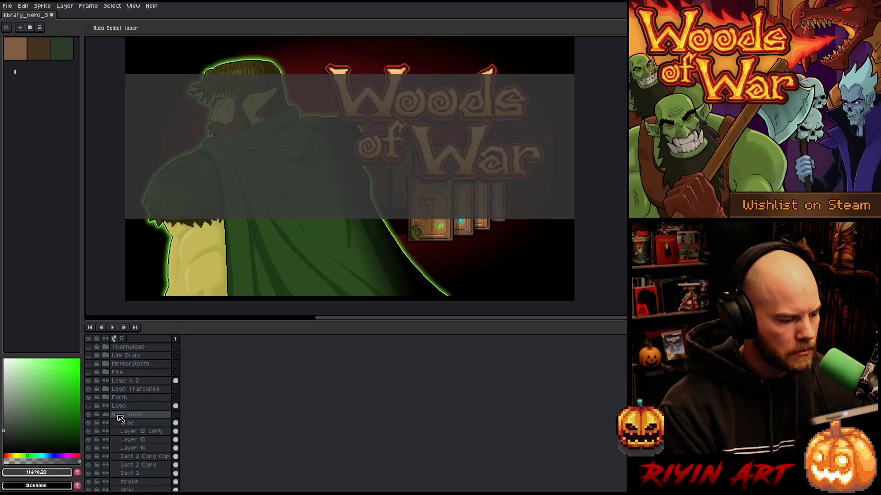
pyautogui.click(105, 356)
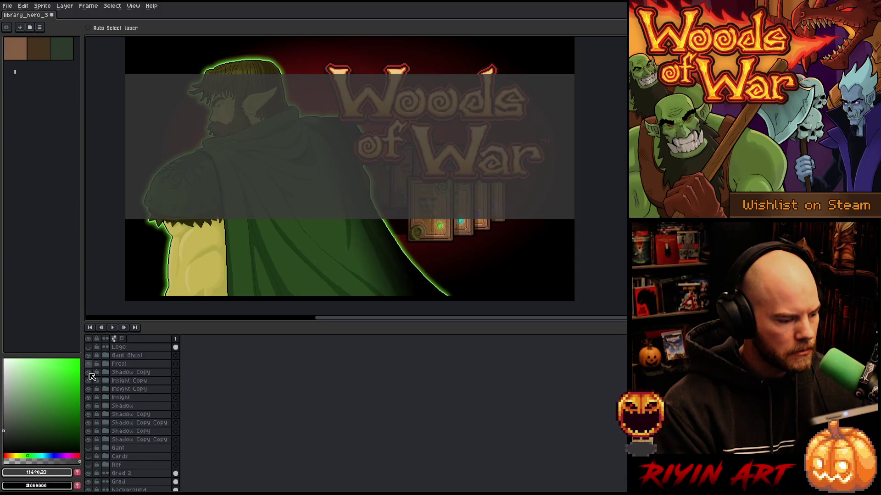
# - Hide the Frost, Insight, Shadow and Shadow Copy card layers
pyautogui.click(88, 364)
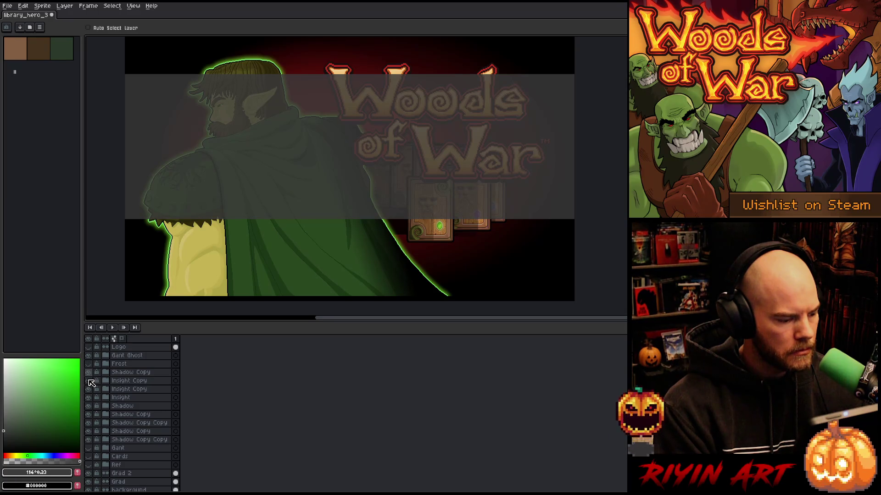
pyautogui.click(88, 372)
pyautogui.click(88, 381)
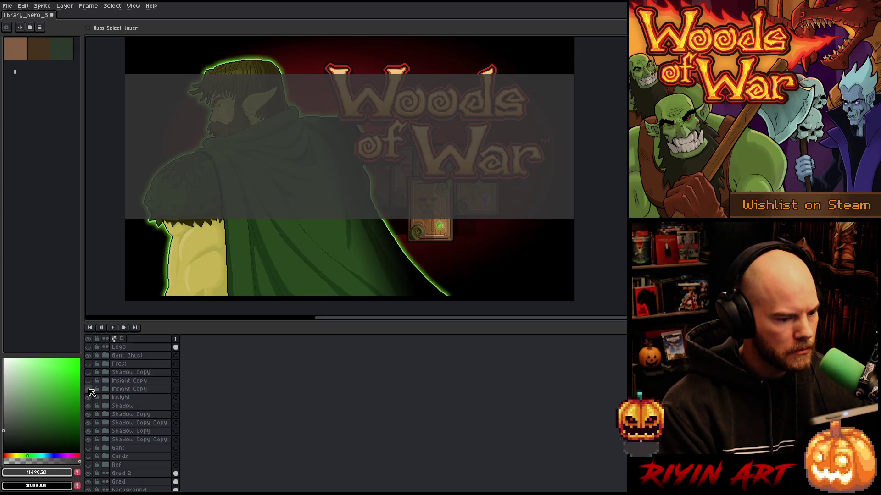
pyautogui.click(89, 397)
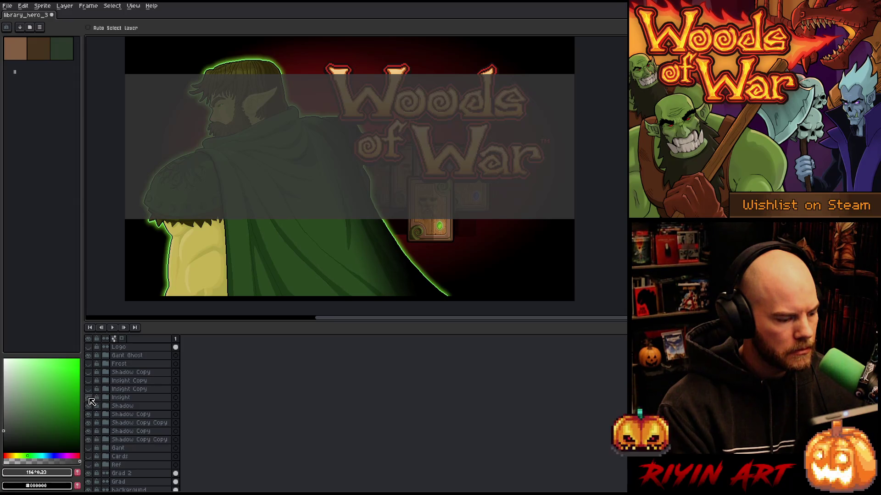
pyautogui.click(88, 406)
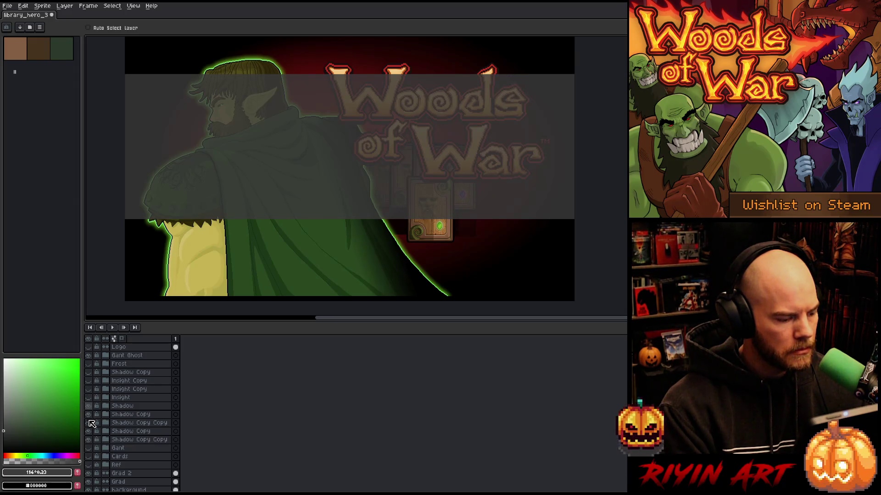
pyautogui.click(88, 415)
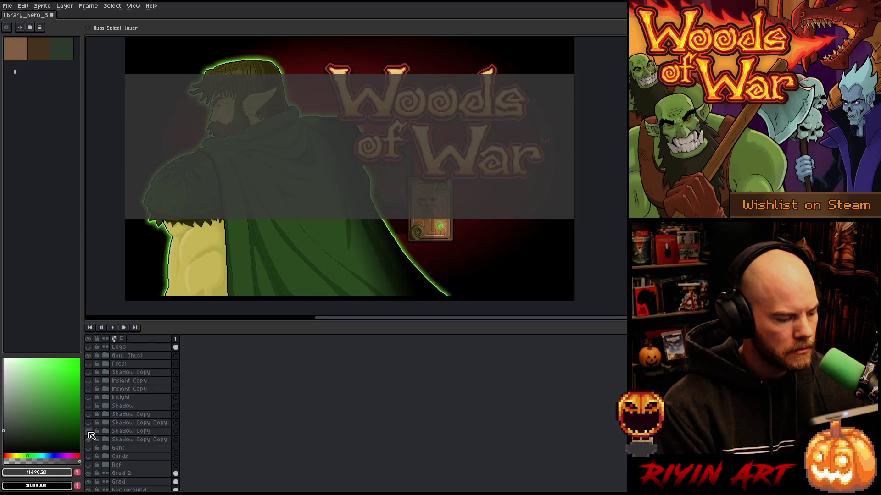
pyautogui.click(91, 440)
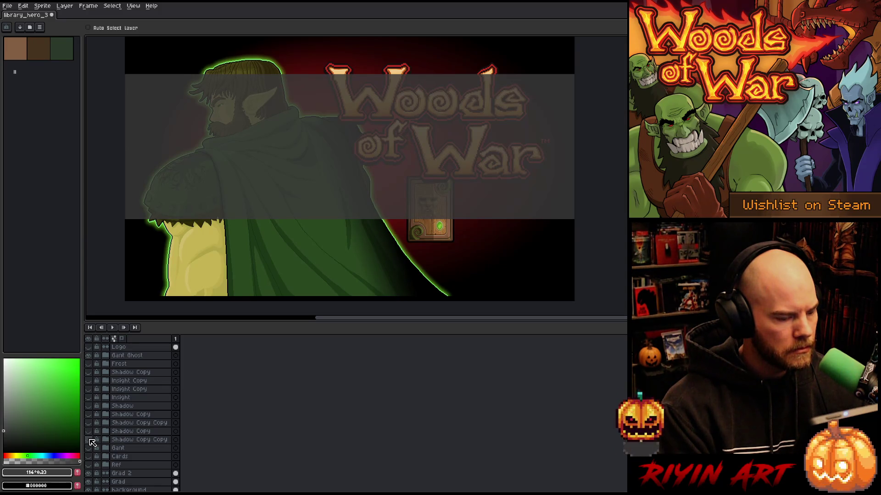
pyautogui.hotkey('ctrl', 'z')
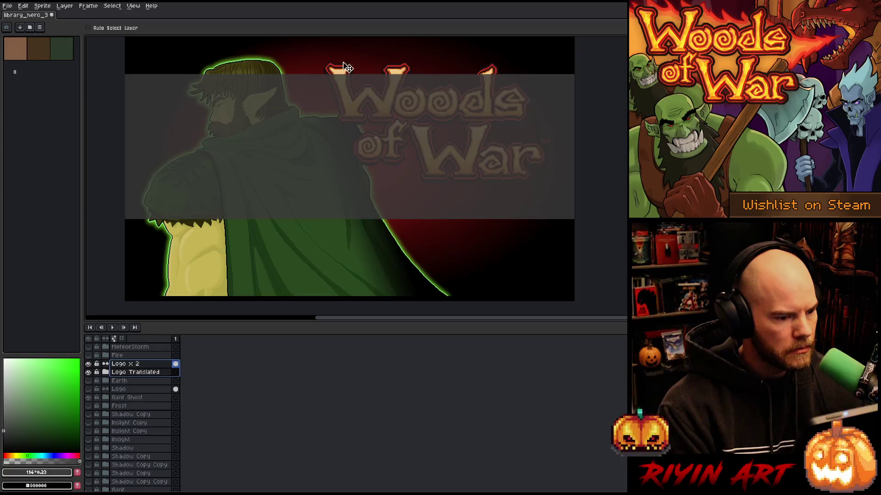
# - Drag the Woods of War logo about 58 px lower on the banner
pyautogui.moveTo(402, 79); pyautogui.dragTo(403, 105)
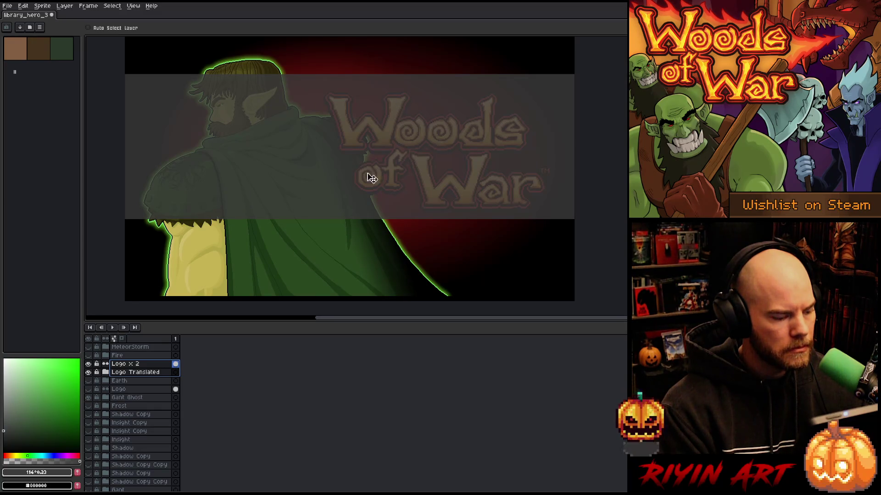
pyautogui.scroll(5, 141, 395)
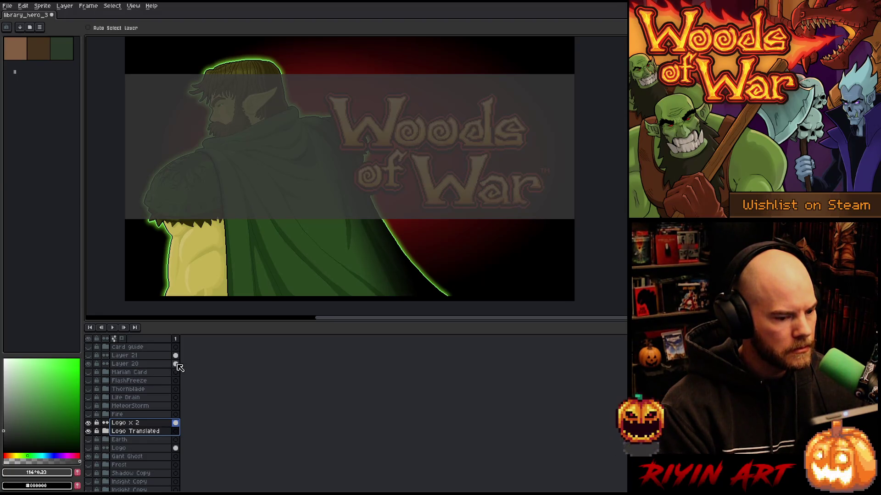
# - Hide Layer 20, crop the sprite to the guide selection, and deselect
pyautogui.click(90, 364)
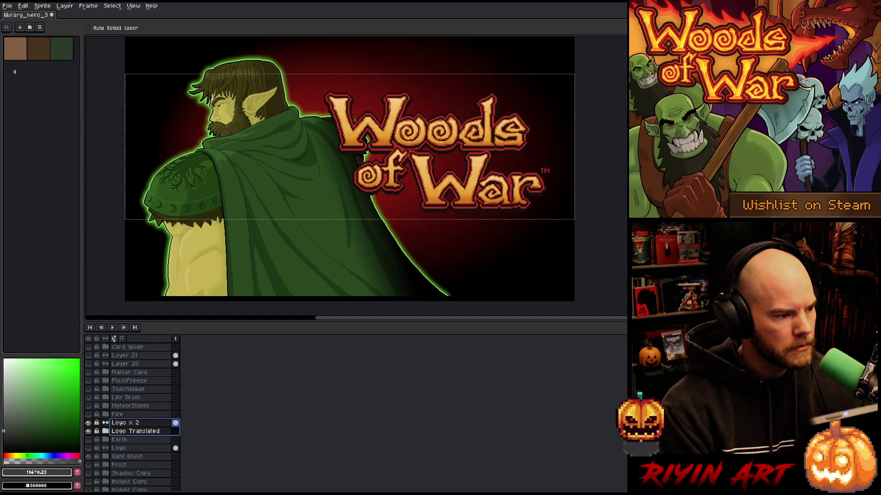
pyautogui.click(43, 6)
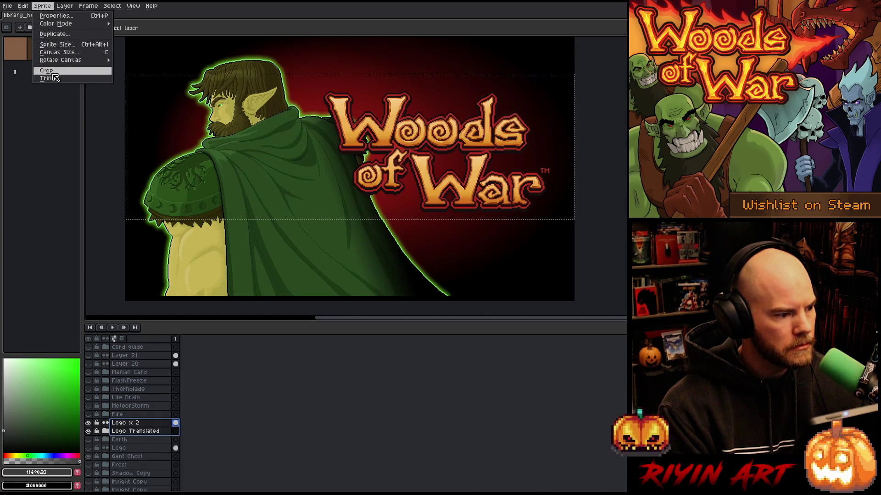
pyautogui.click(53, 72)
pyautogui.moveTo(342, 143)
pyautogui.mouseDown()
pyautogui.moveTo(324, 149)
pyautogui.moveTo(323, 207)
pyautogui.mouseUp()
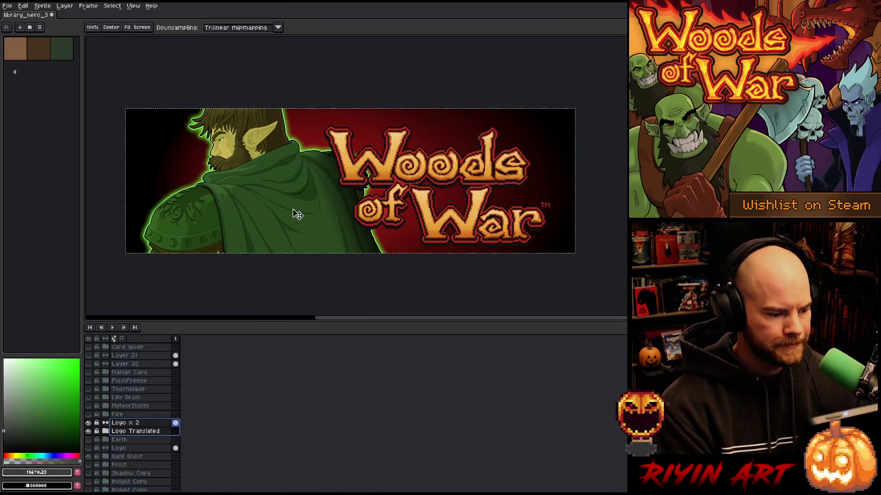
pyautogui.press('v')
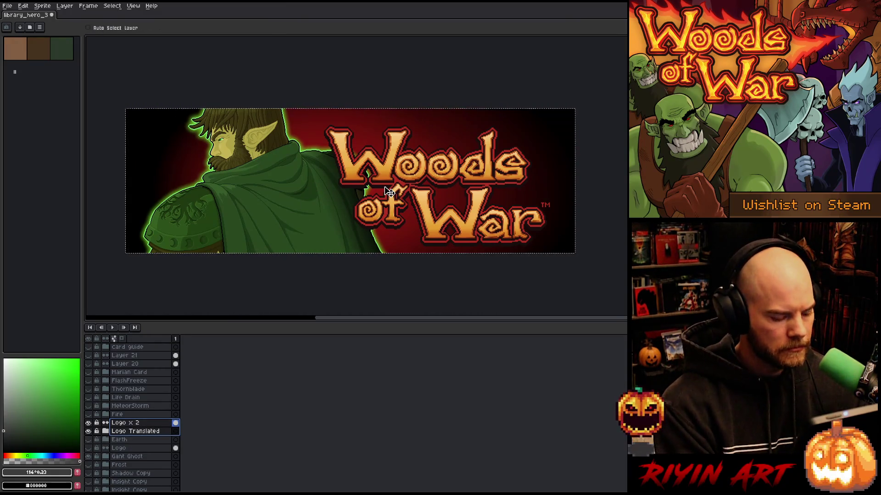
pyautogui.hotkey('ctrl', 'd')
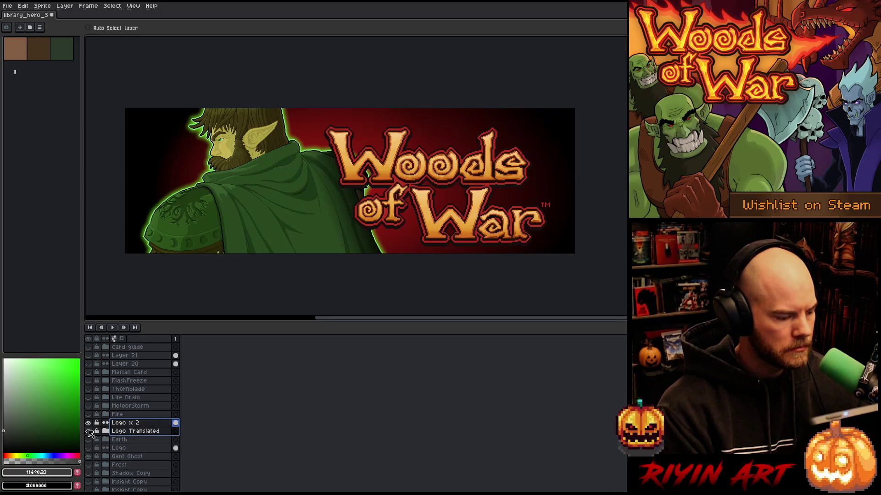
# - Isolate the Logo x 2 layer and centre the logo vertically with Edit > Center > Center Y
pyautogui.click(89, 423)
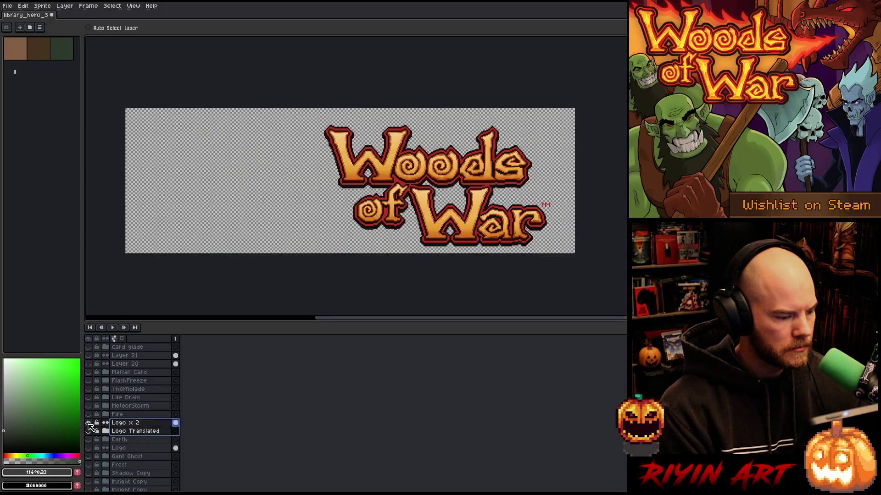
pyautogui.moveTo(410, 176); pyautogui.dragTo(427, 171)
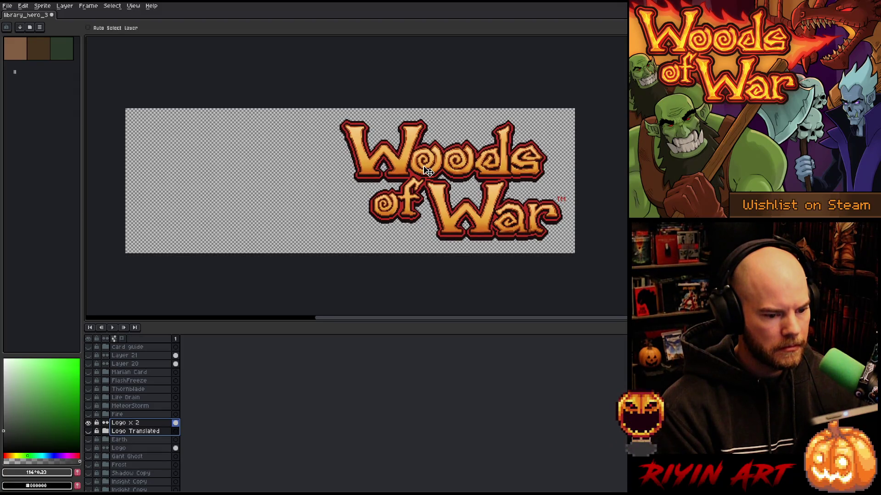
pyautogui.click(141, 423)
pyautogui.click(22, 6)
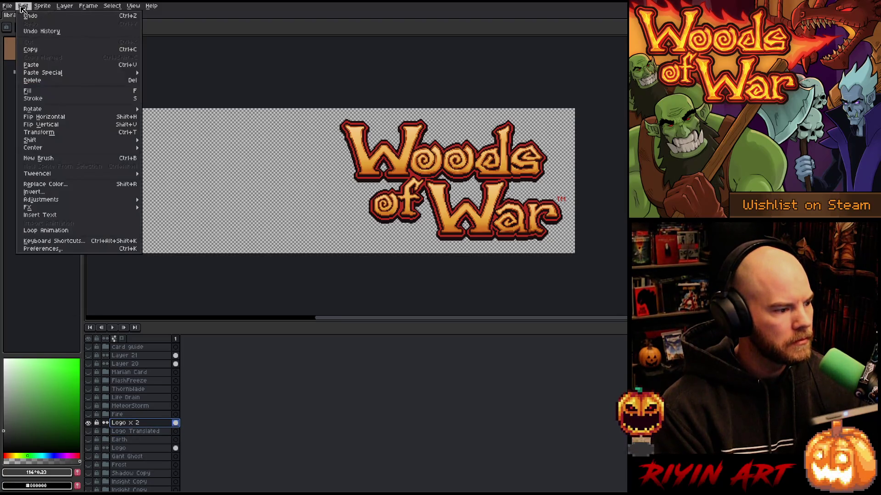
pyautogui.moveTo(48, 149)
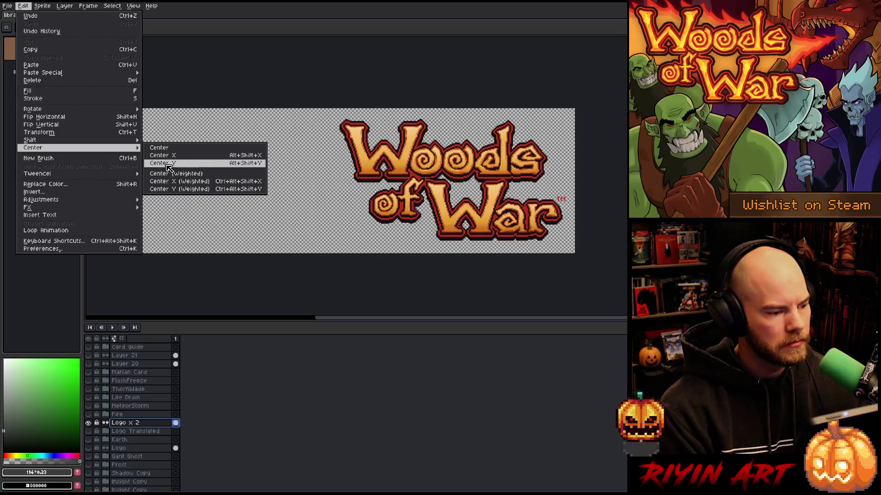
pyautogui.click(168, 164)
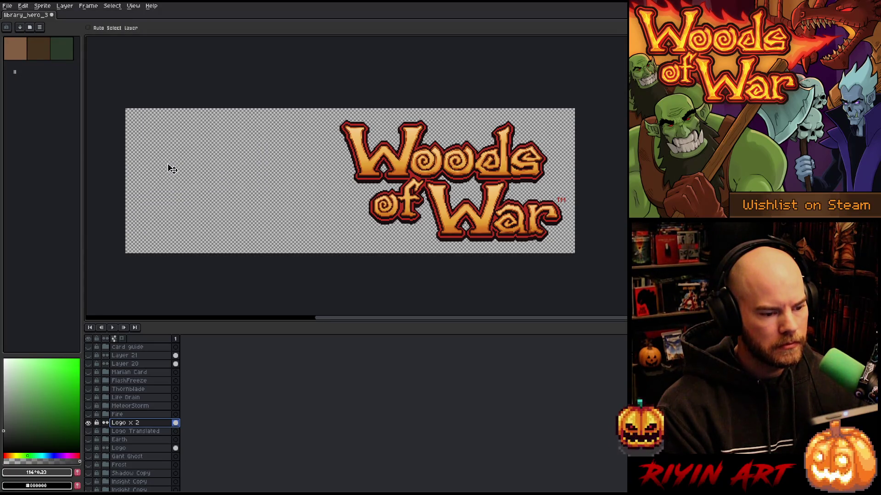
# - Transform the logo about 10 px higher to 1830, 85, then show the other banner layers
pyautogui.click(445, 213)
pyautogui.hotkey('ctrl', 't')
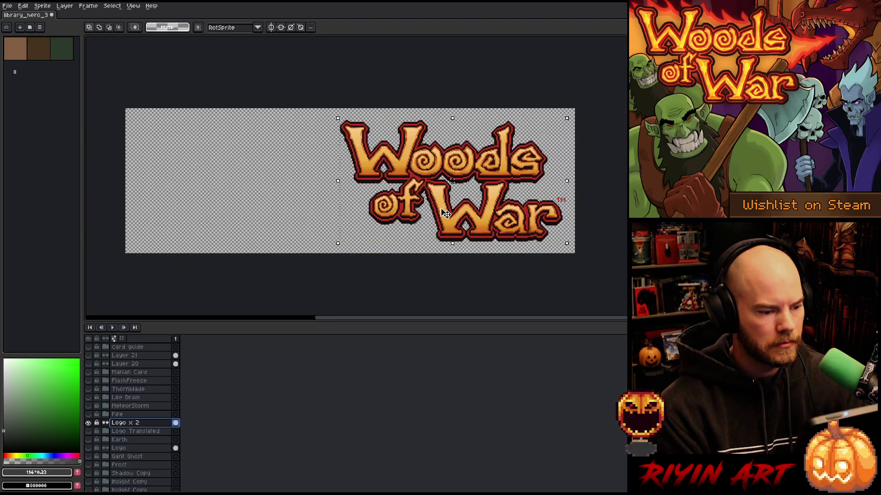
pyautogui.press('Up')
pyautogui.press('Up')
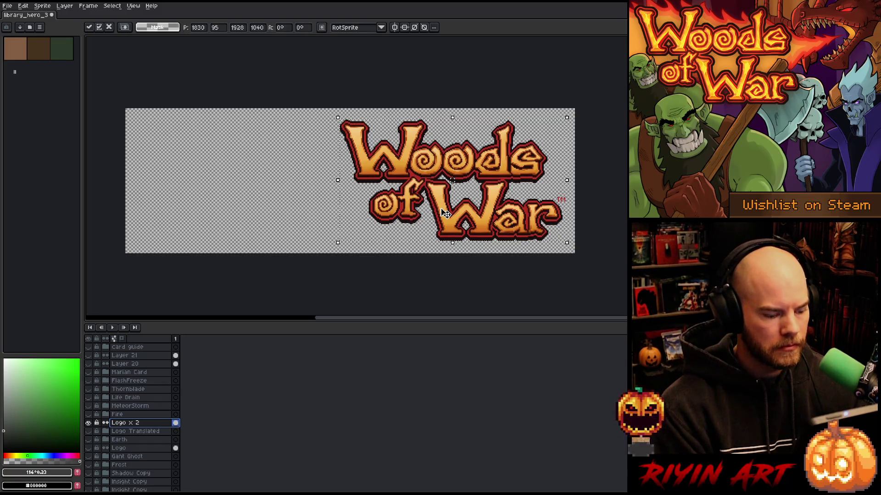
pyautogui.press('Up')
pyautogui.press('Up')
pyautogui.press('Up')
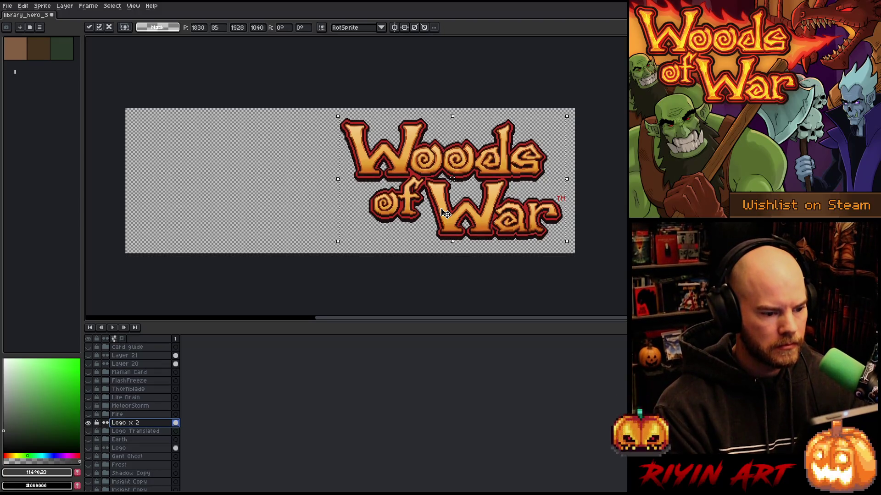
pyautogui.press('Return')
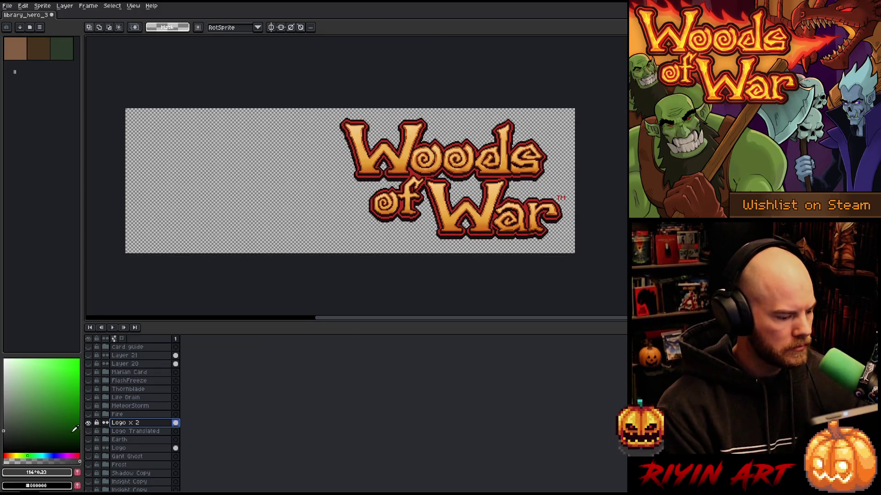
pyautogui.keyDown('alt'); pyautogui.click(89, 422); pyautogui.keyUp('alt')
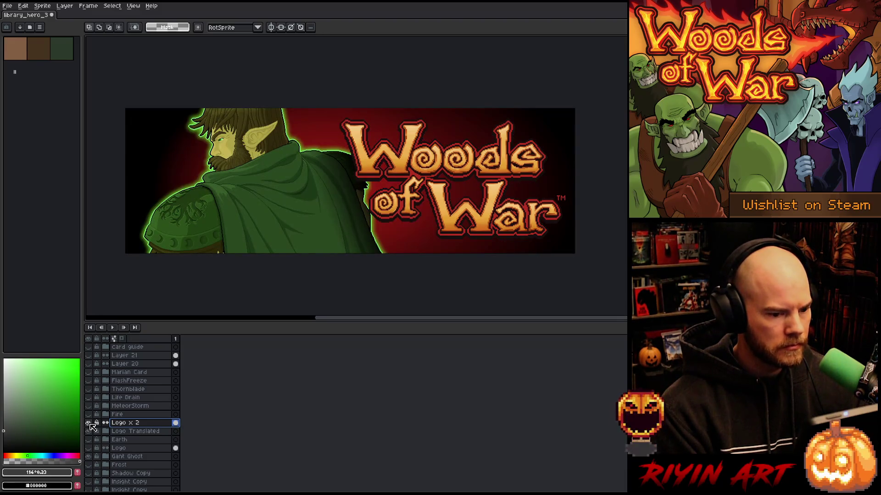
# - Shift the Woods of War logo slightly left with the Move tool, then show the elf artwork again
pyautogui.keyDown('alt'); pyautogui.click(89, 423); pyautogui.keyUp('alt')
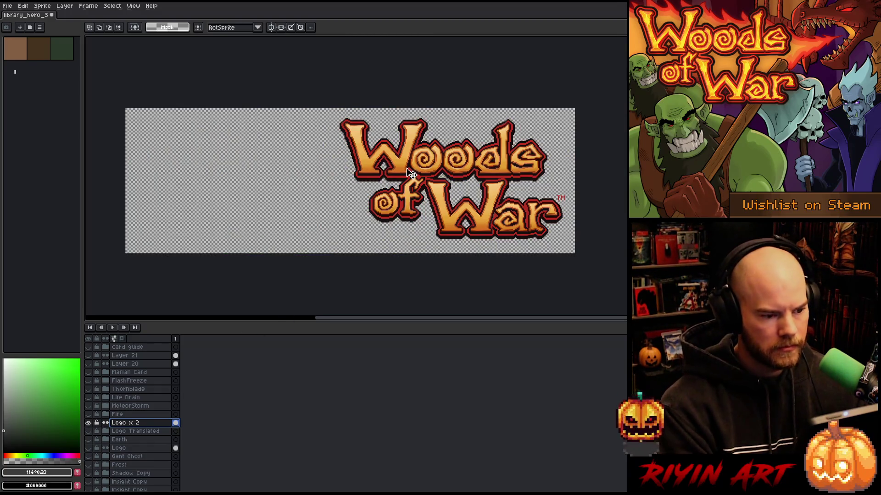
pyautogui.press('v')
pyautogui.moveTo(426, 162); pyautogui.dragTo(420, 161)
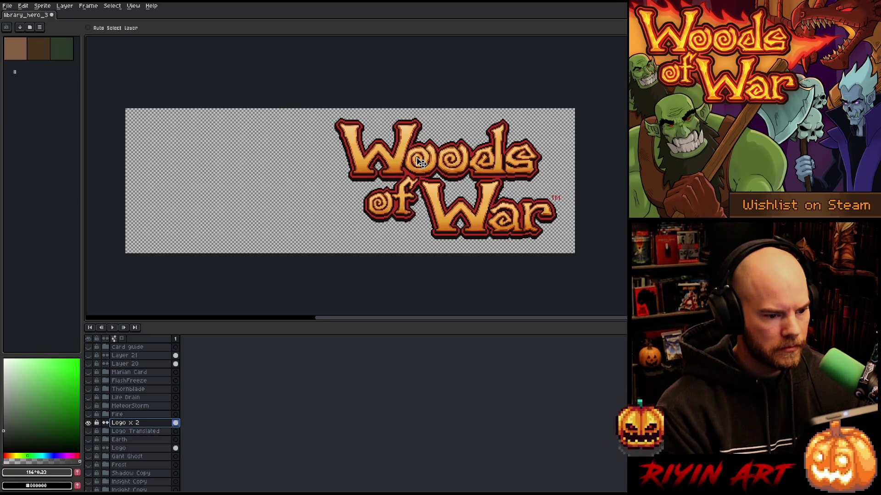
pyautogui.keyDown('alt'); pyautogui.click(90, 423); pyautogui.keyUp('alt')
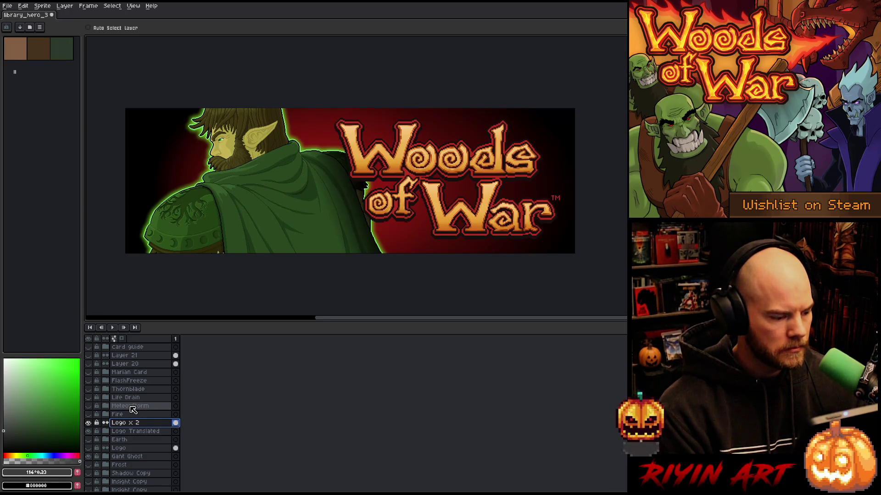
# - Move the elf on the Gant Ghost layer slightly right, then select the Grad 2 layer
pyautogui.scroll(-1, 133, 413)
pyautogui.click(133, 430)
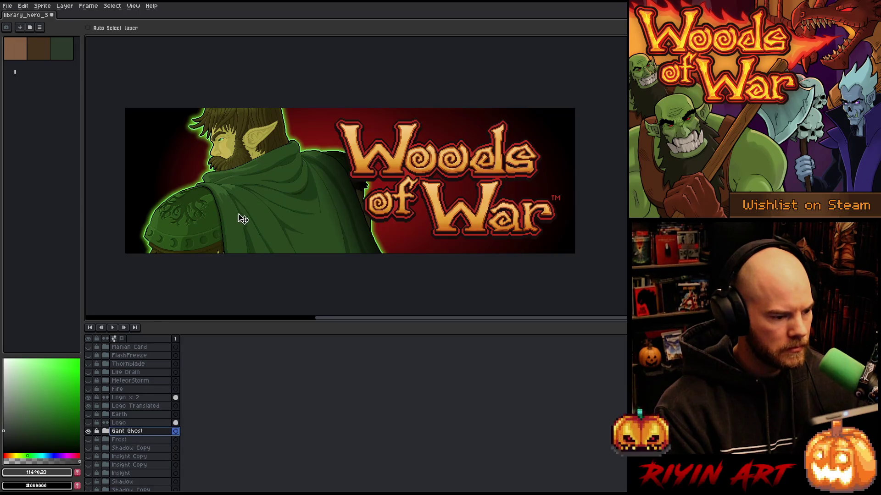
pyautogui.moveTo(250, 220); pyautogui.dragTo(259, 220)
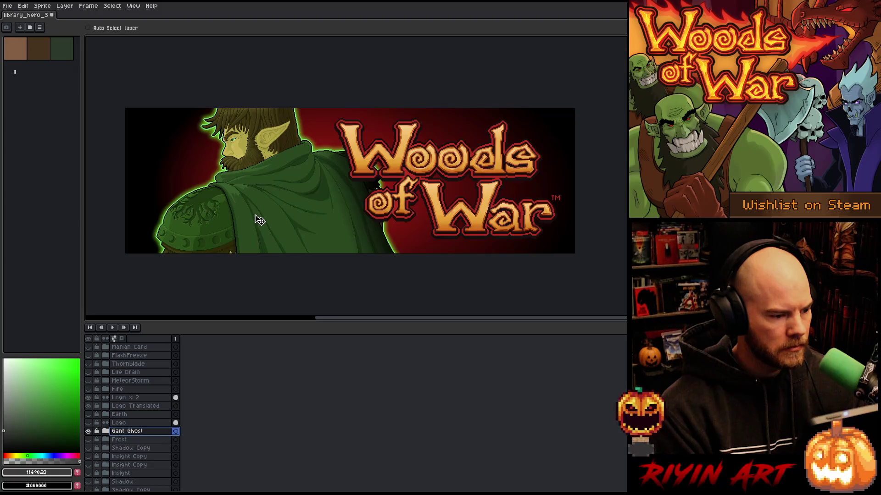
pyautogui.moveTo(259, 220); pyautogui.dragTo(253, 219)
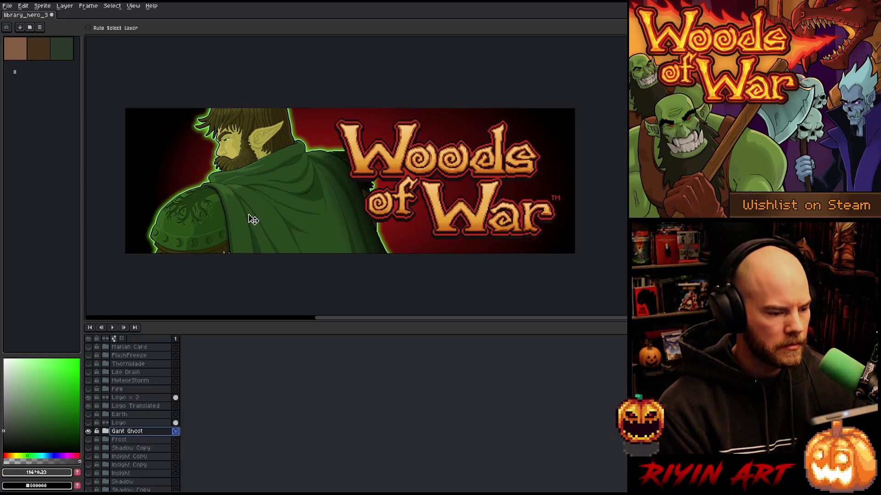
pyautogui.hotkey('shift', 'Left')
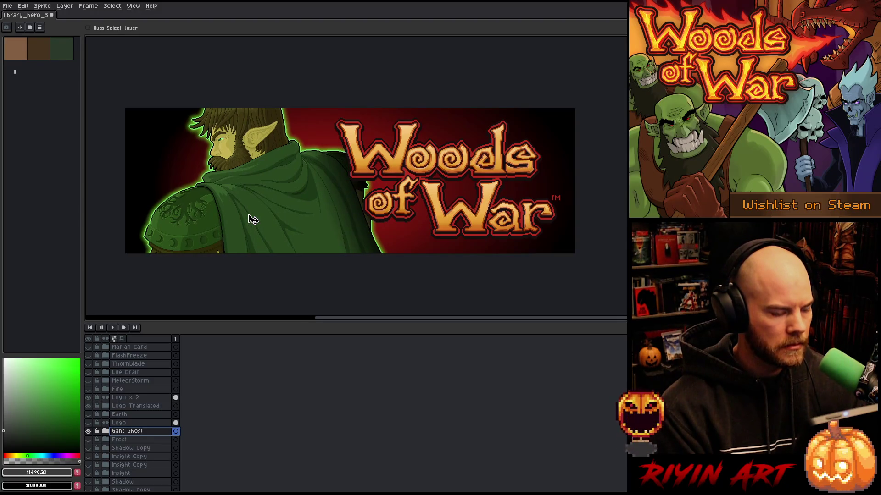
pyautogui.hotkey('shift', 'Right')
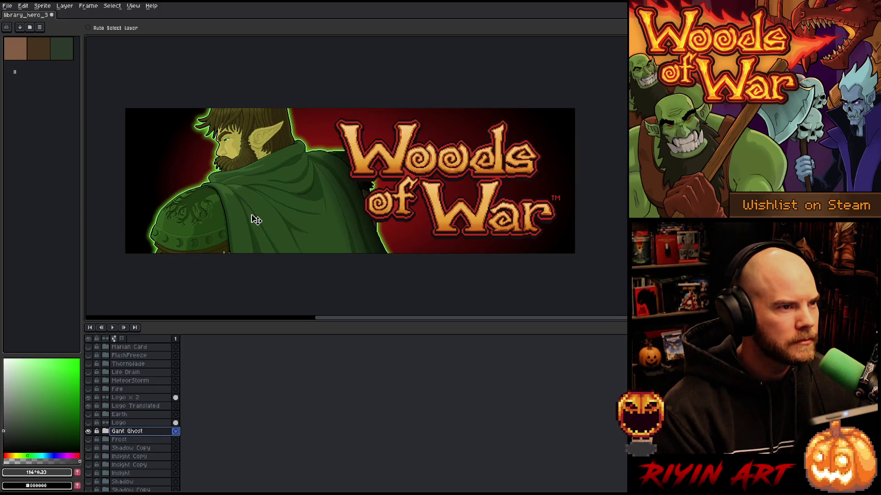
pyautogui.scroll(-5, 143, 449)
pyautogui.click(138, 462)
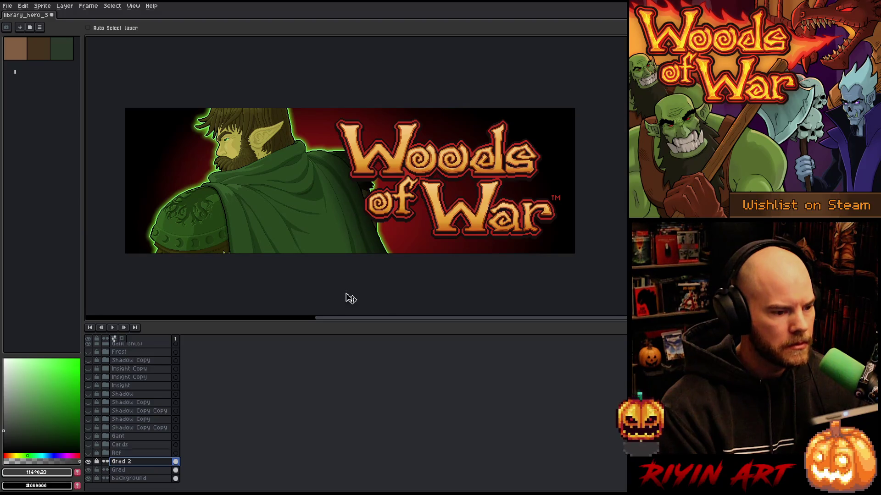
# - Select the Gant Ghost layer and try placing the elf a few pixels higher
pyautogui.click(138, 470)
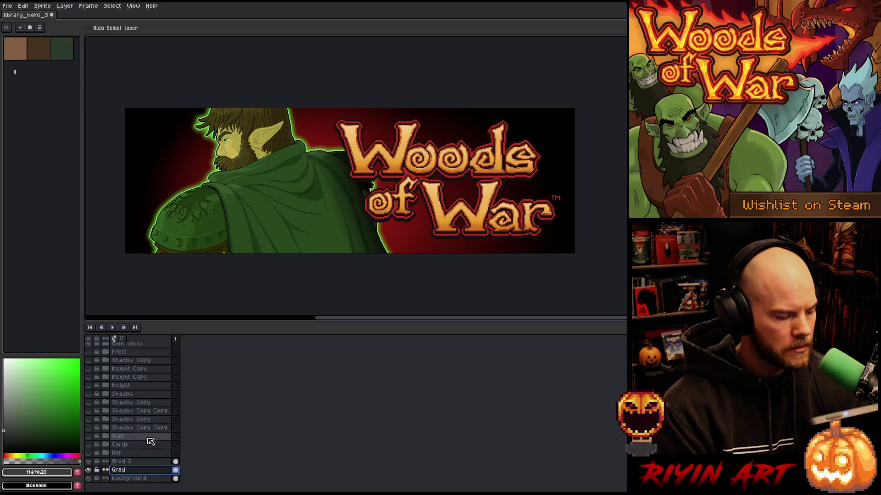
pyautogui.click(133, 437)
pyautogui.scroll(3, 133, 420)
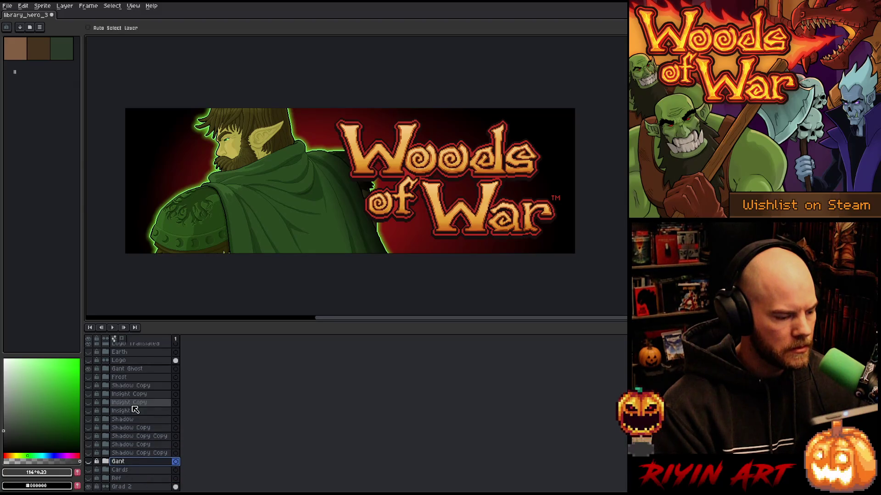
pyautogui.click(133, 369)
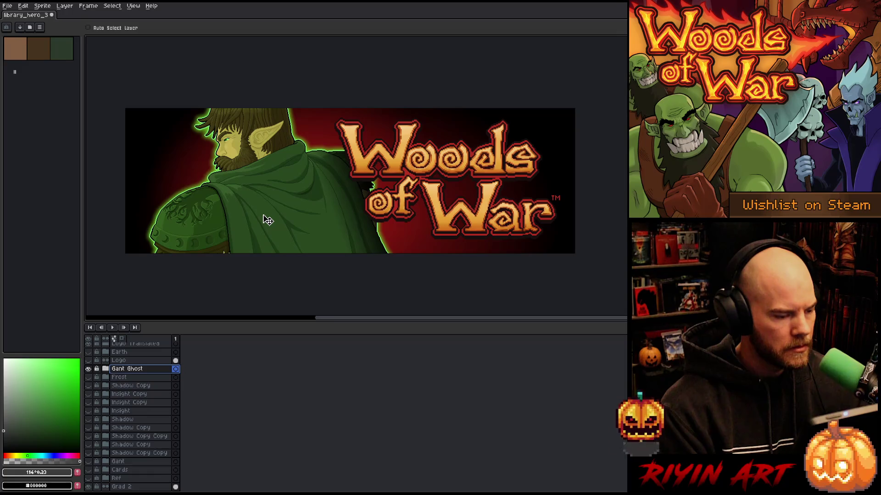
pyautogui.moveTo(268, 217); pyautogui.dragTo(268, 213)
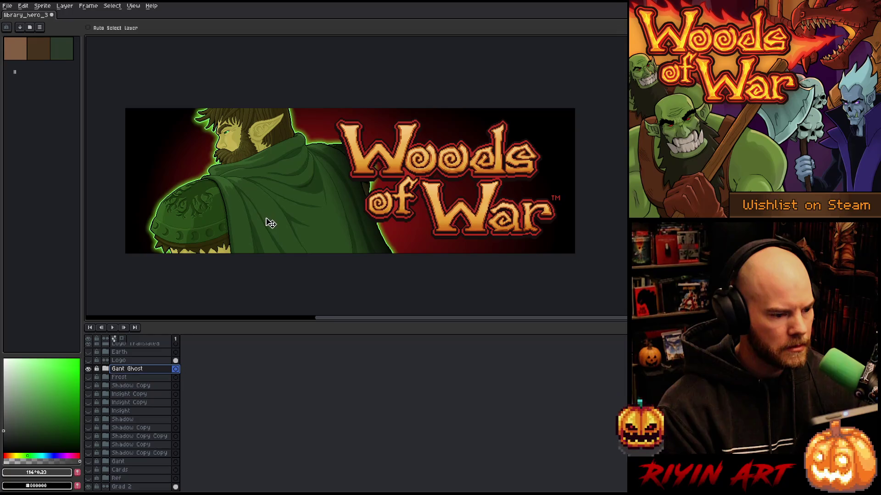
pyautogui.moveTo(272, 224); pyautogui.dragTo(272, 229)
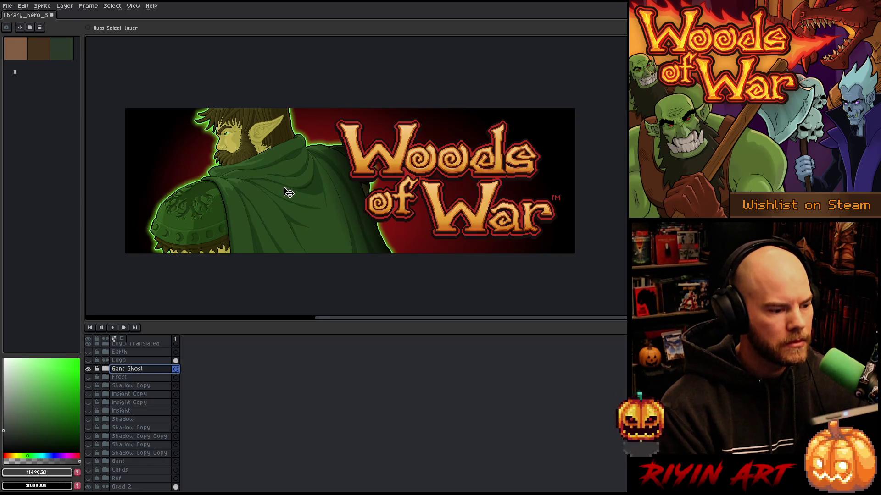
# - Step through undo and redo to compare the elf's earlier positions
pyautogui.hotkey('ctrl', 'z')
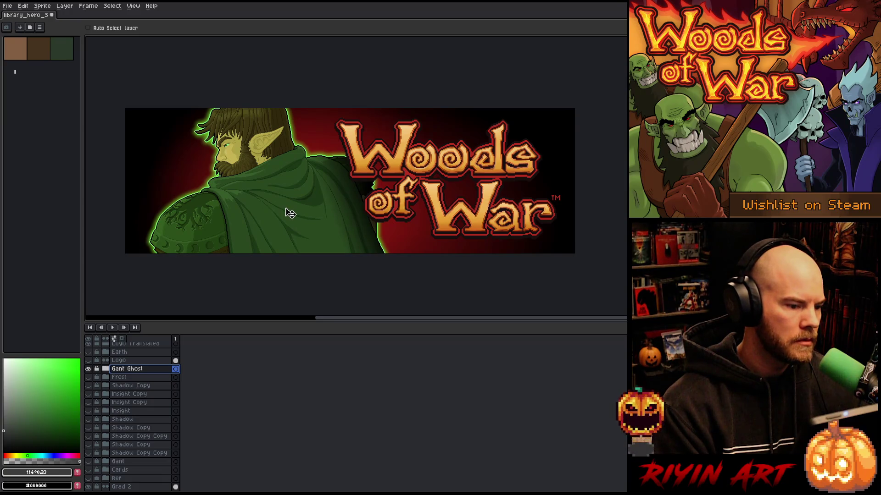
pyautogui.hotkey('ctrl', 'z')
pyautogui.hotkey('ctrl', 'y')
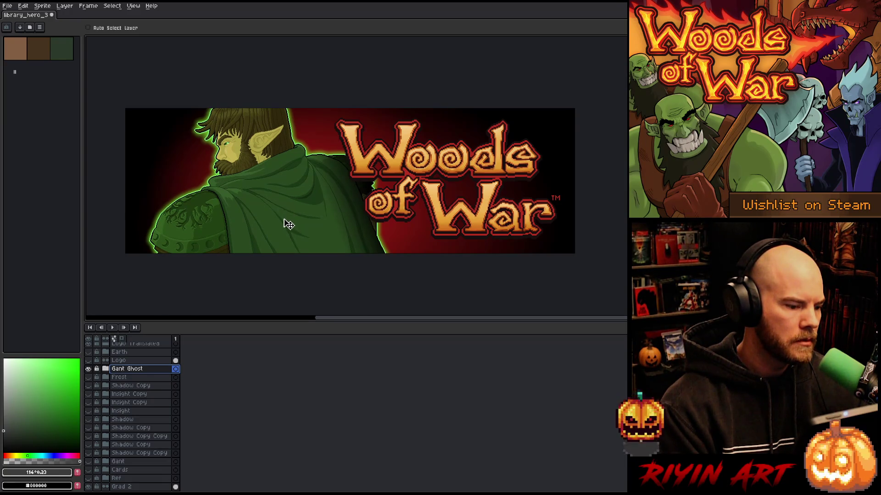
pyautogui.hotkey('ctrl', 'z')
pyautogui.hotkey('ctrl', 'z')
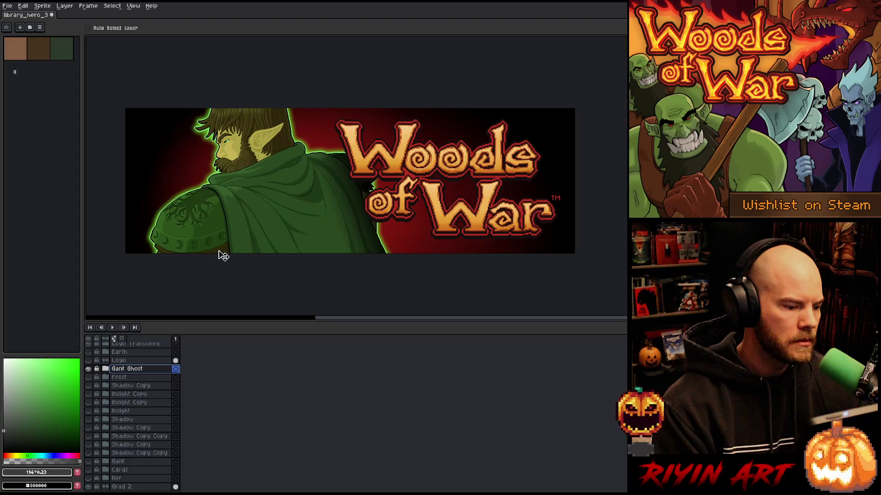
# - Drag the elf down about 16 px to hide the stray bottom-edge pixels
pyautogui.scroll(5, 221, 255)
pyautogui.scroll(1, 307, 258)
pyautogui.scroll(-1, 307, 257)
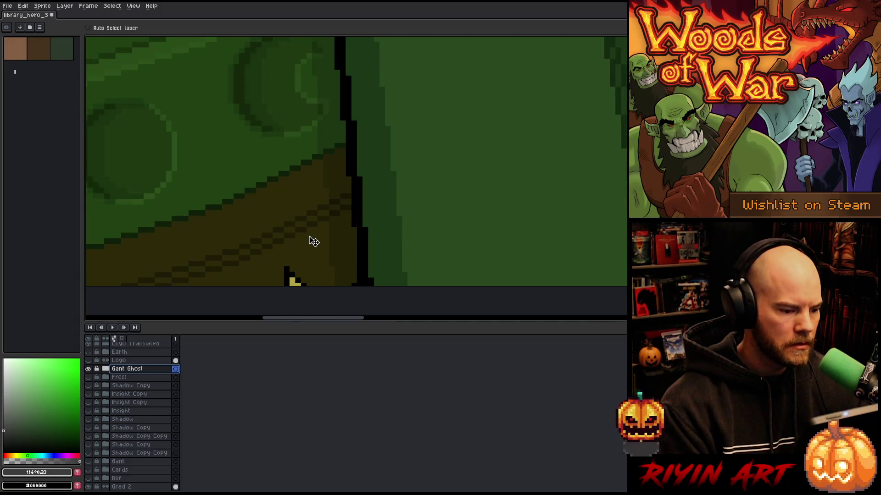
pyautogui.moveTo(314, 241); pyautogui.dragTo(313, 249)
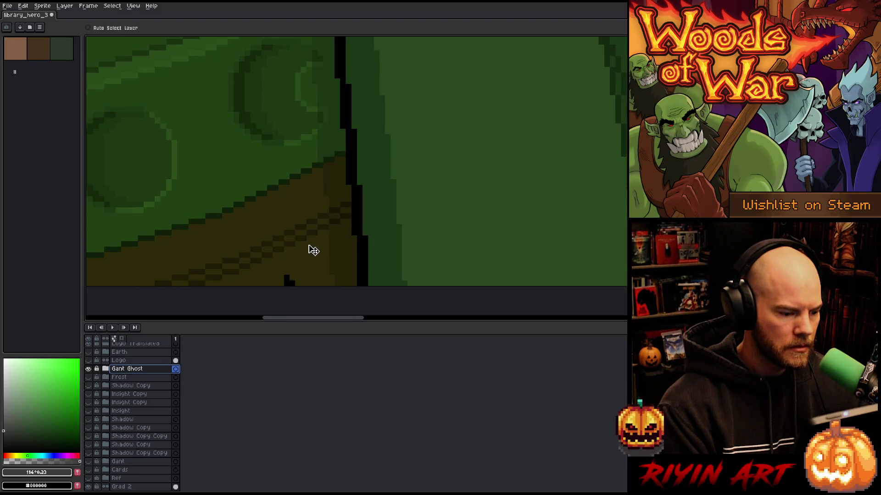
pyautogui.scroll(-3, 313, 250)
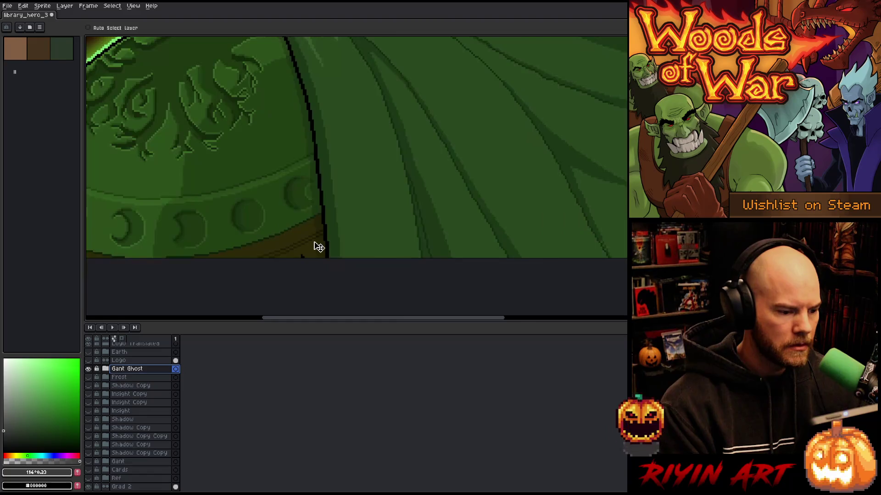
pyautogui.scroll(-2, 321, 239)
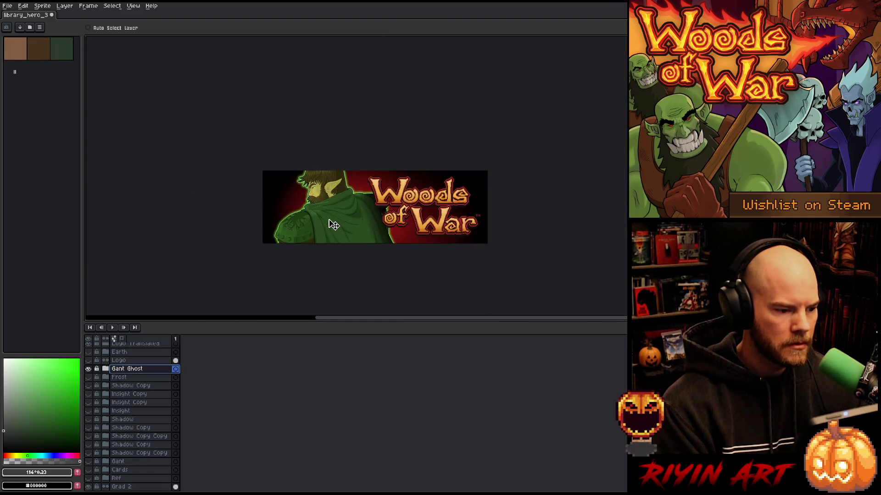
pyautogui.scroll(2, 351, 198)
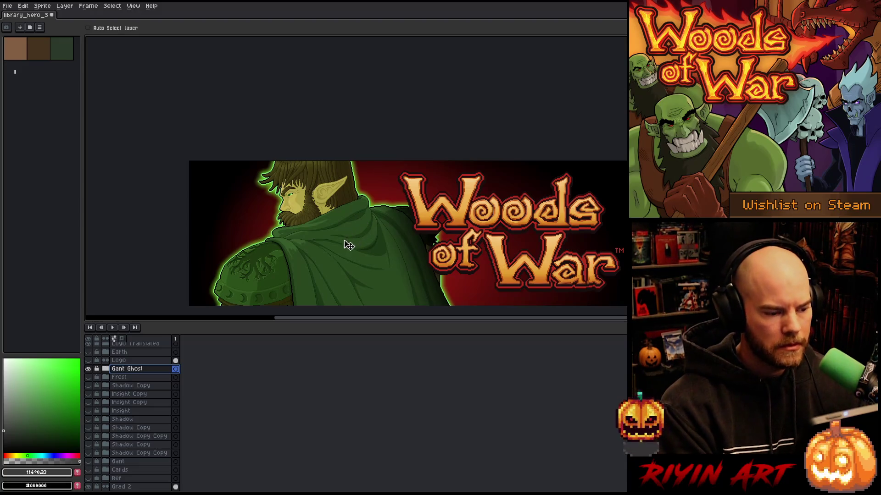
# - Raise the elf about 6 px and shift it a few pixels up-left
pyautogui.moveTo(341, 256); pyautogui.dragTo(327, 234)
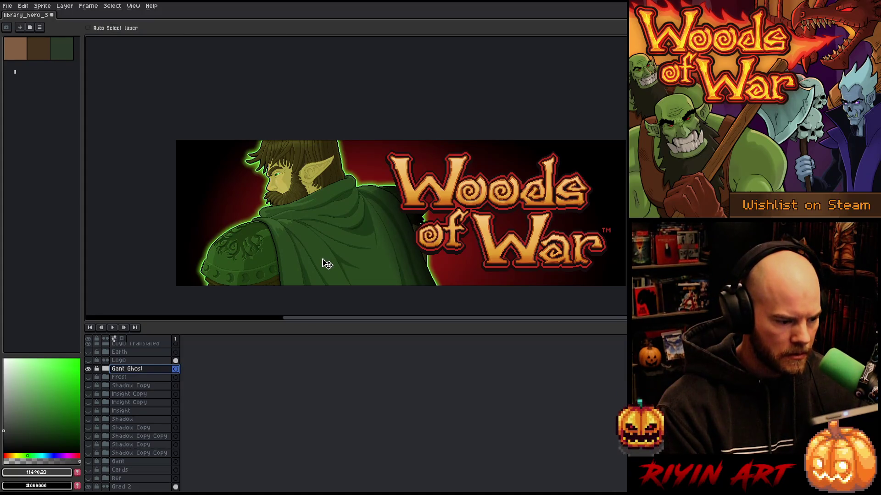
pyautogui.moveTo(328, 264); pyautogui.dragTo(327, 261)
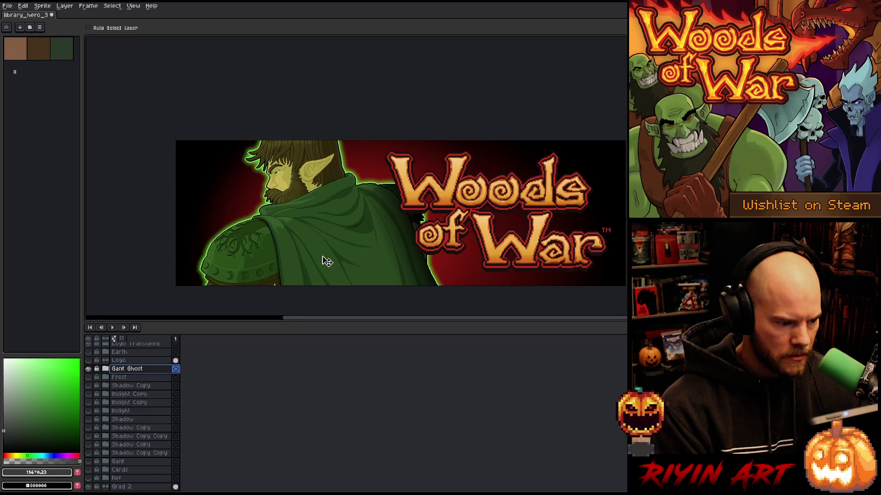
pyautogui.moveTo(327, 261); pyautogui.dragTo(327, 261)
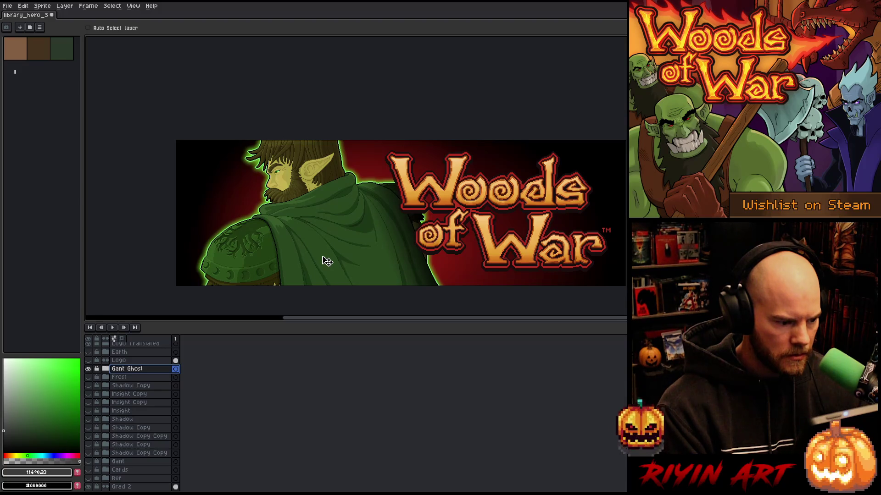
pyautogui.moveTo(326, 261); pyautogui.dragTo(326, 259)
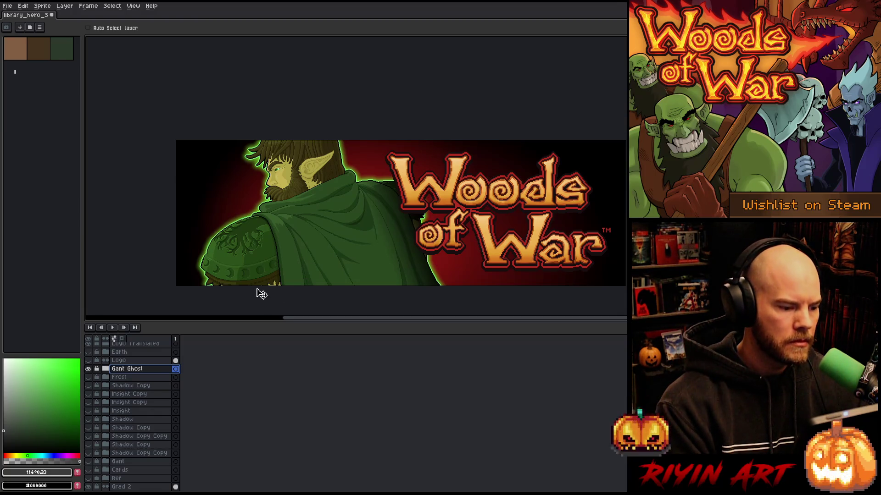
pyautogui.scroll(5, 261, 293)
# - Sample the dark olive-brown from the artwork as the fill colour for the Paint Bucket
pyautogui.press('i')
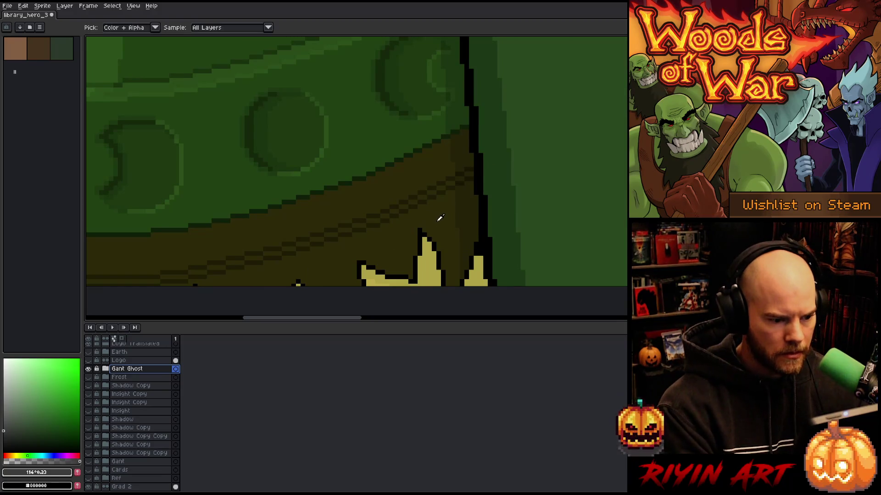
pyautogui.click(439, 218)
pyautogui.click(466, 215)
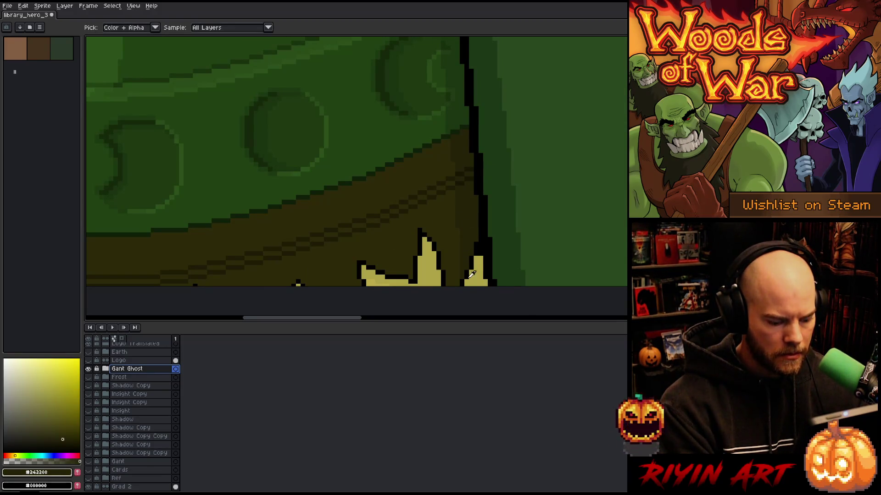
pyautogui.press('g')
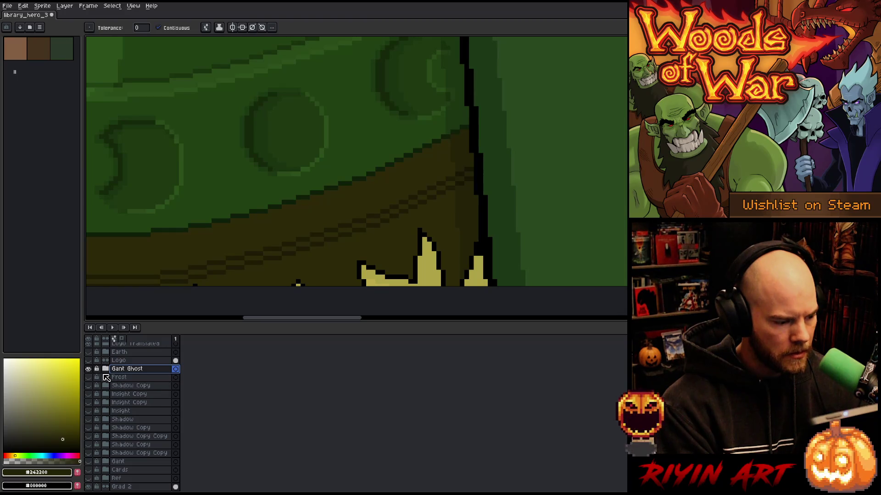
# - Duplicate the Gant Ghost group and select the new Gant Ghost Copy
pyautogui.click(106, 370)
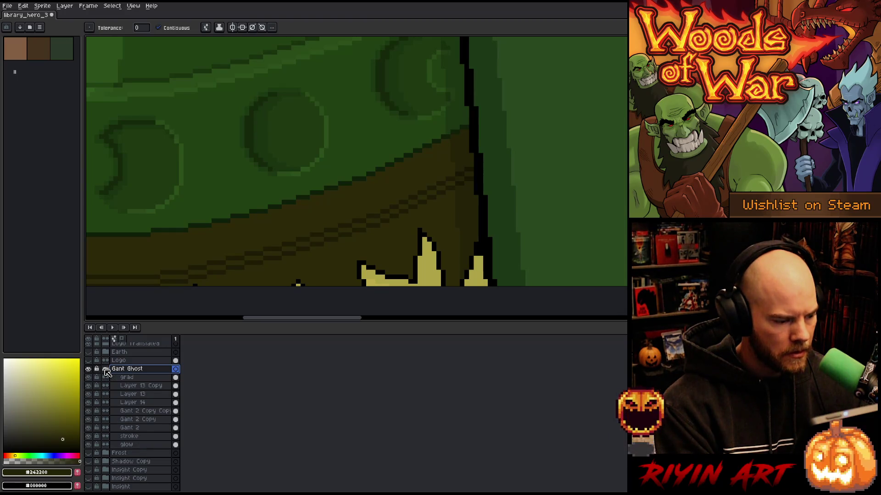
pyautogui.rightClick(132, 370)
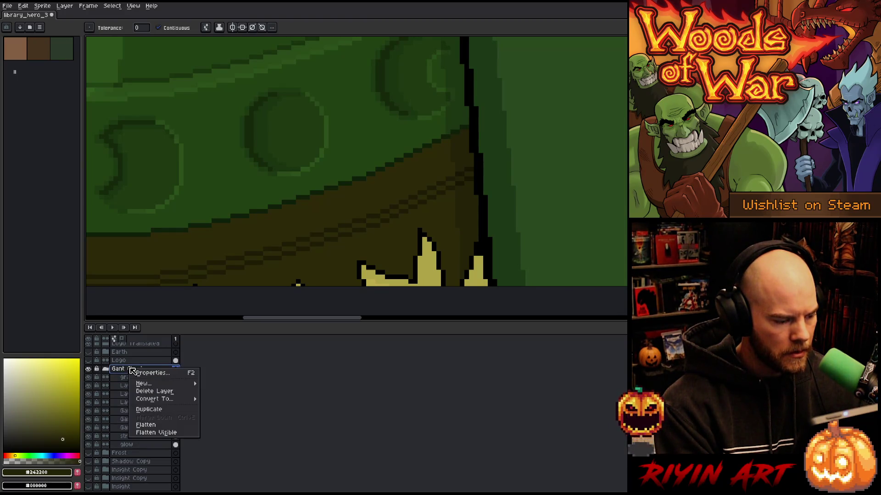
pyautogui.click(154, 413)
pyautogui.click(108, 455)
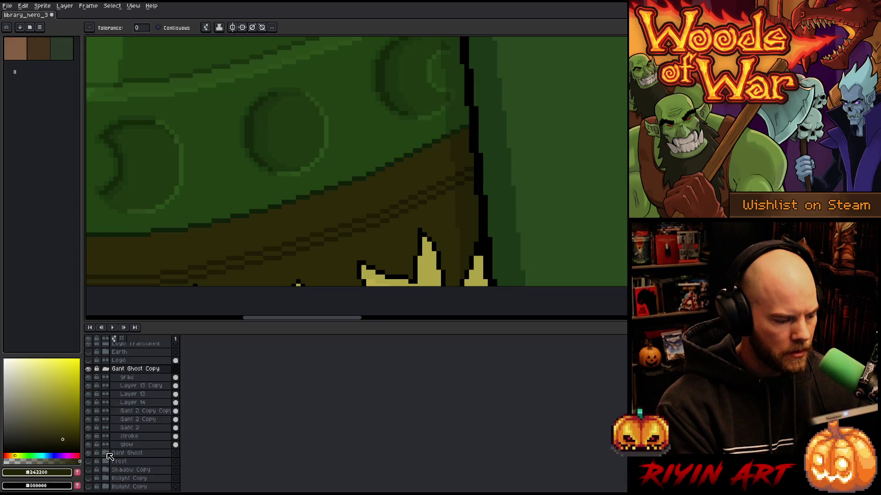
# - Flatten the Gant Ghost Copy group into one layer and rename it 'Gant flat'
pyautogui.rightClick(133, 370)
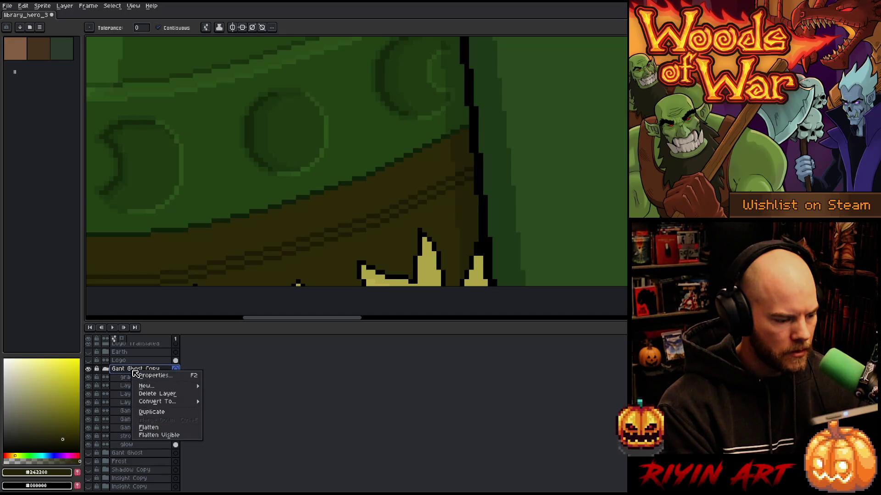
pyautogui.click(148, 429)
pyautogui.doubleClick(125, 370)
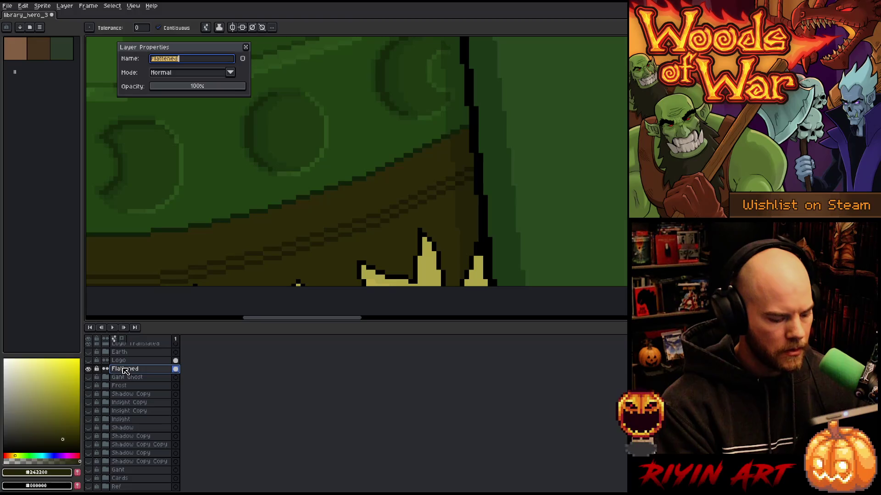
pyautogui.write('G')
pyautogui.press('Return')
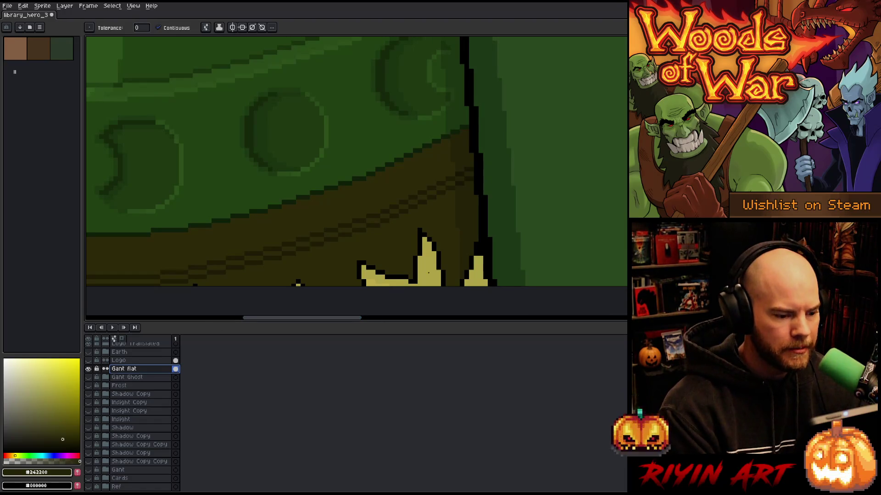
# - Fill the yellow spike, yellow strip and stray black pixels at the bottom edge with dark olive
pyautogui.click(370, 274)
pyautogui.click(476, 276)
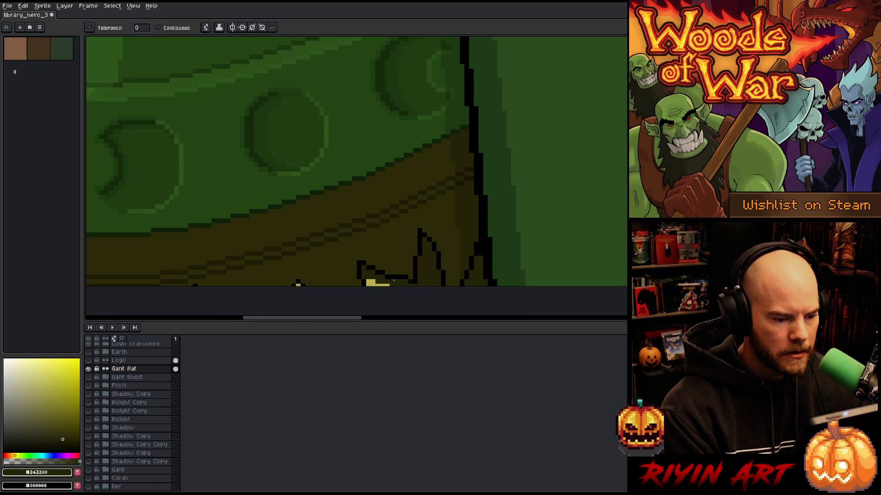
pyautogui.click(377, 282)
pyautogui.press('space')
pyautogui.moveTo(318, 261); pyautogui.dragTo(420, 237)
pyautogui.scroll(3, 420, 238)
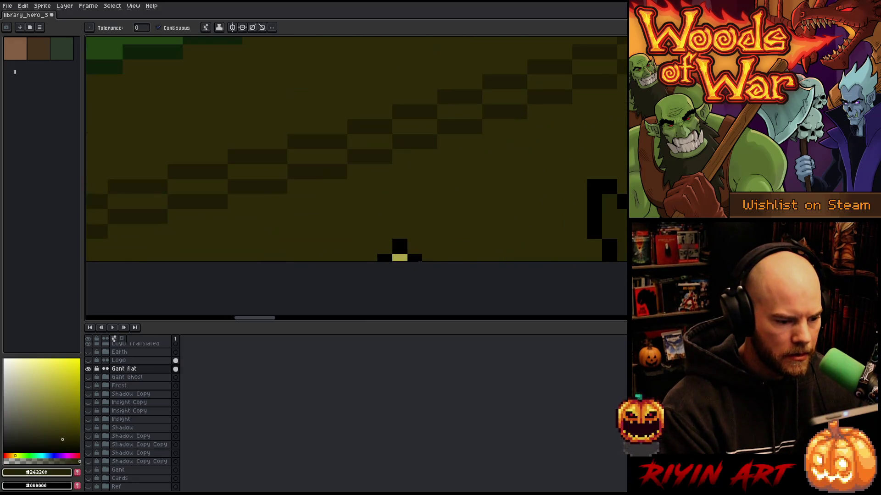
pyautogui.click(399, 246)
pyautogui.click(415, 257)
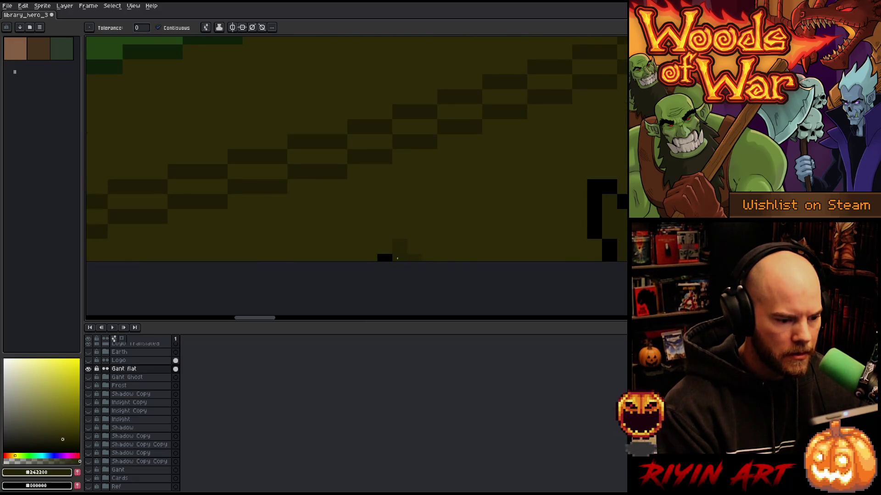
pyautogui.click(384, 257)
# - Sample a slightly lighter olive and fill the last yellow pixels at the bottom edge
pyautogui.press('i')
pyautogui.click(421, 241)
pyautogui.press('g')
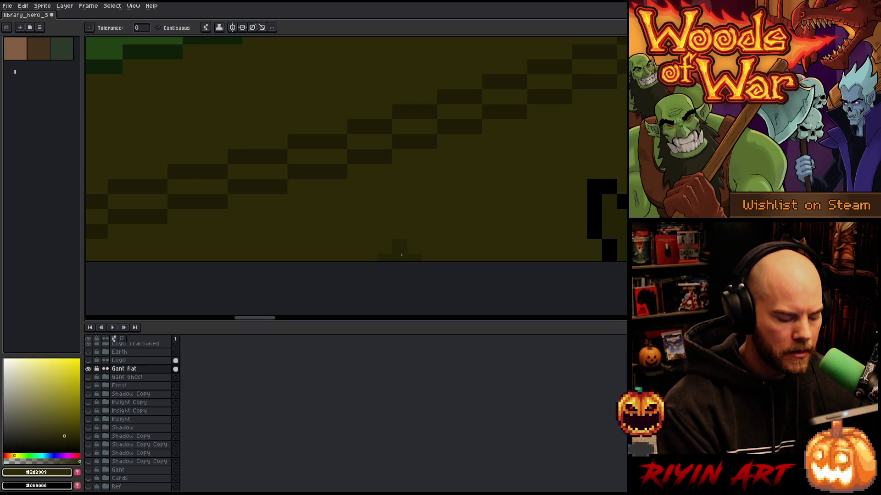
pyautogui.scroll(-5, 401, 256)
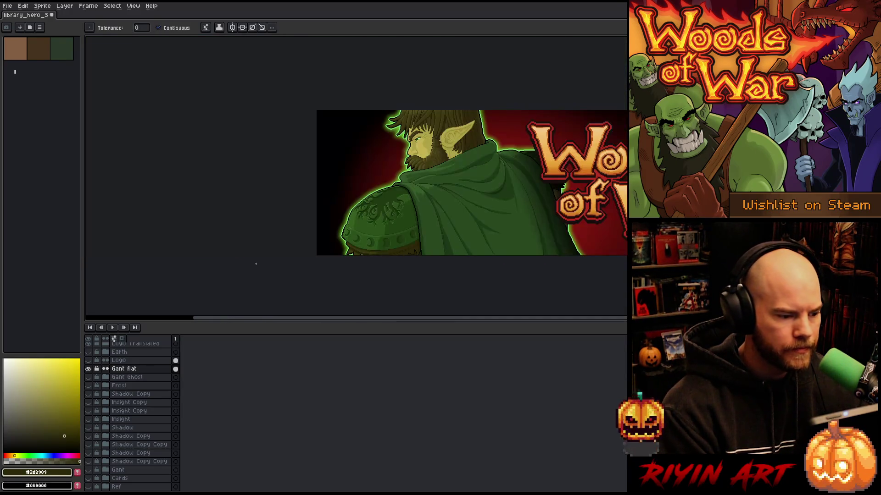
pyautogui.scroll(3, 406, 249)
pyautogui.press('i')
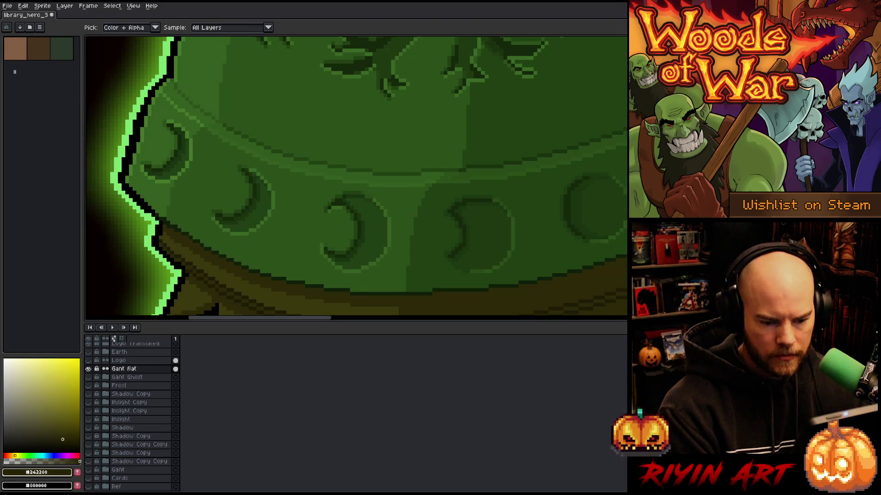
pyautogui.scroll(-1, 379, 246)
pyautogui.scroll(4, 391, 207)
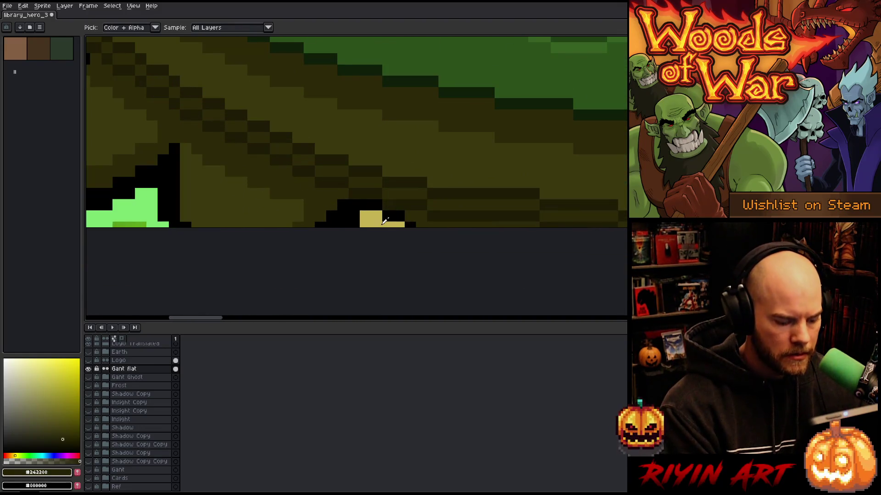
pyautogui.press('g')
pyautogui.click(384, 222)
# - Pan and zoom to recentre the whole banner in view
pyautogui.scroll(-4, 390, 215)
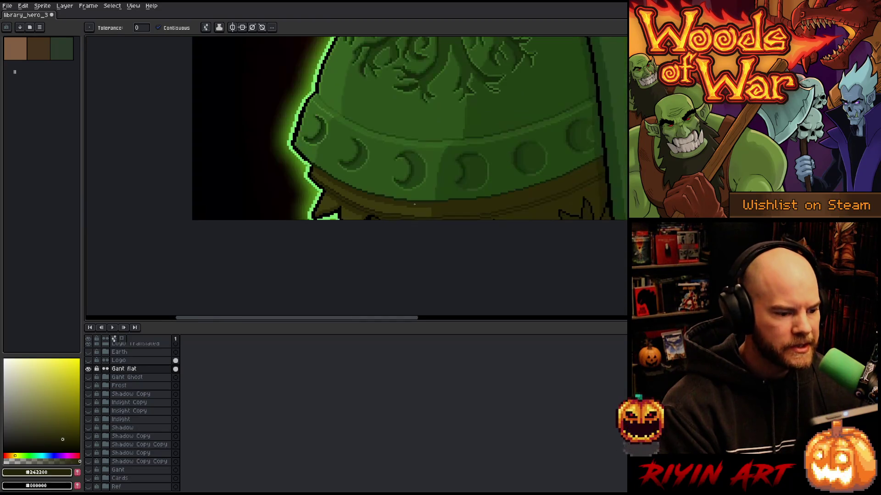
pyautogui.scroll(-4, 414, 204)
pyautogui.scroll(2, 447, 190)
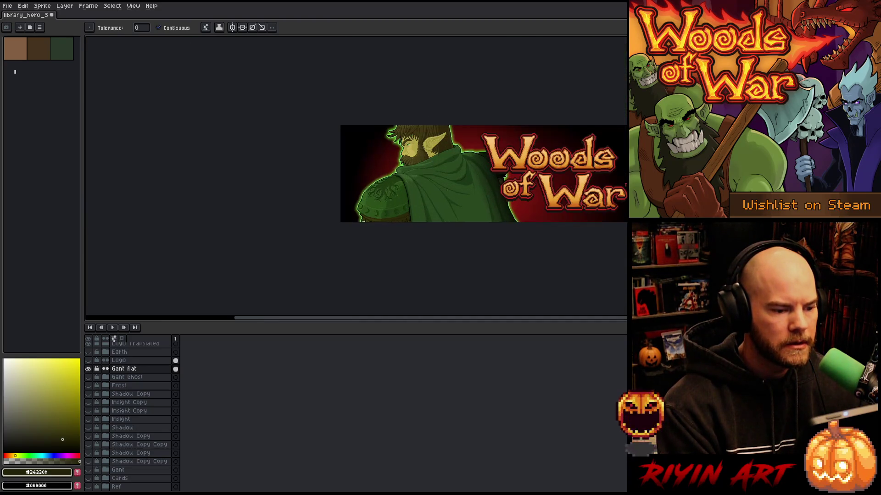
pyautogui.moveTo(446, 190); pyautogui.dragTo(334, 208)
pyautogui.scroll(1, 335, 202)
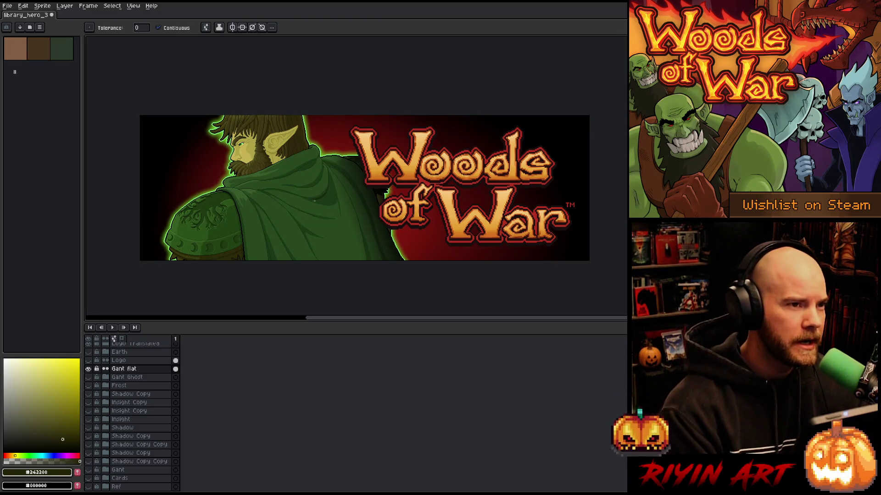
pyautogui.scroll(1, 309, 189)
pyautogui.scroll(-1, 309, 189)
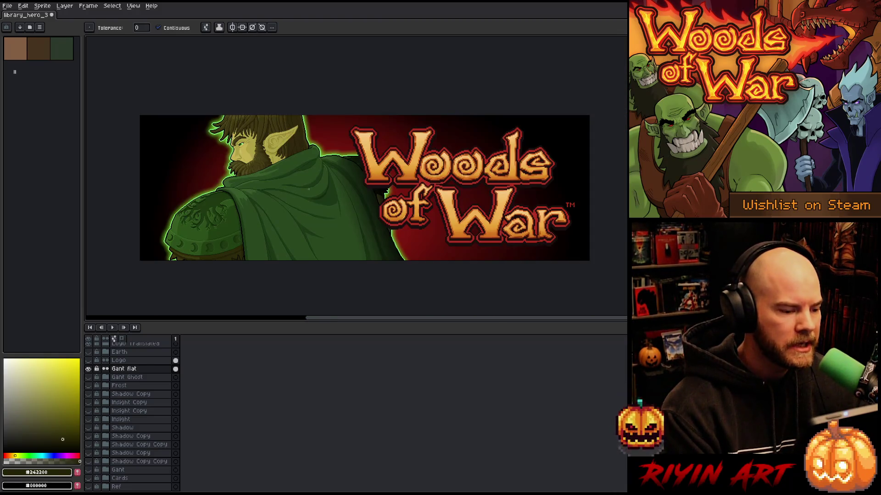
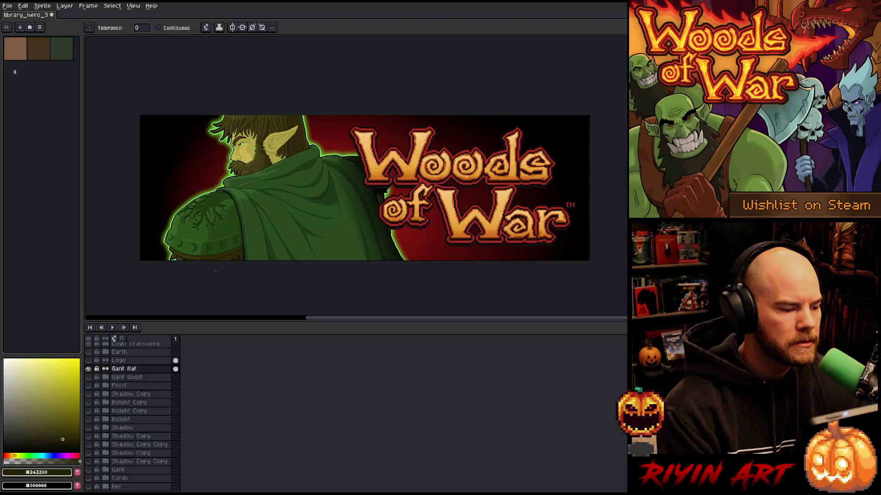
# - Fill the small and larger outlined shoulder-armor shapes with black
pyautogui.scroll(5, 216, 271)
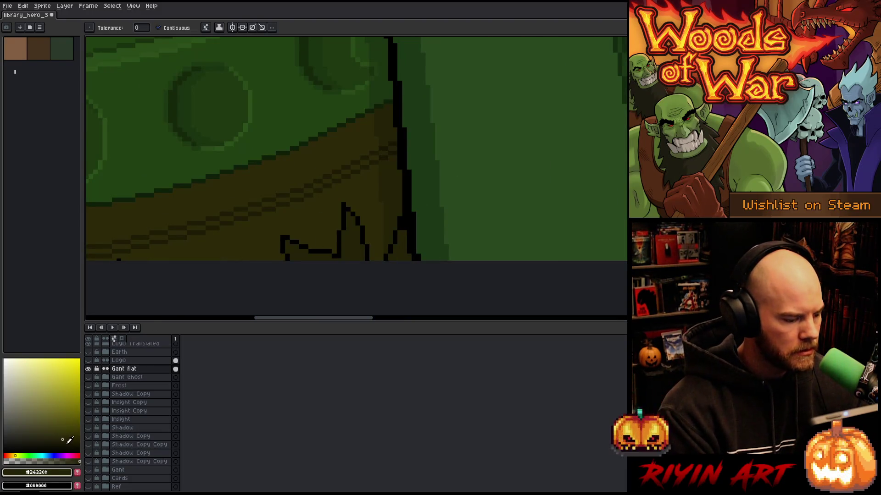
pyautogui.click(65, 445)
pyautogui.click(400, 250)
pyautogui.click(347, 256)
# - Zoom back out to review the darkened armor, then switch to the Magic Wand
pyautogui.scroll(-2, 291, 259)
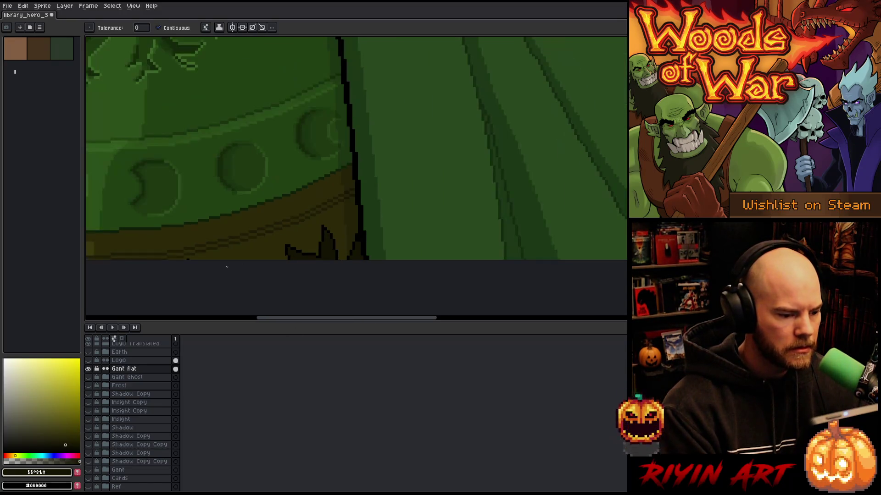
pyautogui.scroll(2, 212, 232)
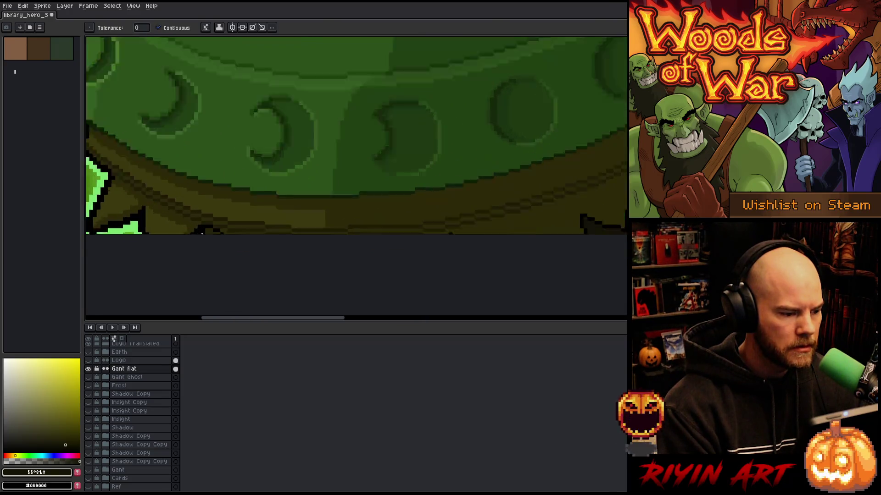
pyautogui.scroll(-4, 212, 232)
pyautogui.scroll(-4, 212, 231)
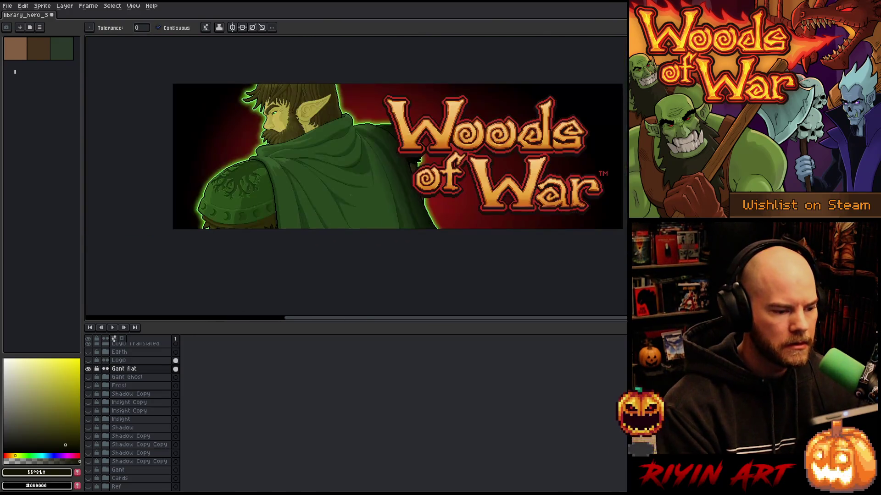
pyautogui.scroll(2, 211, 232)
pyautogui.scroll(2, 252, 192)
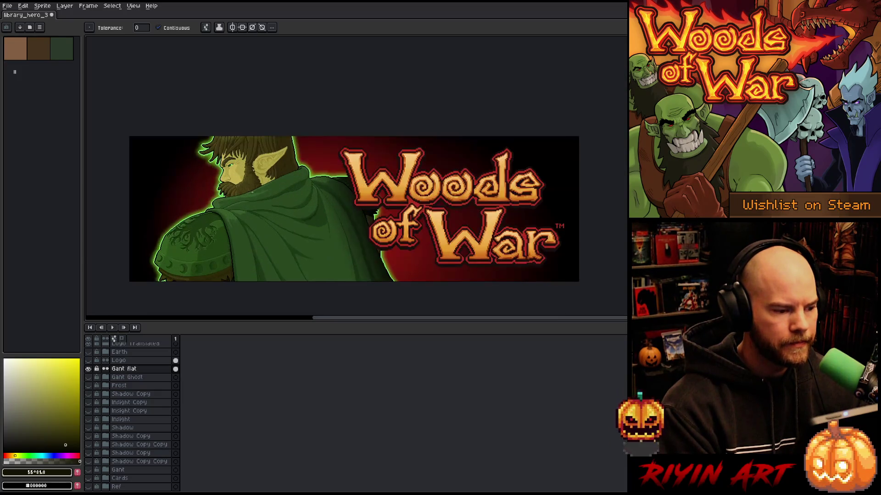
pyautogui.scroll(-1, 252, 192)
pyautogui.moveTo(274, 207)
pyautogui.mouseDown()
pyautogui.moveTo(249, 233)
pyautogui.moveTo(271, 216)
pyautogui.mouseUp()
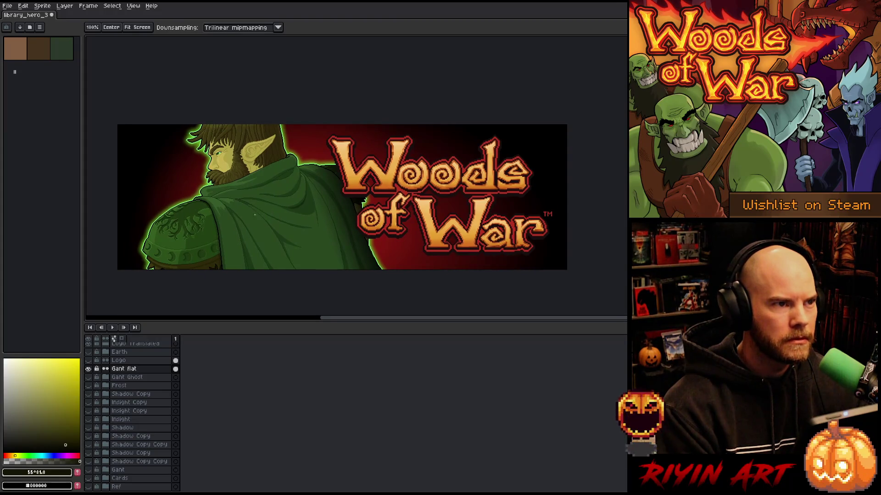
pyautogui.press('w')
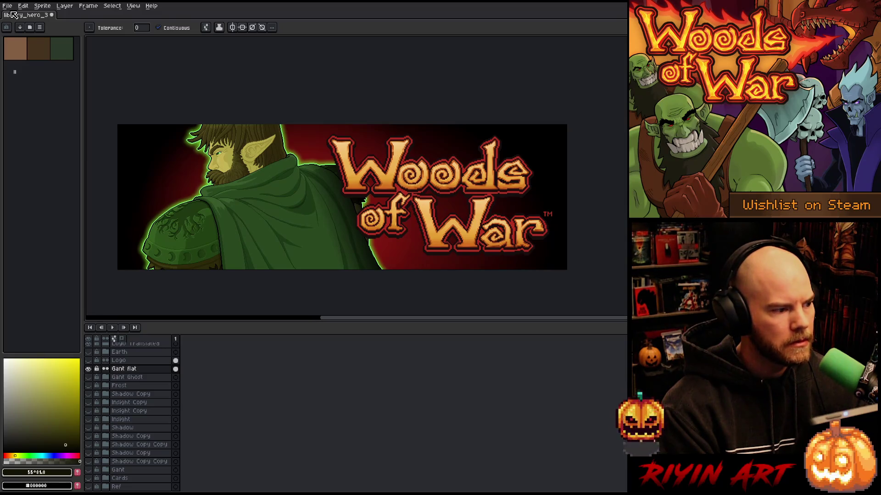
# - Save the banner file and duplicate the Logo x 2 layer
pyautogui.click(8, 5)
pyautogui.click(21, 43)
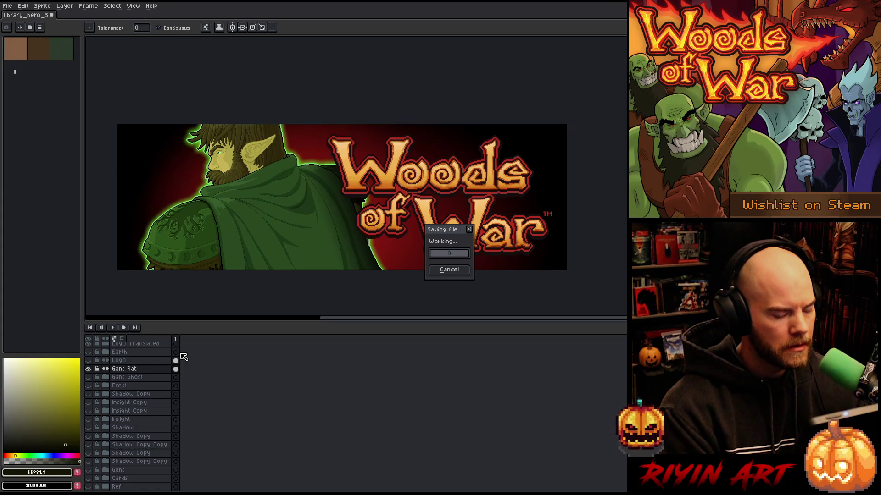
pyautogui.scroll(5, 177, 367)
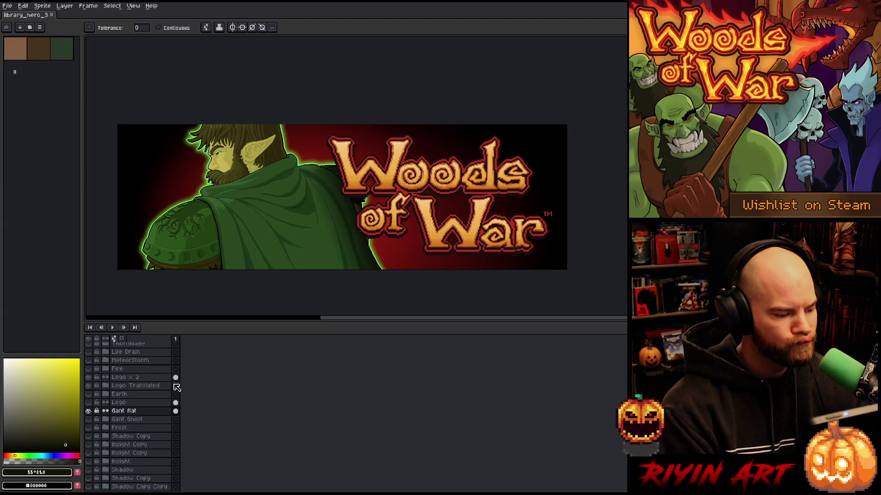
pyautogui.click(122, 378)
pyautogui.rightClick(122, 379)
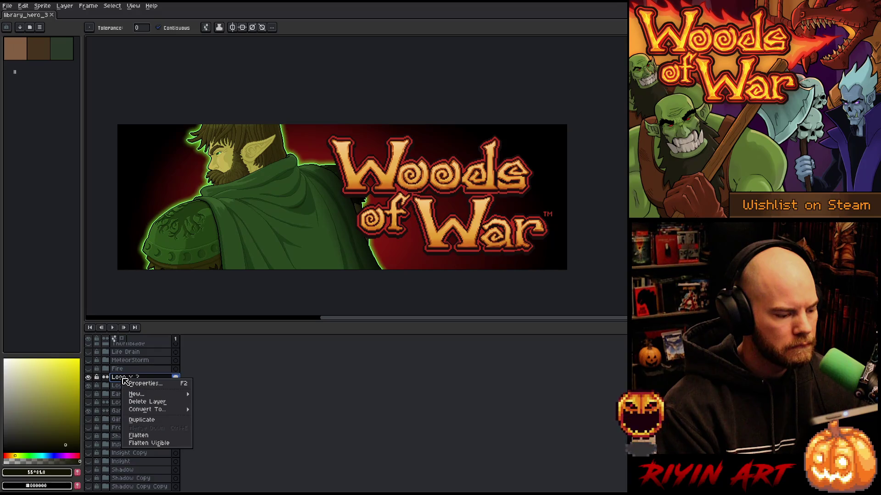
pyautogui.click(136, 422)
# - Rename the duplicate to 'Logo x 2 EN' and hide it
pyautogui.doubleClick(132, 378)
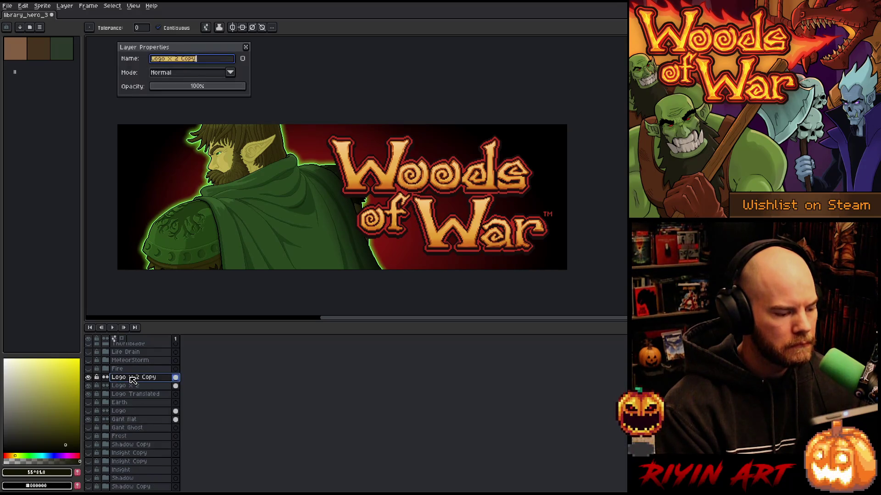
pyautogui.press('BackSpace')
pyautogui.press('BackSpace')
pyautogui.press('BackSpace')
pyautogui.write('EN')
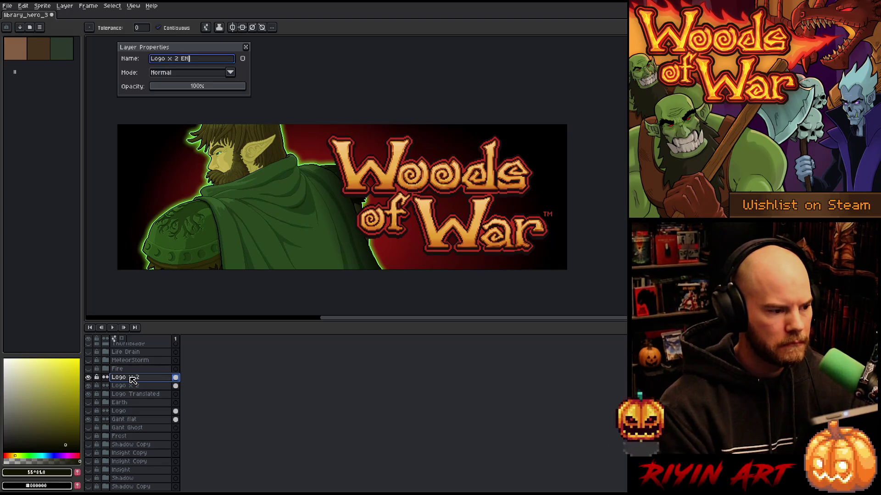
pyautogui.press('Return')
pyautogui.click(88, 377)
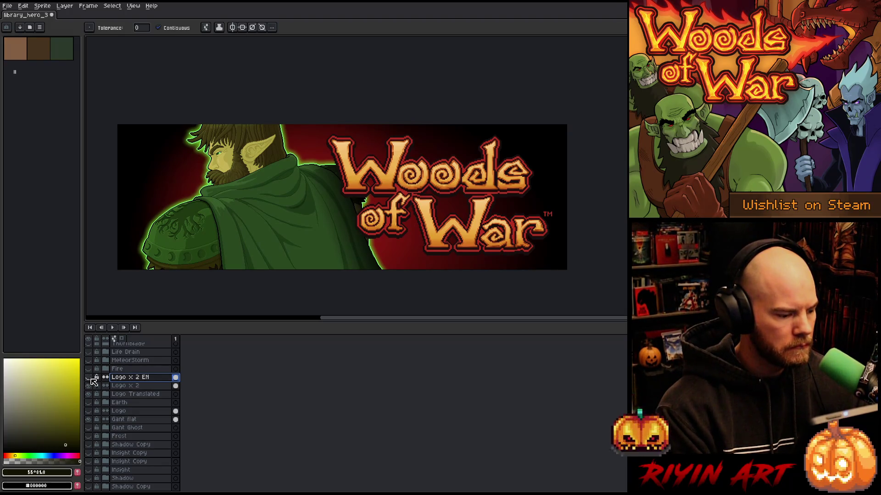
# - Expand the Logo Translated group and show the ZH and PTBR subtitle layers
pyautogui.click(106, 394)
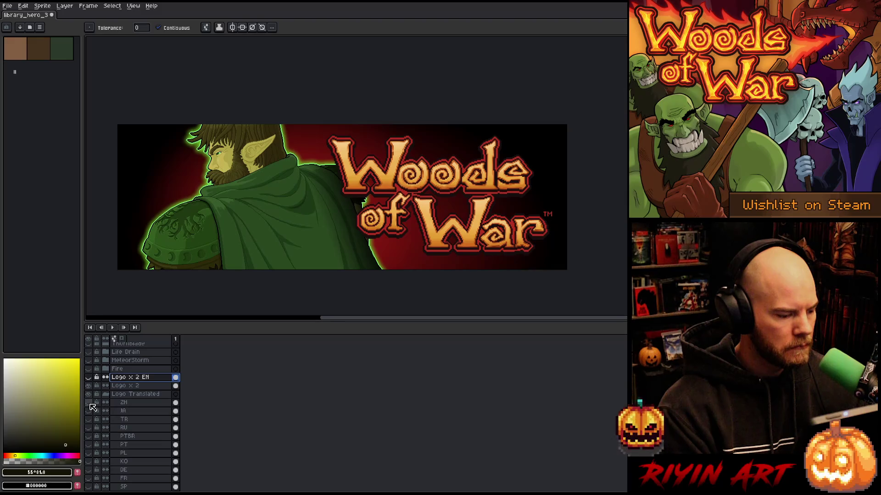
pyautogui.click(88, 402)
pyautogui.click(88, 437)
pyautogui.scroll(-2, 92, 441)
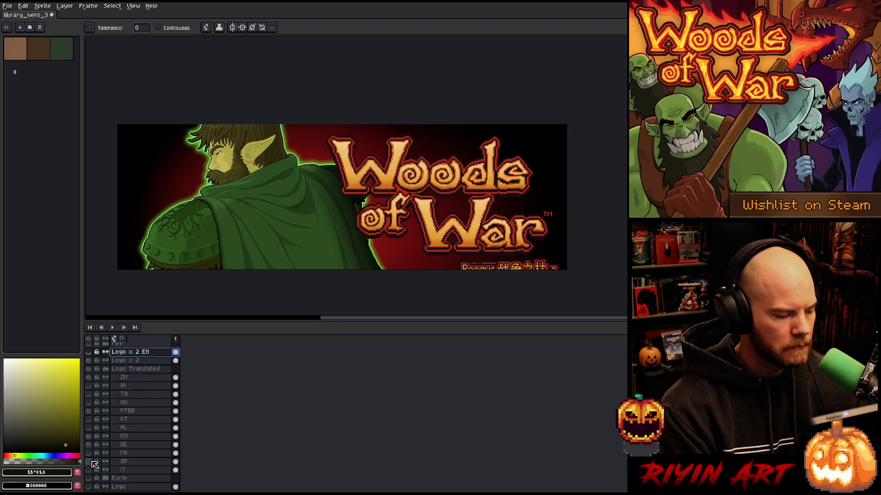
# - Show the JA, TR, PT, PL, DE, FR, SP and IT subtitle layers as well
pyautogui.click(88, 368)
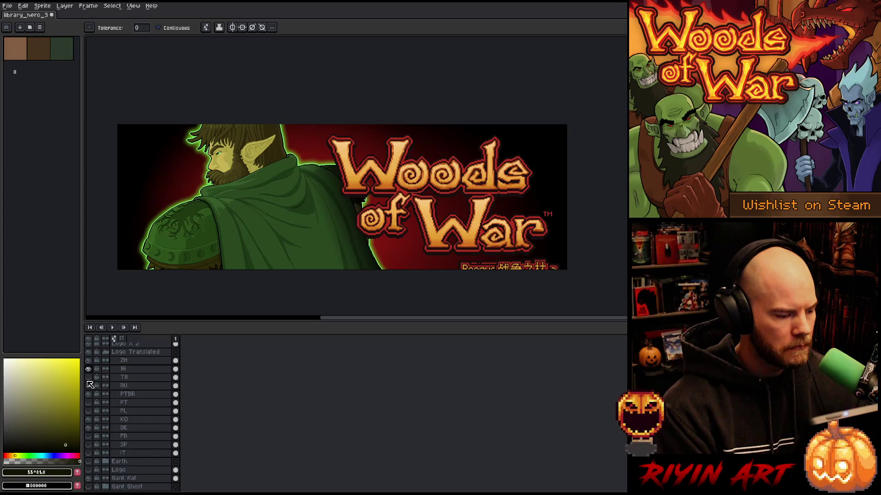
pyautogui.click(88, 377)
pyautogui.click(88, 402)
pyautogui.click(88, 411)
pyautogui.click(88, 428)
pyautogui.click(88, 436)
pyautogui.click(88, 445)
pyautogui.click(88, 453)
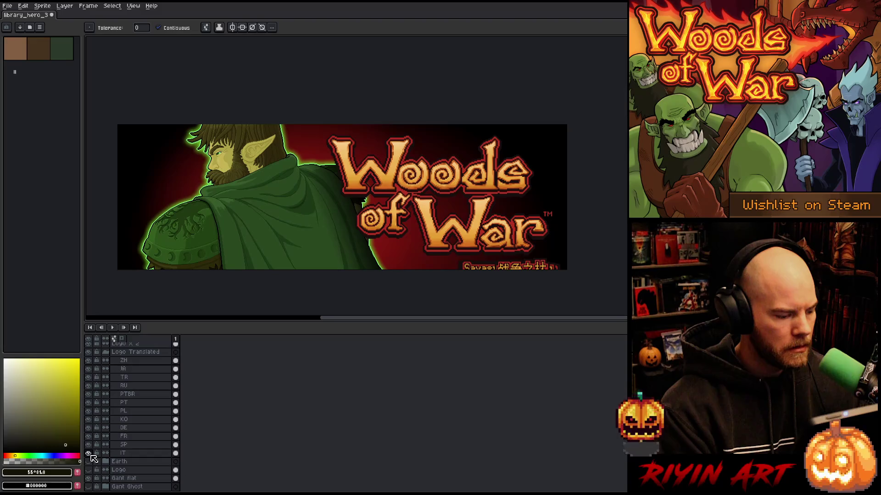
pyautogui.scroll(3, 125, 413)
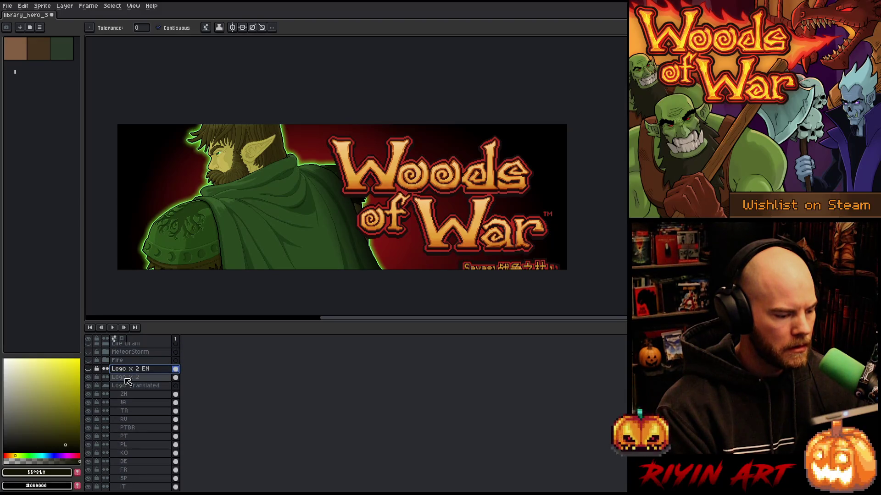
pyautogui.moveTo(126, 377); pyautogui.dragTo(128, 386)
pyautogui.press('v')
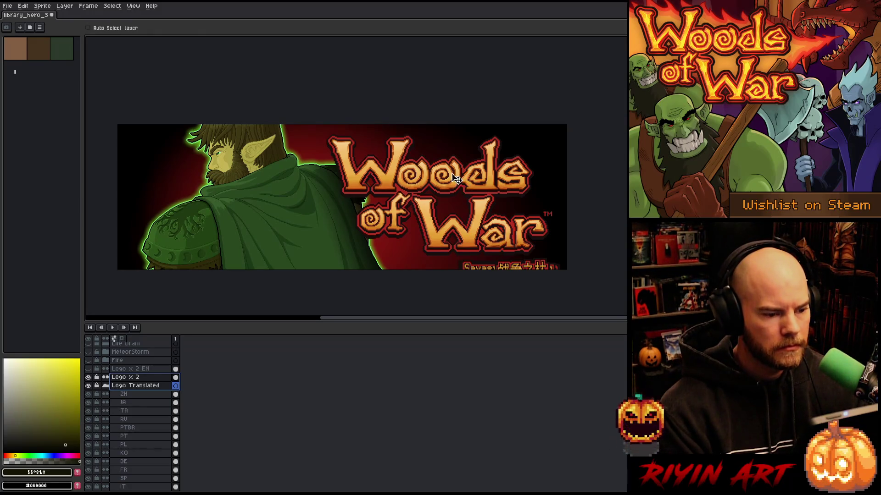
# - Move the logo layers up, then shift the translated subtitle right and one pixel higher
pyautogui.moveTo(462, 180); pyautogui.dragTo(462, 174)
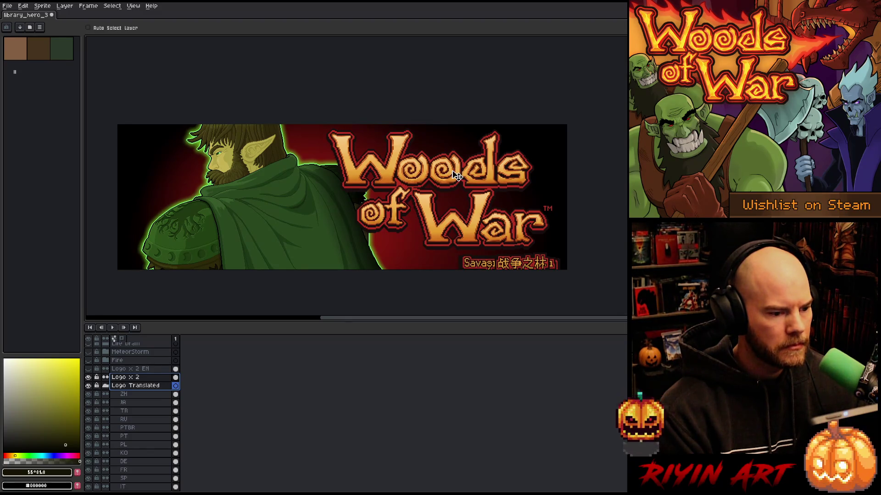
pyautogui.click(136, 385)
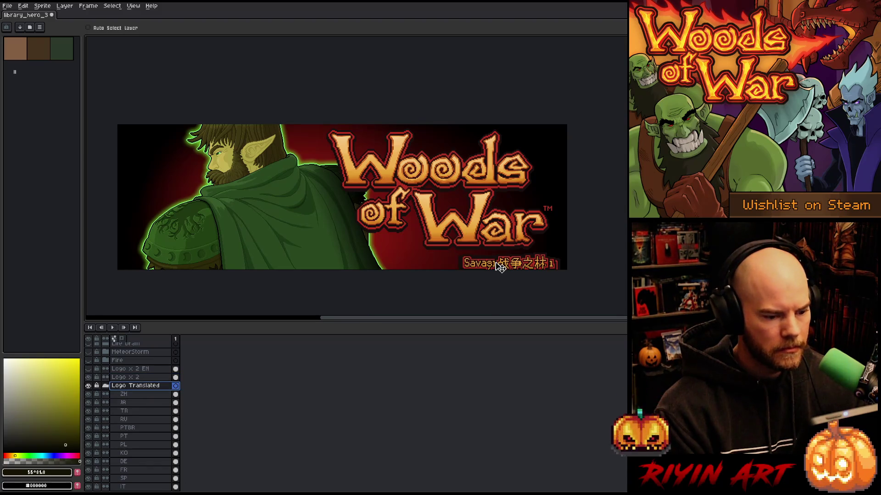
pyautogui.moveTo(500, 259)
pyautogui.mouseDown()
pyautogui.moveTo(508, 257)
pyautogui.moveTo(425, 259)
pyautogui.moveTo(486, 261)
pyautogui.mouseUp()
pyautogui.press('Up')
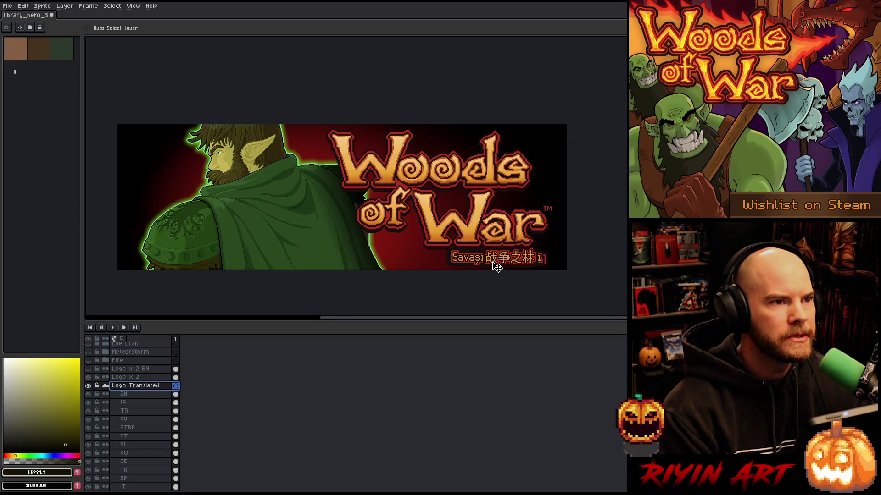
pyautogui.scroll(1, 510, 275)
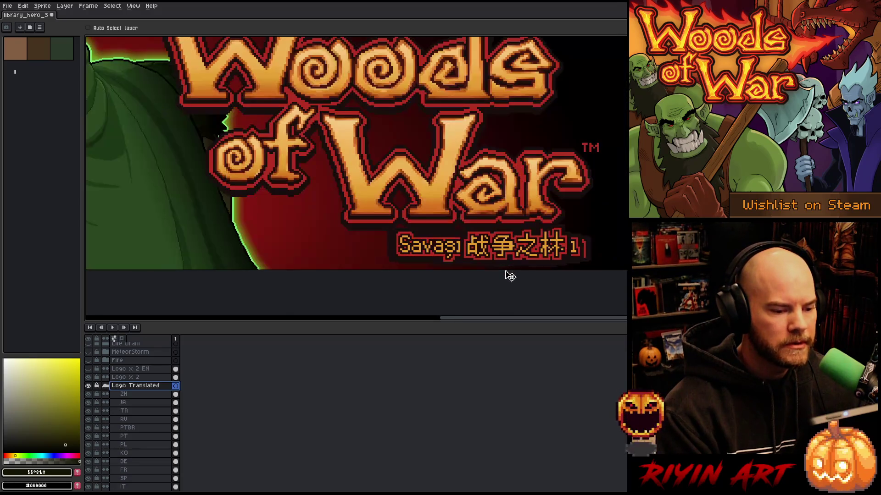
# - Hide the other language subtitle layers, including Polish, and pan to see the whole banner
pyautogui.scroll(-1, 510, 275)
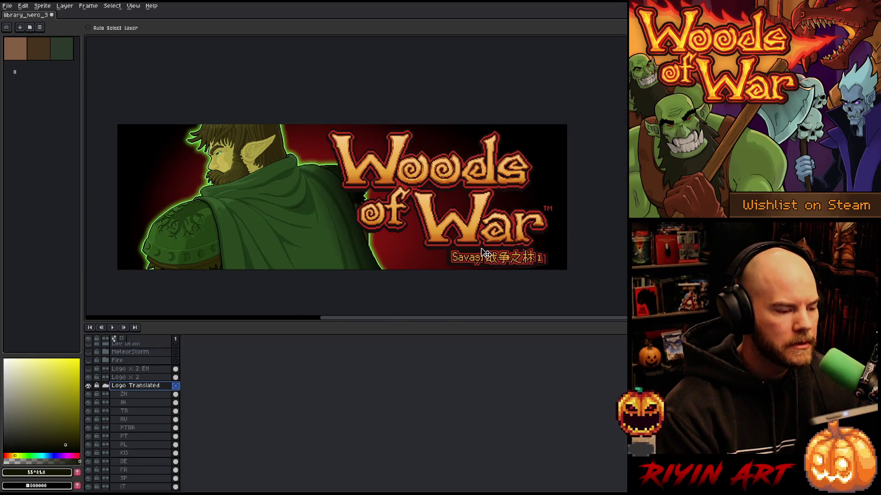
pyautogui.scroll(2, 527, 271)
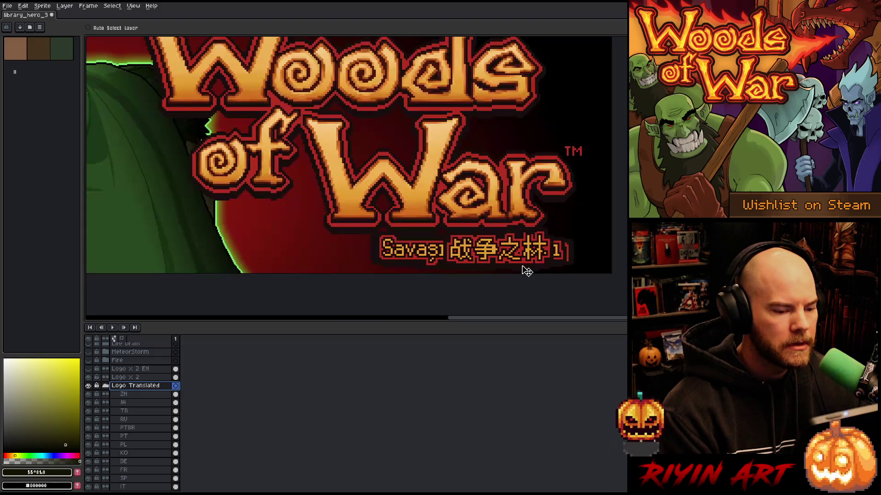
pyautogui.scroll(-1, 127, 401)
pyautogui.scroll(-3, 127, 402)
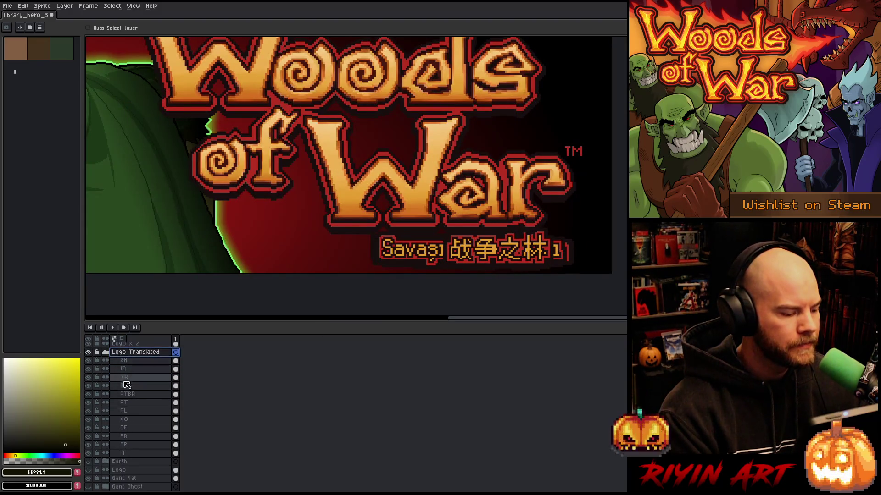
pyautogui.moveTo(88, 361); pyautogui.dragTo(92, 433)
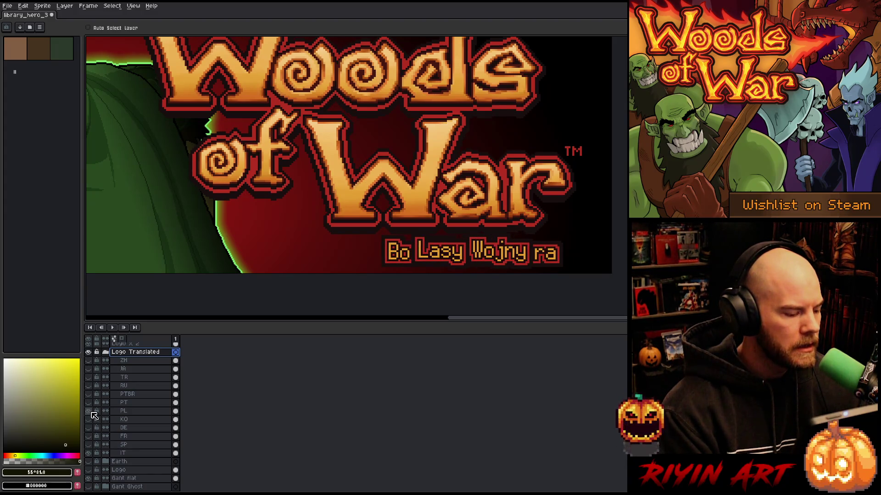
pyautogui.click(90, 411)
pyautogui.scroll(-1, 303, 222)
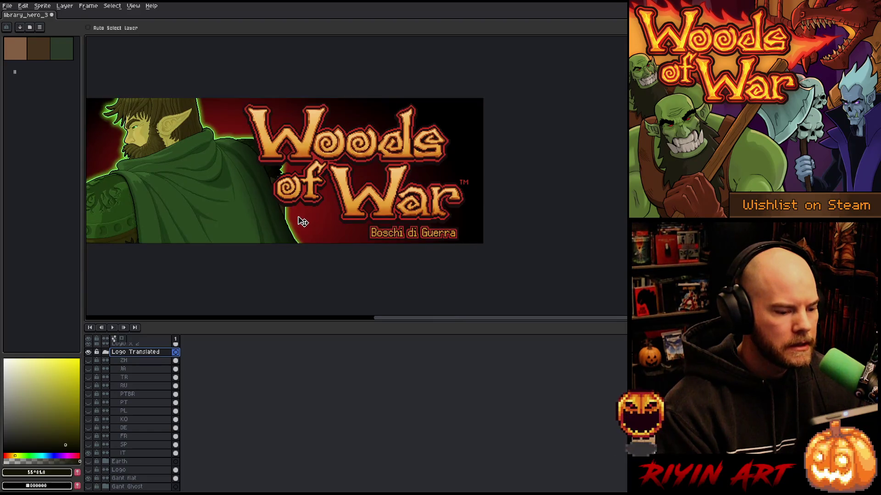
pyautogui.scroll(1, 276, 239)
pyautogui.moveTo(299, 252); pyautogui.dragTo(343, 263)
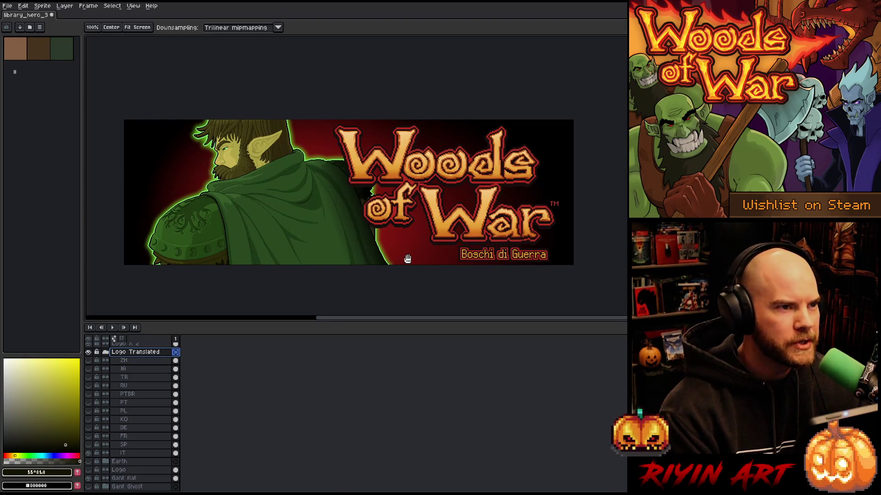
pyautogui.press('v')
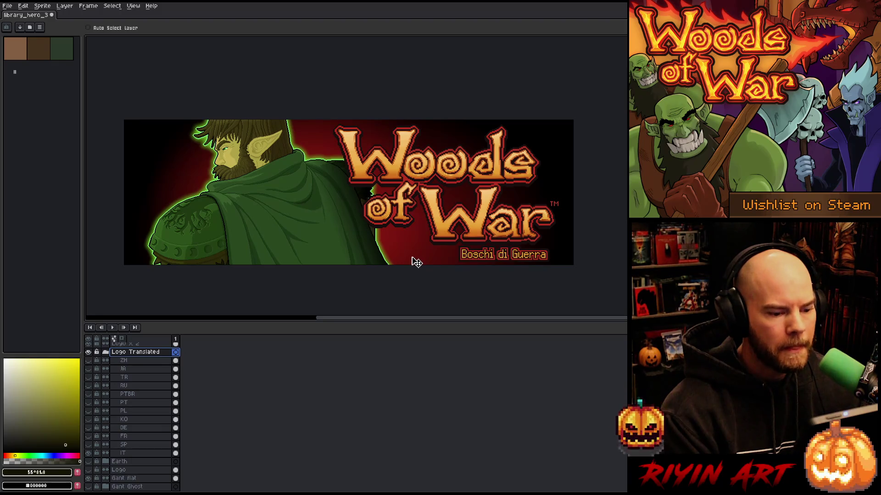
pyautogui.hotkey('ctrl', 'z')
# - Drag the Woods of War logo and subtitle a few pixels higher, then reframe the view
pyautogui.press('h')
pyautogui.scroll(2, 380, 119)
pyautogui.scroll(-2, 398, 178)
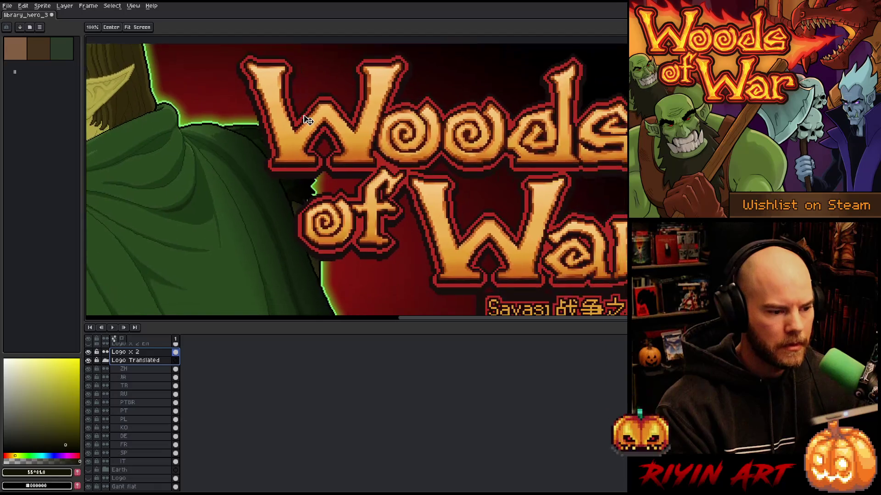
pyautogui.press('v')
pyautogui.scroll(-1, 440, 138)
pyautogui.scroll(3, 466, 131)
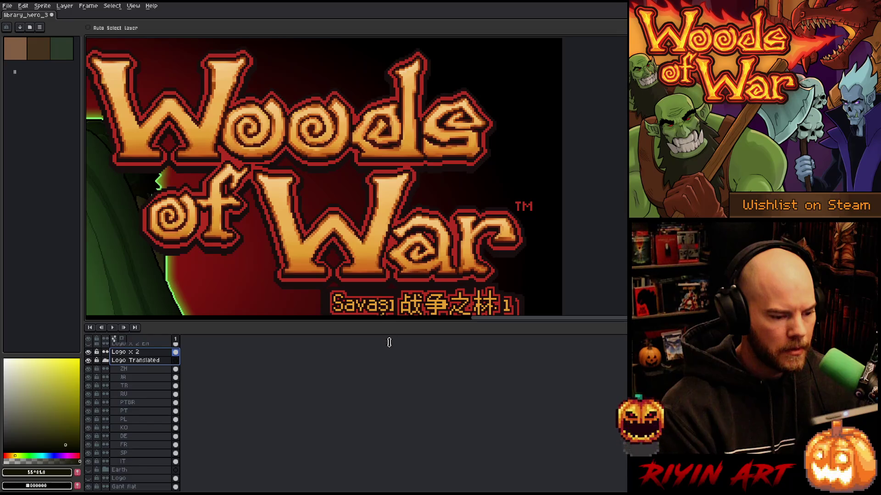
pyautogui.moveTo(389, 342); pyautogui.dragTo(389, 344)
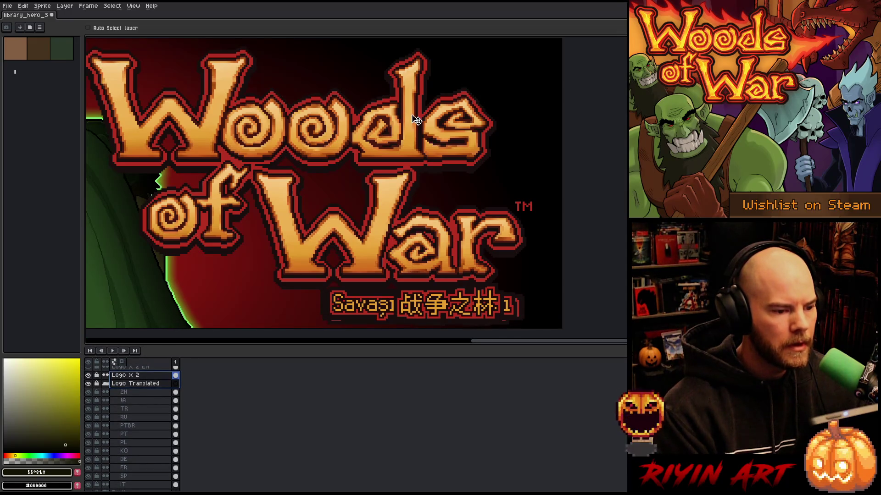
pyautogui.moveTo(414, 119); pyautogui.dragTo(413, 116)
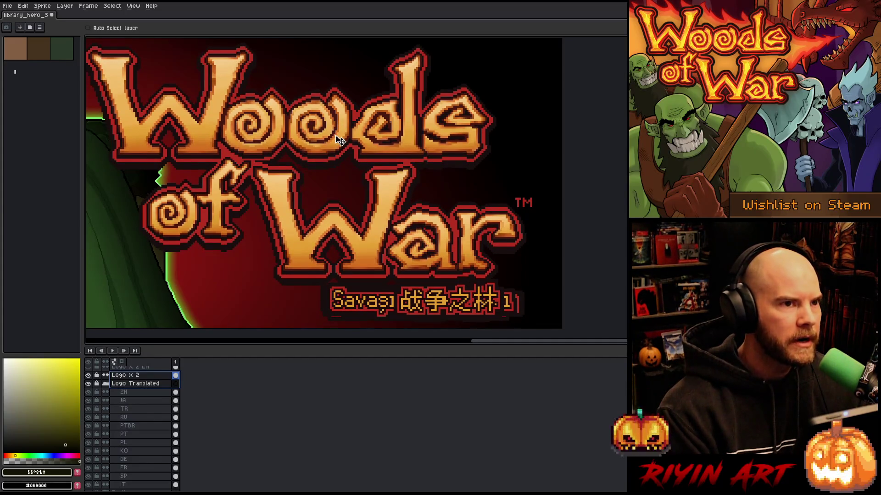
pyautogui.moveTo(355, 345); pyautogui.dragTo(354, 356)
pyautogui.moveTo(327, 229); pyautogui.dragTo(343, 236)
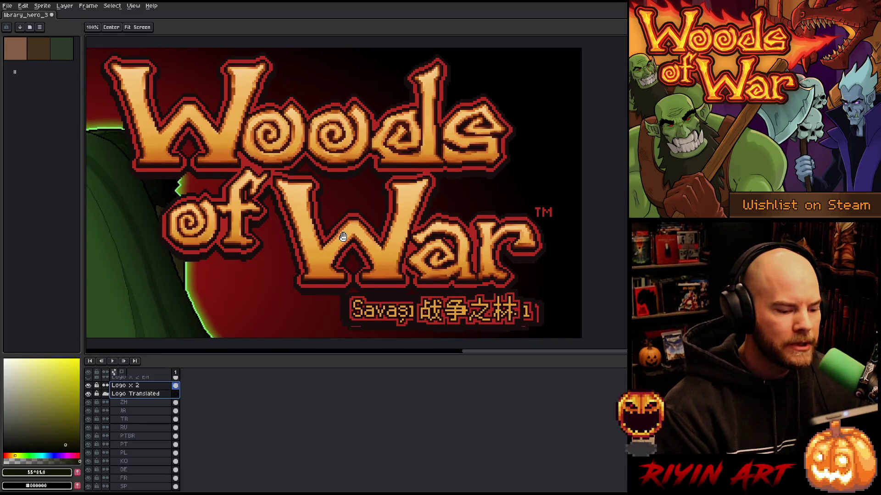
pyautogui.press('v')
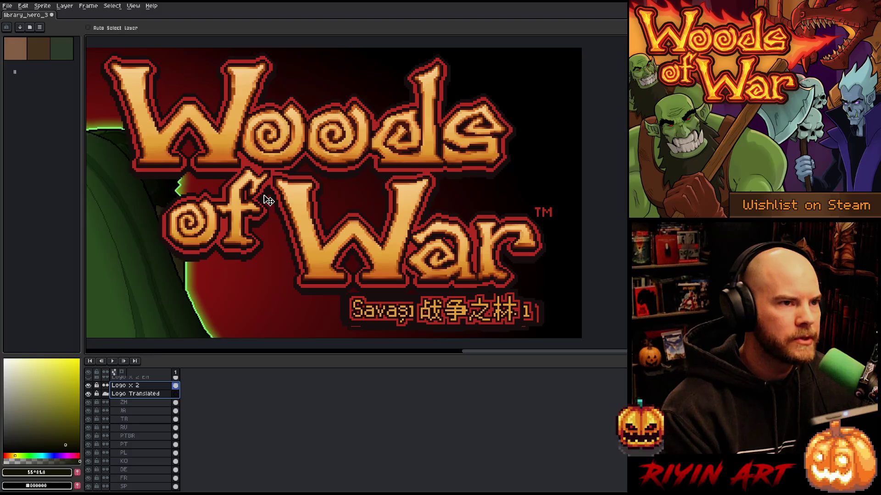
pyautogui.scroll(-2, 268, 201)
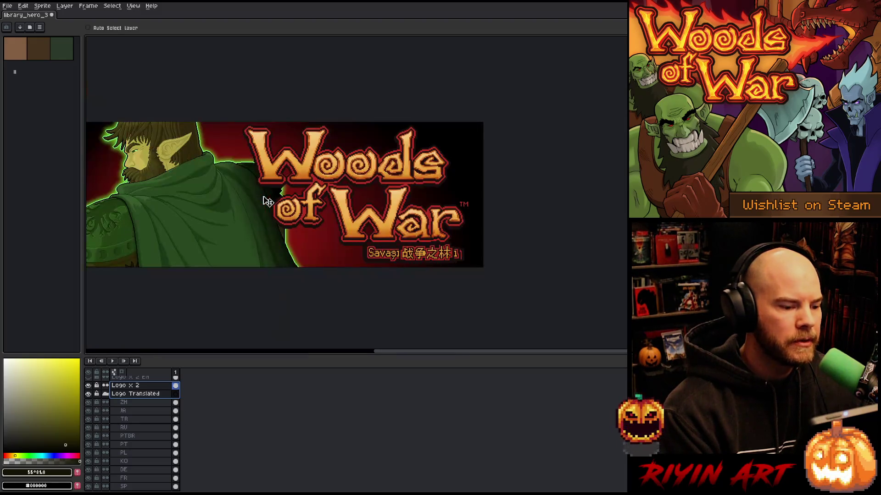
# - Hide the ZH, JA, TR and PT subtitle layers in the Logo Translated group
pyautogui.moveTo(276, 219); pyautogui.dragTo(343, 225)
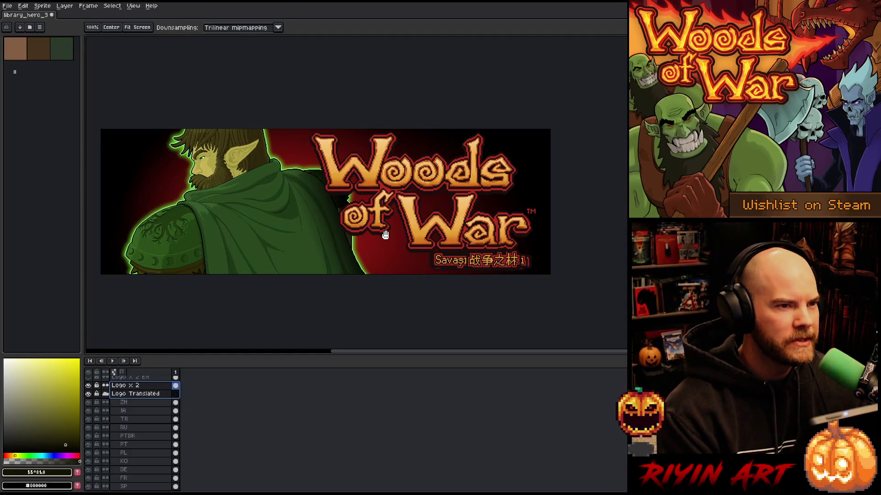
pyautogui.press('v')
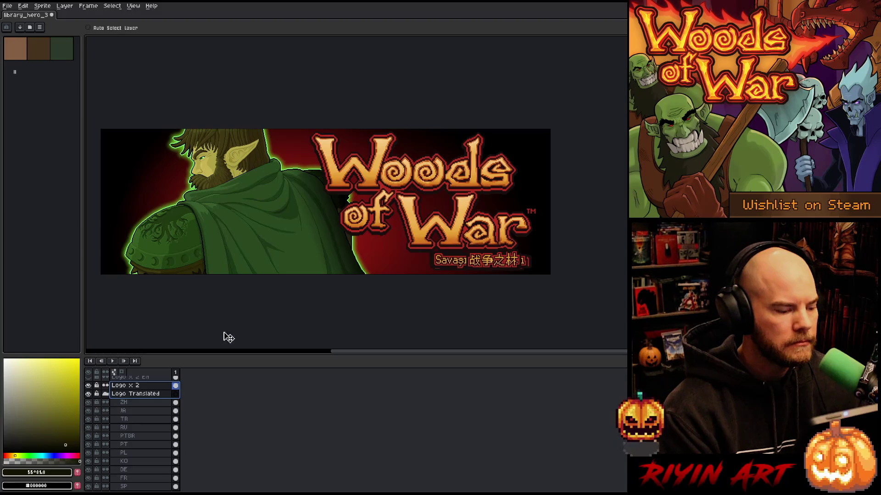
pyautogui.scroll(2, 156, 404)
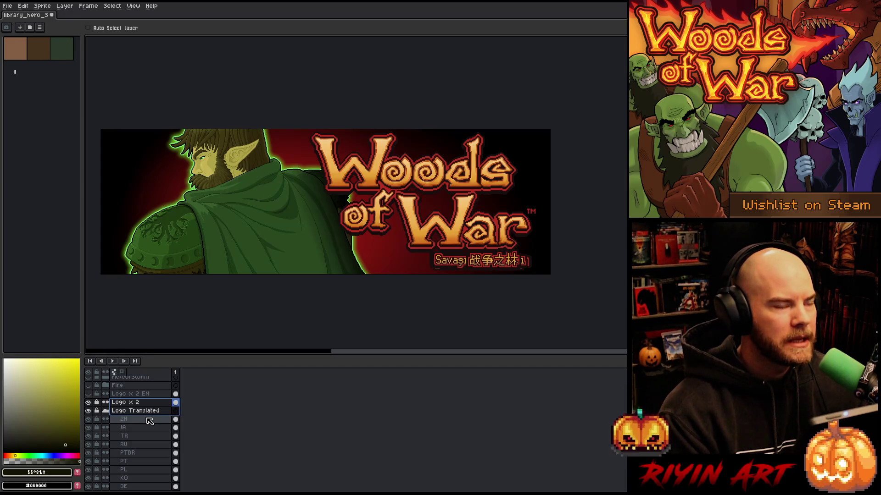
pyautogui.click(106, 412)
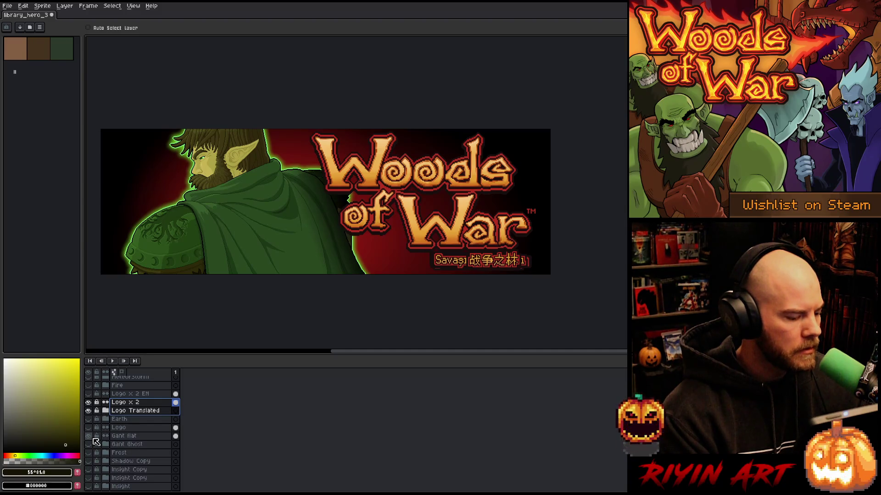
pyautogui.click(107, 411)
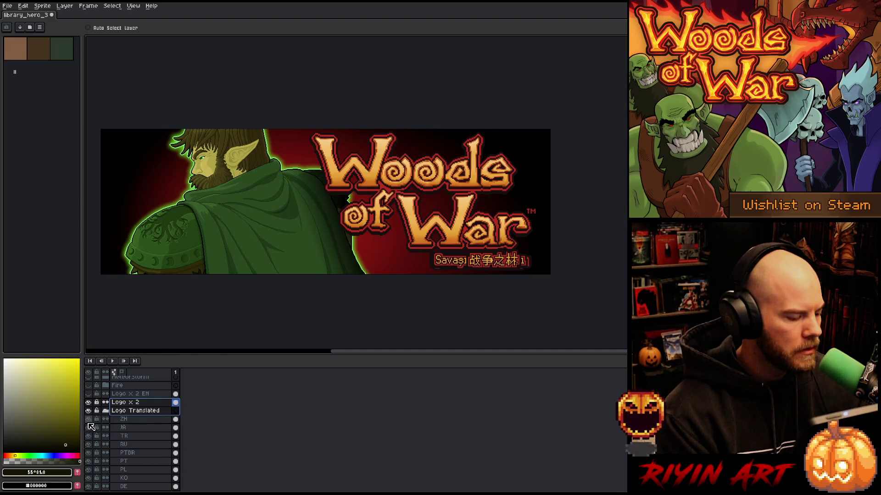
pyautogui.click(88, 419)
pyautogui.click(88, 436)
pyautogui.click(88, 428)
pyautogui.click(89, 462)
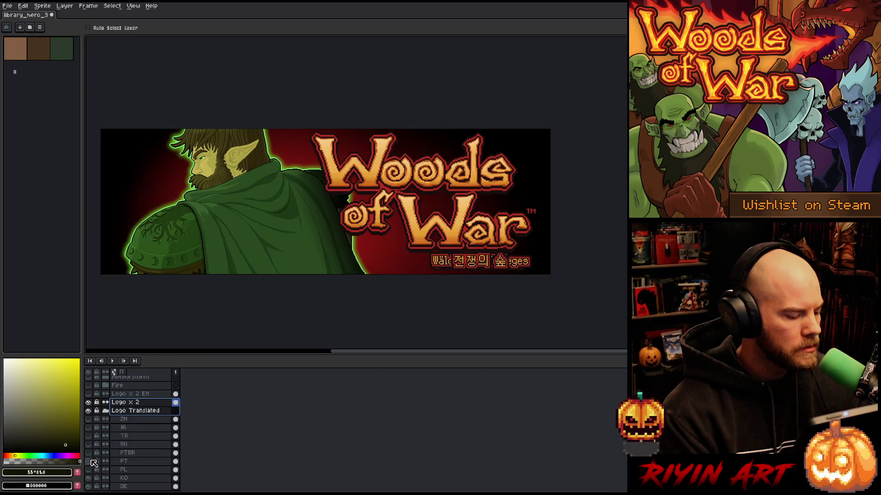
# - Hide the KO, DE, FR and SP subtitles so Italian 'Boschi di Guerra' shows, and select IT
pyautogui.scroll(-3, 137, 440)
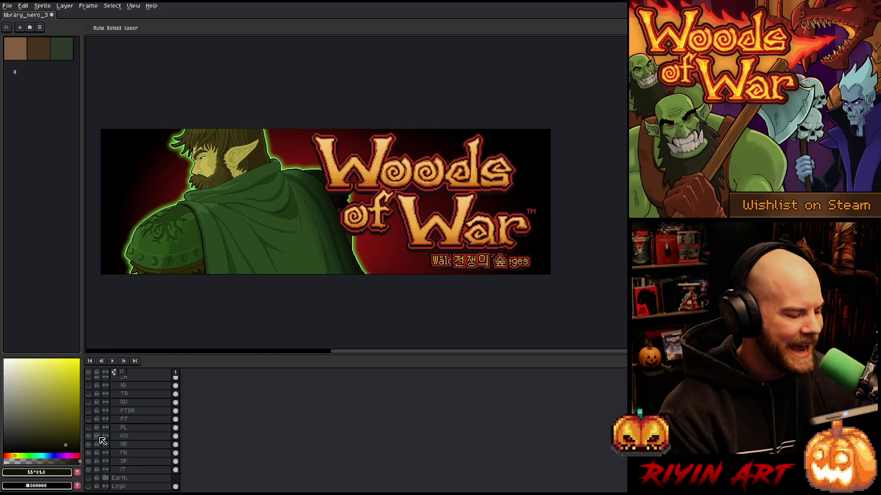
pyautogui.click(88, 436)
pyautogui.click(88, 445)
pyautogui.click(88, 452)
pyautogui.click(89, 462)
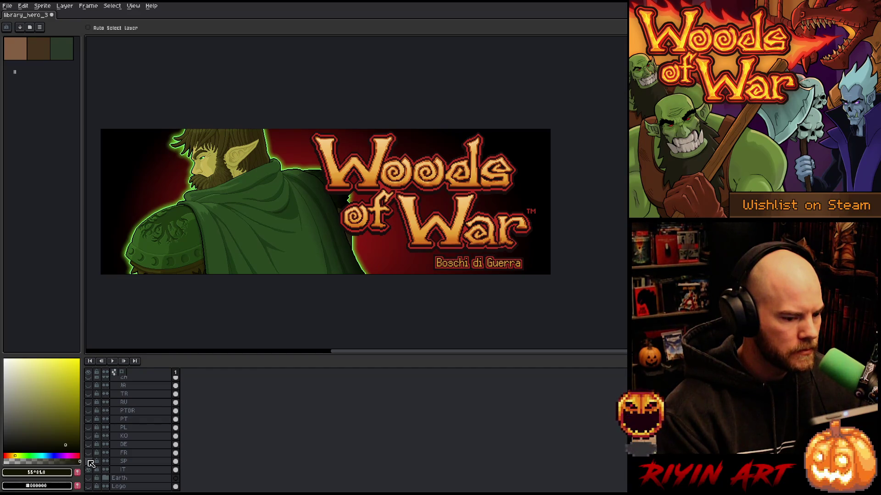
pyautogui.click(123, 469)
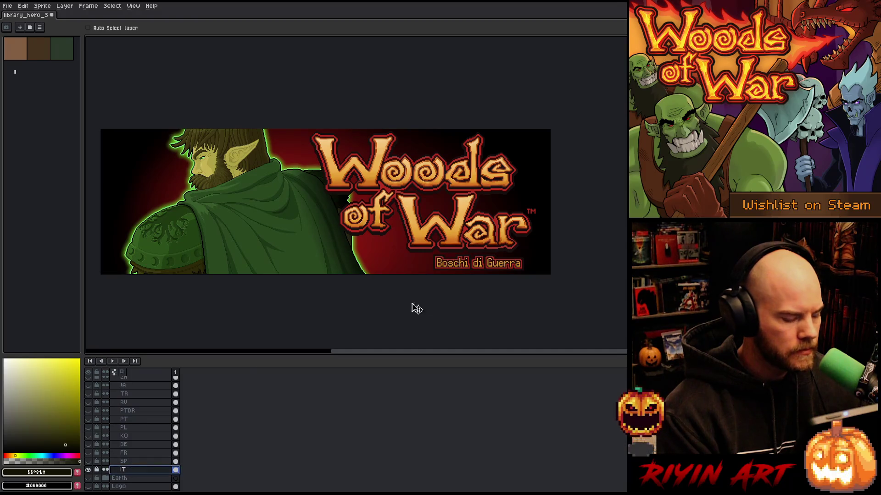
# - Select Logo Translated together with Logo x 2 and nudge them down one pixel
pyautogui.scroll(3, 492, 262)
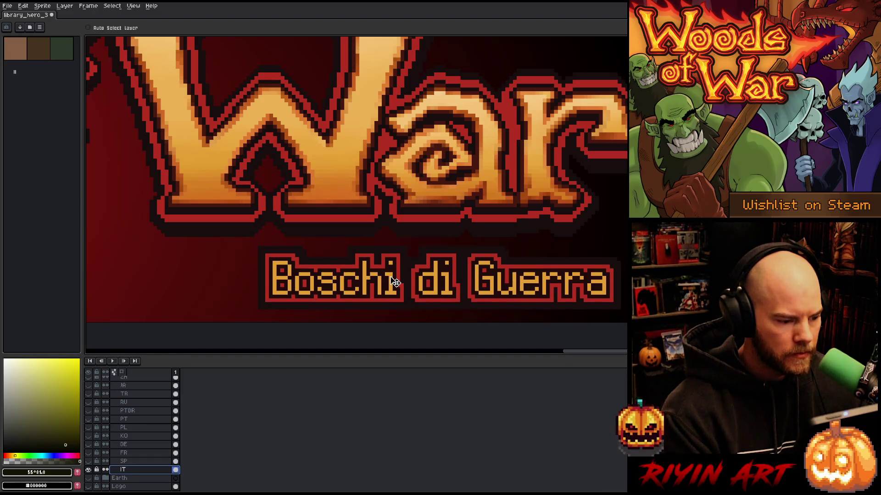
pyautogui.scroll(-6, 391, 278)
pyautogui.scroll(2, 382, 277)
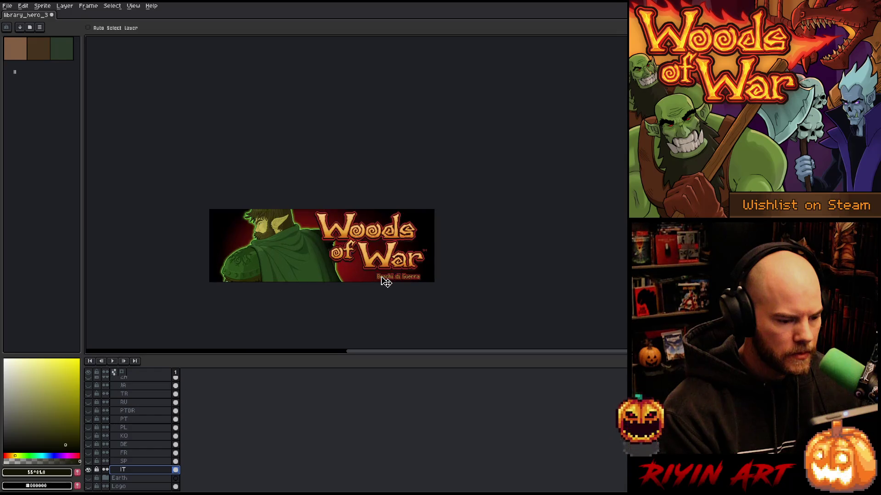
pyautogui.scroll(1, 385, 282)
pyautogui.scroll(2, 113, 405)
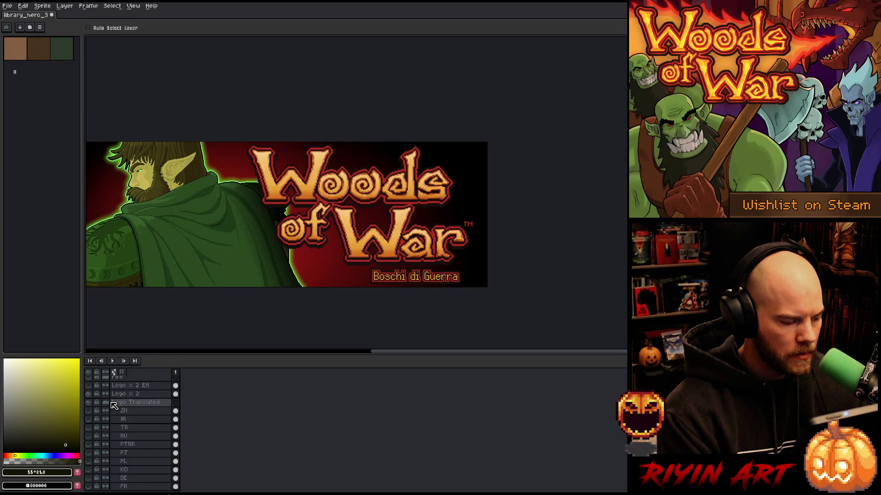
pyautogui.click(120, 403)
pyautogui.keyDown('shift'); pyautogui.click(123, 394); pyautogui.keyUp('shift')
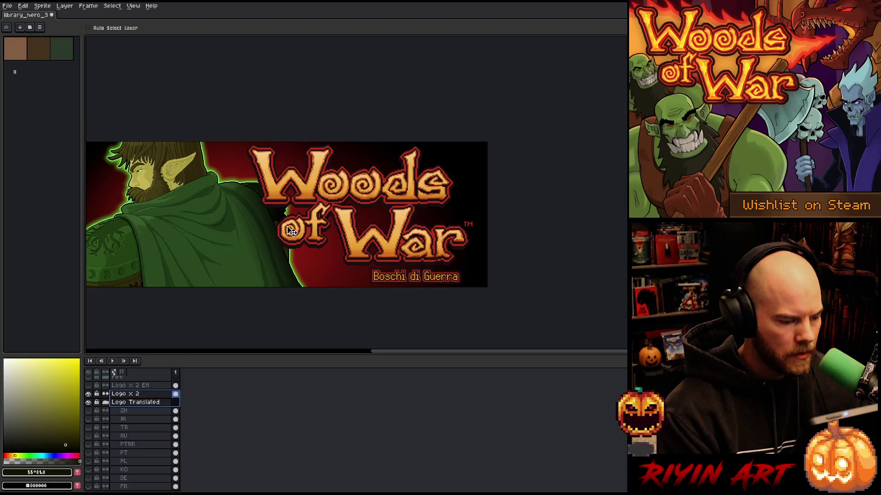
pyautogui.press('Down')
# - Reselect the IT subtitle layer, review the banner, and hide the translated subtitles
pyautogui.scroll(3, 323, 192)
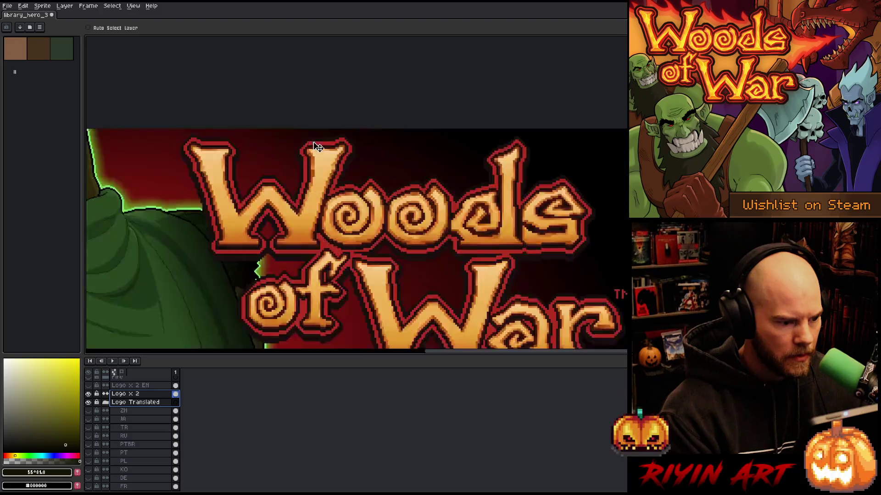
pyautogui.scroll(-4, 315, 142)
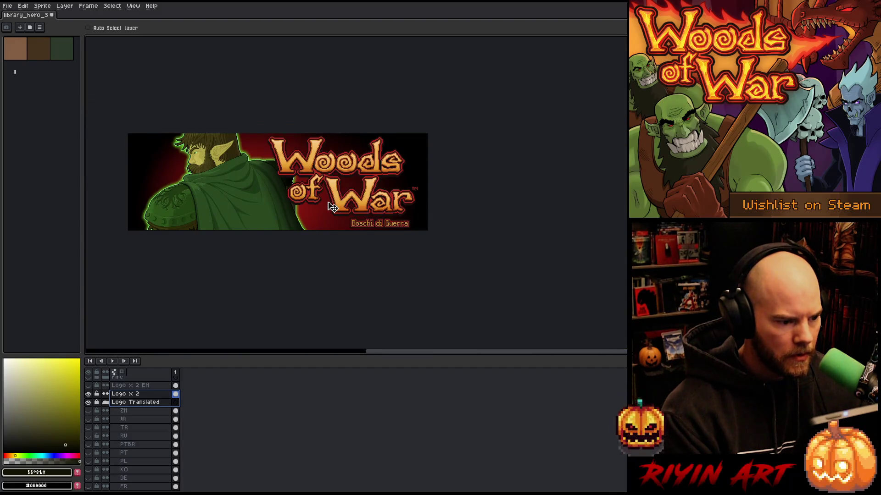
pyautogui.scroll(1, 333, 207)
pyautogui.scroll(2, 361, 219)
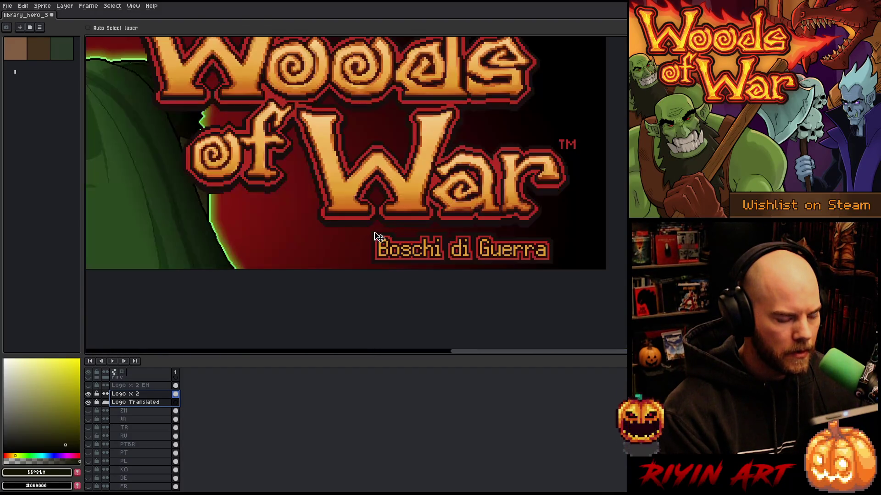
pyautogui.scroll(-1, 142, 431)
pyautogui.scroll(-1, 143, 431)
pyautogui.click(129, 461)
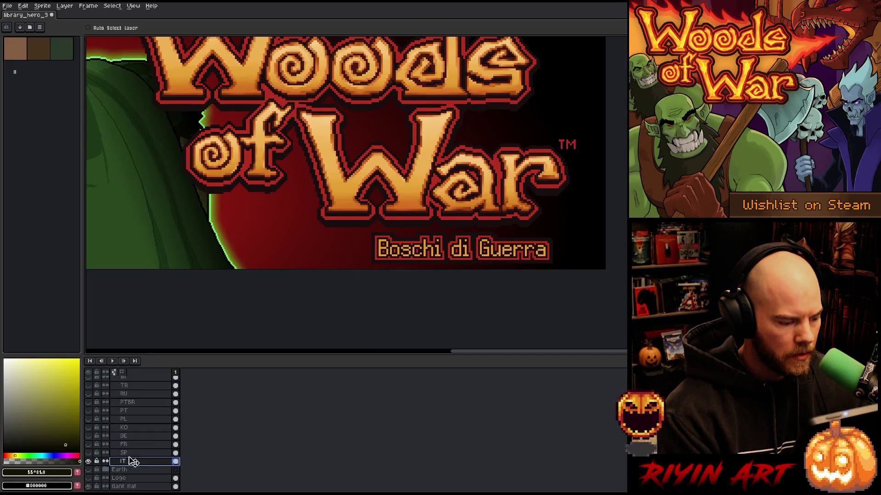
pyautogui.scroll(2, 420, 245)
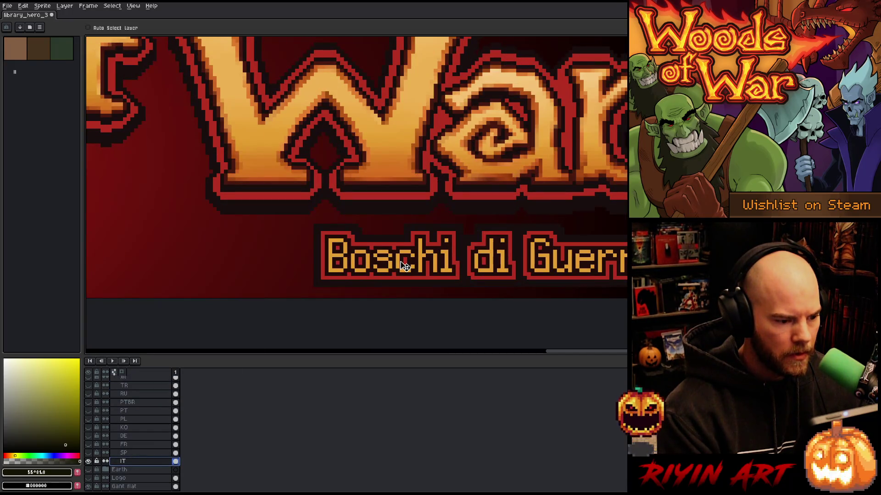
pyautogui.scroll(-8, 404, 266)
pyautogui.moveTo(315, 212)
pyautogui.mouseDown()
pyautogui.moveTo(248, 192)
pyautogui.moveTo(300, 217)
pyautogui.mouseUp()
pyautogui.scroll(4, 296, 212)
pyautogui.scroll(-2, 253, 194)
pyautogui.press('v')
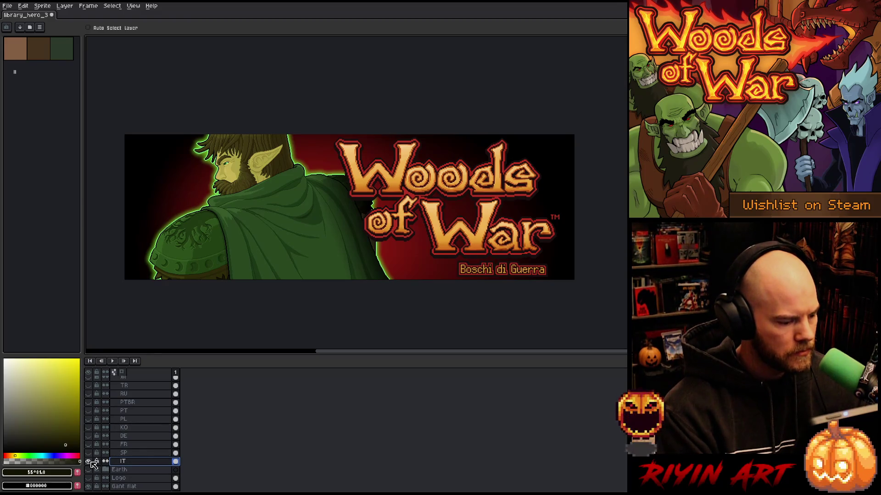
pyautogui.scroll(4, 140, 439)
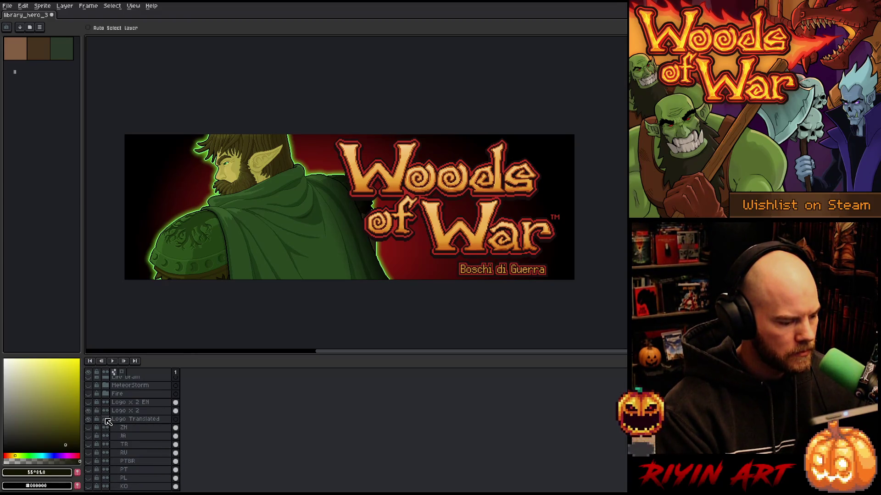
pyautogui.click(89, 419)
# - Hide the logo, select the Gant flat layer, and pick the eye's light green for the pencil
pyautogui.click(90, 412)
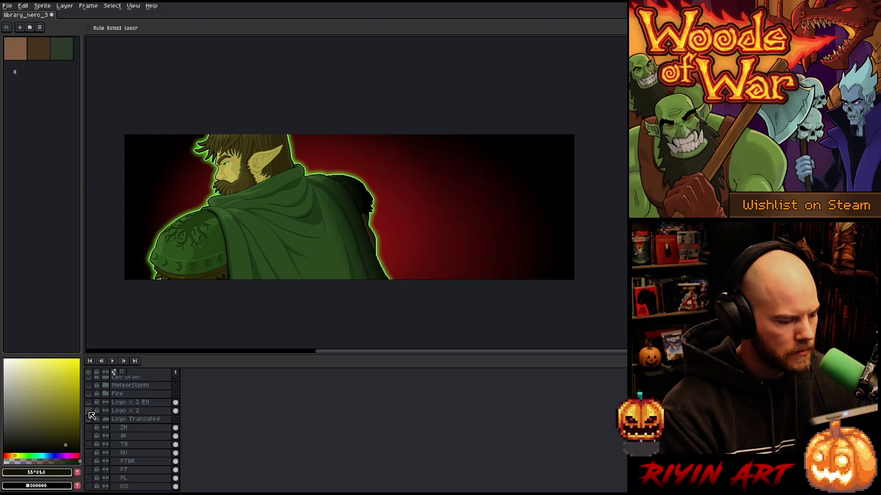
pyautogui.scroll(-6, 108, 415)
pyautogui.click(124, 444)
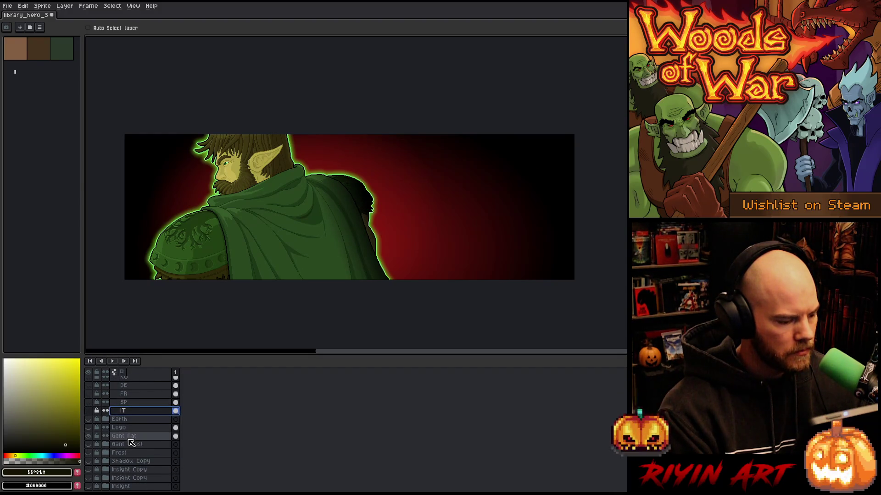
pyautogui.scroll(-1, 137, 432)
pyautogui.scroll(5, 264, 178)
pyautogui.scroll(2, 264, 178)
pyautogui.press('b')
pyautogui.keyDown('alt'); pyautogui.click(307, 246); pyautogui.keyUp('alt')
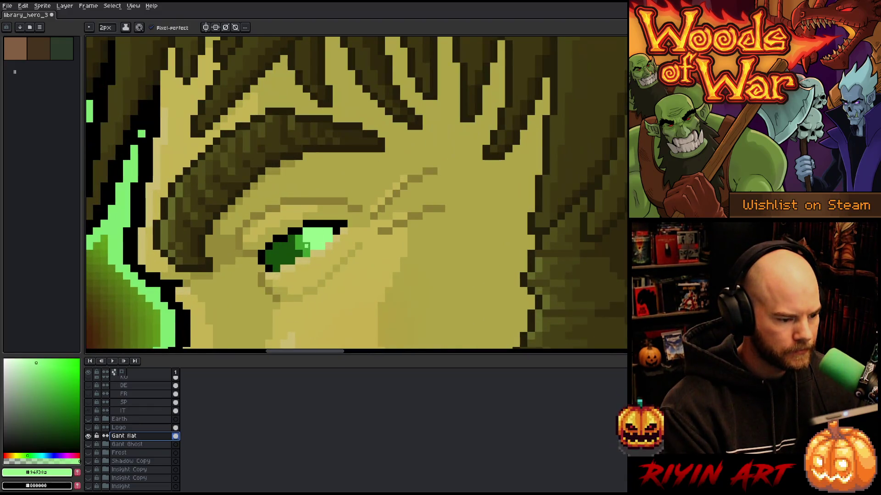
# - Paint over the eye's dark green pixels with a 4px square brush
pyautogui.click(109, 29)
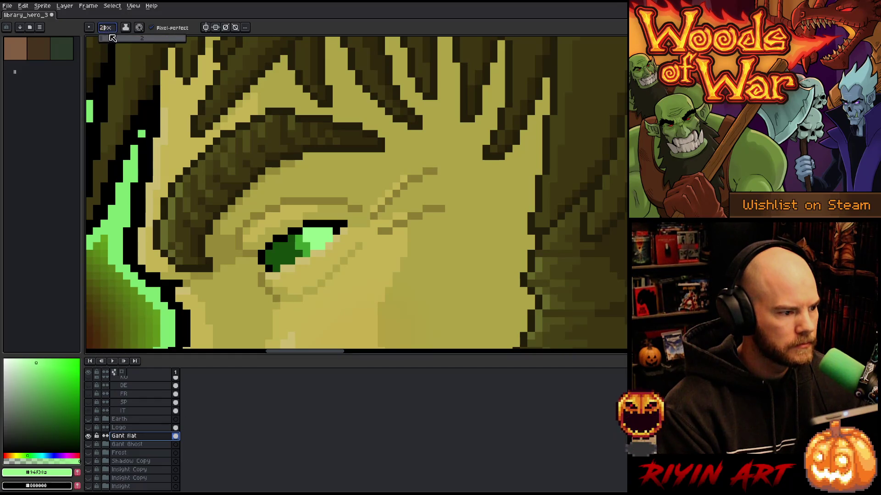
pyautogui.write('4')
pyautogui.press('Return')
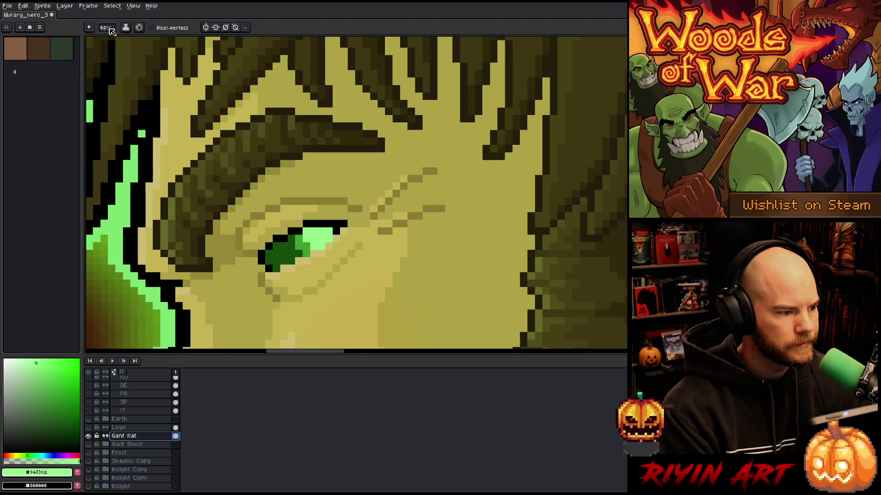
pyautogui.click(89, 28)
pyautogui.click(103, 41)
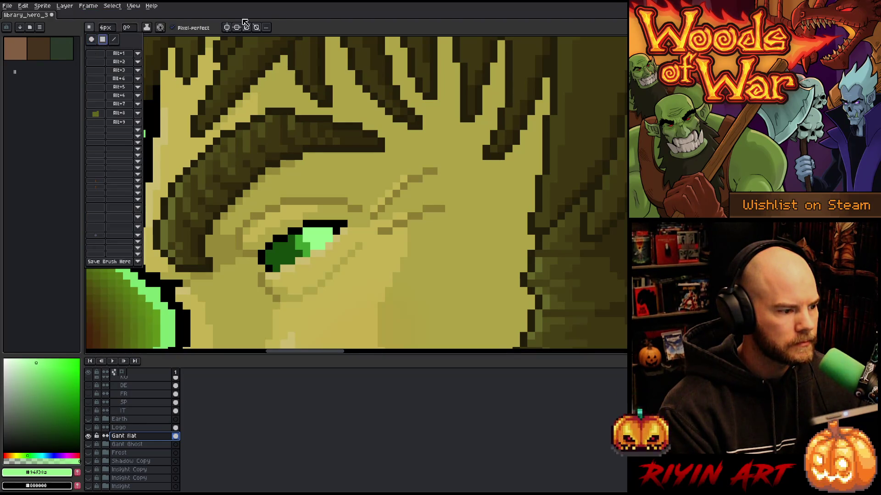
pyautogui.moveTo(307, 255)
pyautogui.mouseDown()
pyautogui.moveTo(268, 256)
pyautogui.moveTo(303, 251)
pyautogui.mouseUp()
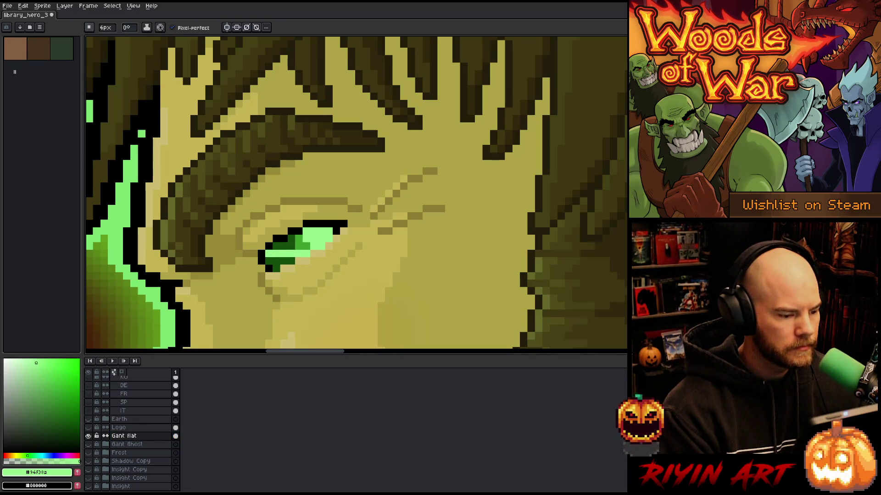
pyautogui.scroll(5, 273, 269)
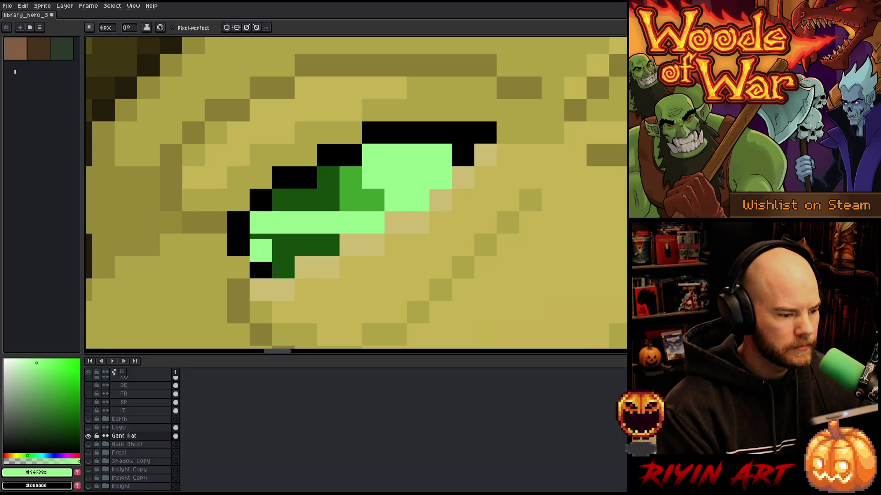
# - Flood-fill the three remaining green eye areas light green, then reset to a 1px round pencil
pyautogui.press('g')
pyautogui.click(288, 251)
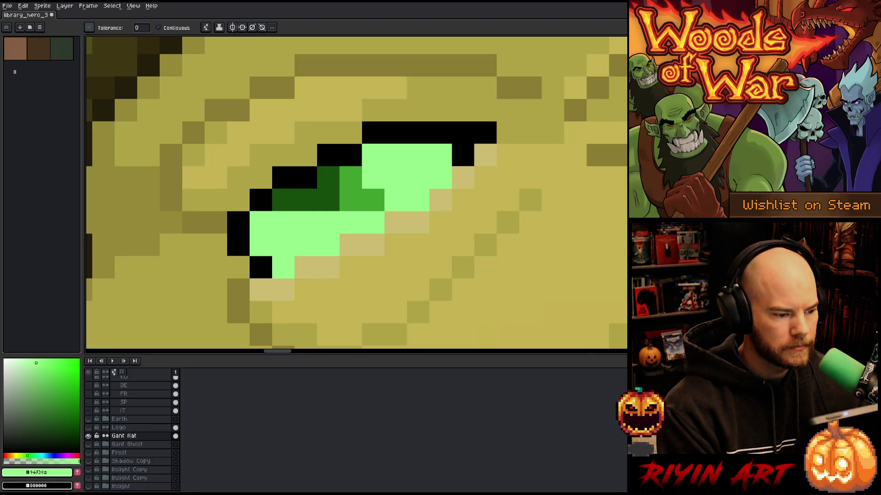
pyautogui.click(315, 203)
pyautogui.click(350, 197)
pyautogui.scroll(-6, 350, 197)
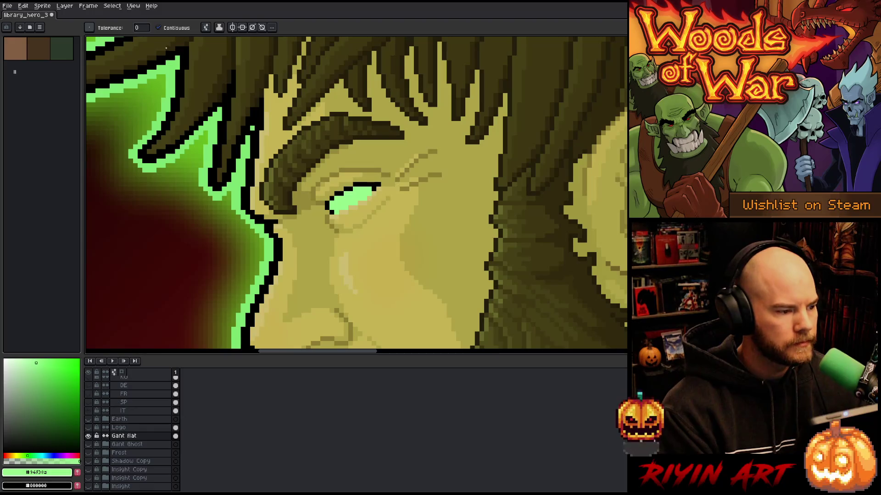
pyautogui.press('b')
pyautogui.click(90, 30)
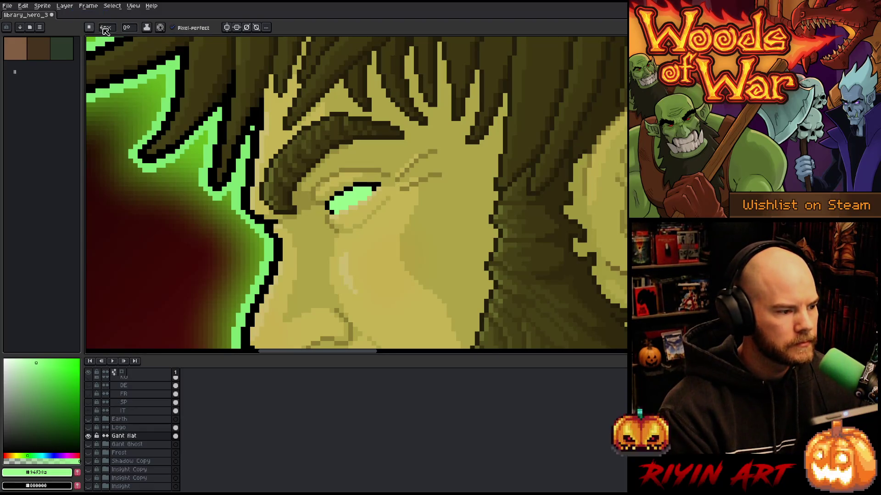
pyautogui.scroll(-5, 311, 157)
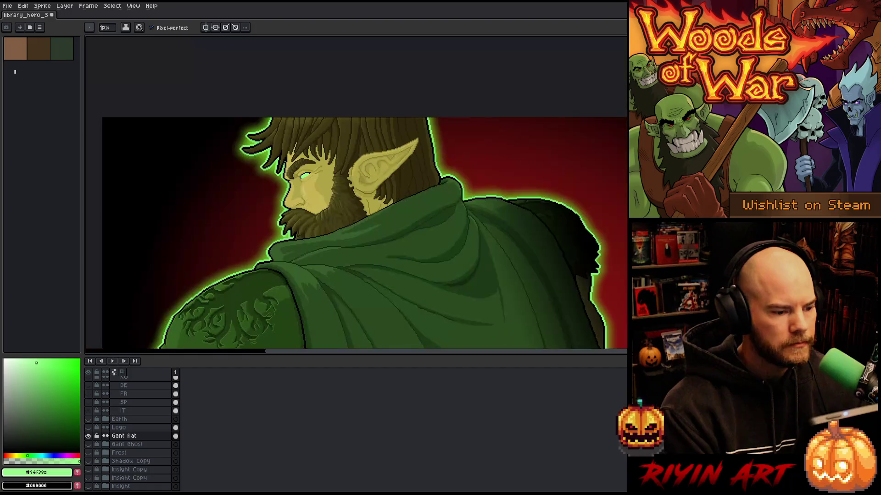
pyautogui.scroll(-3, 310, 157)
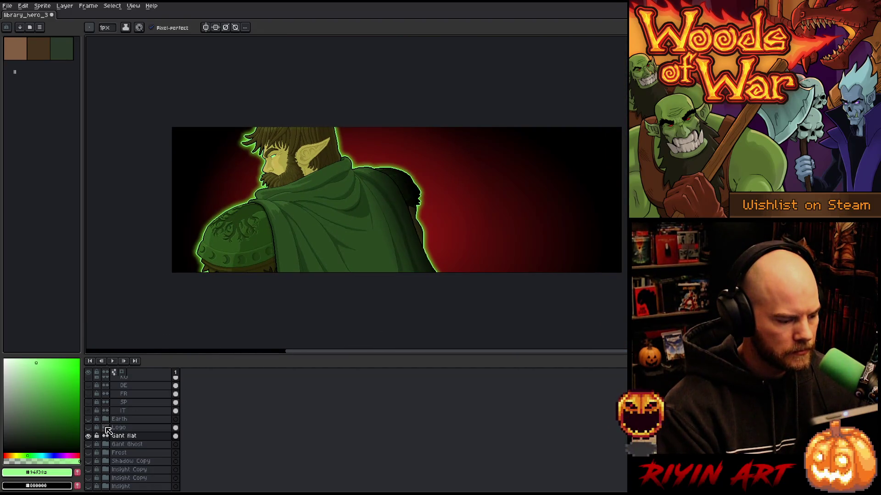
# - Make the Logo x 2 EN layer visible again and save the banner file
pyautogui.scroll(5, 108, 431)
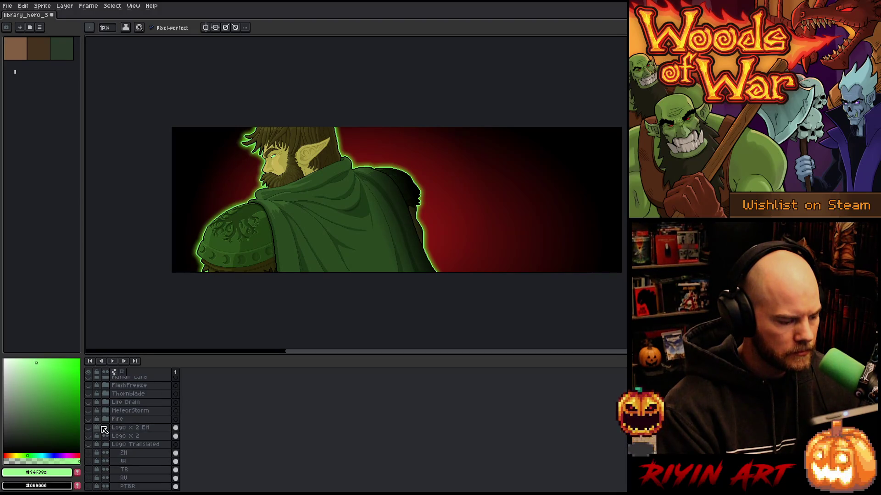
pyautogui.click(91, 428)
pyautogui.moveTo(447, 248); pyautogui.dragTo(375, 249)
pyautogui.press('b')
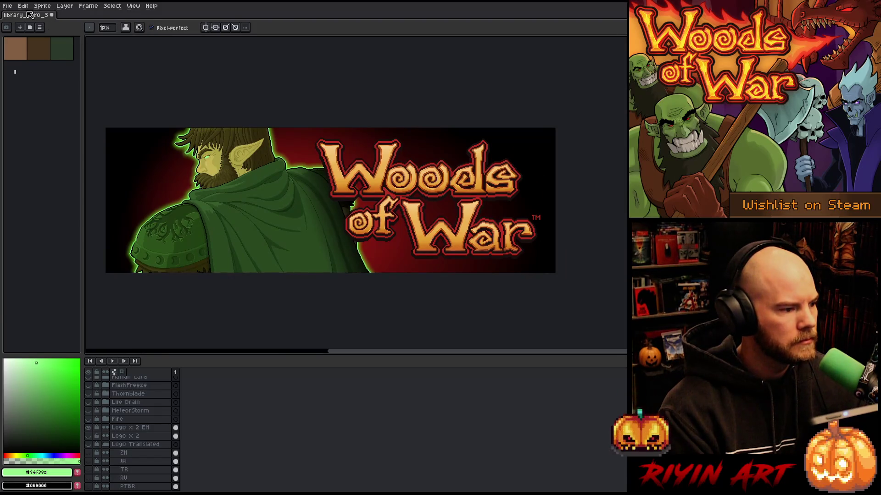
pyautogui.hotkey('ctrl', 's')
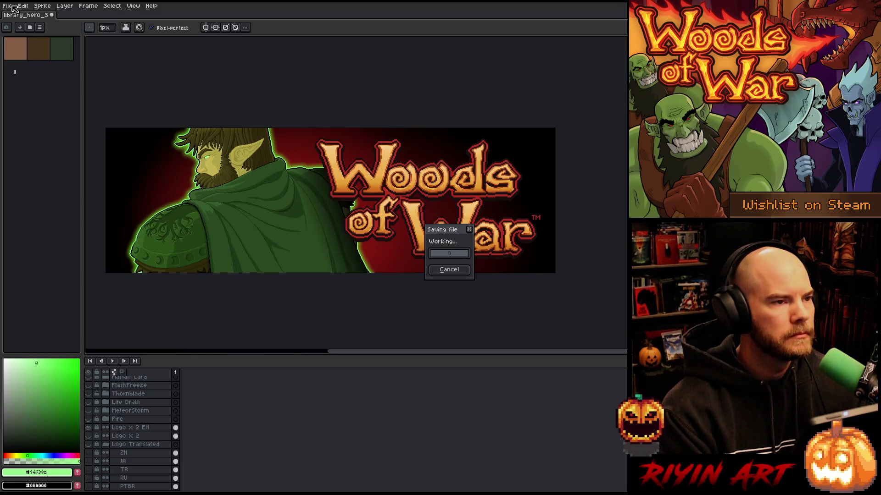
# - Export the banner to the Finals folder as library_hero_3840x1240_en.png
pyautogui.click(14, 8)
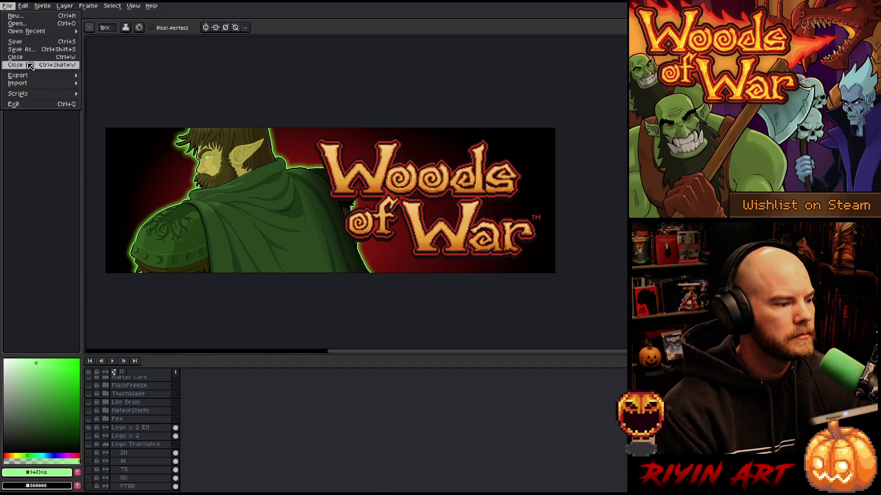
pyautogui.moveTo(35, 78)
pyautogui.click(97, 76)
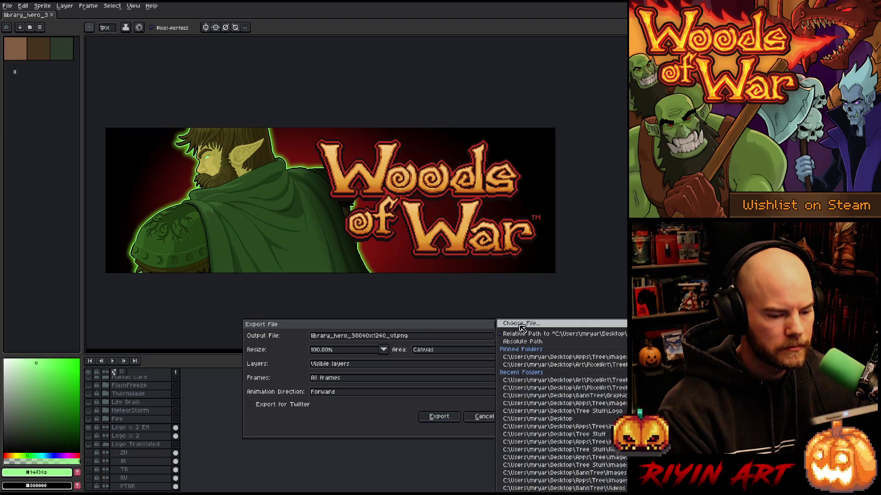
pyautogui.click(521, 324)
pyautogui.doubleClick(242, 84)
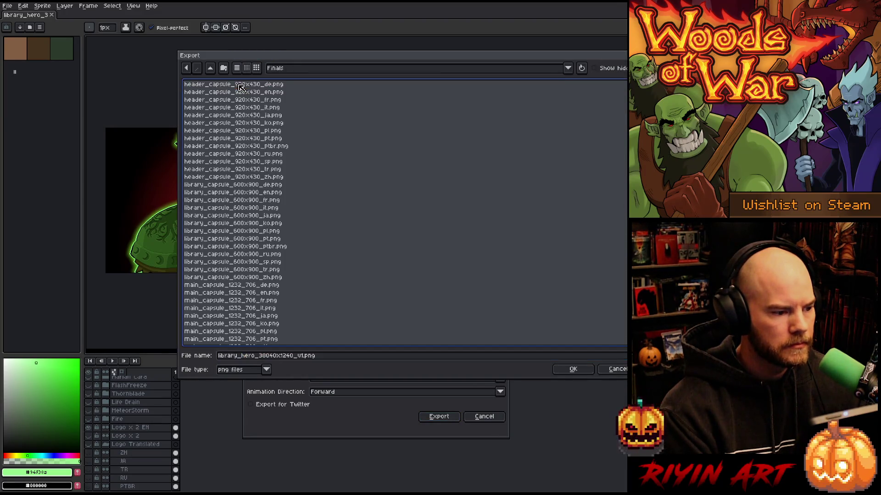
pyautogui.click(302, 358)
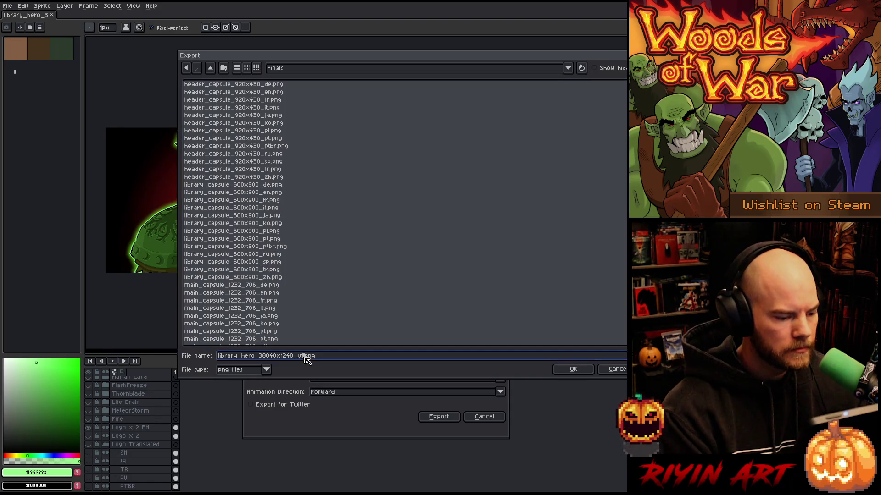
pyautogui.press('BackSpace')
pyautogui.press('BackSpace')
pyautogui.write('en')
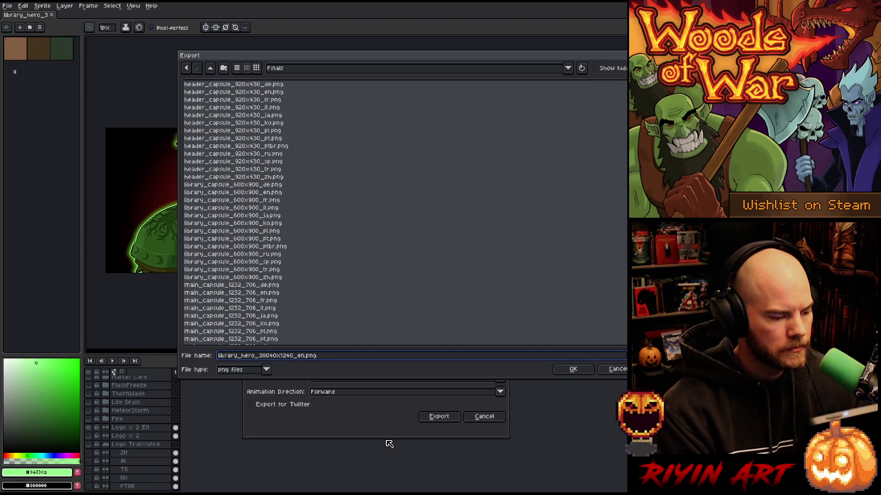
pyautogui.click(567, 369)
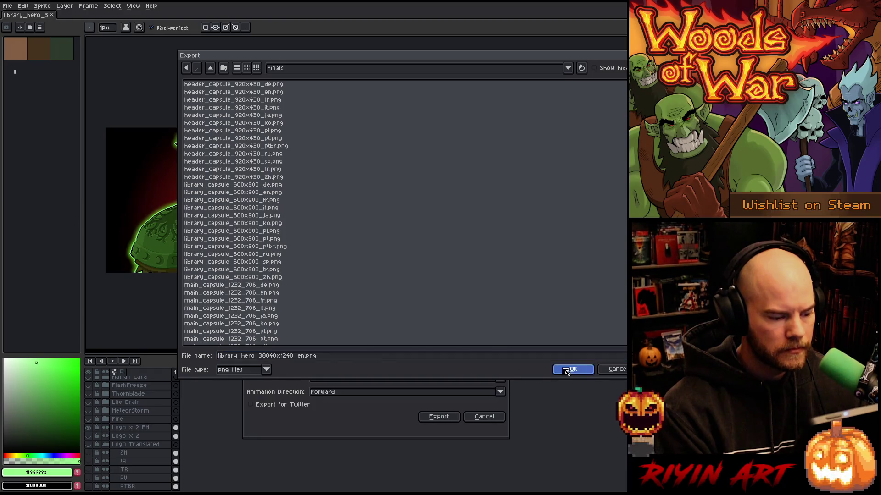
pyautogui.click(438, 419)
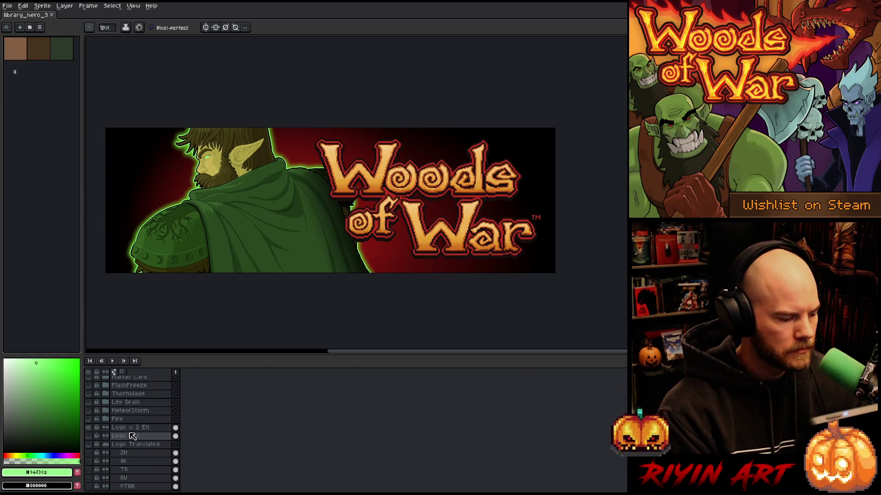
# - Hide Logo x 2 EN and show the Logo x 2 layer and Logo Translated group
pyautogui.click(89, 428)
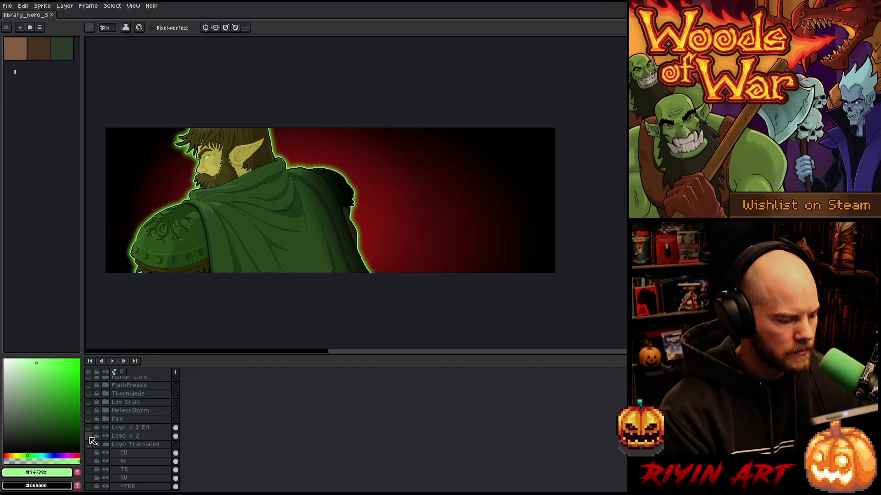
pyautogui.click(90, 436)
pyautogui.click(89, 444)
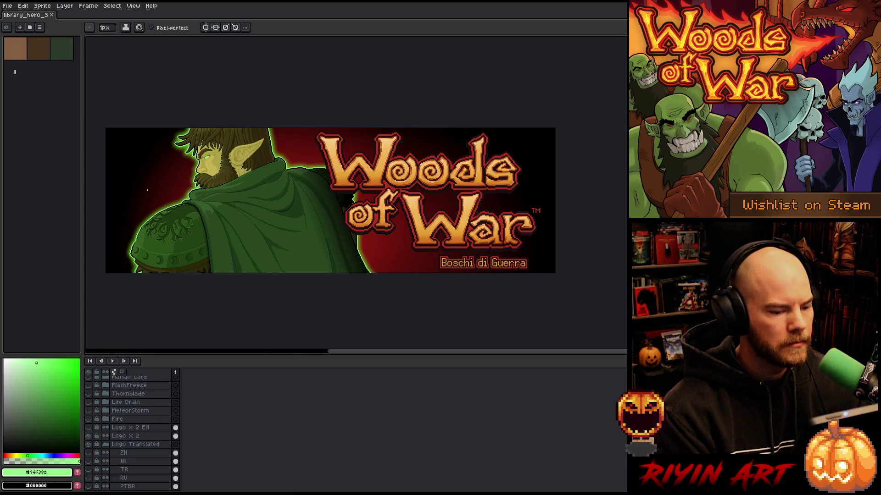
pyautogui.scroll(-4, 127, 461)
pyautogui.scroll(1, 131, 413)
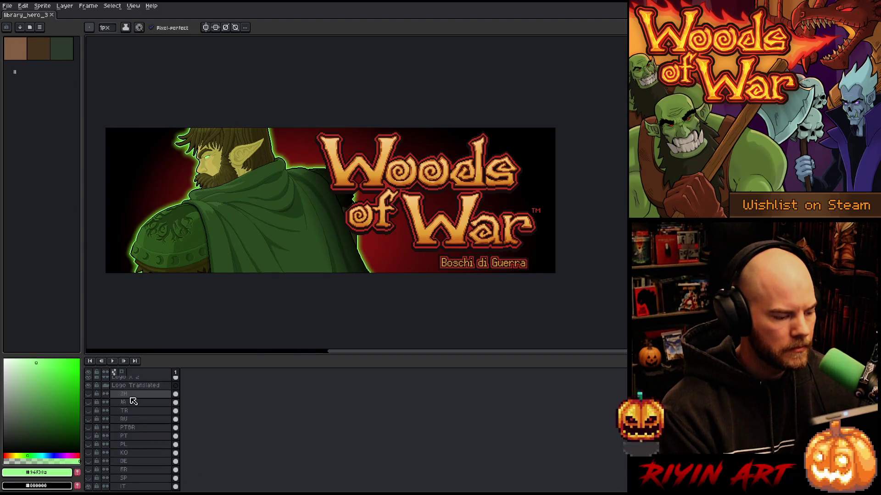
# - Move the Boschi di Guerra subtitle up slightly, then one more pixel
pyautogui.click(135, 394)
pyautogui.scroll(3, 464, 288)
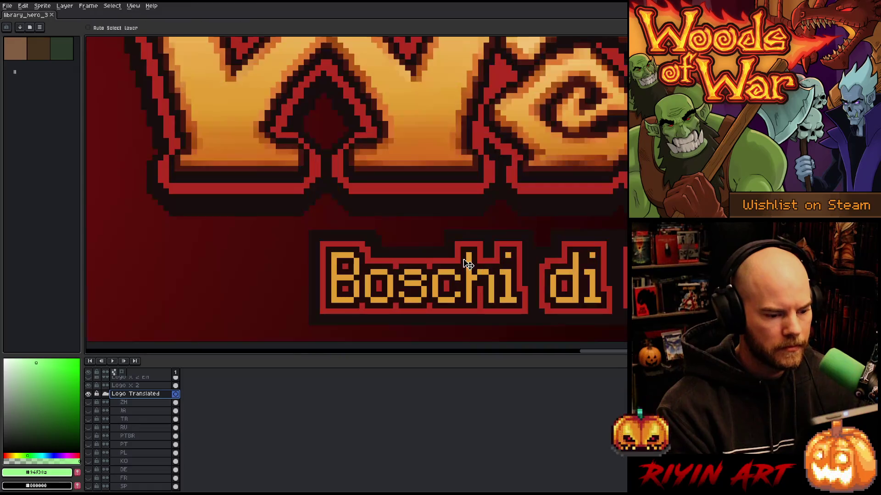
pyautogui.scroll(1, 416, 278)
pyautogui.moveTo(415, 278); pyautogui.dragTo(415, 276)
pyautogui.scroll(-5, 415, 276)
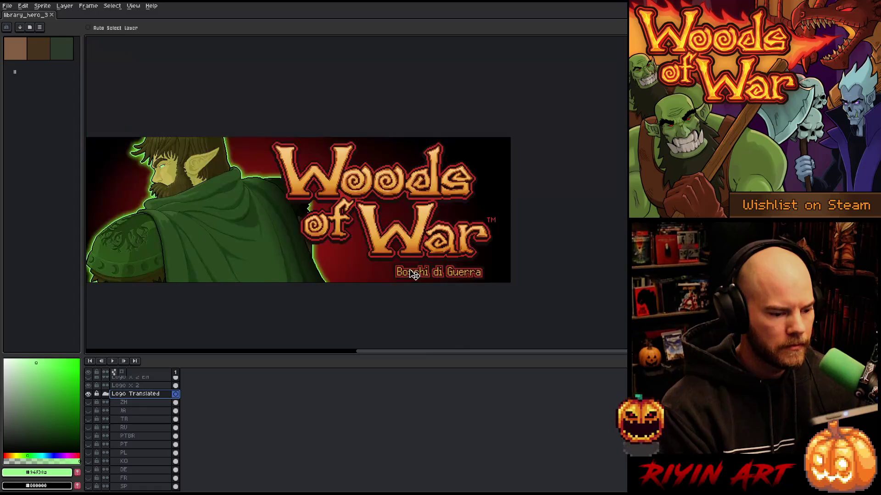
pyautogui.scroll(1, 382, 266)
pyautogui.scroll(1, 382, 267)
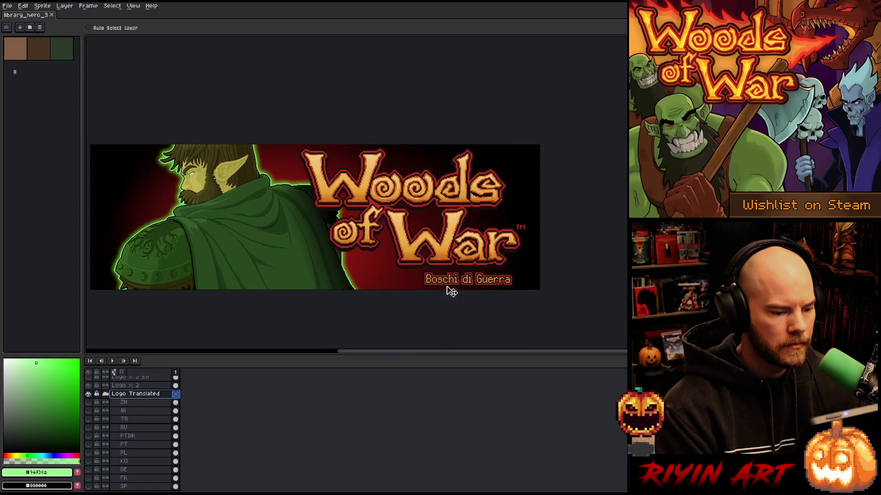
pyautogui.scroll(3, 457, 281)
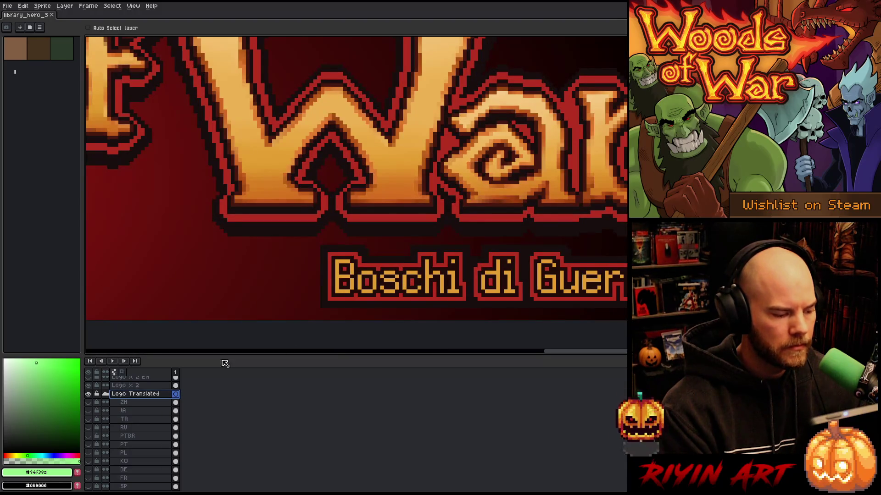
pyautogui.press('Up')
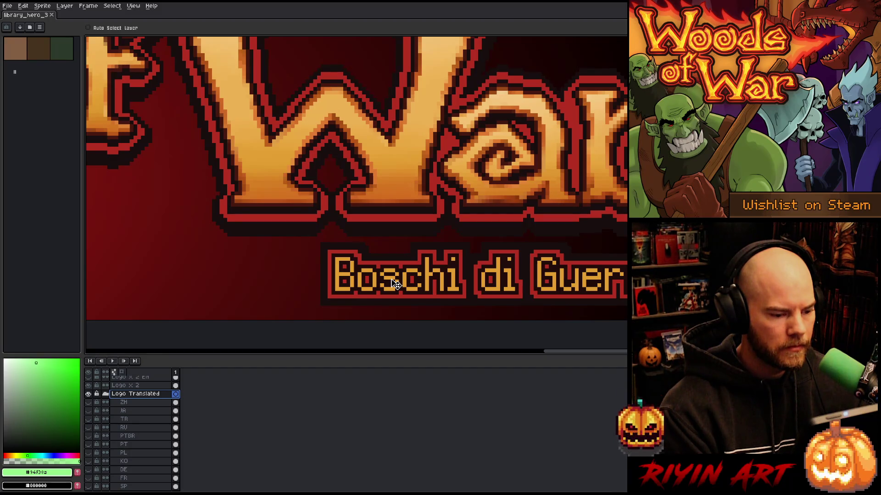
# - Recenter the whole banner in view and collapse the Logo Translated group
pyautogui.scroll(-5, 395, 280)
pyautogui.moveTo(364, 271); pyautogui.dragTo(396, 272)
pyautogui.scroll(2, 395, 272)
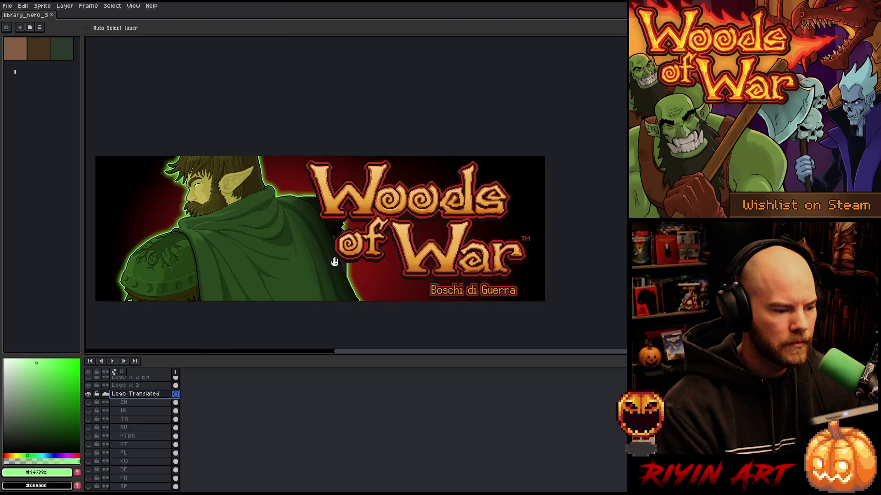
pyautogui.moveTo(334, 262); pyautogui.dragTo(342, 250)
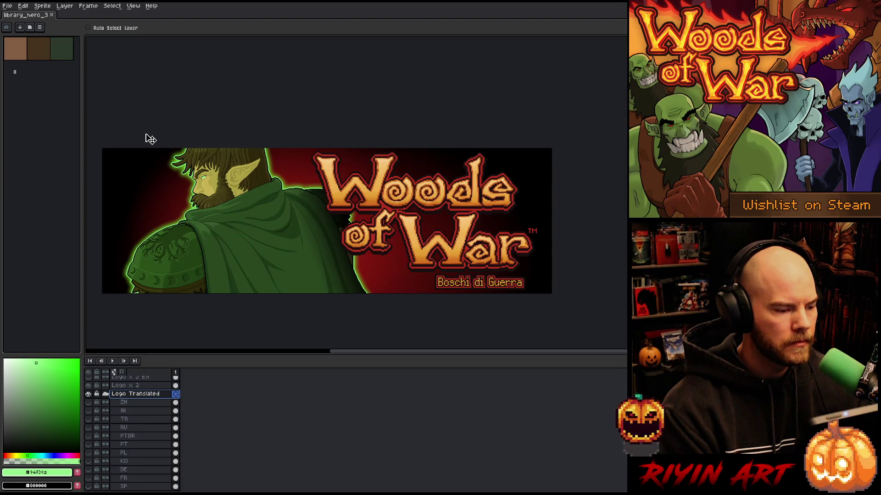
pyautogui.click(105, 394)
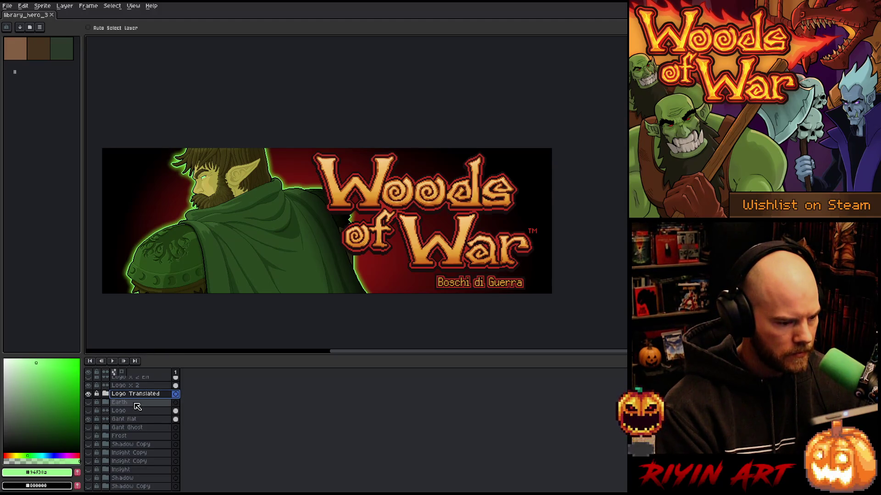